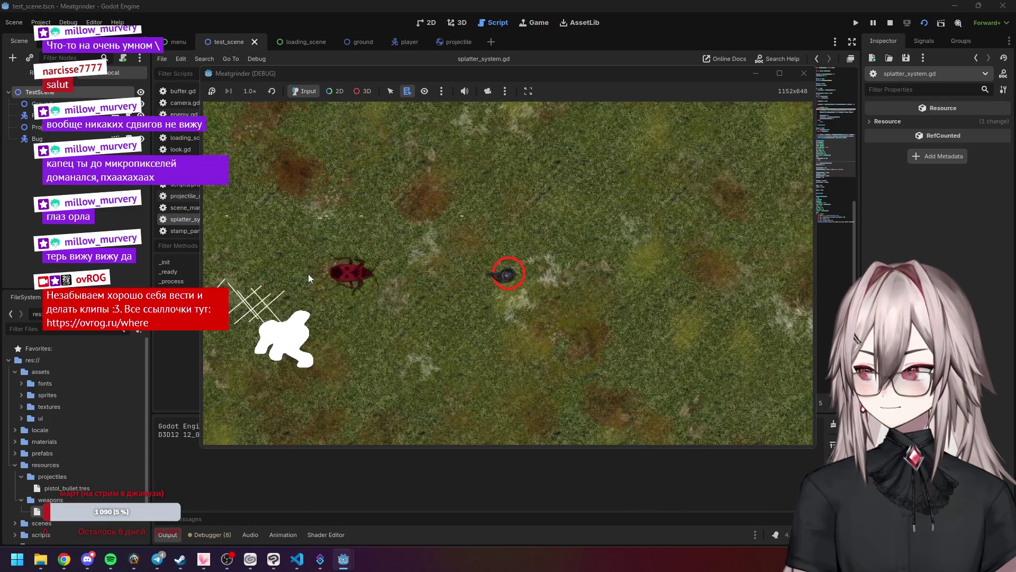
- Fire a shot and move right in the running game to check splatter marks, then stop it
click(308, 274)
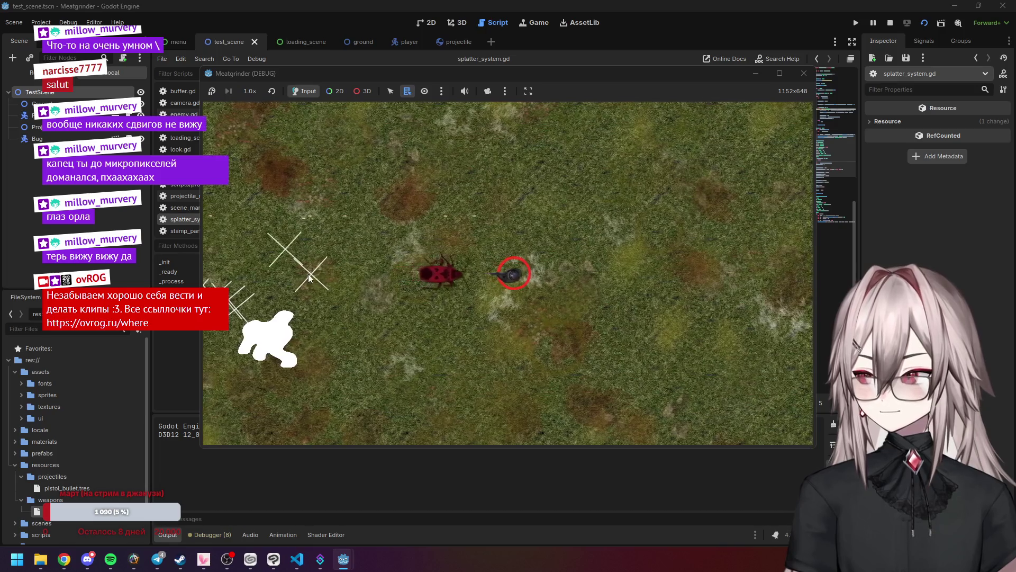
key(d)
key(d)
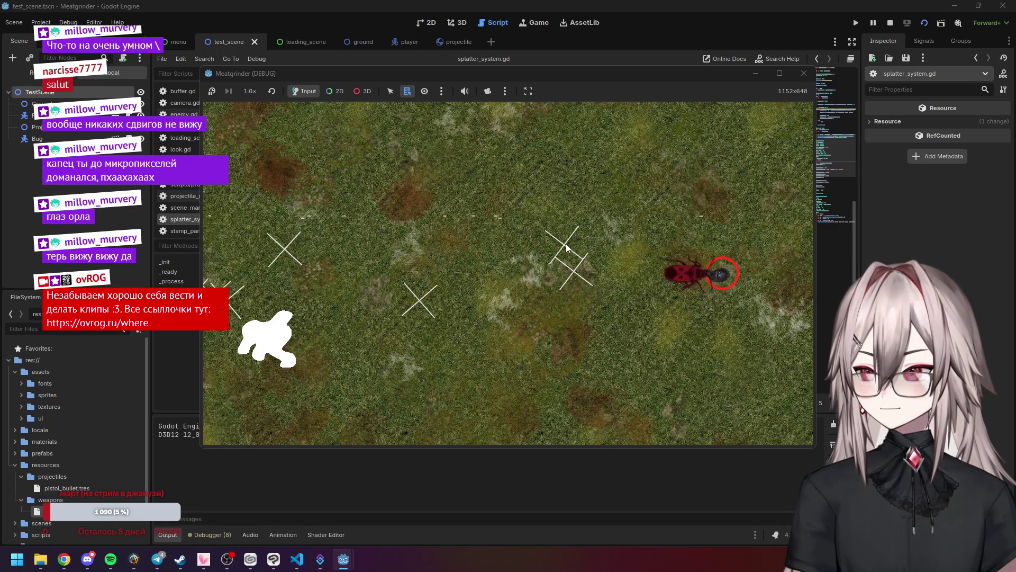
click(804, 73)
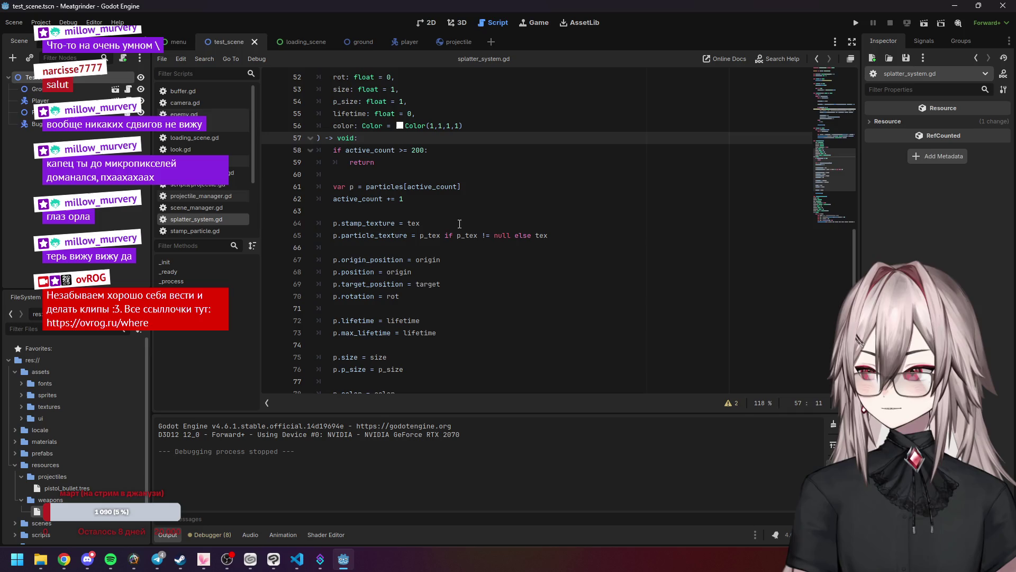
- Return to the test_scene 2D view, then bring VS Code to the front
click(459, 223)
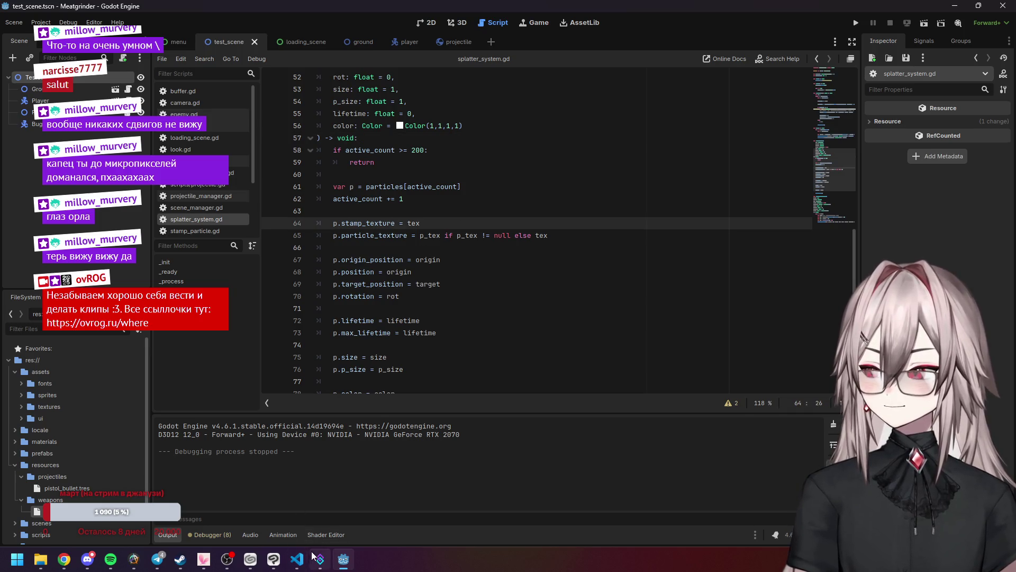
click(430, 23)
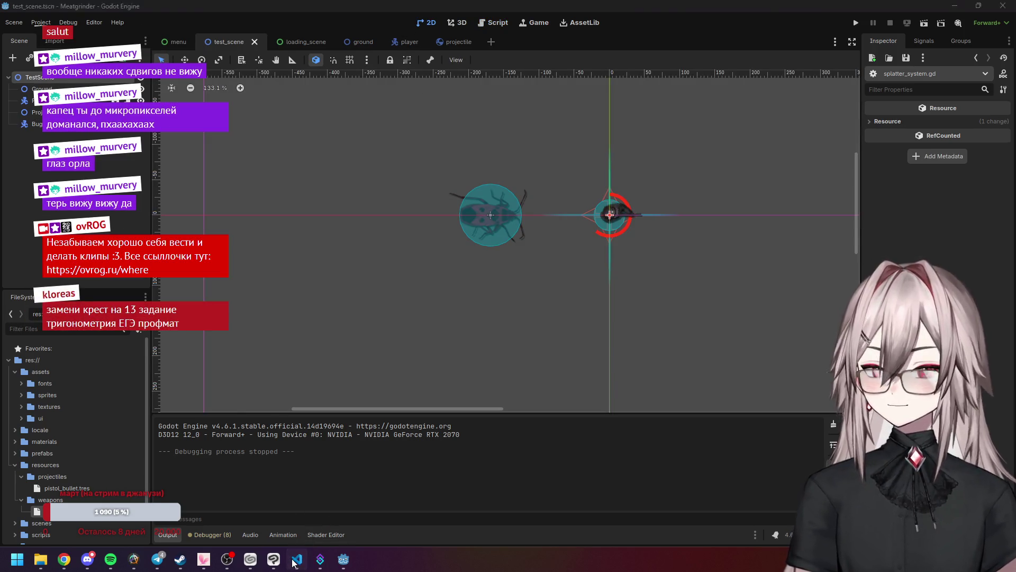
click(295, 560)
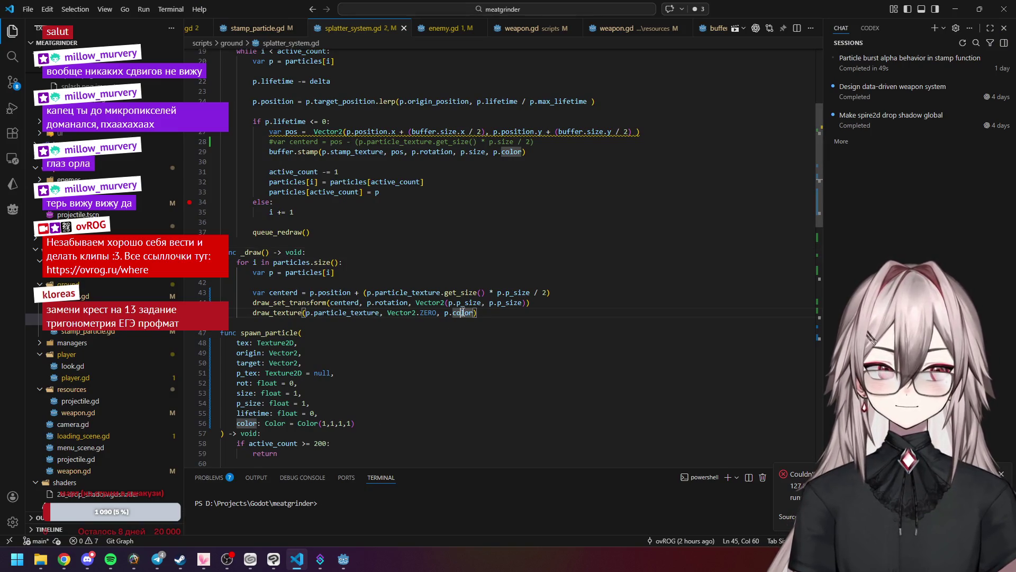
- Review the stamp-position code around lines 29–42 of splatter_system.gd
click(456, 285)
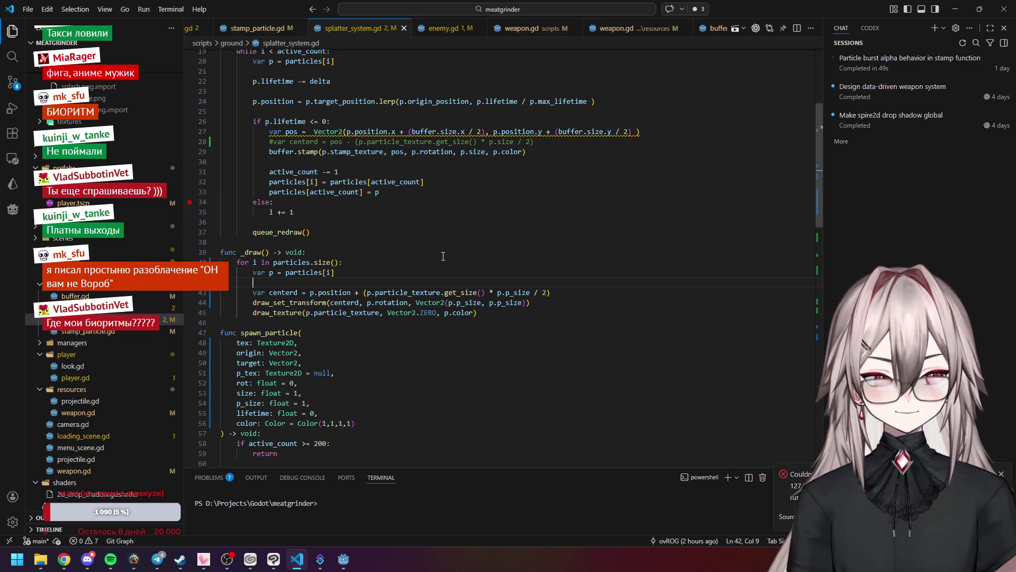
click(447, 199)
click(363, 244)
click(346, 263)
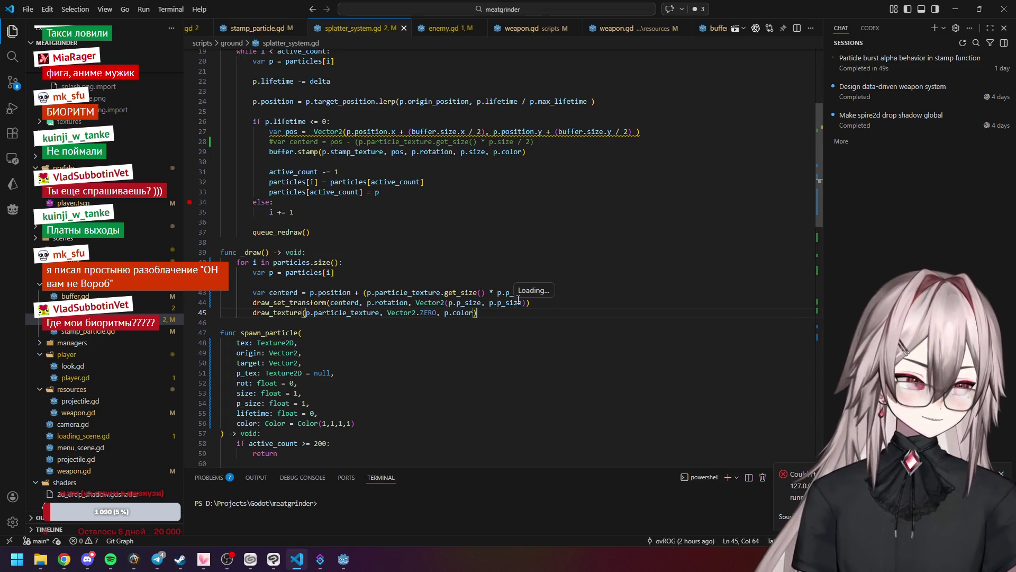
scroll(553, 233, up, 3)
click(553, 234)
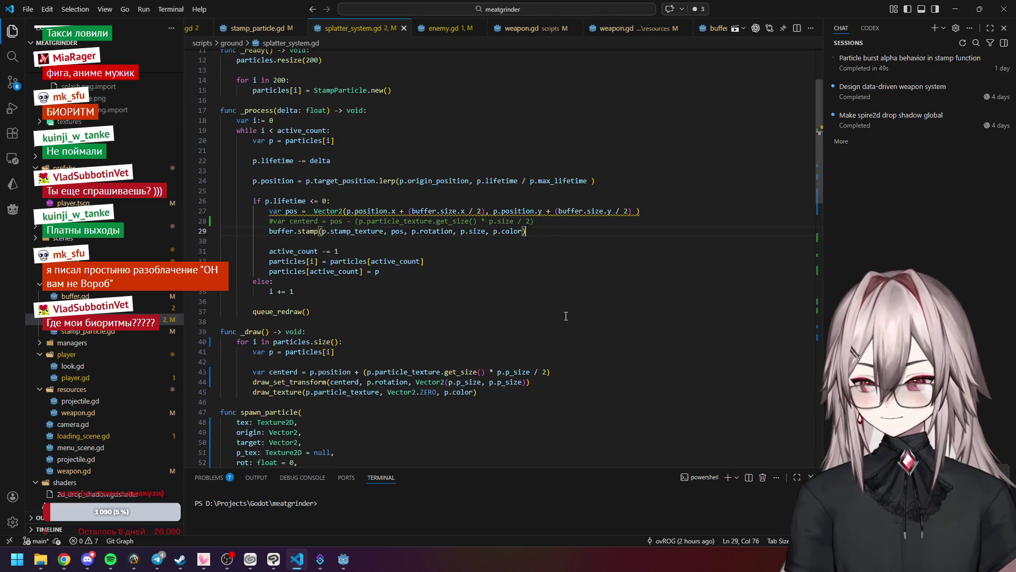
click(539, 302)
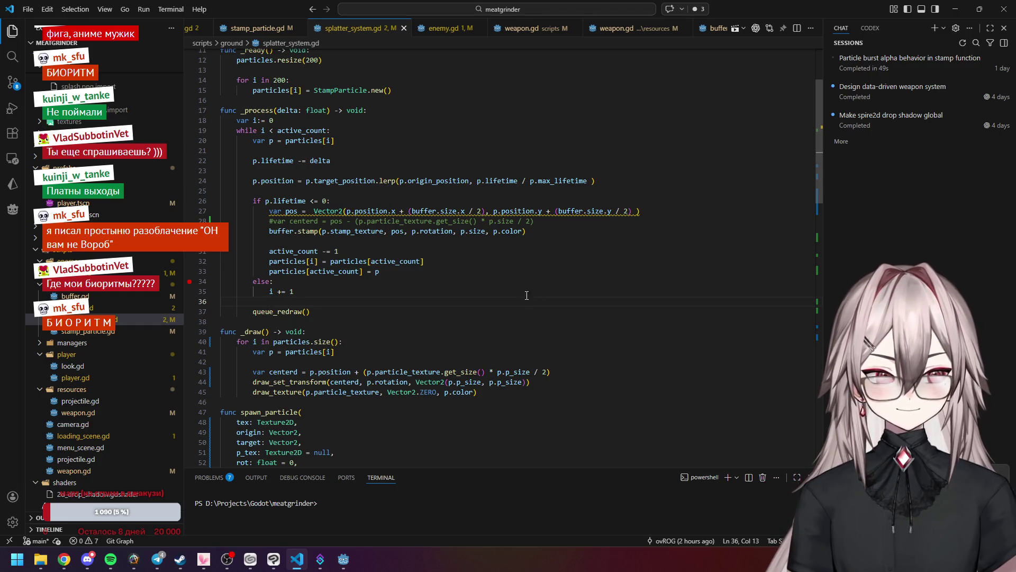
- Recheck lines 33–35 of the drawing code, then return to the Godot editor
scroll(528, 297, down, 2)
click(427, 222)
click(416, 238)
scroll(403, 234, up, 2)
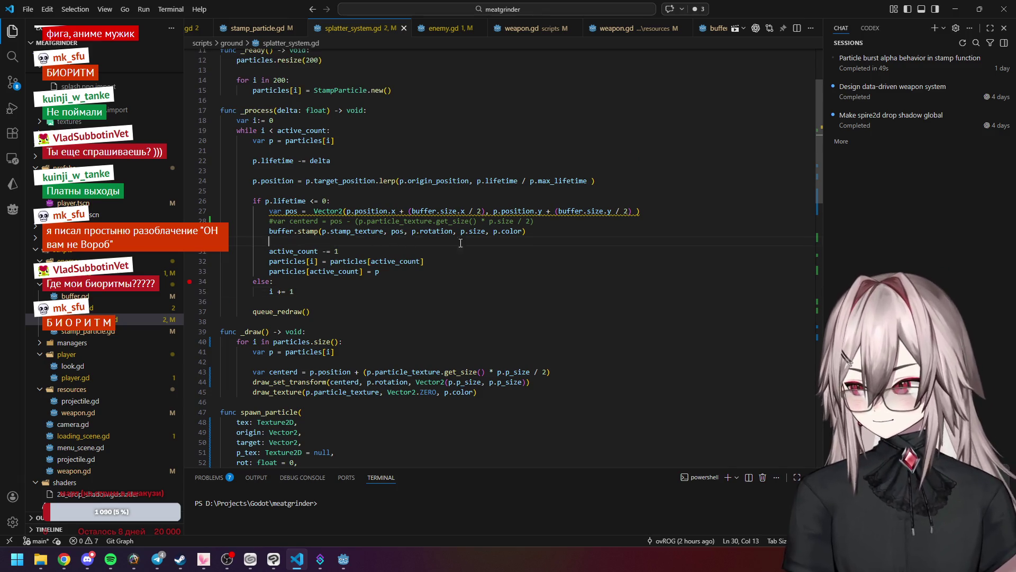
scroll(504, 237, down, 1)
click(434, 246)
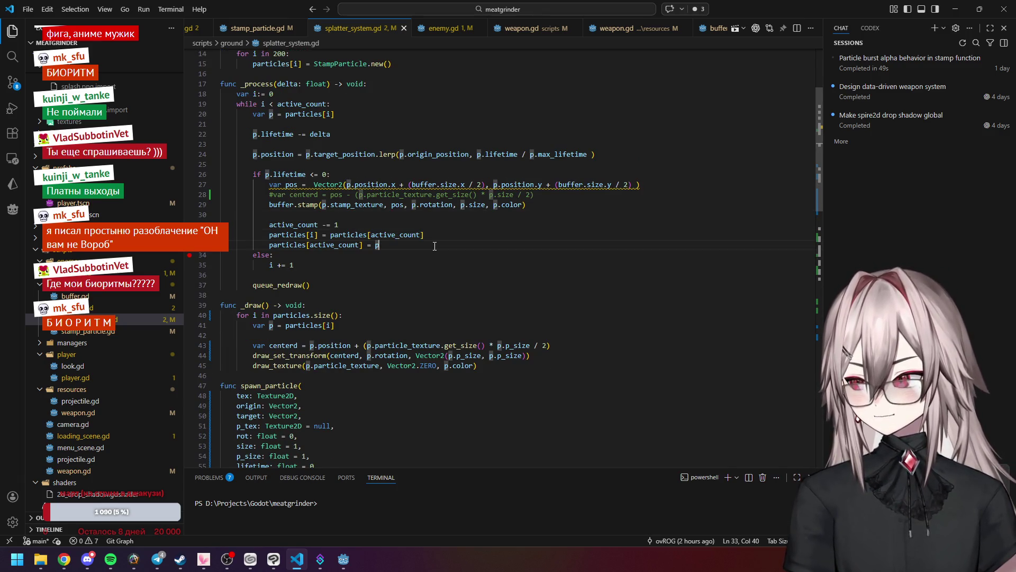
click(343, 559)
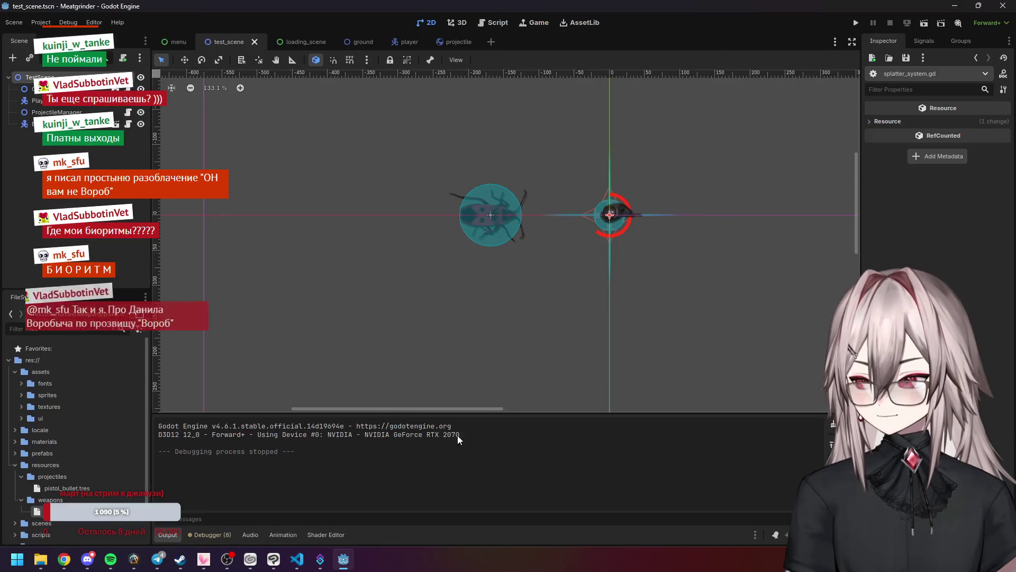
- Run the current scene, move right to see where cross marks land, then stop and return to VS Code
click(921, 25)
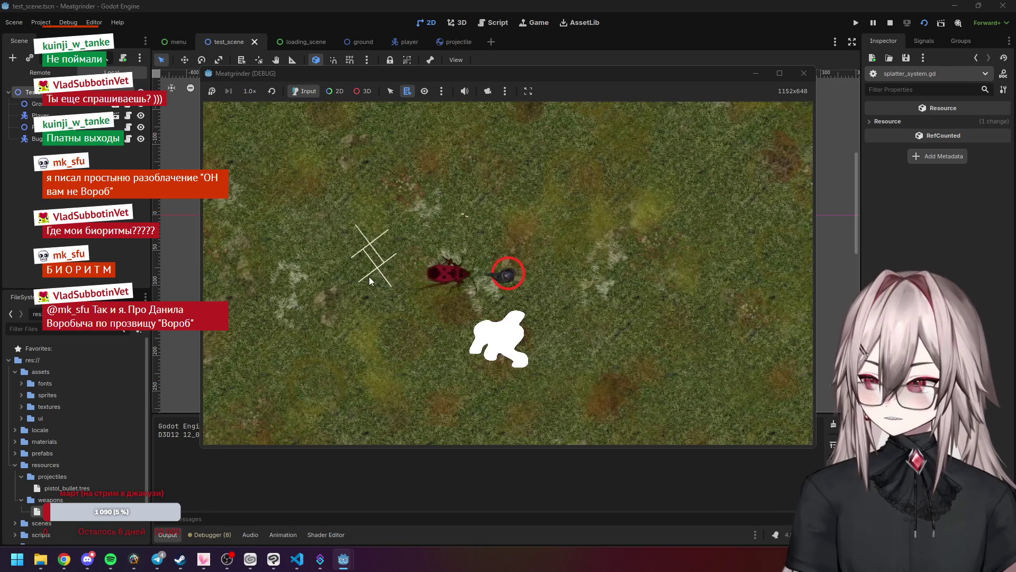
key(d)
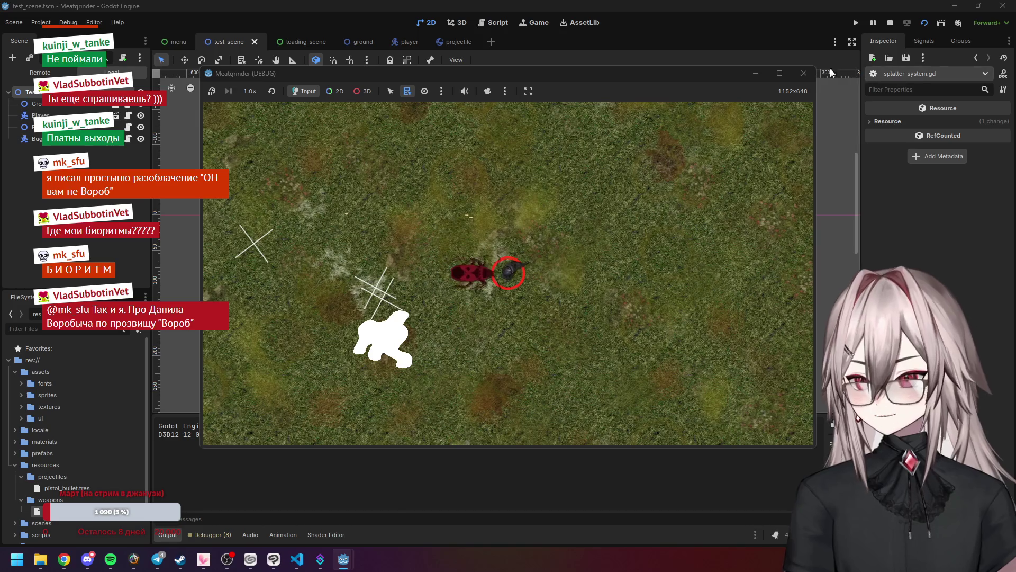
click(803, 73)
click(299, 558)
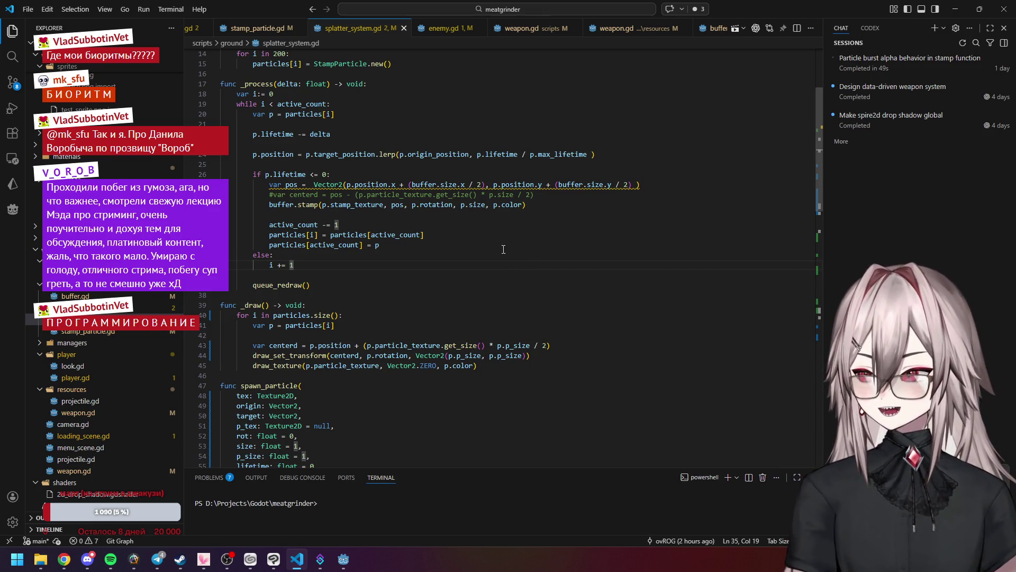
scroll(425, 248, down, 2)
click(409, 221)
scroll(402, 212, down, 1)
click(528, 286)
scroll(376, 239, up, 2)
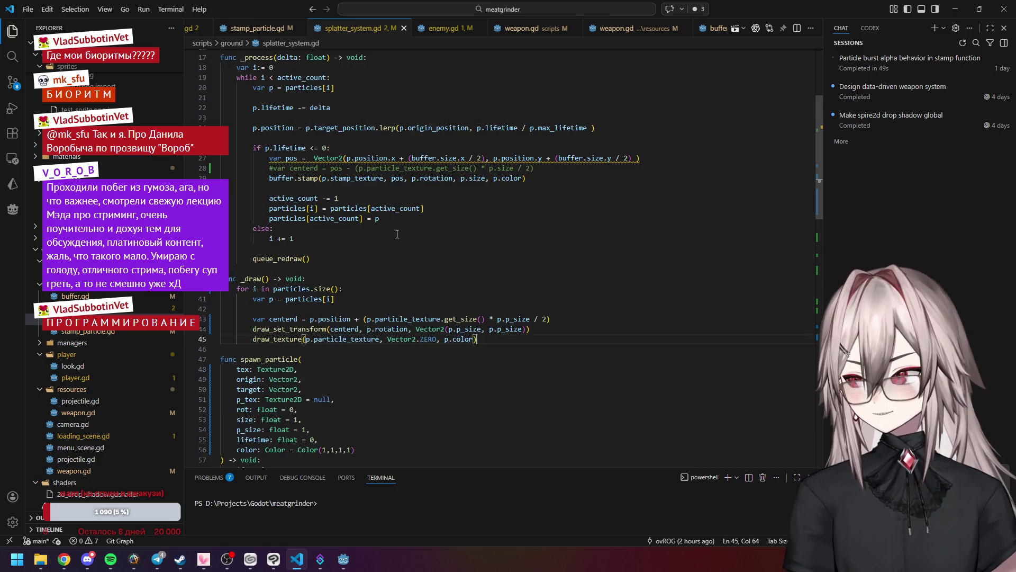
click(458, 185)
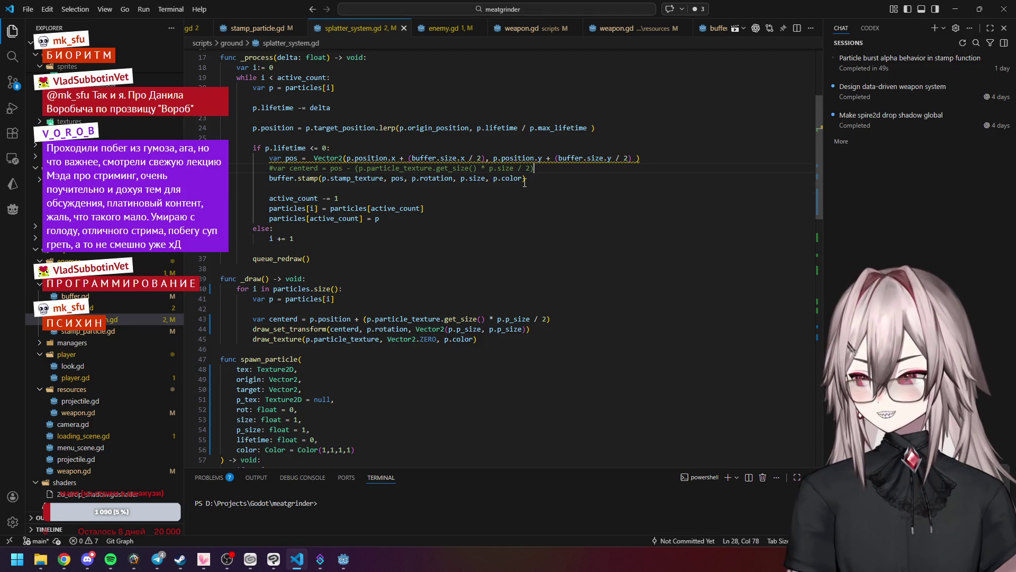
click(370, 177)
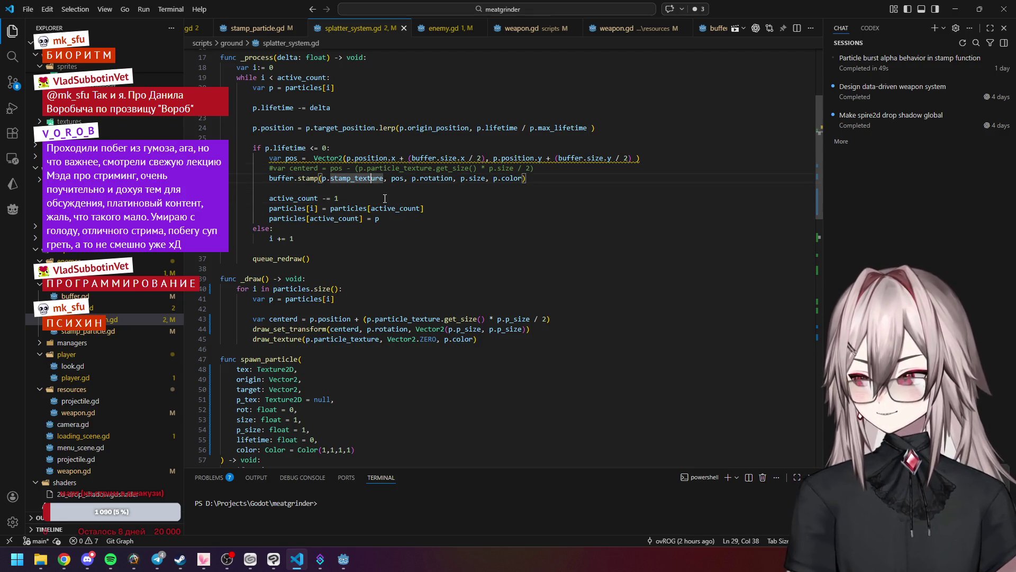
click(423, 191)
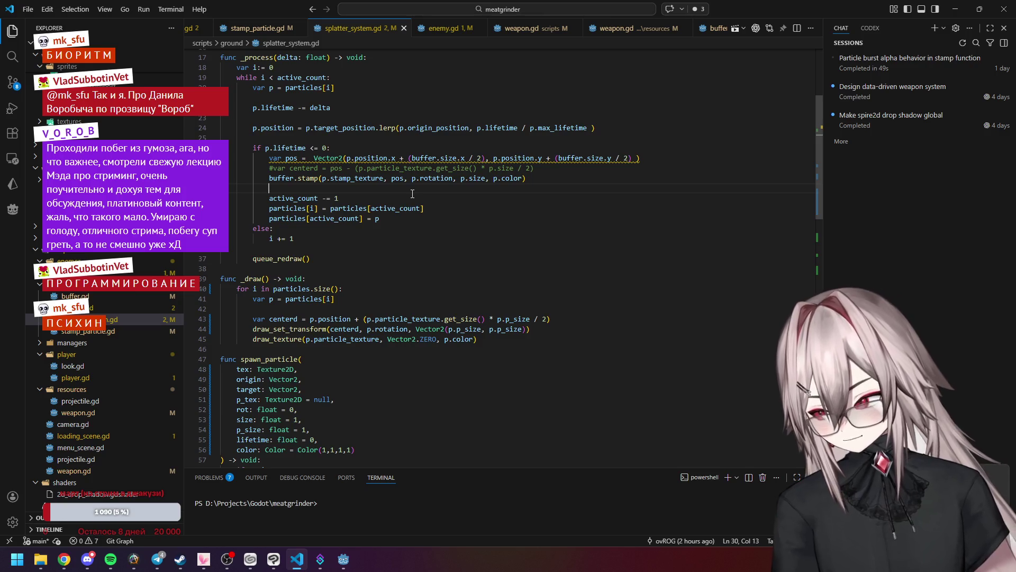
click(407, 194)
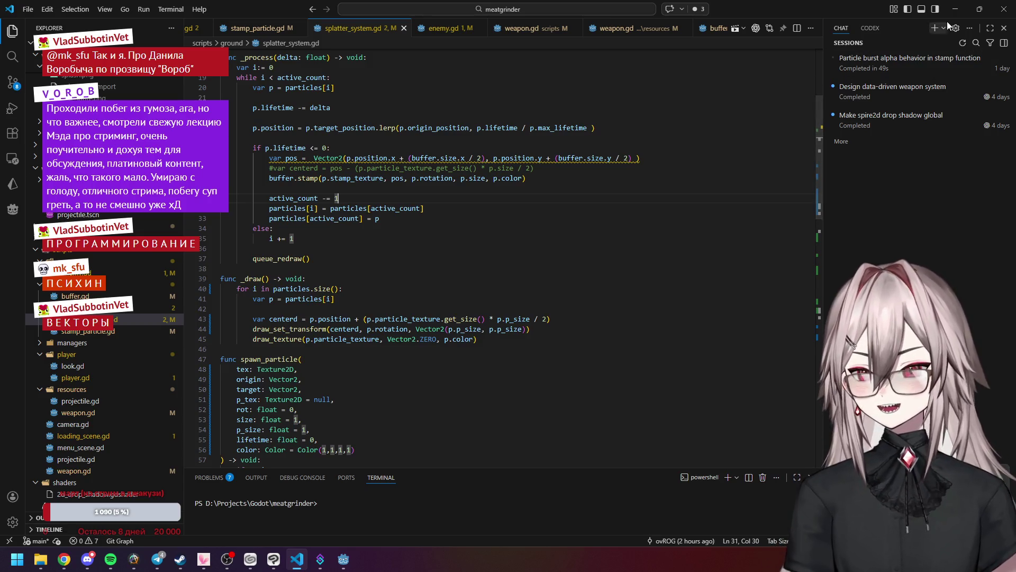
- Run the scene with F6, move right and fire two shots to check cross-mark stamps, then close it
click(343, 559)
key(F6)
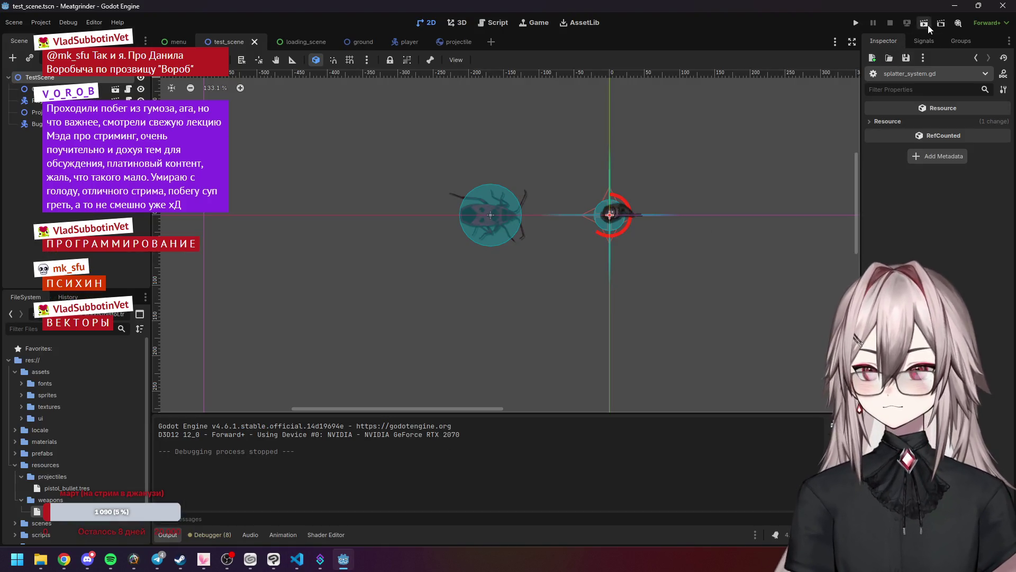
key(d)
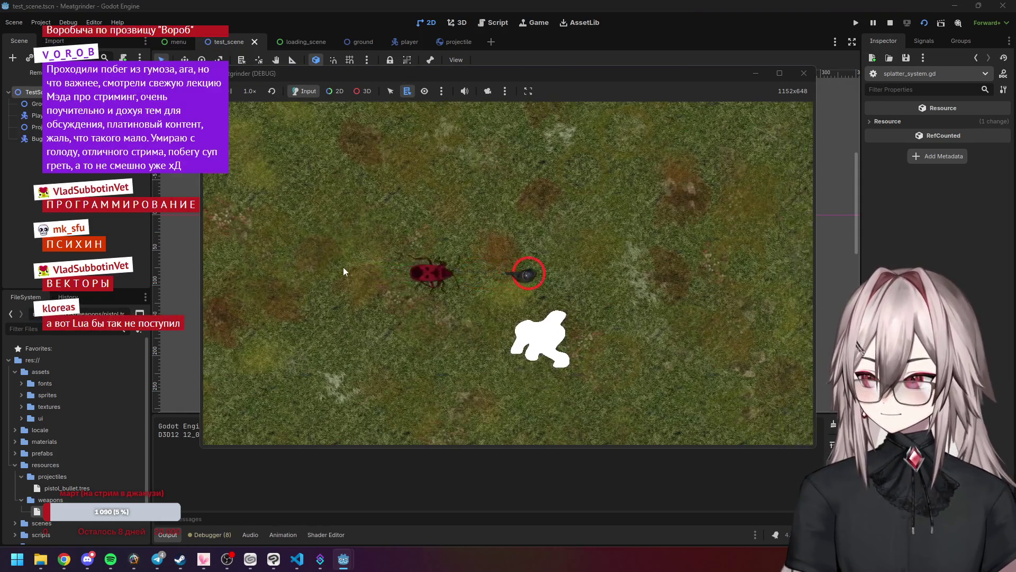
click(331, 268)
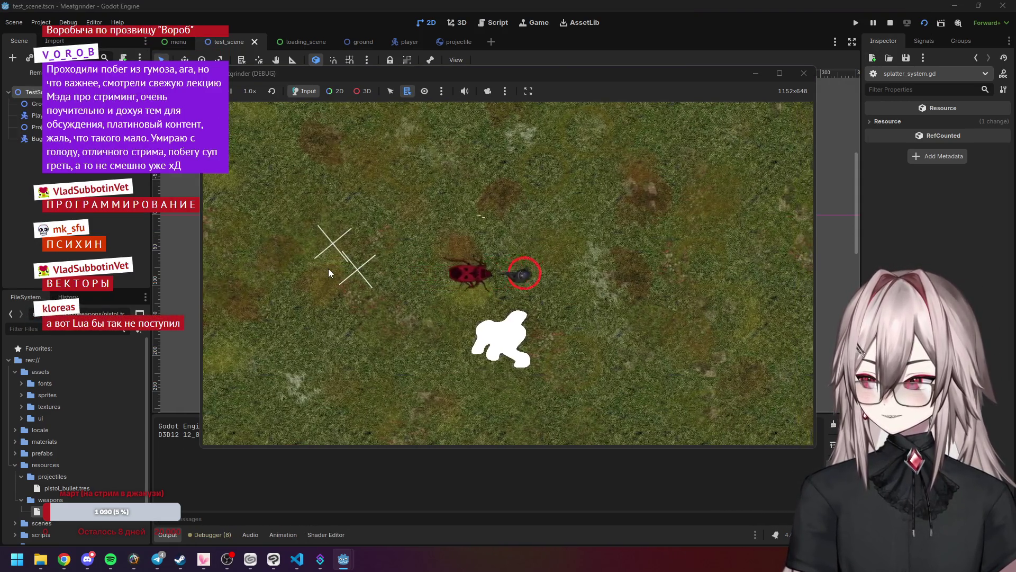
key(d)
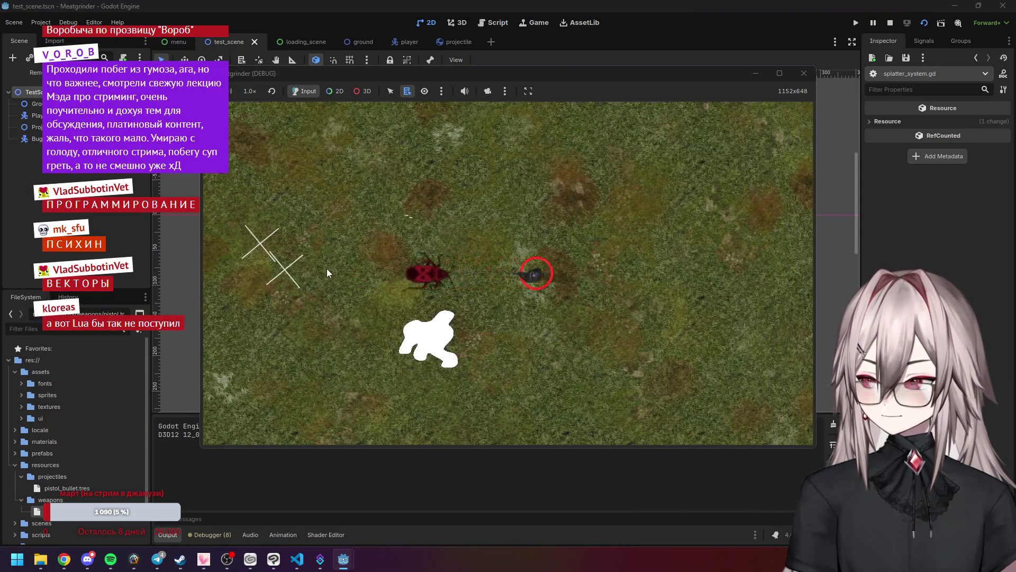
click(326, 269)
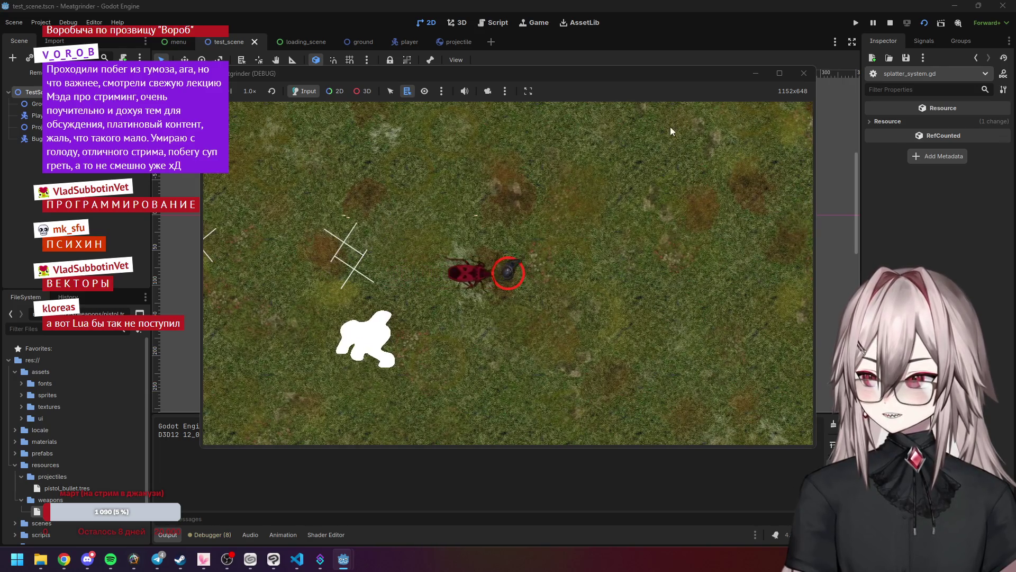
click(804, 73)
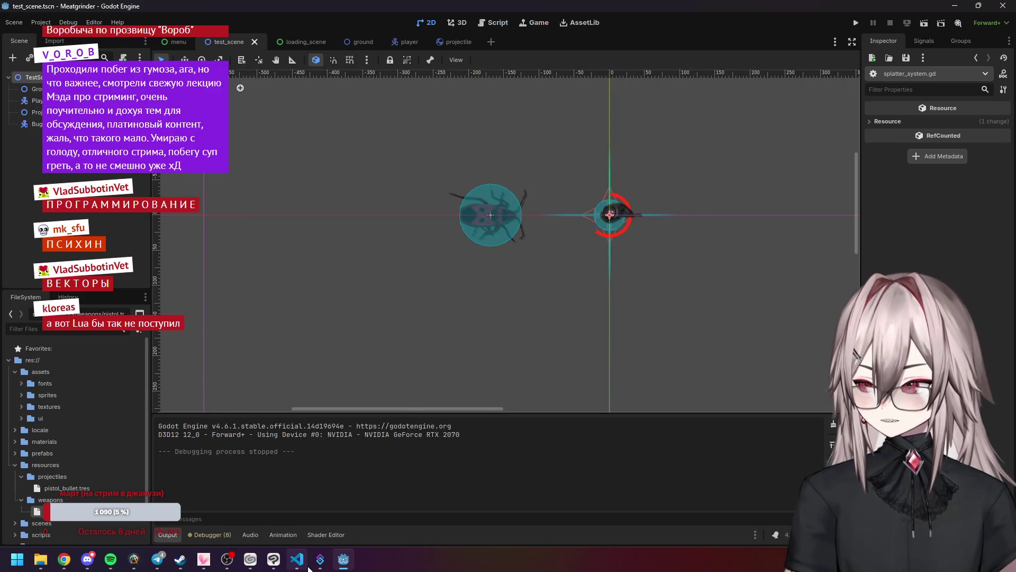
click(297, 558)
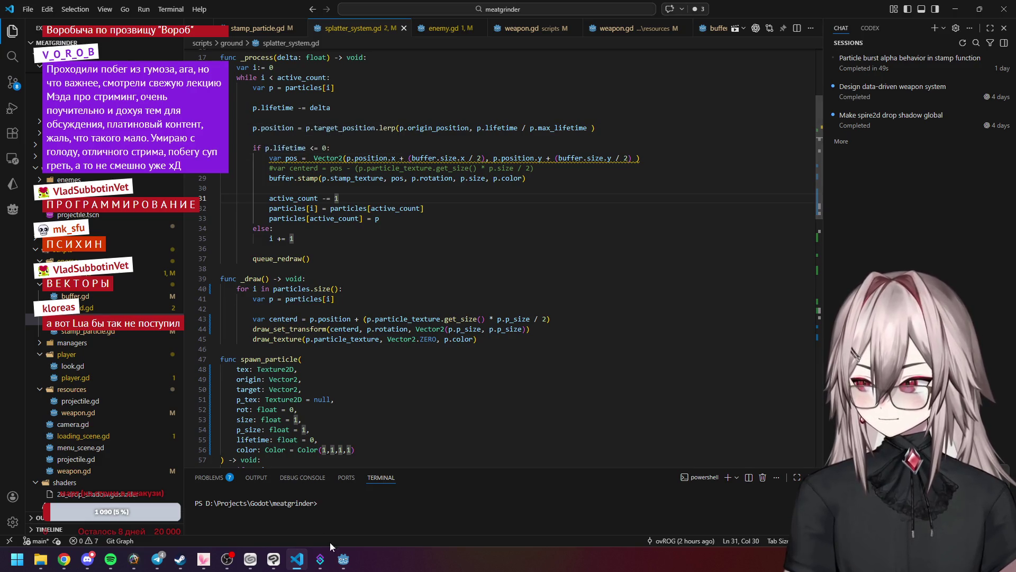
click(343, 559)
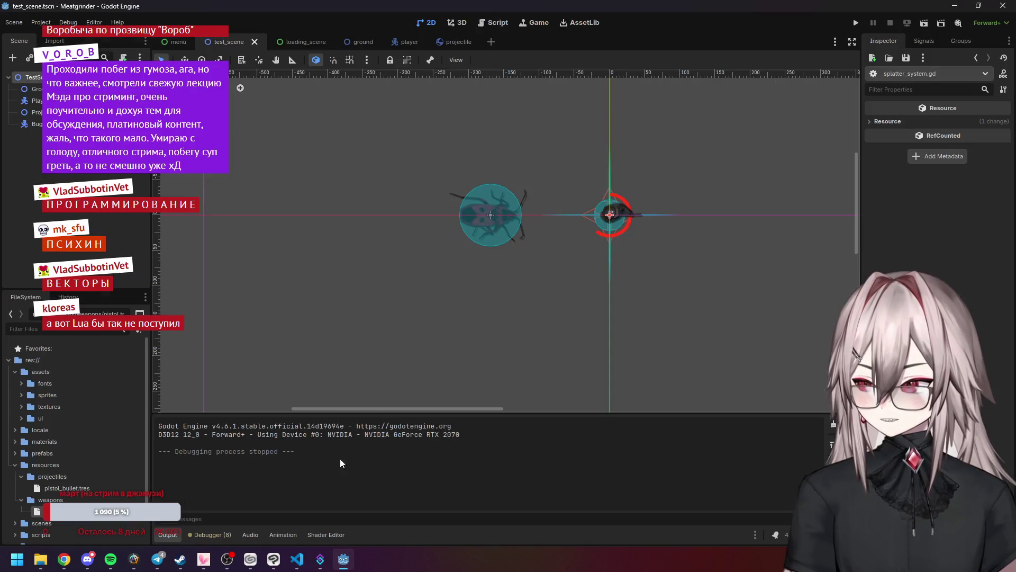
- In the Script editor, browse buffer.gd and projectile_manager.gd
click(497, 23)
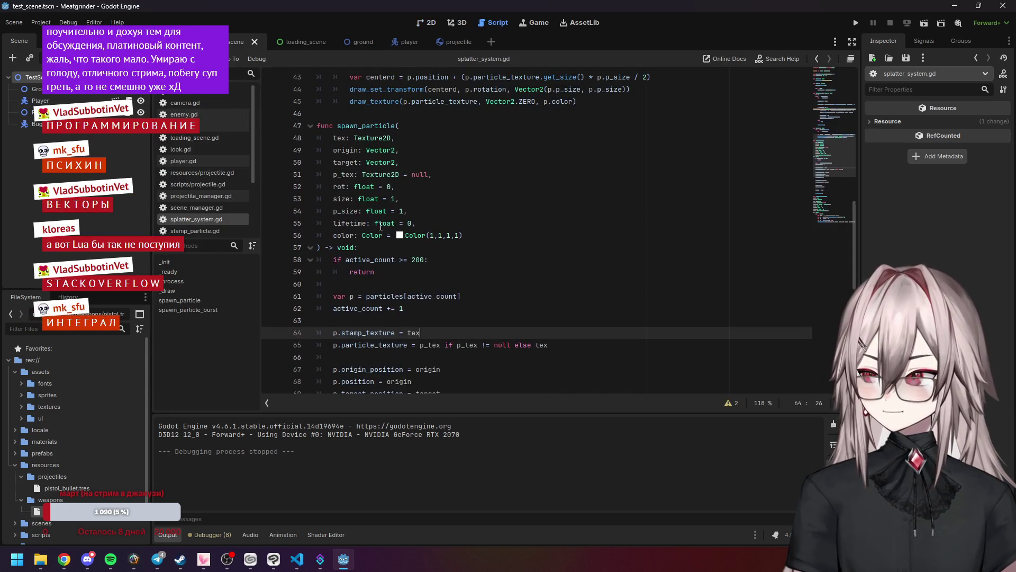
click(202, 93)
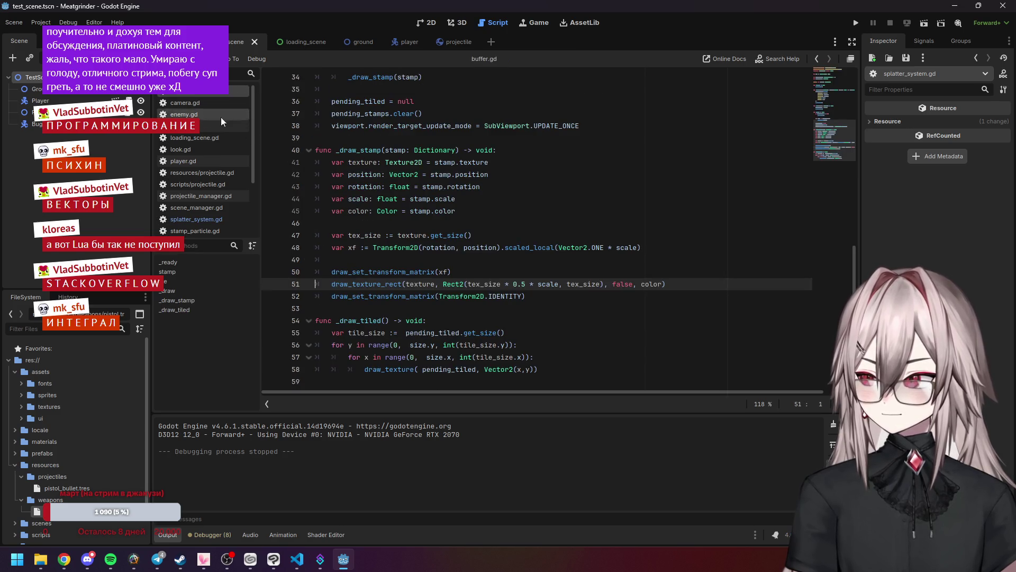
scroll(331, 171, up, 5)
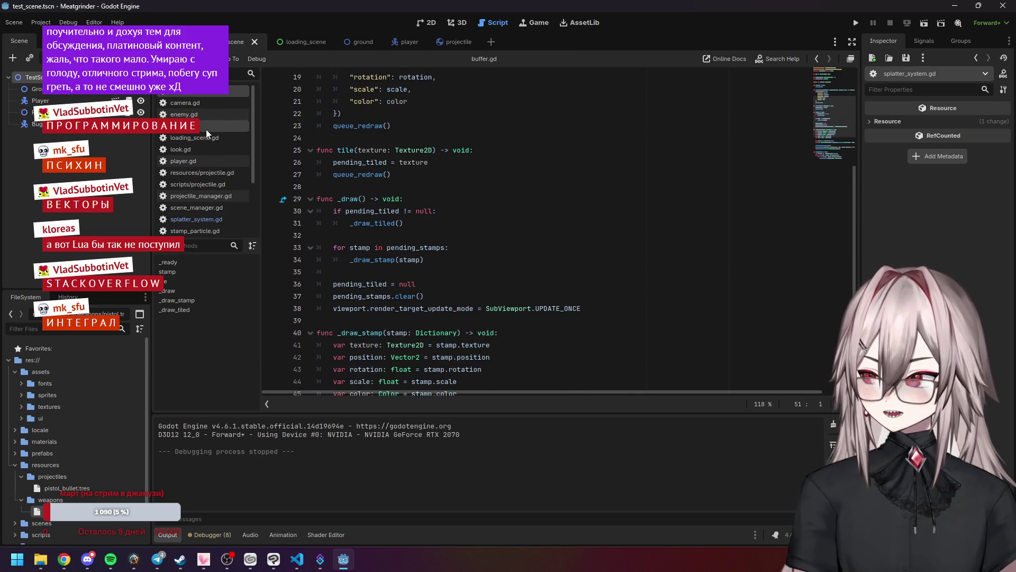
click(218, 197)
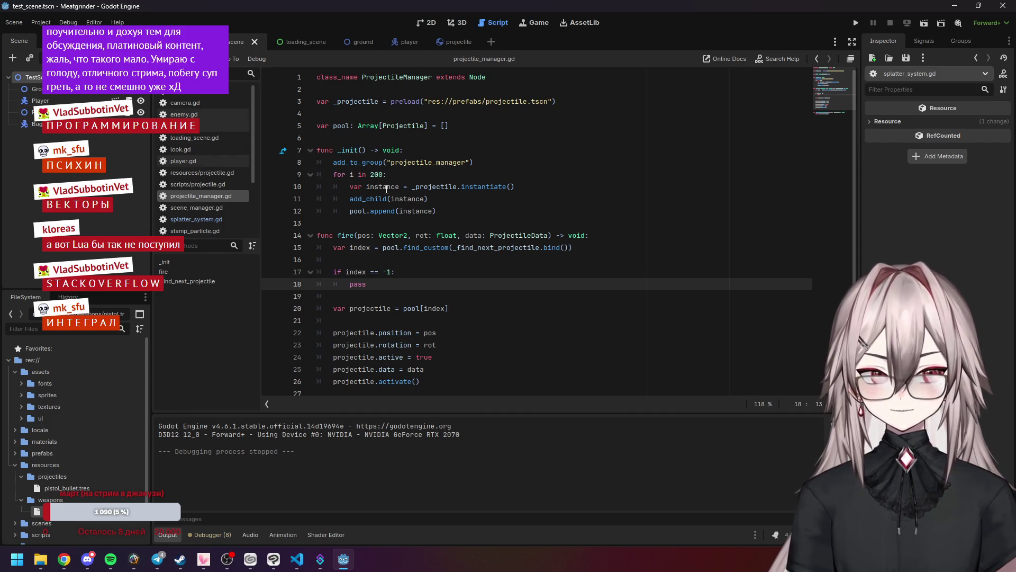
scroll(371, 183, down, 1)
scroll(372, 184, up, 1)
scroll(371, 183, down, 1)
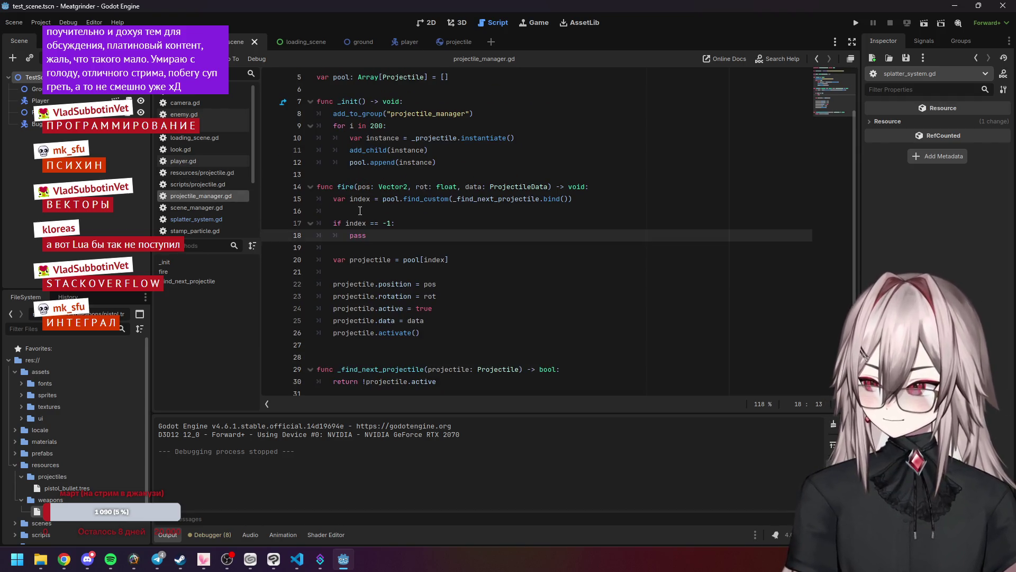
scroll(360, 210, up, 1)
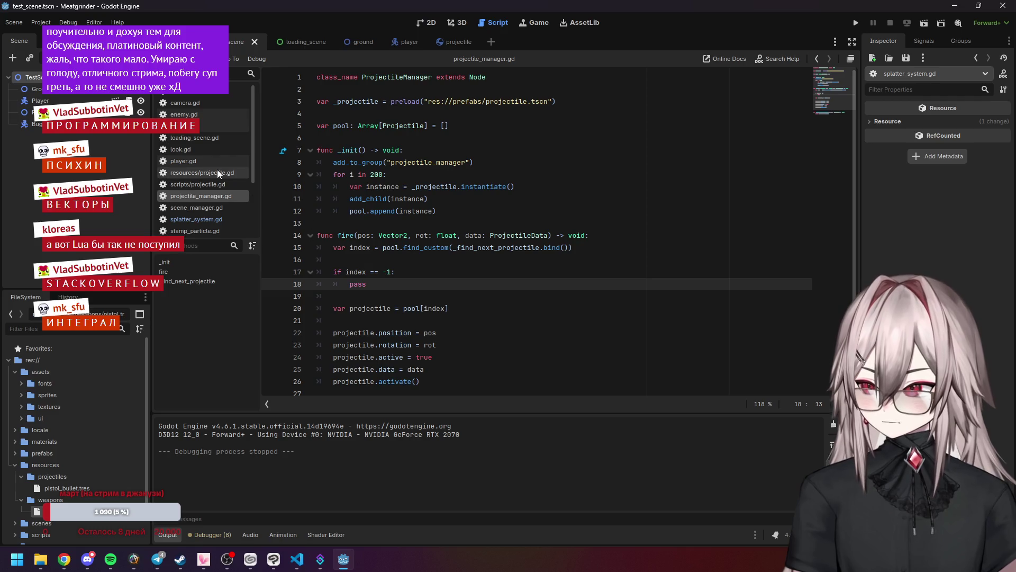
- Open splatter_system.gd at _process and run the scene to hit the line 27 breakpoint
click(217, 219)
scroll(399, 289, up, 5)
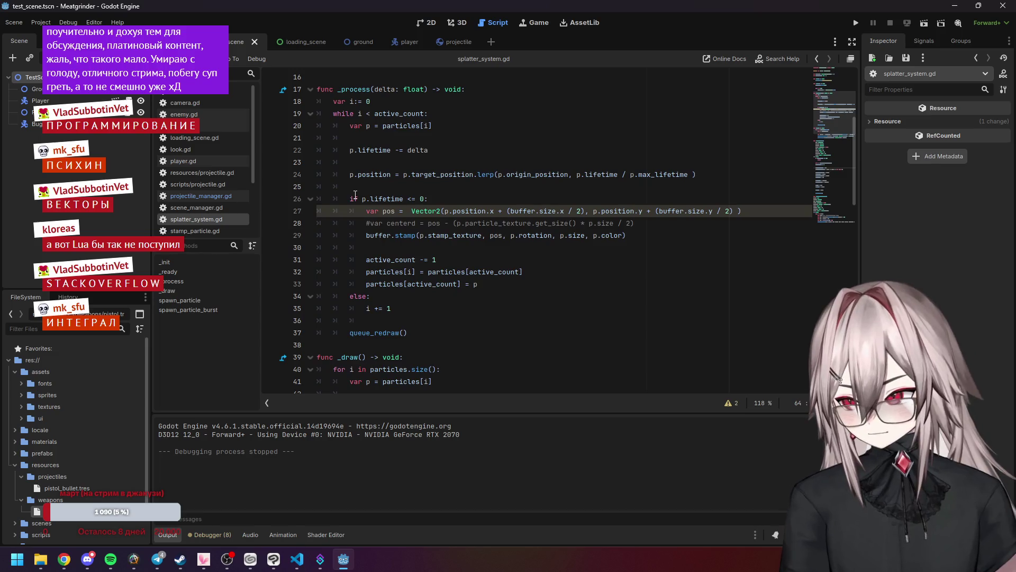
scroll(399, 289, down, 2)
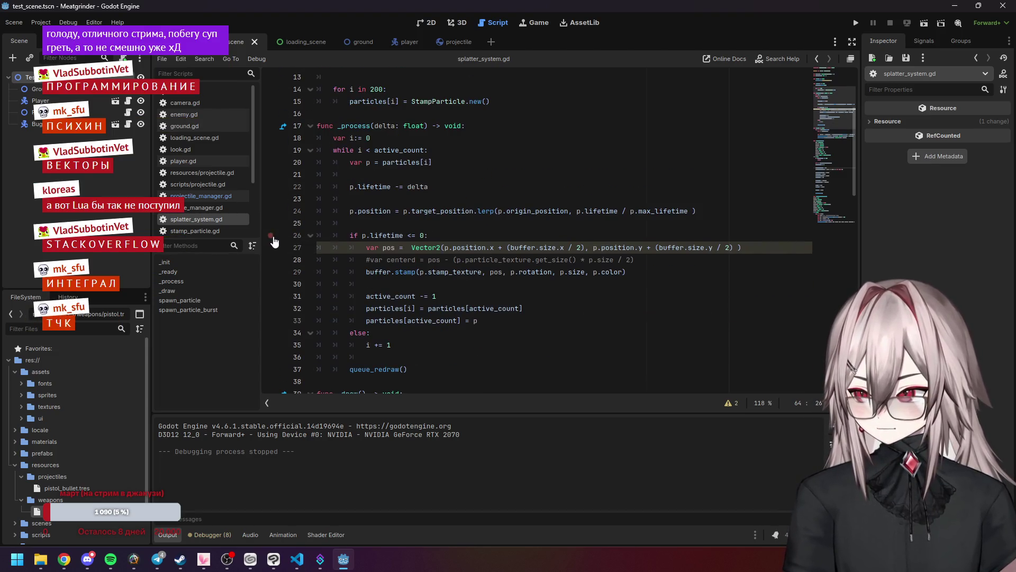
click(924, 22)
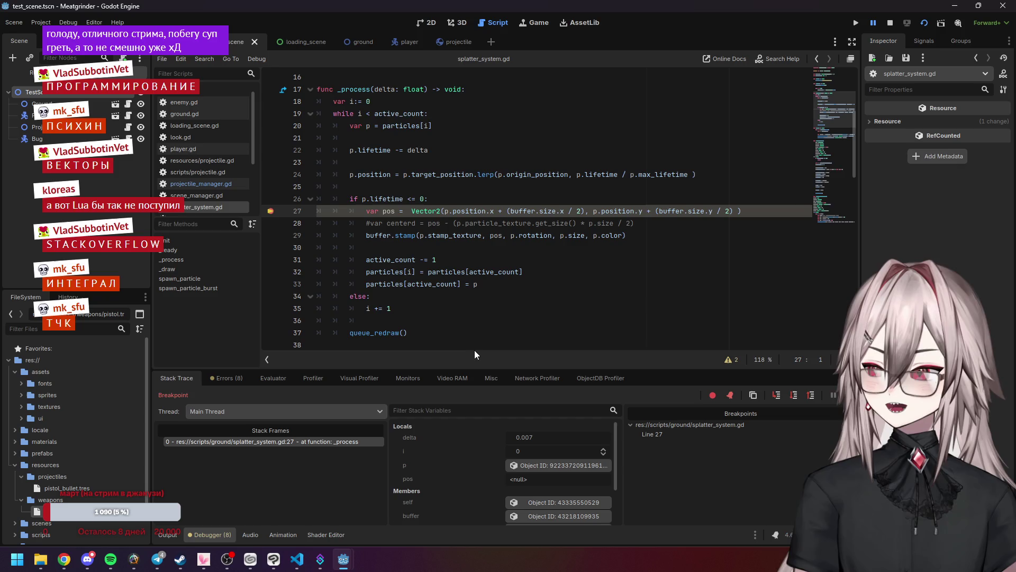
- Enlarge the debugger and inspect particle p: position (182.797, -104.532), origin (181.225, -0.377), target (182.734, -100.366)
drag(482, 369, 509, 288)
click(391, 210)
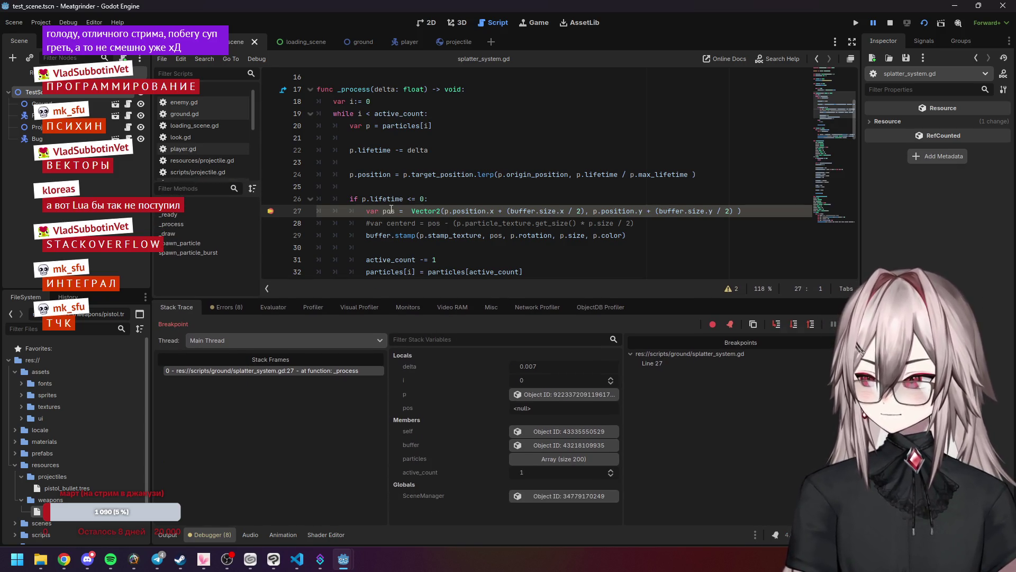
click(383, 174)
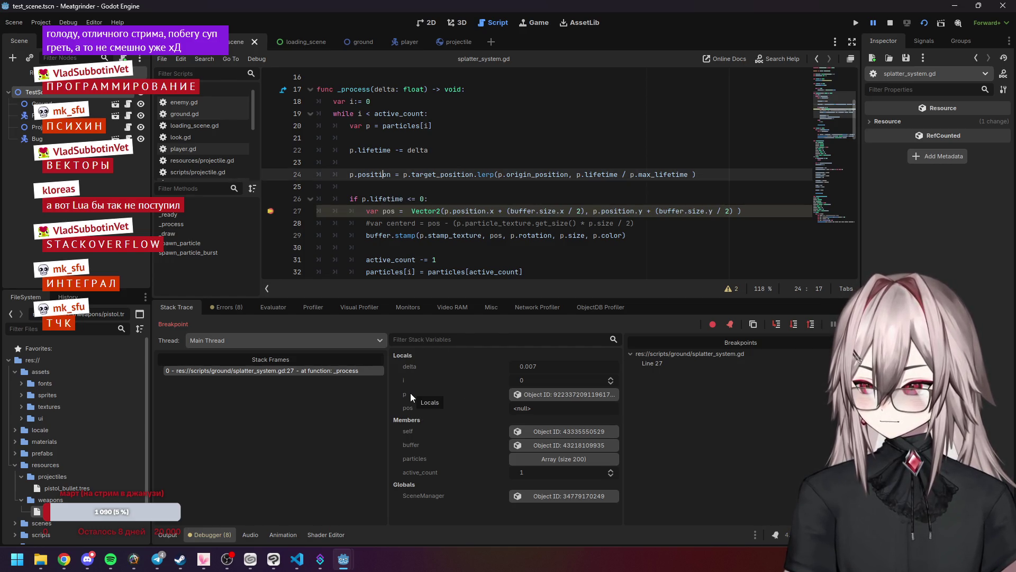
click(544, 397)
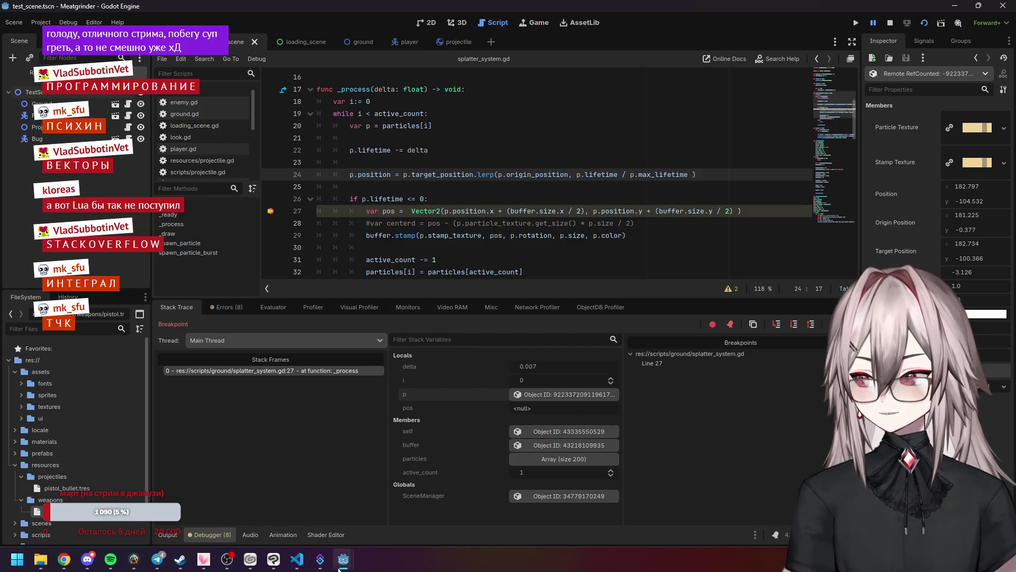
- Check the game window, then examine line 24's lerp call that updates the particle position
key(F12)
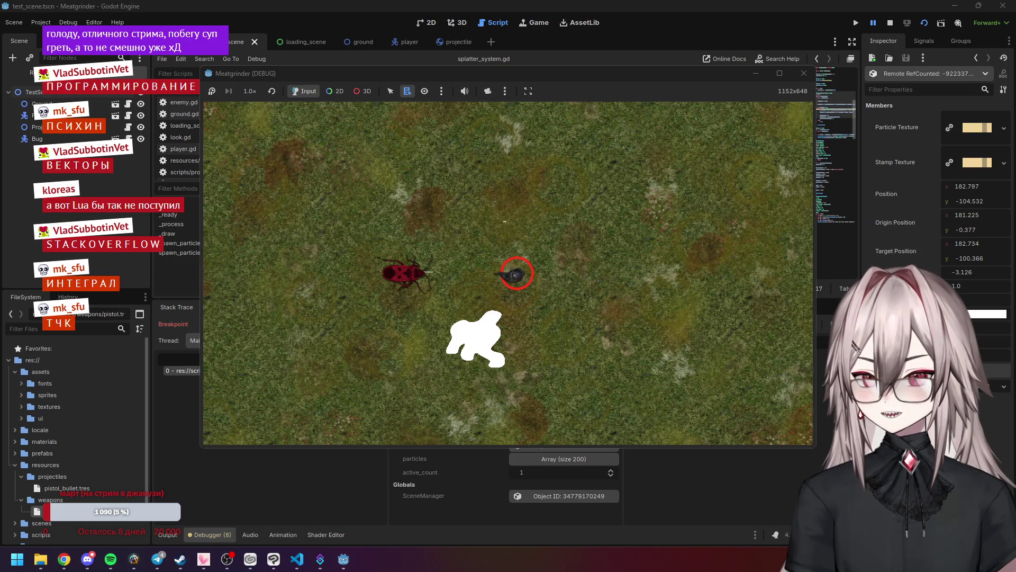
click(968, 243)
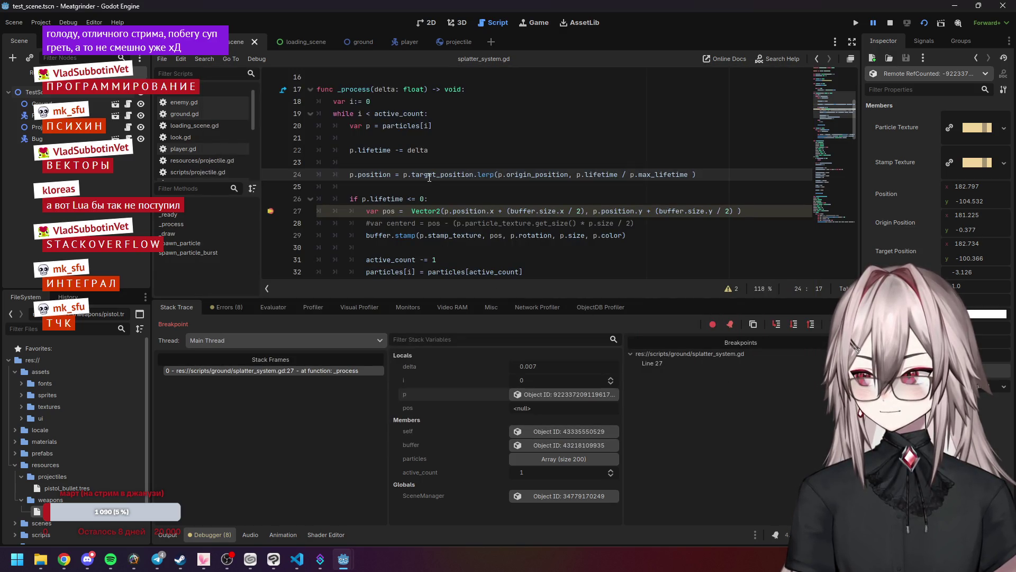
click(535, 174)
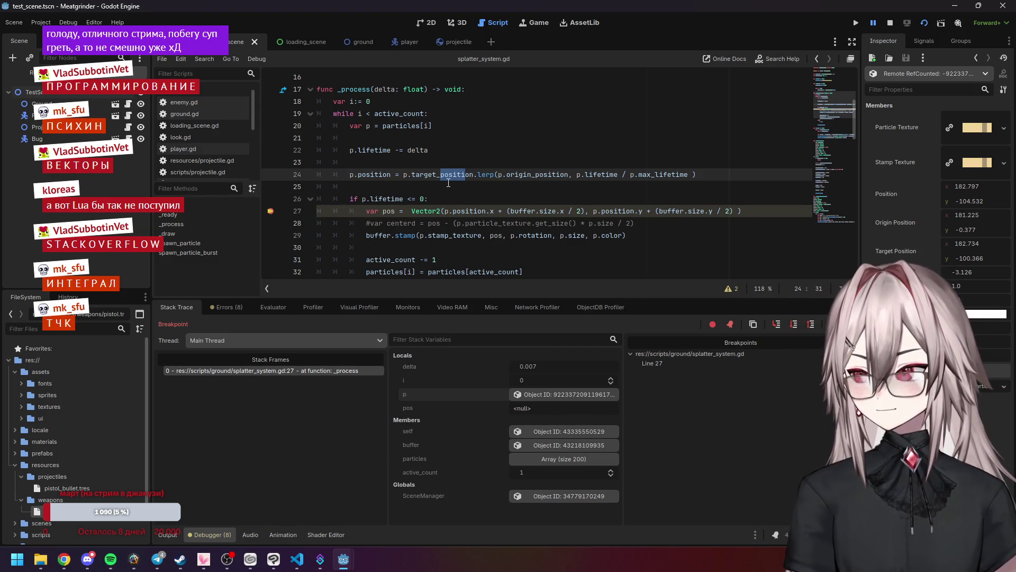
click(476, 175)
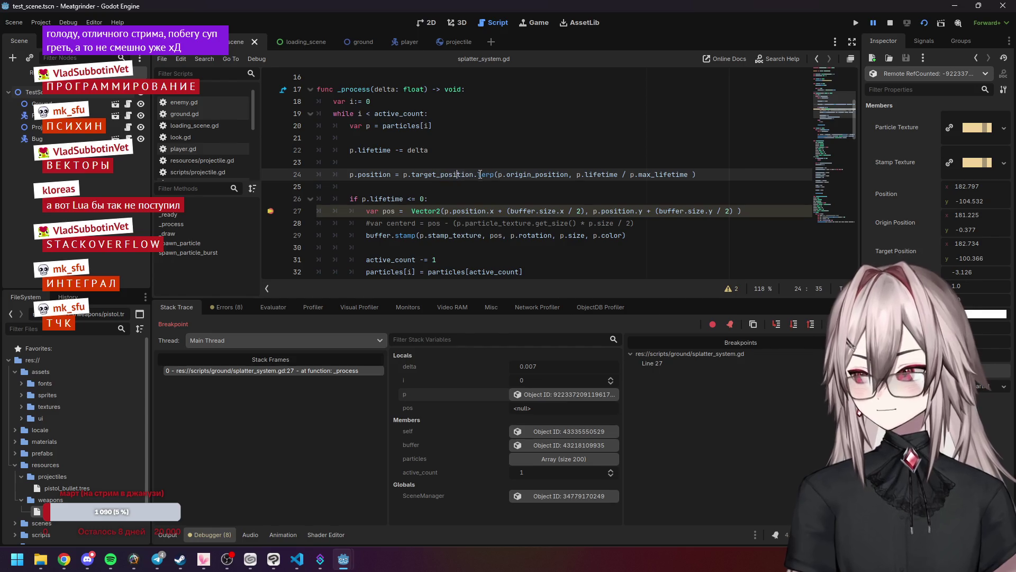
click(432, 189)
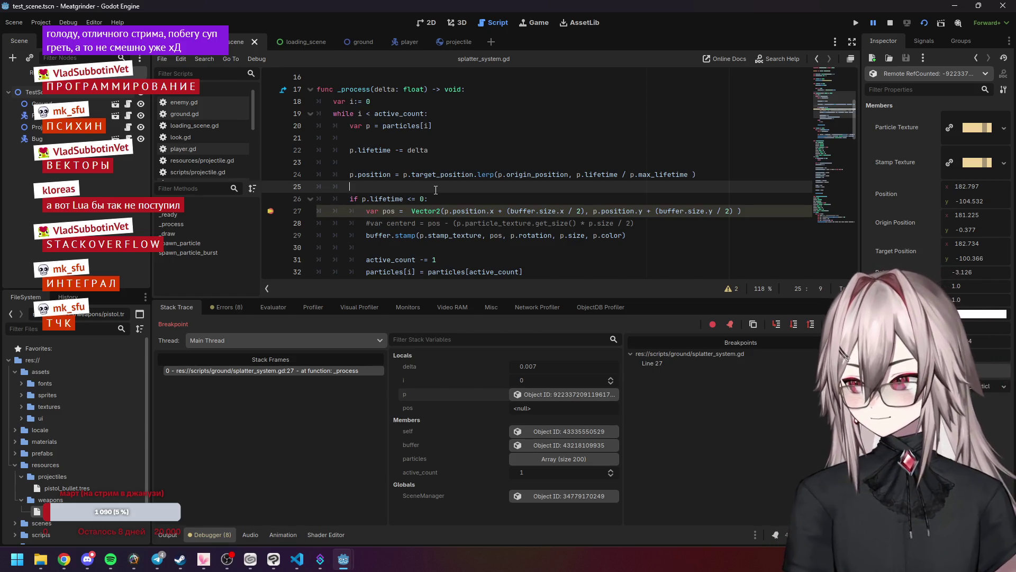
scroll(439, 185, down, 3)
scroll(449, 177, up, 3)
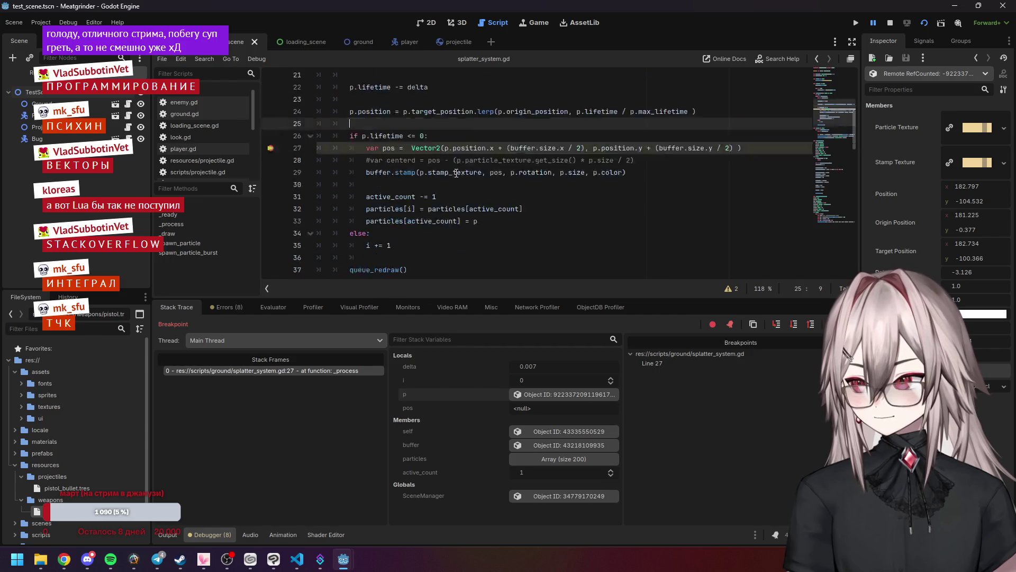
scroll(453, 177, down, 3)
scroll(451, 176, up, 3)
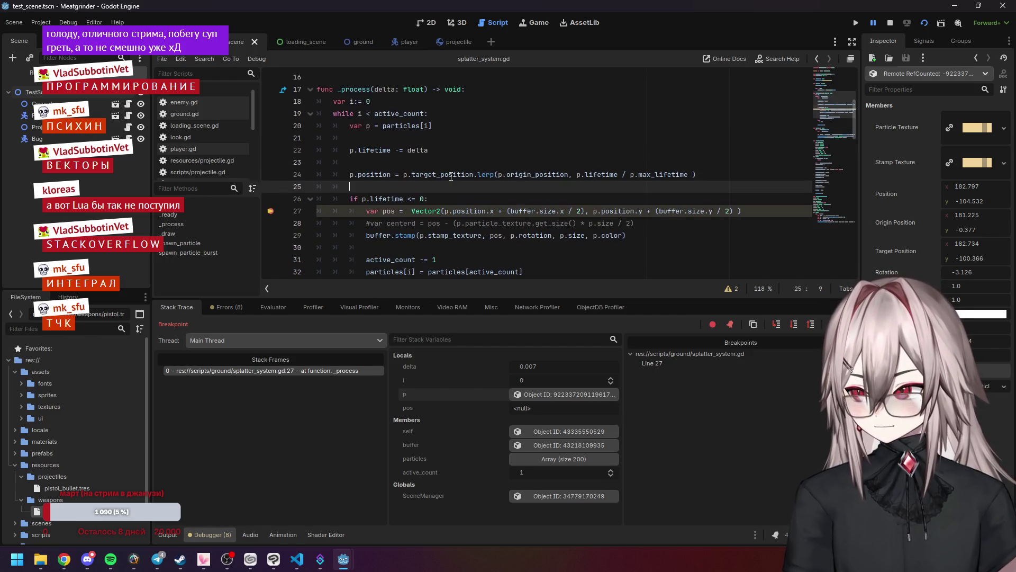
click(486, 172)
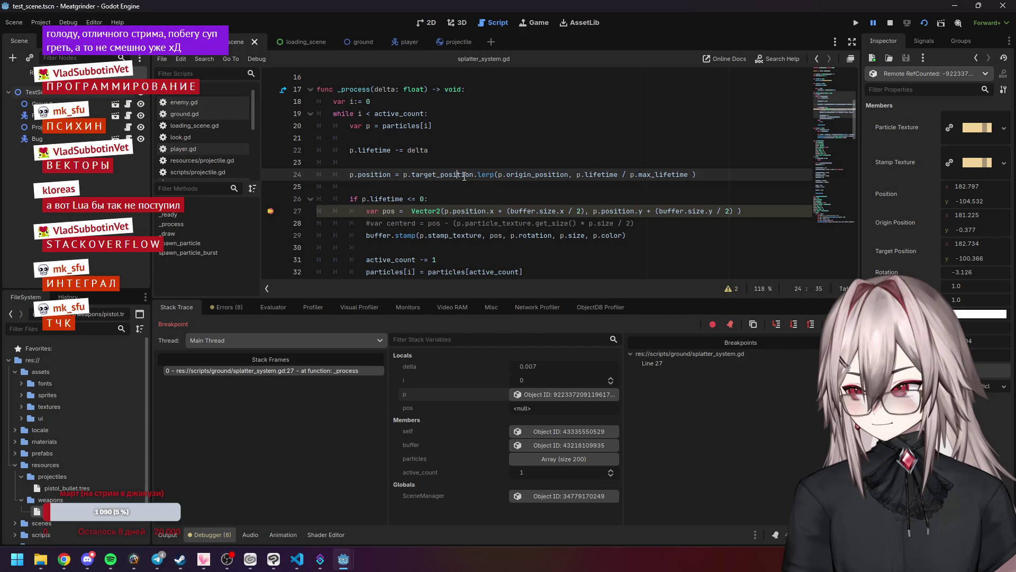
mouse_move(605, 175)
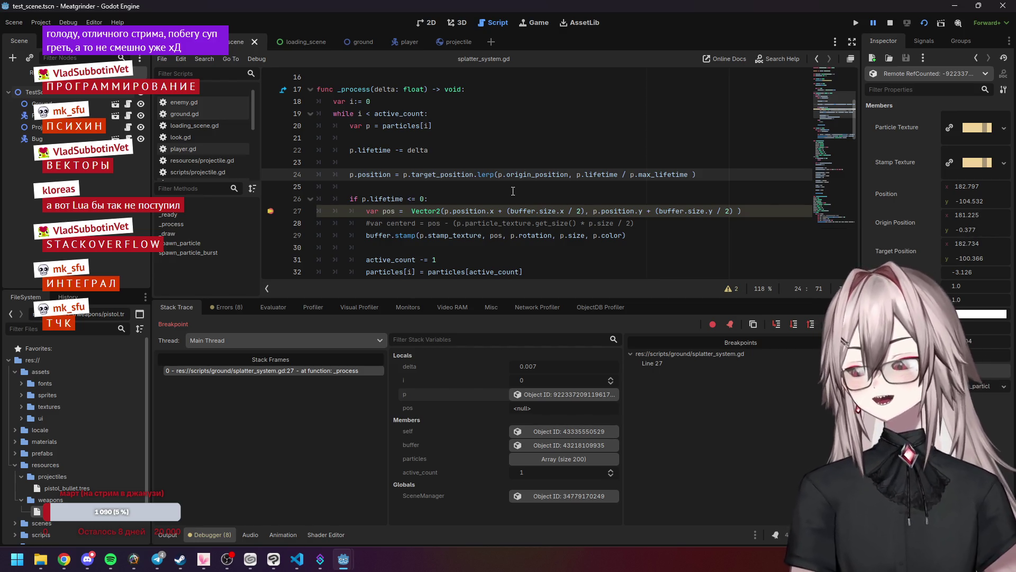
- Stop the debug session and shrink the debugger panel to show more code
click(889, 23)
click(507, 175)
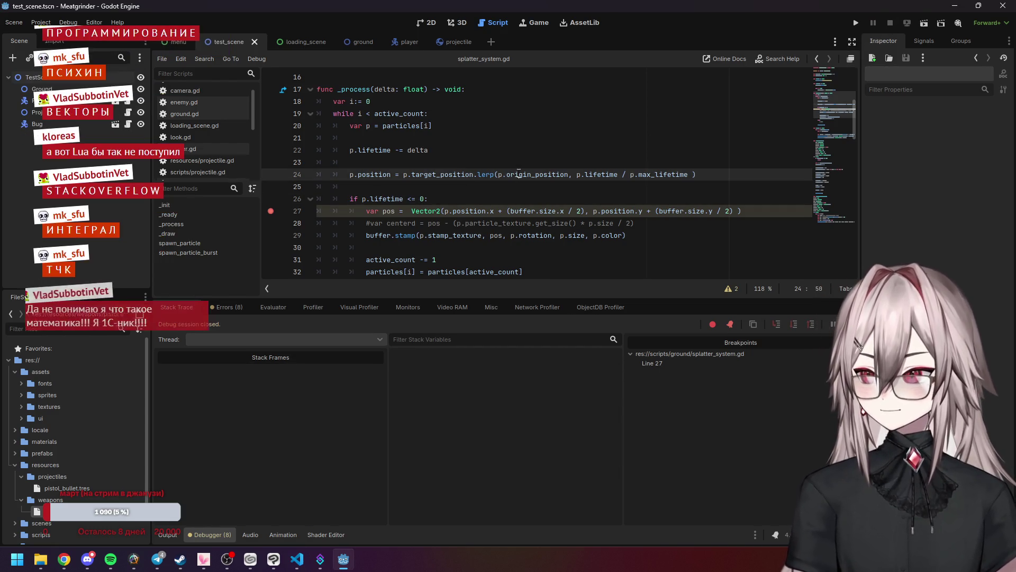
click(524, 185)
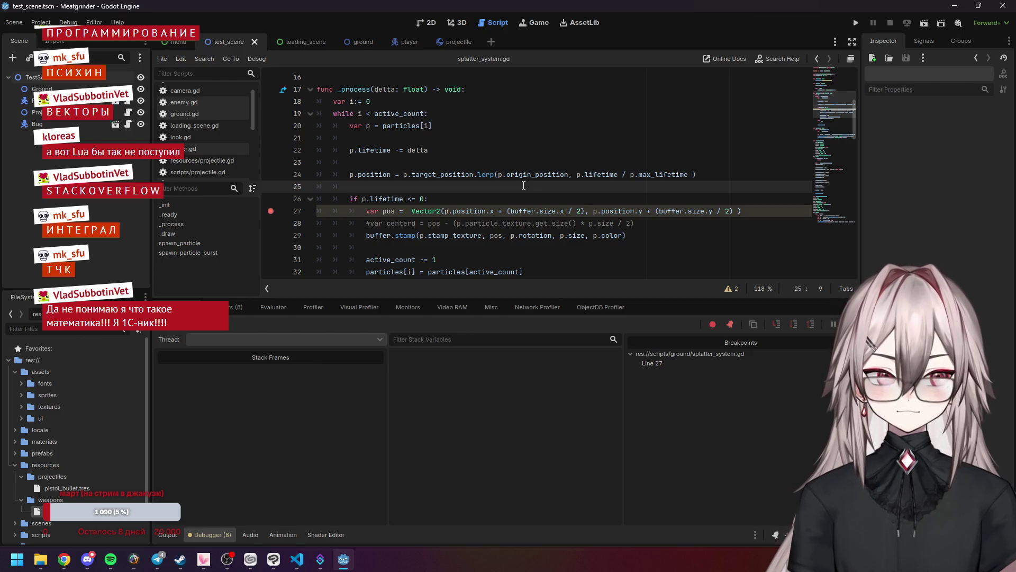
click(498, 200)
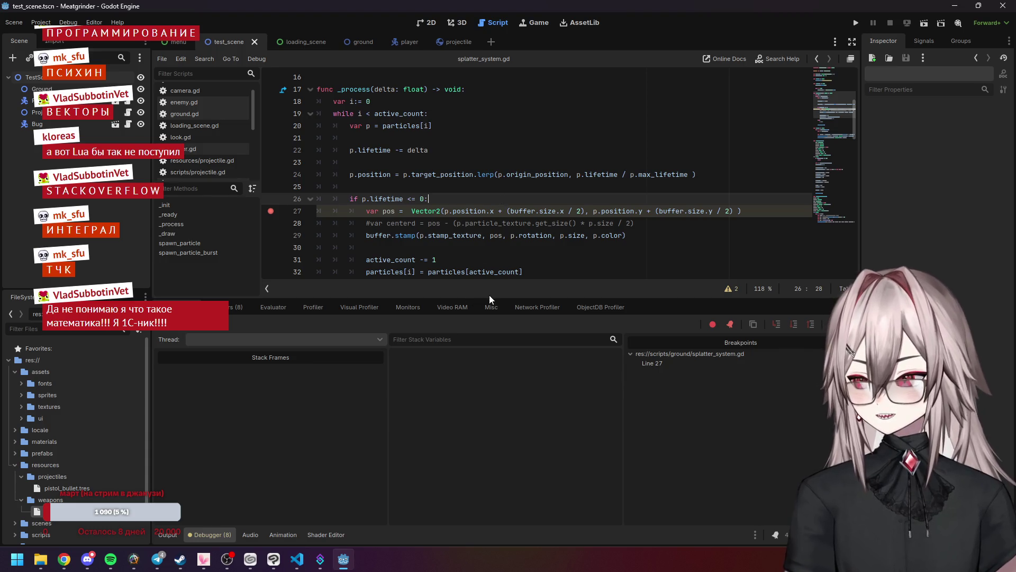
drag(489, 297, 487, 340)
- Review lines 24–31 and select origin_position on line 24
click(466, 259)
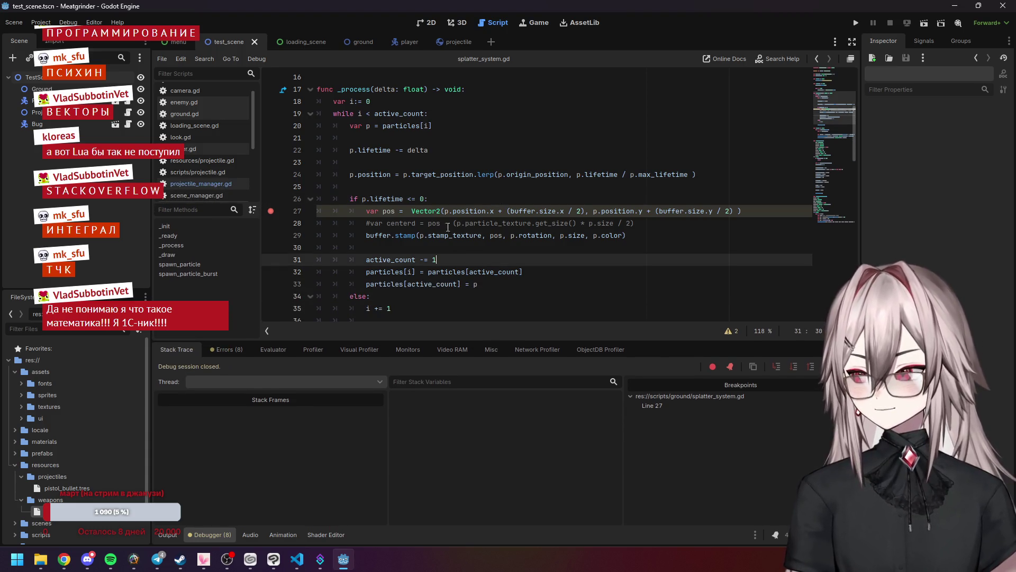
click(415, 174)
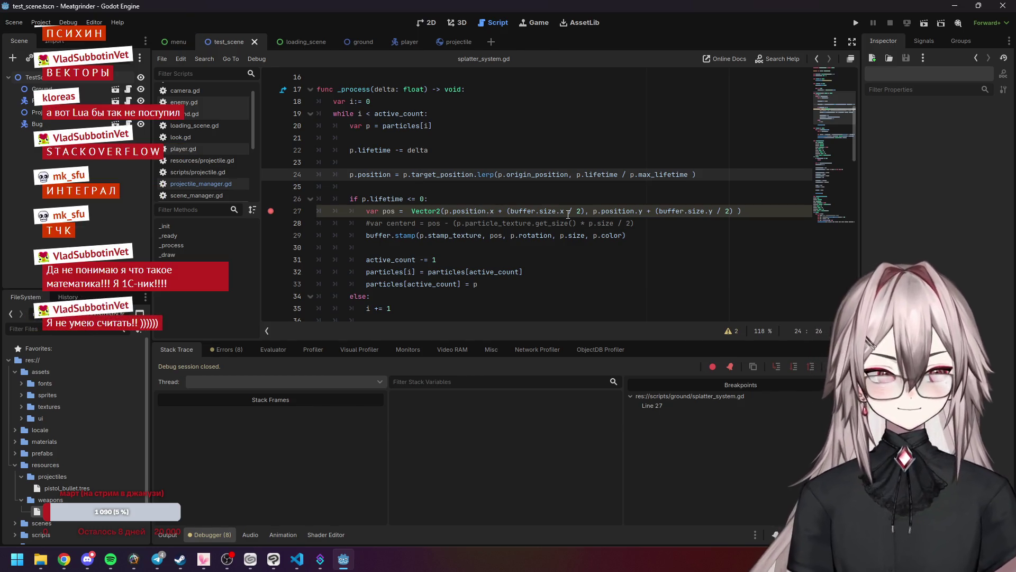
click(508, 211)
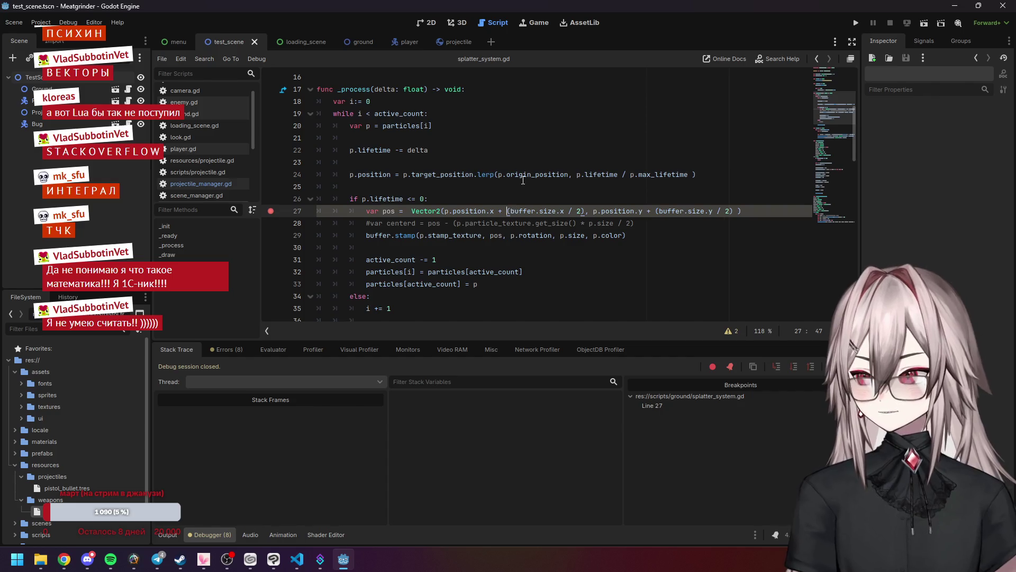
click(472, 177)
click(510, 206)
mouse_move(507, 175)
mouse_down()
mouse_move(549, 179)
mouse_move(495, 174)
mouse_up()
click(562, 199)
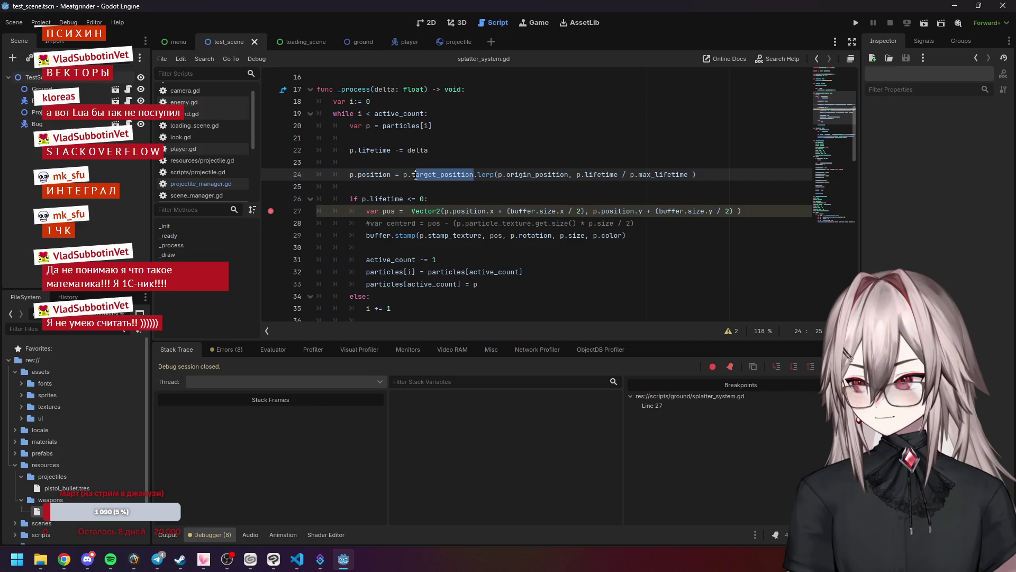
- Change line 24's lerp to move toward target_position and save splatter_system.gd
text(t)
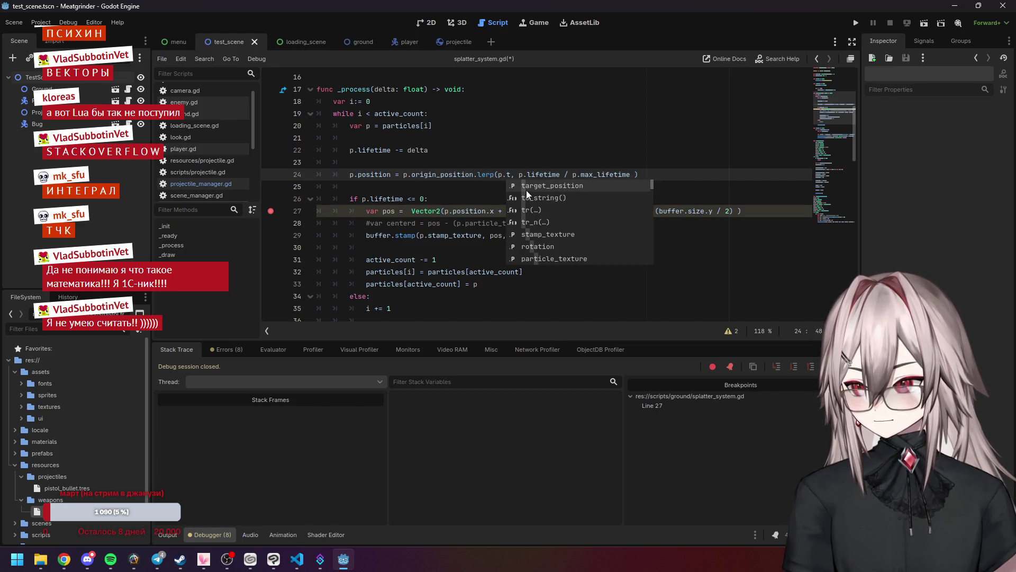
key(Return)
key(Down)
key(ctrl+s)
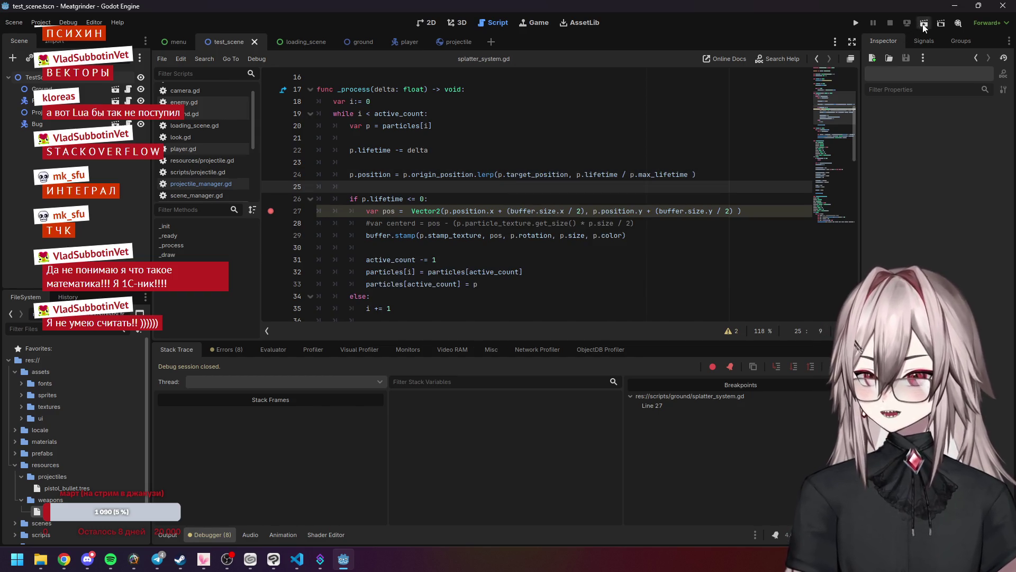
- Run the scene past the breakpoint, walk right and fire several bullets onto the grass, then close it
click(923, 24)
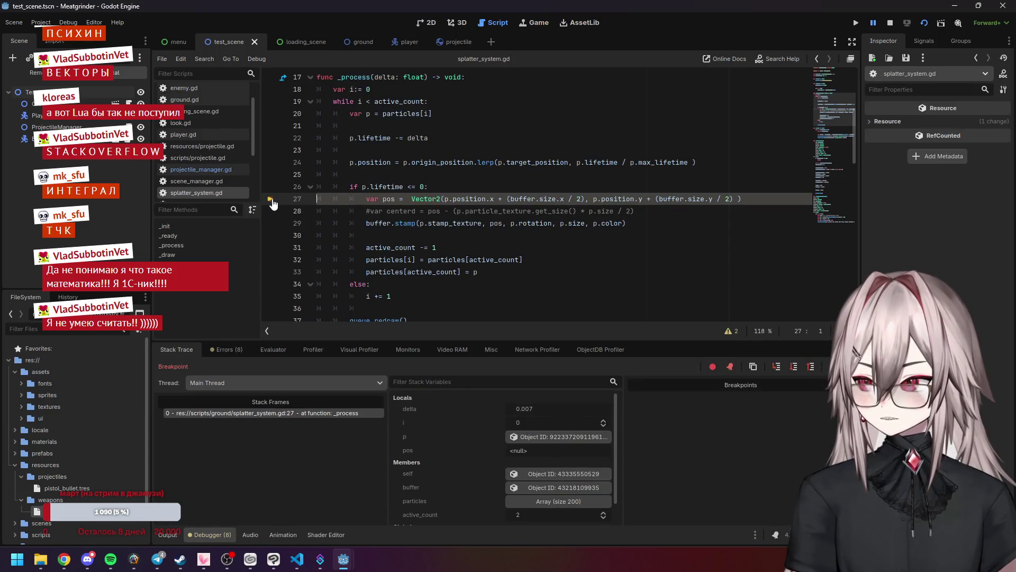
key(F12)
click(923, 24)
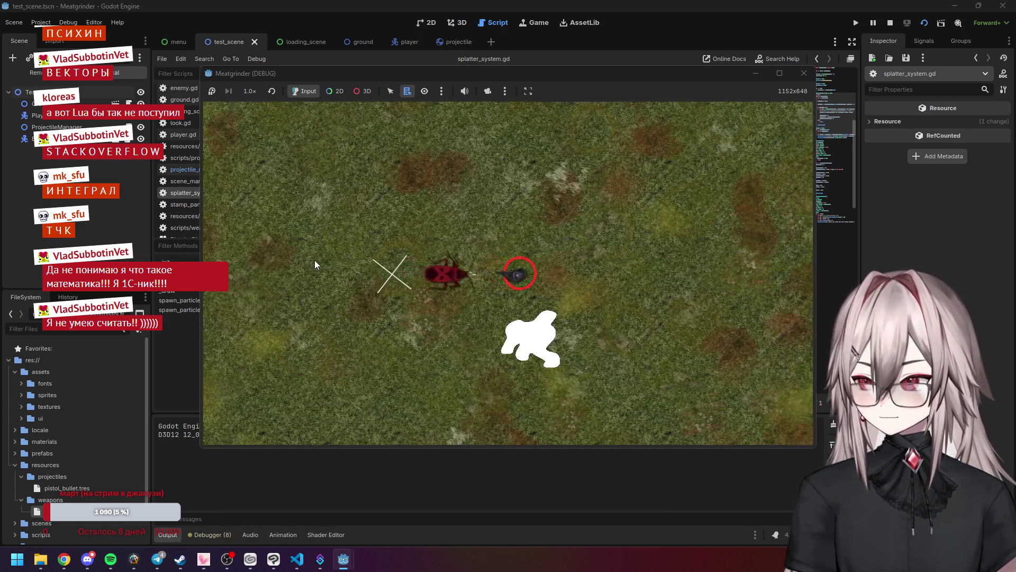
key(d)
click(370, 265)
click(364, 268)
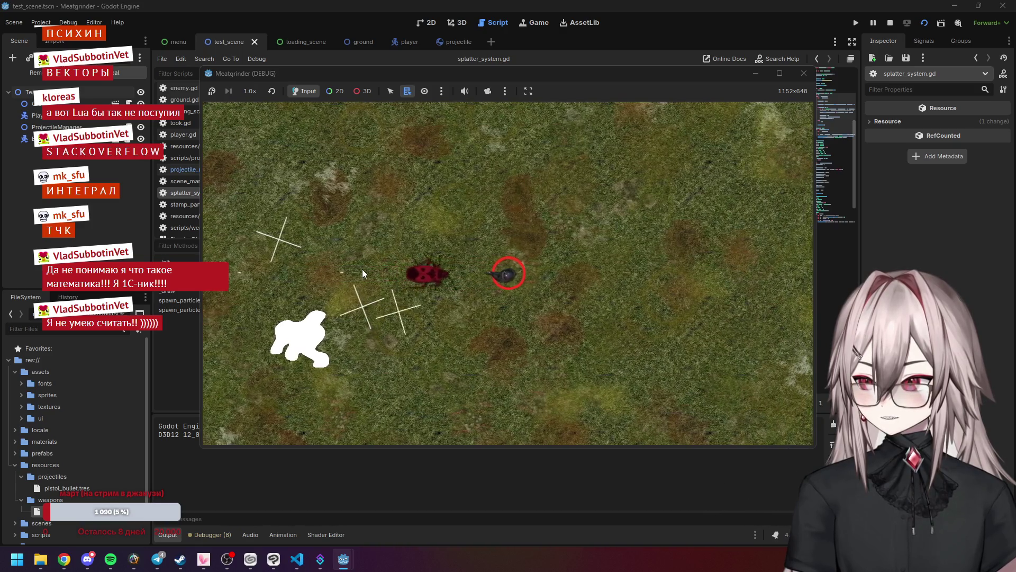
click(377, 294)
click(416, 288)
click(399, 285)
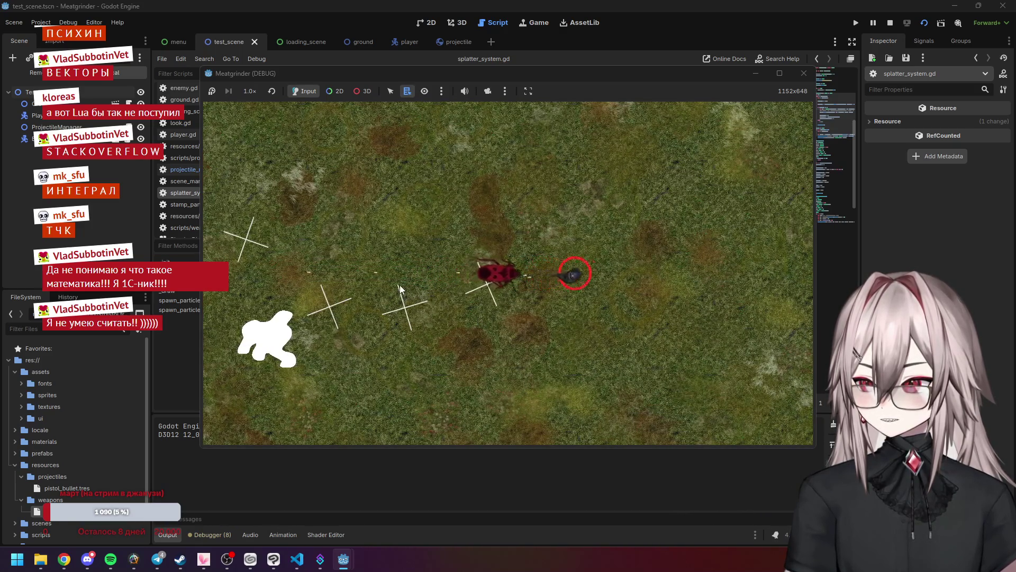
key(F8)
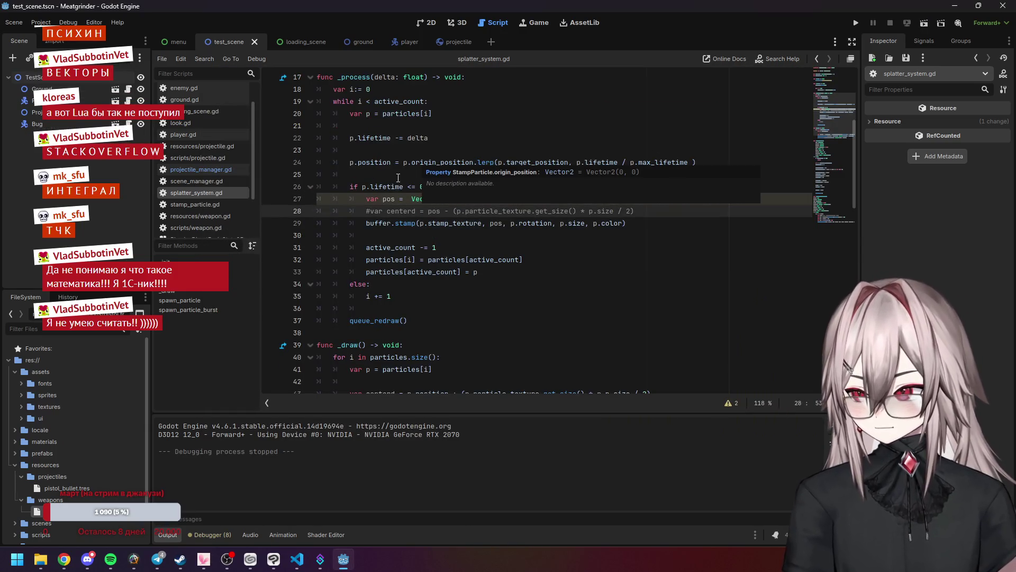
- Set a breakpoint on line 26 of enemy.gd's take_damage, run the game and shoot the bug
click(473, 199)
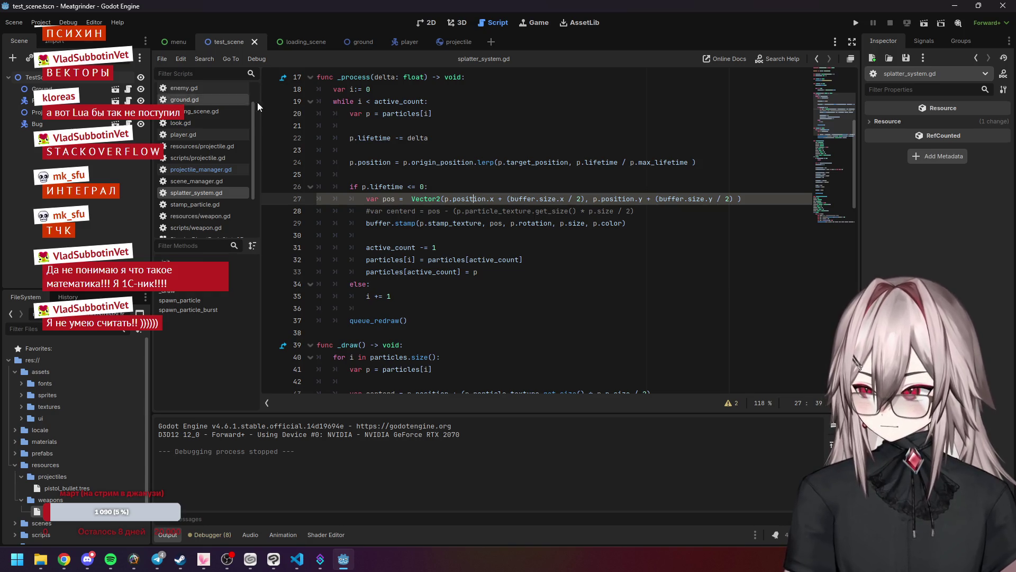
click(195, 93)
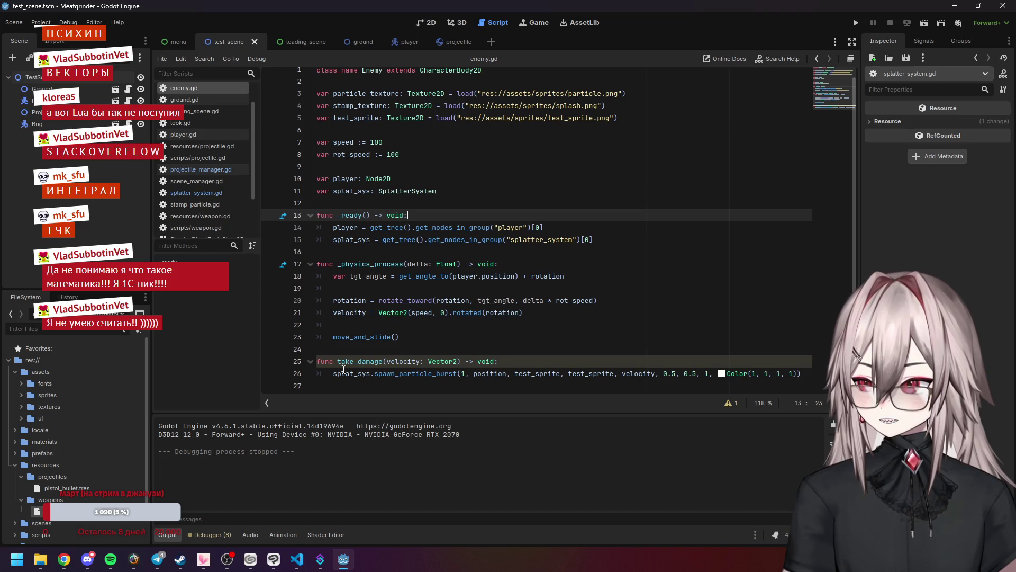
click(271, 374)
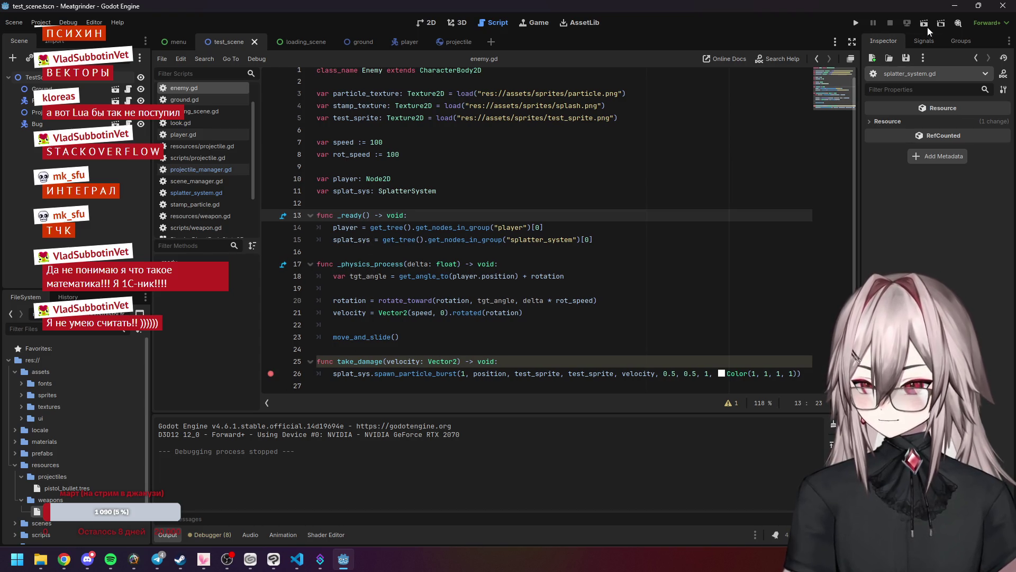
click(925, 27)
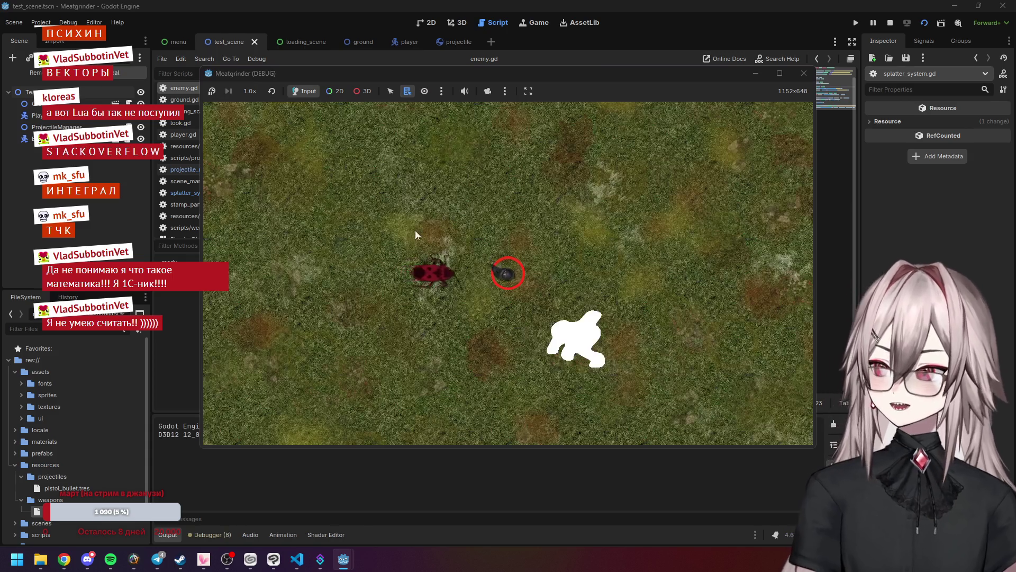
click(357, 272)
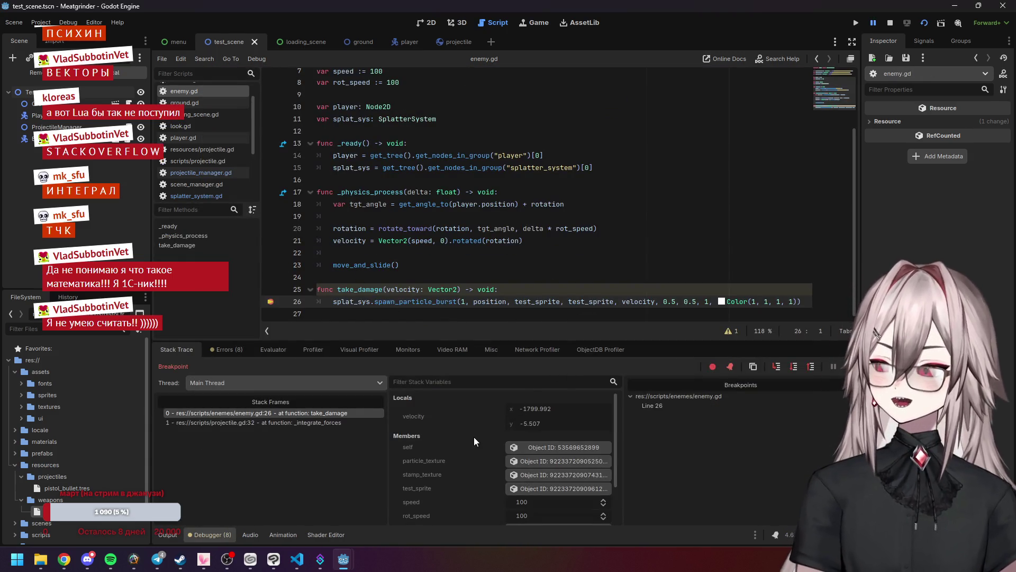
- Inspect the paused enemy's members, noting velocity (-1799.992, -5.507)
mouse_move(413, 302)
click(490, 301)
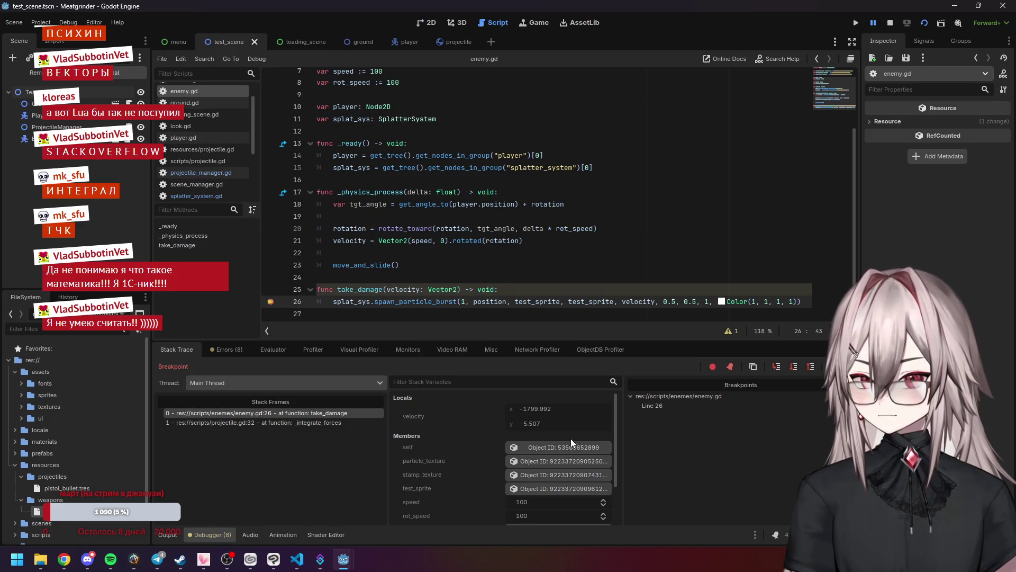
click(548, 449)
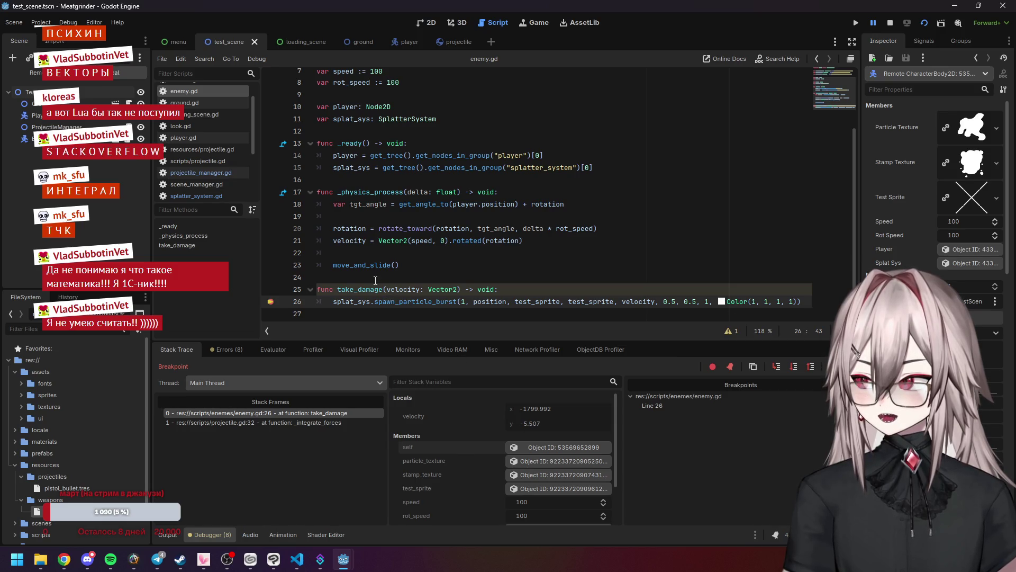
scroll(407, 227, up, 3)
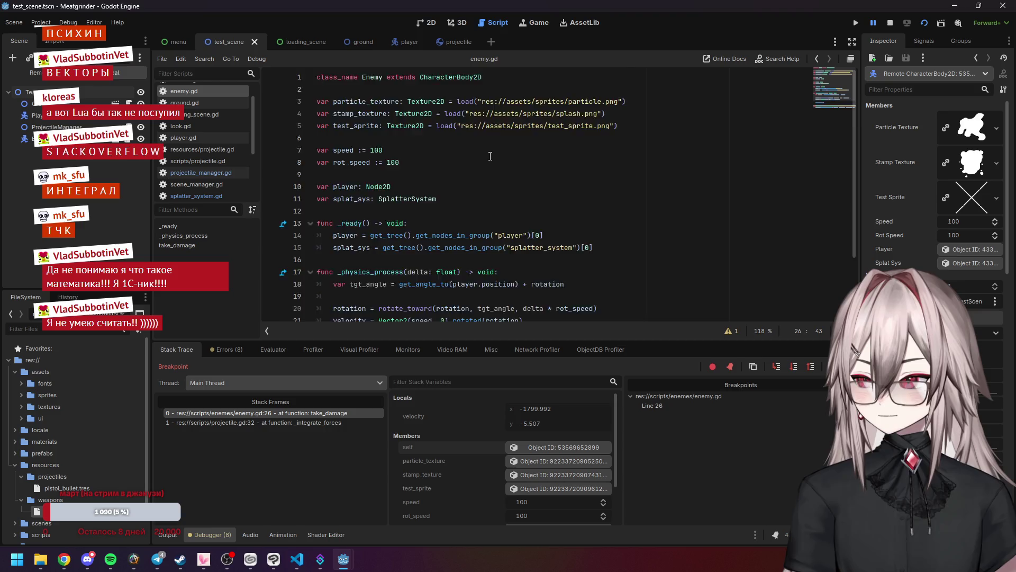
scroll(407, 224, down, 3)
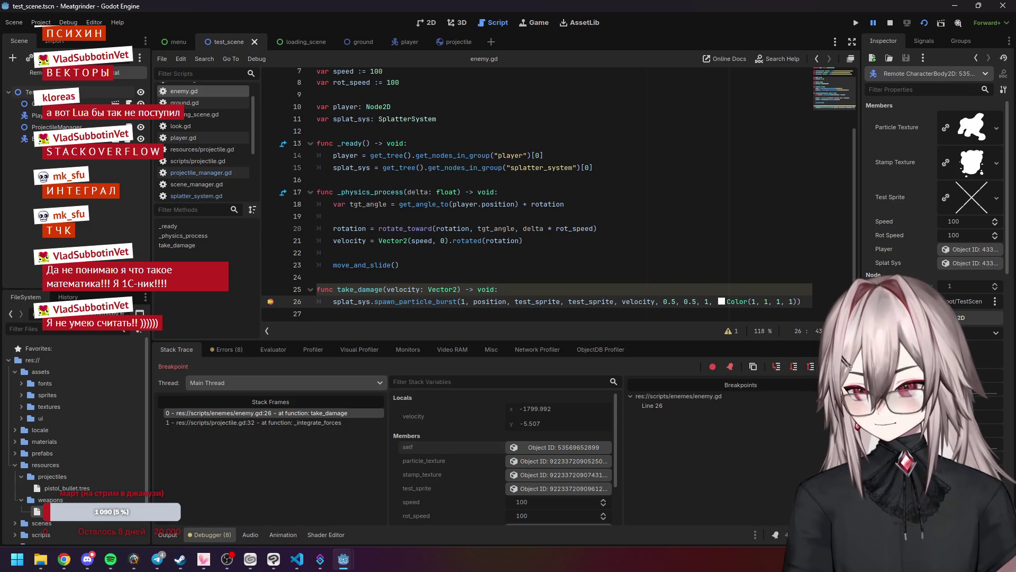
scroll(962, 334, down, 10)
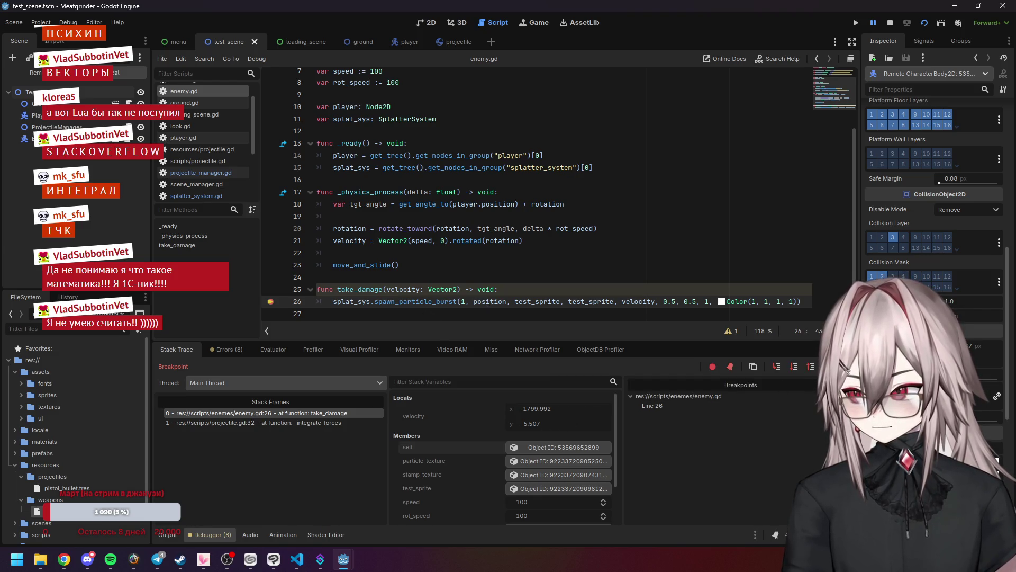
mouse_move(488, 304)
scroll(471, 408, down, 2)
scroll(473, 442, up, 2)
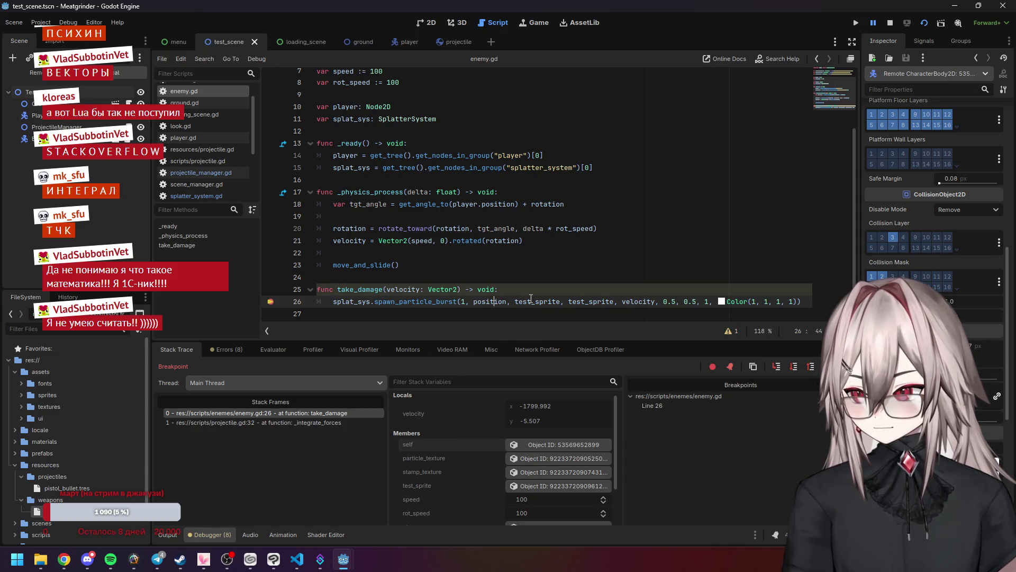
click(623, 301)
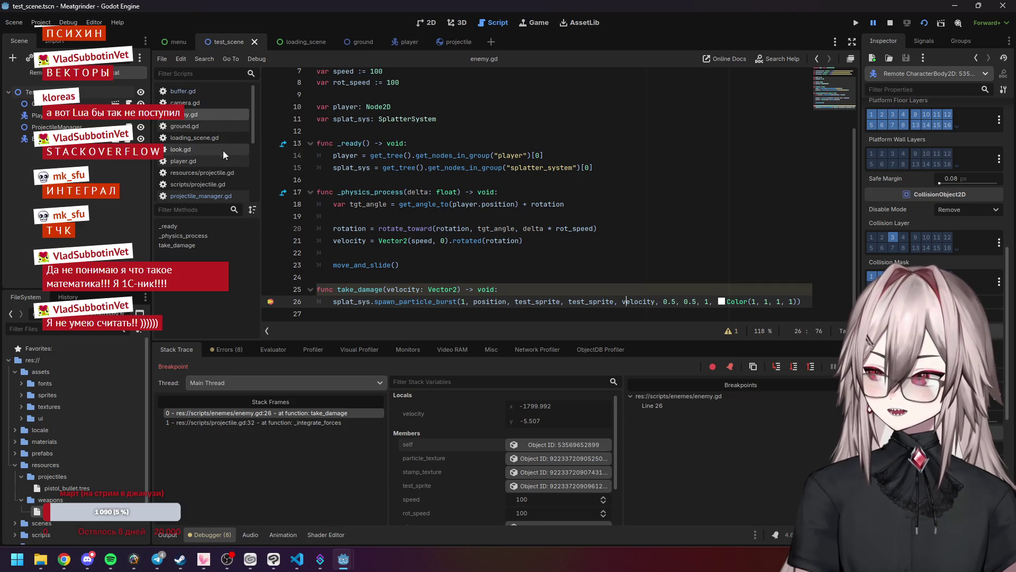
scroll(218, 159, down, 1)
- Scroll splatter_system.gd past spawn_particle to spawn_particle_burst and break on the line 93 loop
click(205, 191)
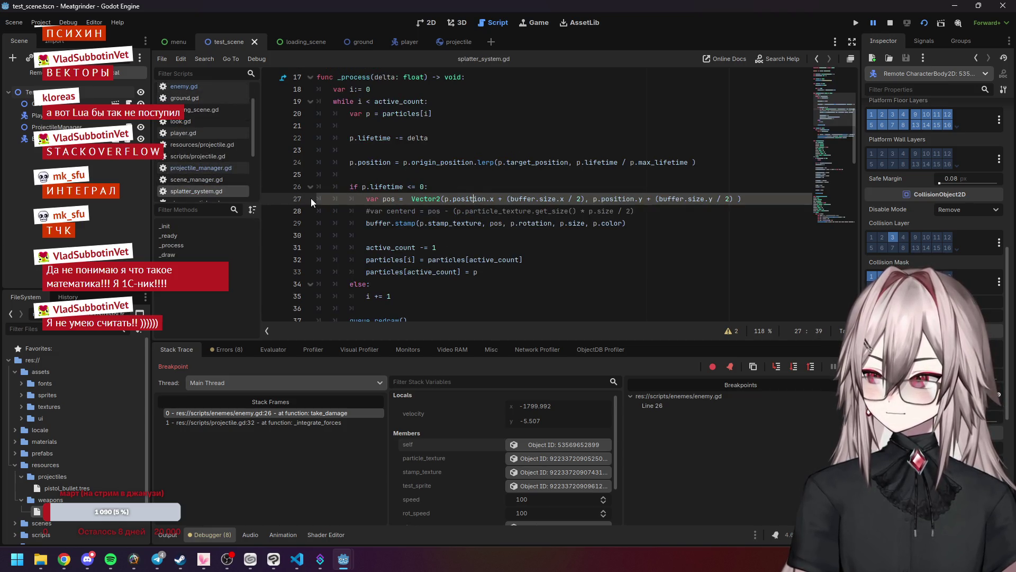
scroll(370, 191, up, 1)
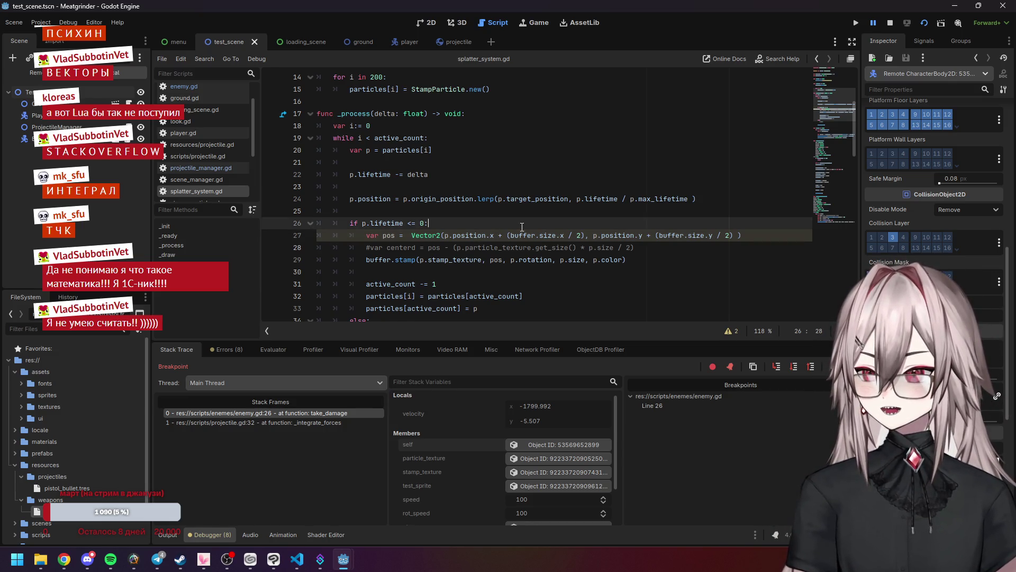
click(392, 198)
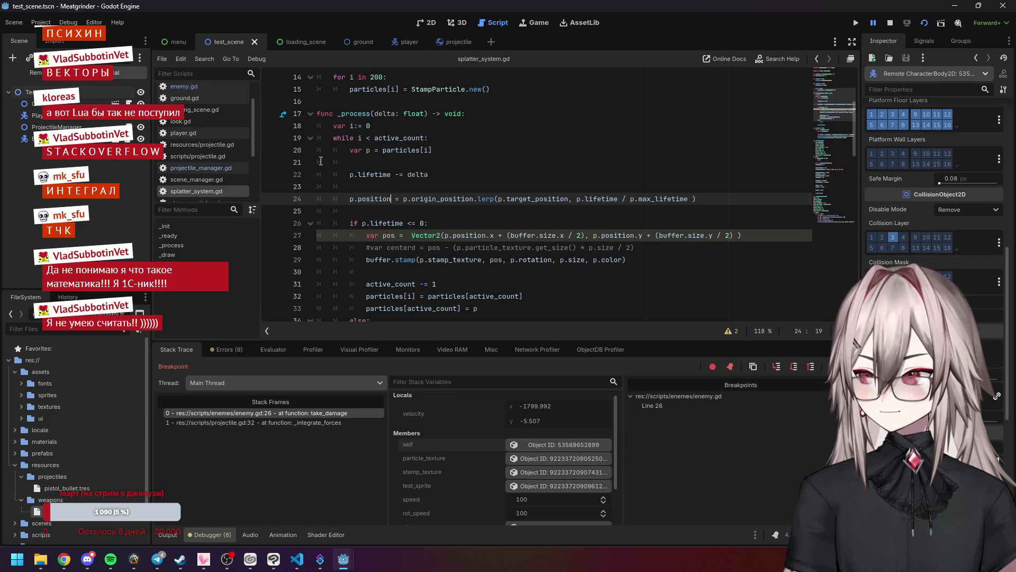
scroll(304, 196, down, 8)
scroll(324, 152, down, 4)
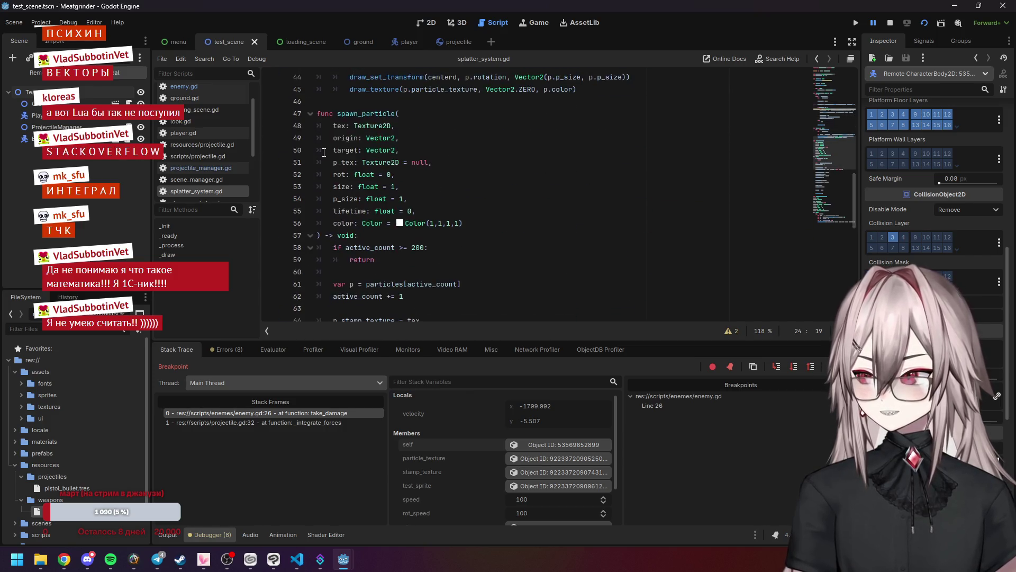
scroll(324, 152, up, 3)
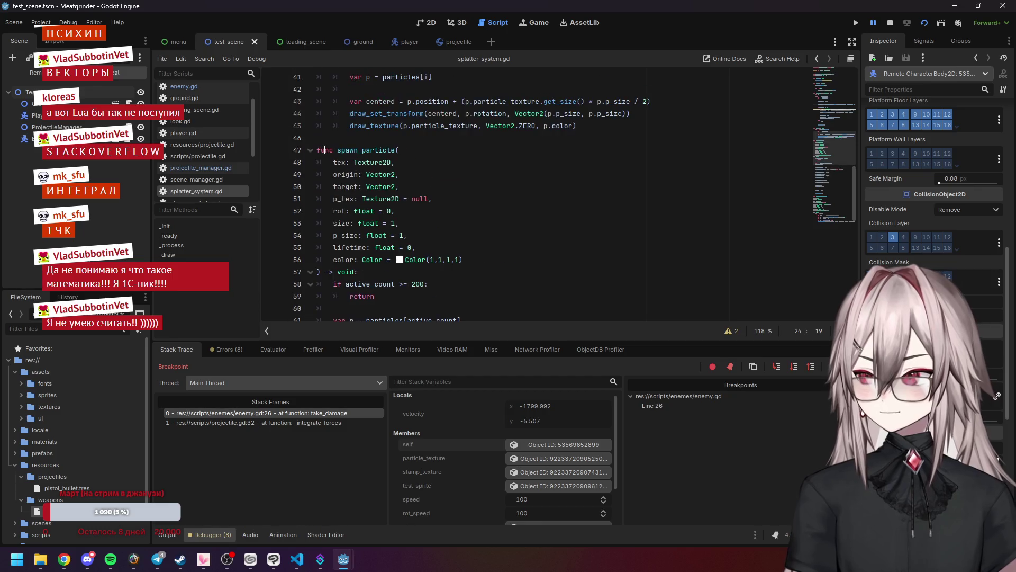
click(353, 150)
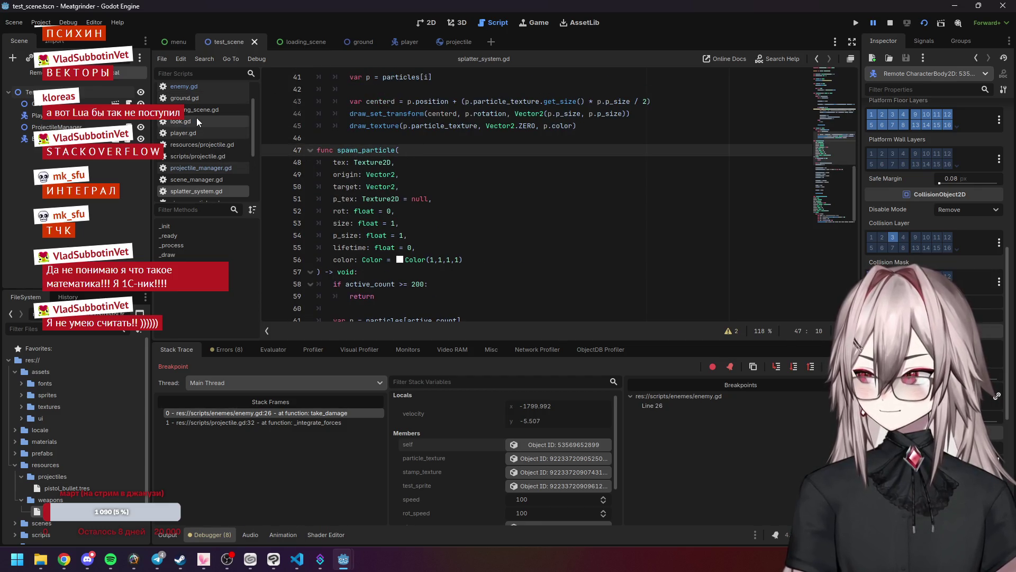
click(199, 87)
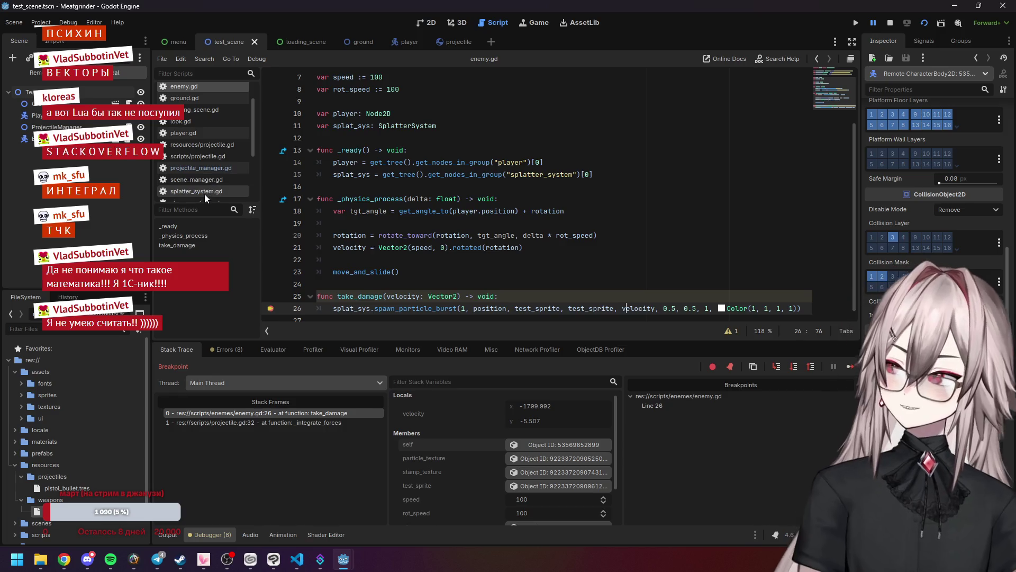
click(205, 193)
scroll(364, 163, down, 10)
scroll(363, 164, down, 2)
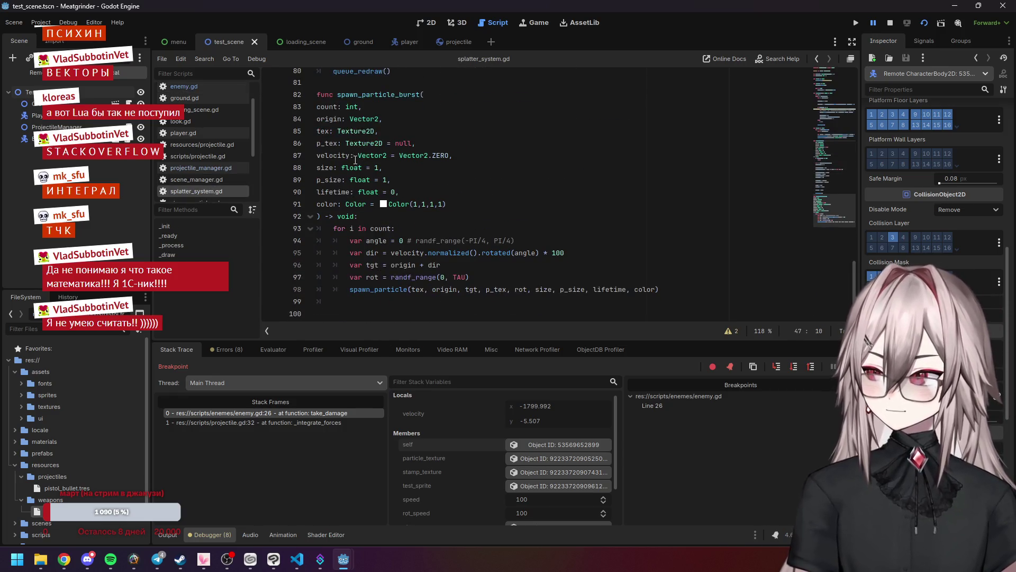
click(271, 228)
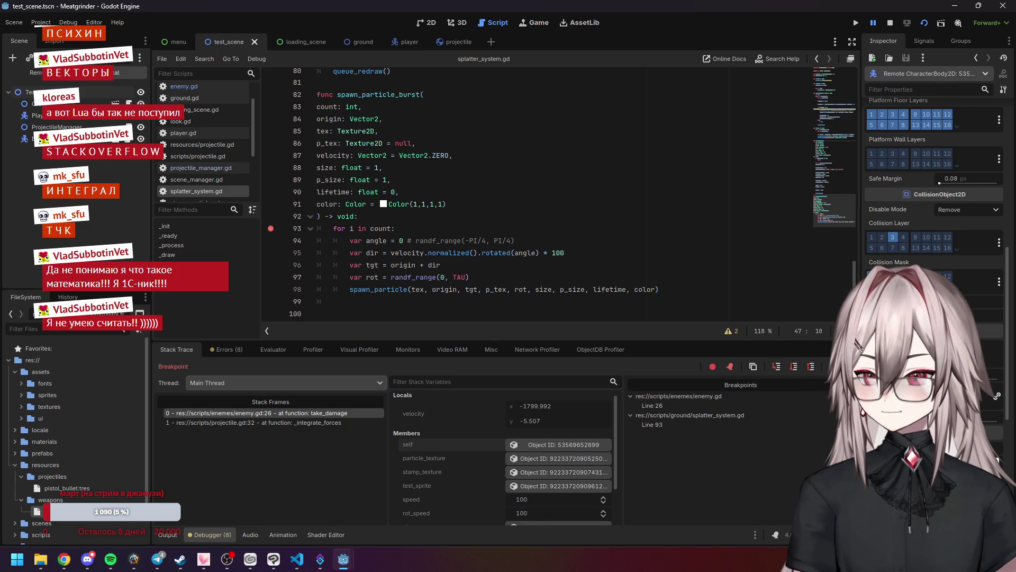
- Resume the game until it pauses at line 93 in spawn_particle_burst with count 1
click(788, 367)
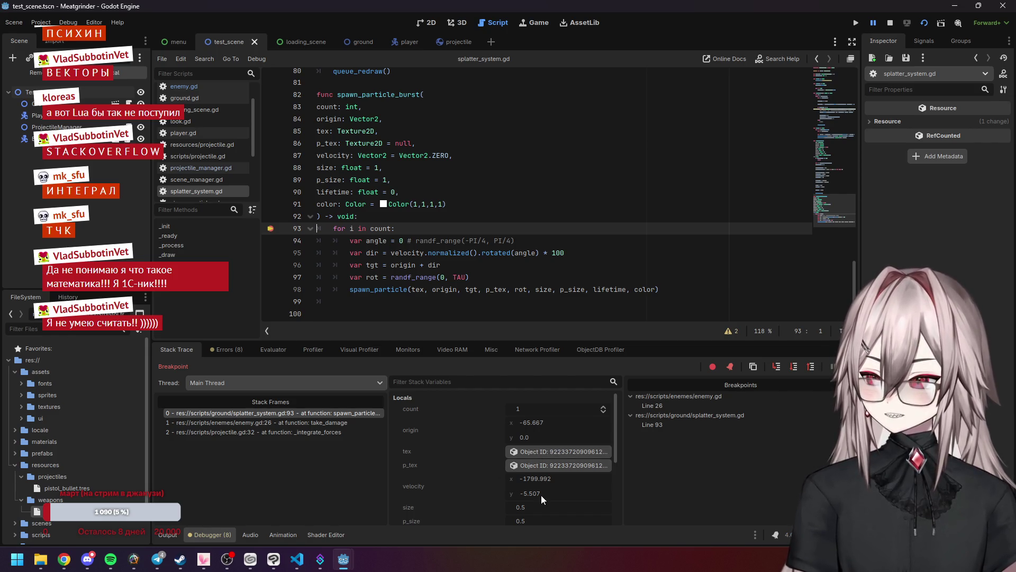
scroll(540, 495, down, 1)
scroll(548, 473, down, 1)
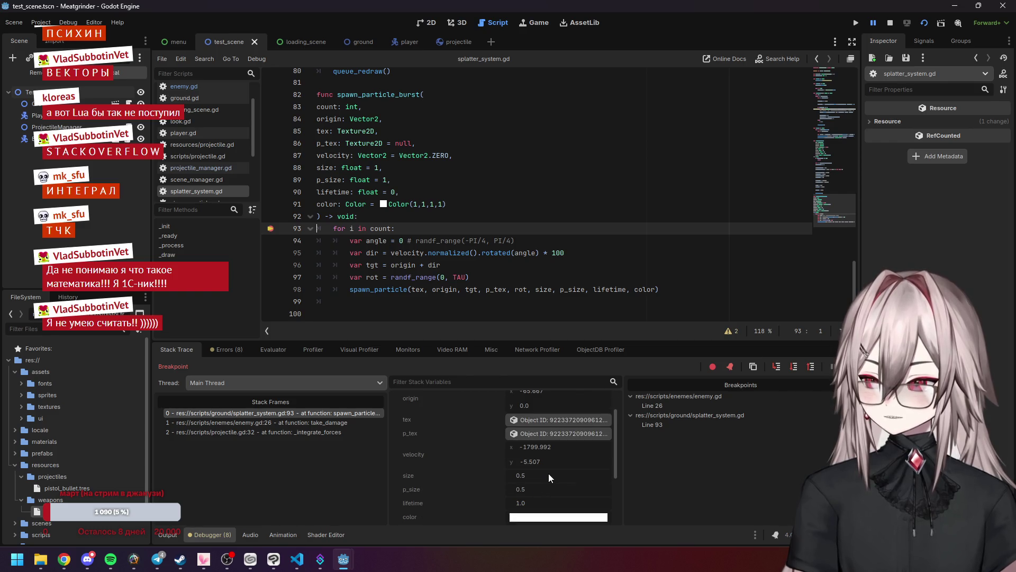
scroll(549, 460, down, 4)
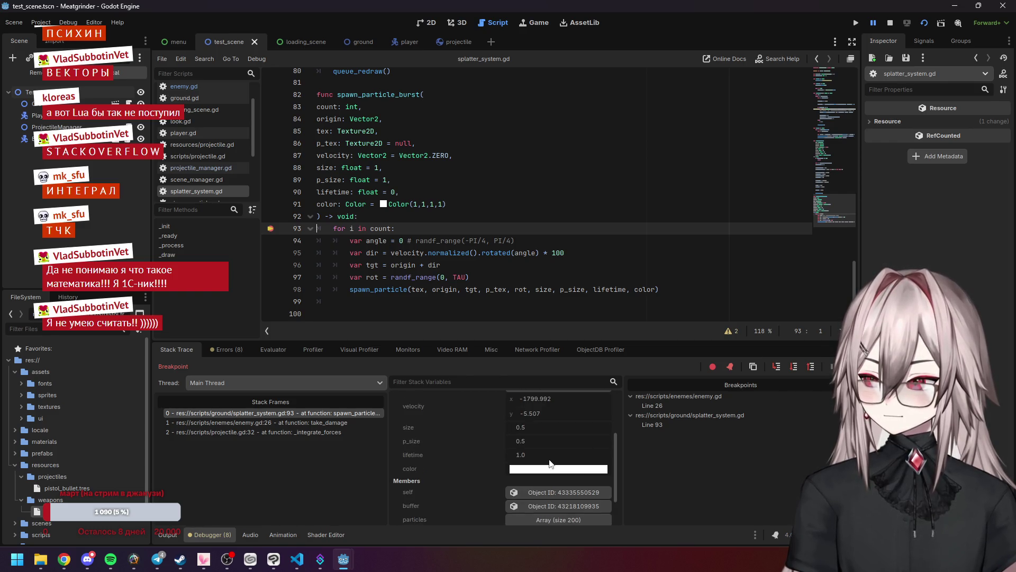
- Add a breakpoint on line 98 at the spawn_particle call
click(371, 242)
click(371, 254)
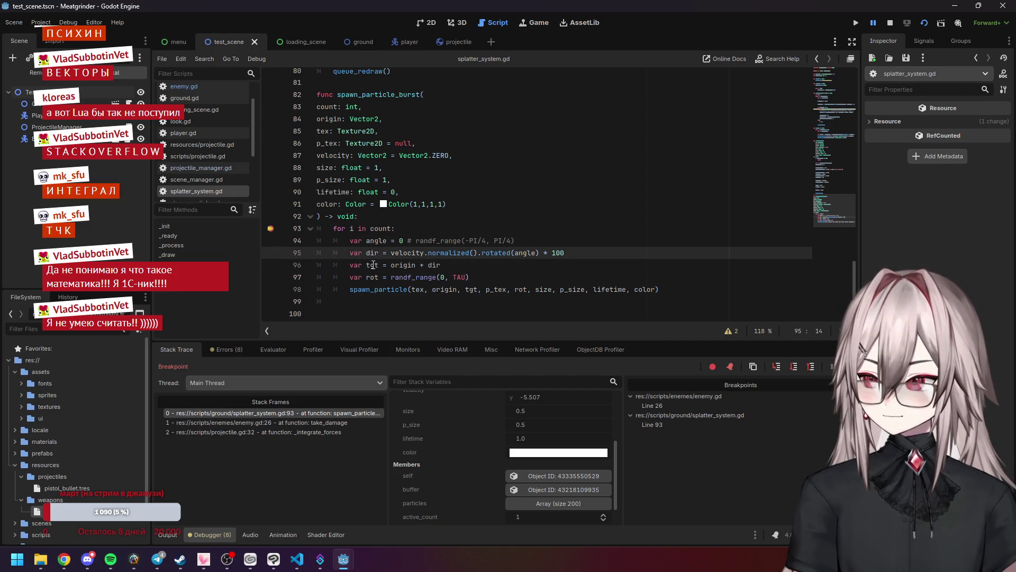
click(377, 277)
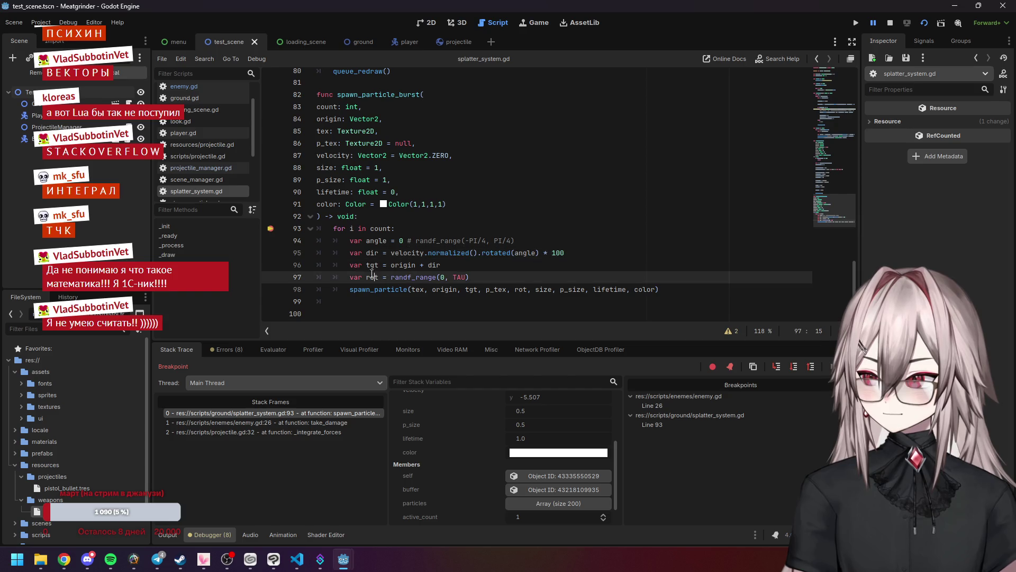
click(271, 289)
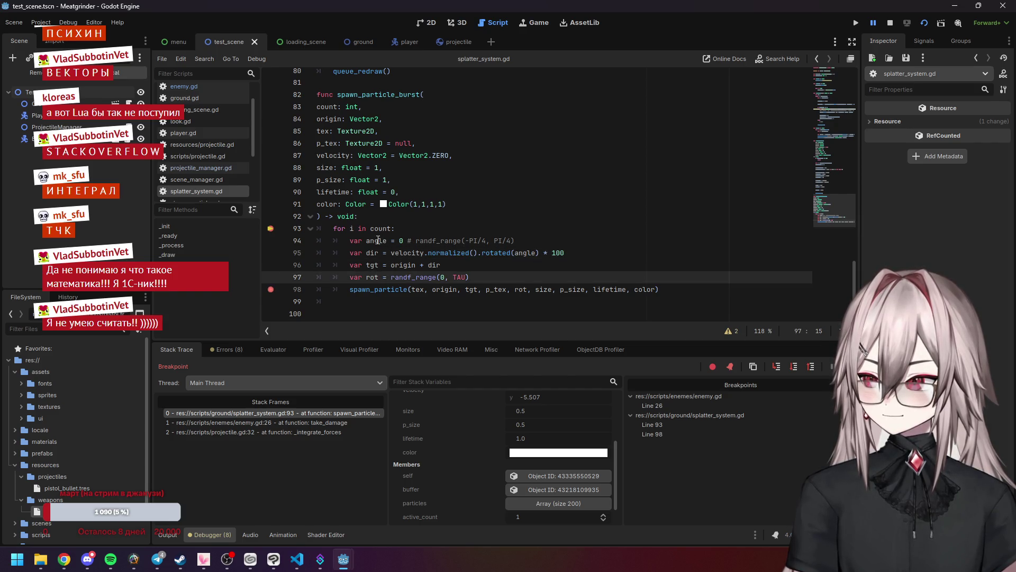
click(394, 228)
mouse_move(398, 289)
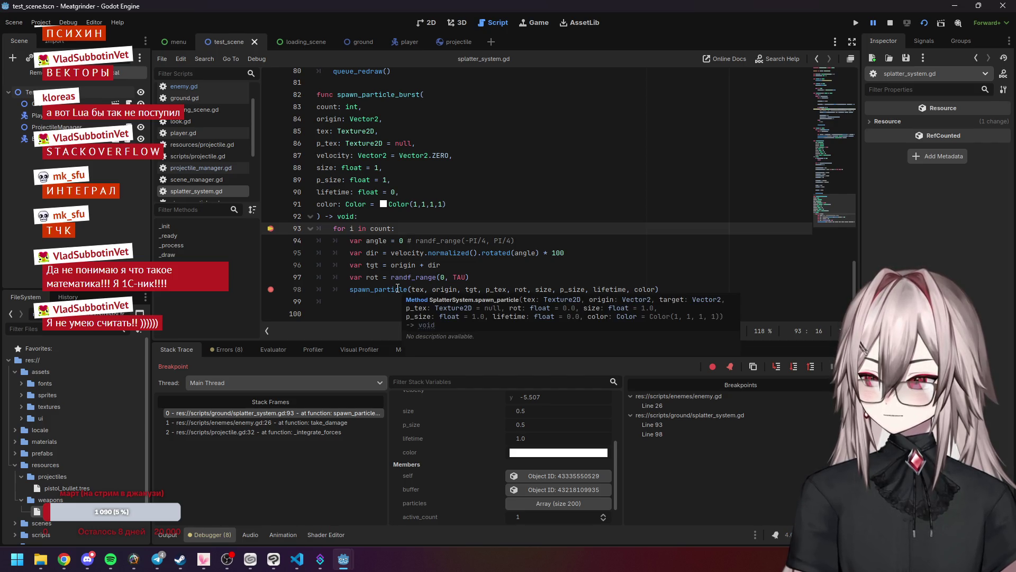
click(444, 289)
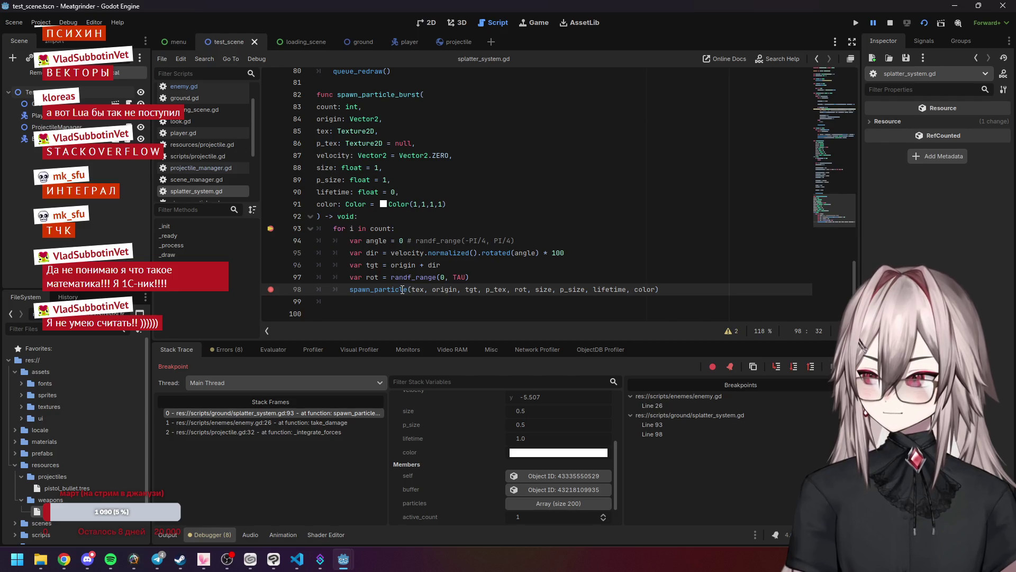
click(418, 265)
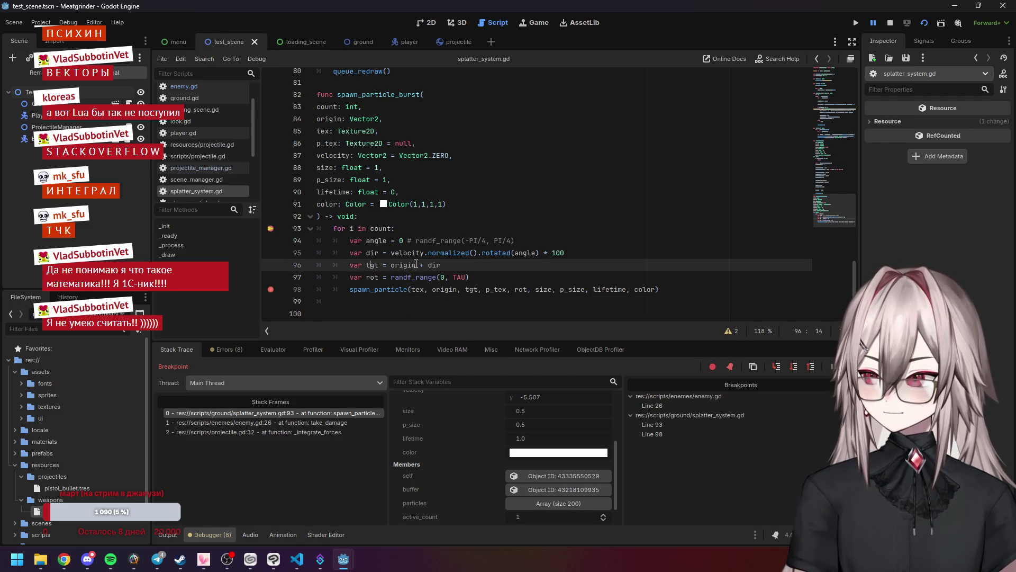
click(415, 253)
click(374, 253)
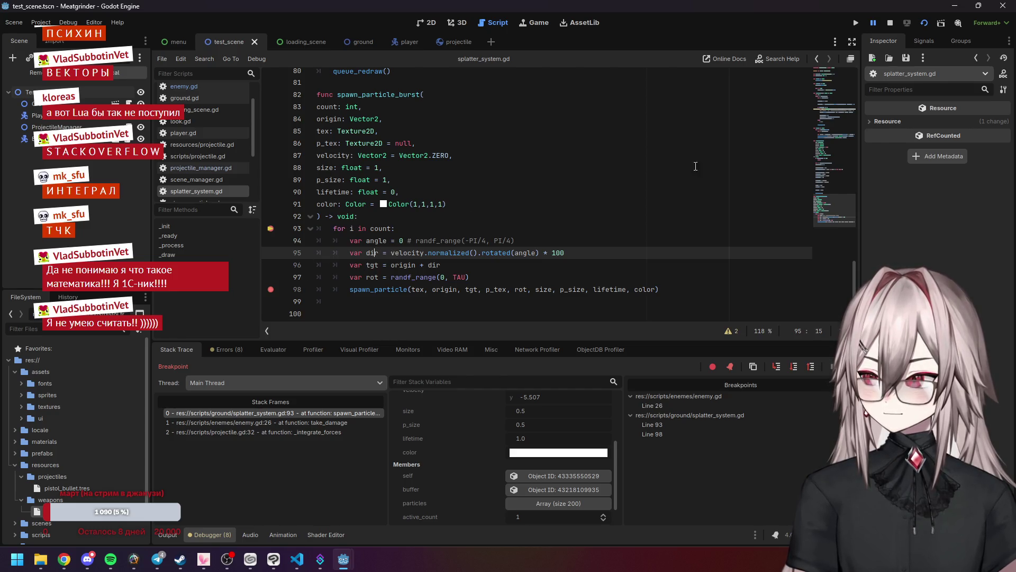
click(808, 368)
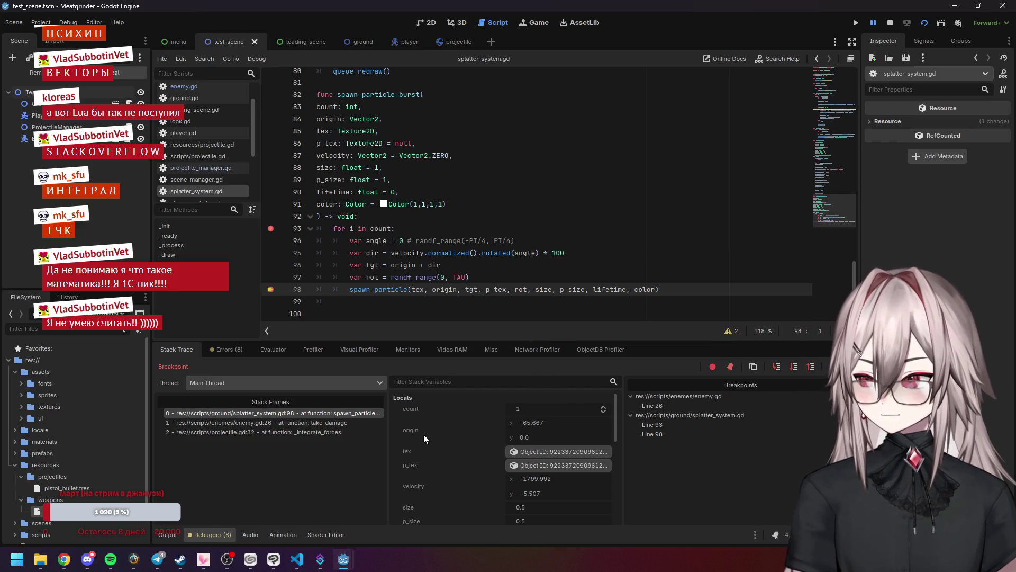
scroll(415, 453, down, 2)
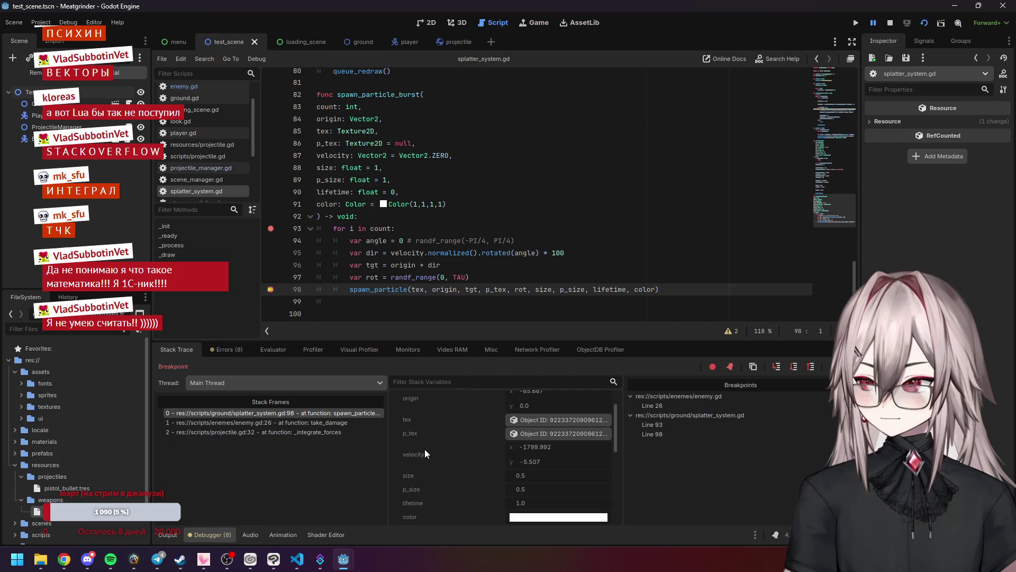
scroll(416, 463, up, 2)
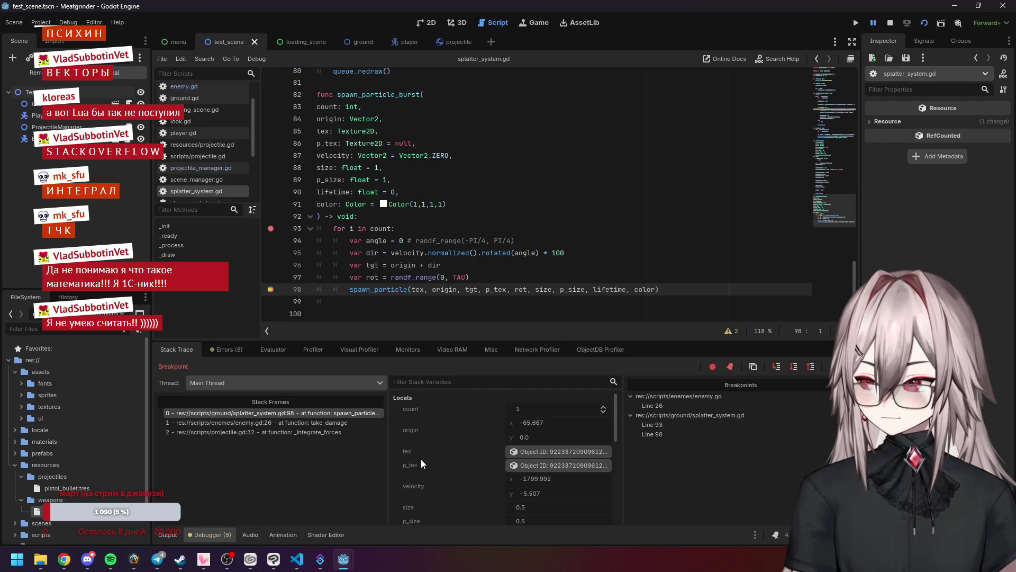
mouse_move(373, 266)
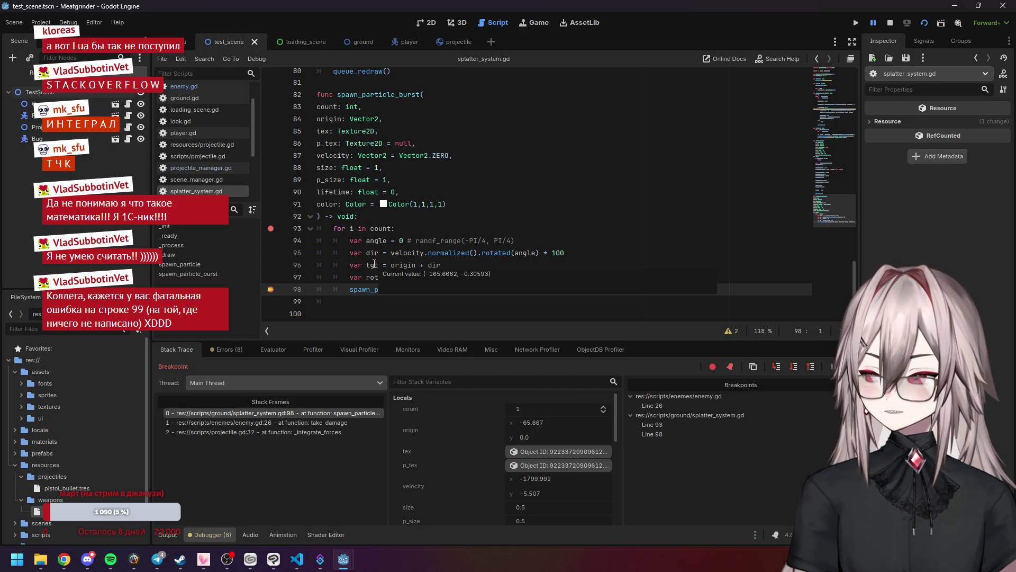
click(375, 264)
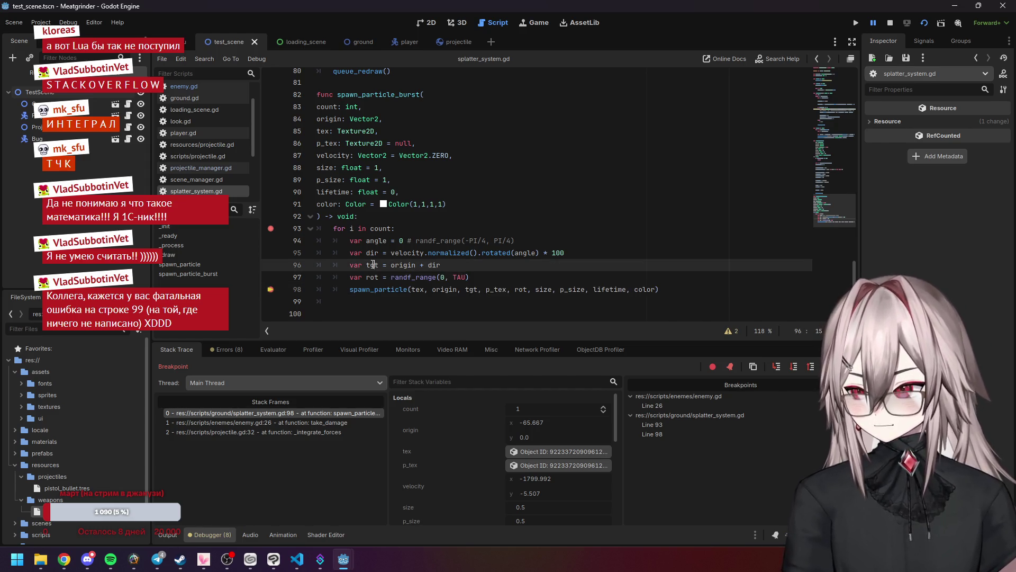
key(Up)
key(Up)
key(Up)
mouse_move(369, 266)
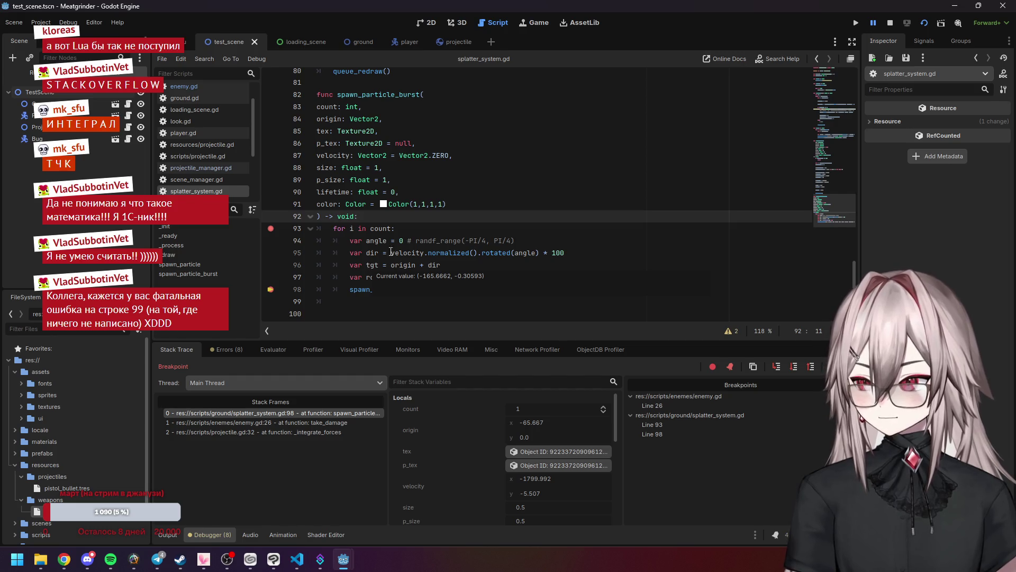
click(467, 264)
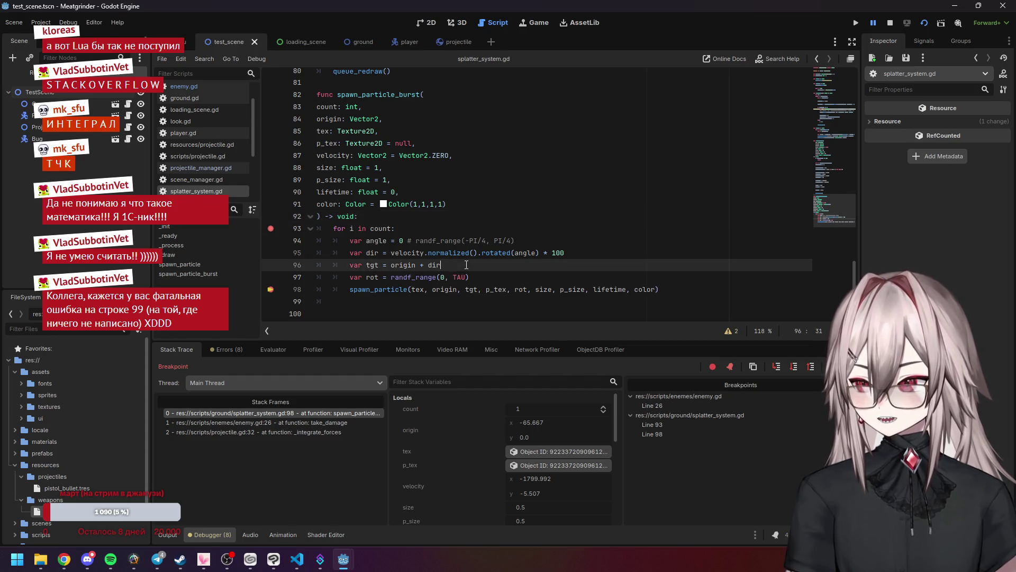
click(373, 278)
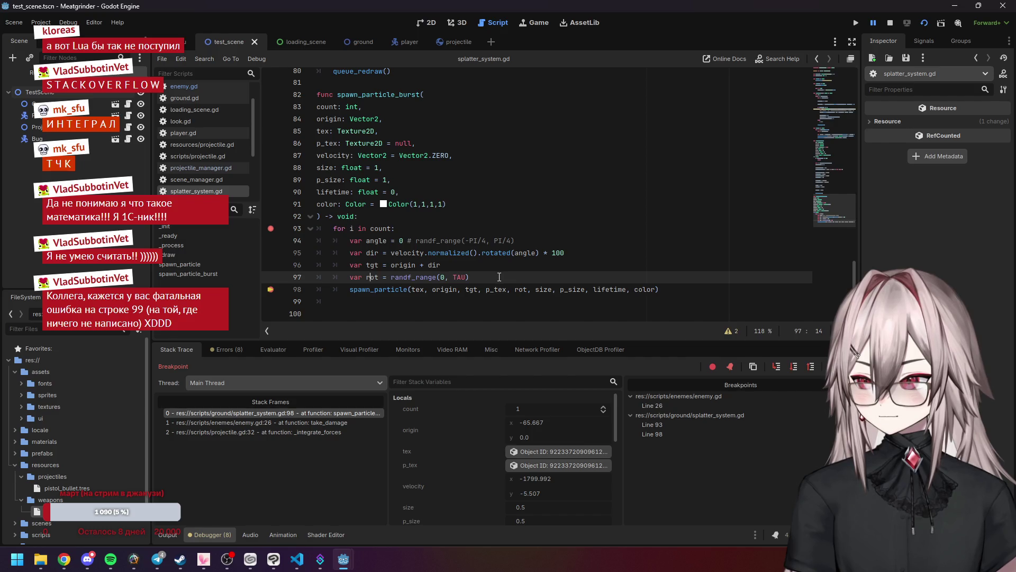
click(392, 289)
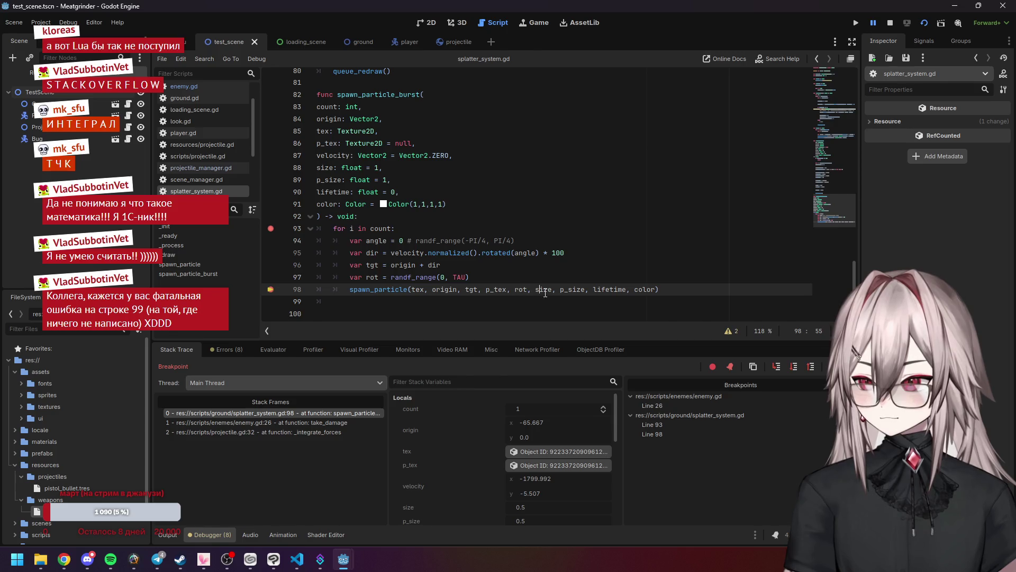
ctrl+click(402, 289)
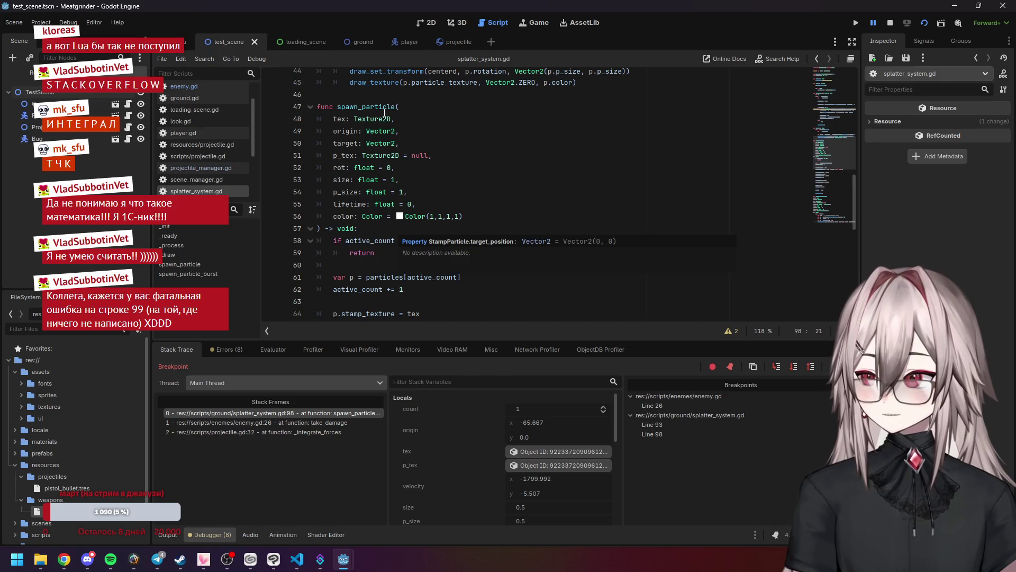
click(344, 123)
scroll(370, 143, down, 4)
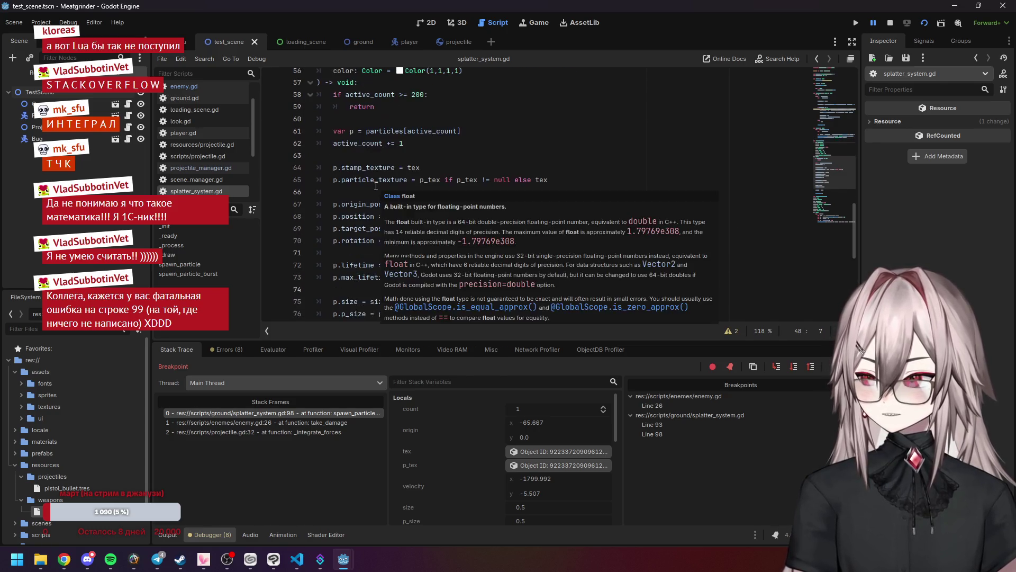
click(370, 205)
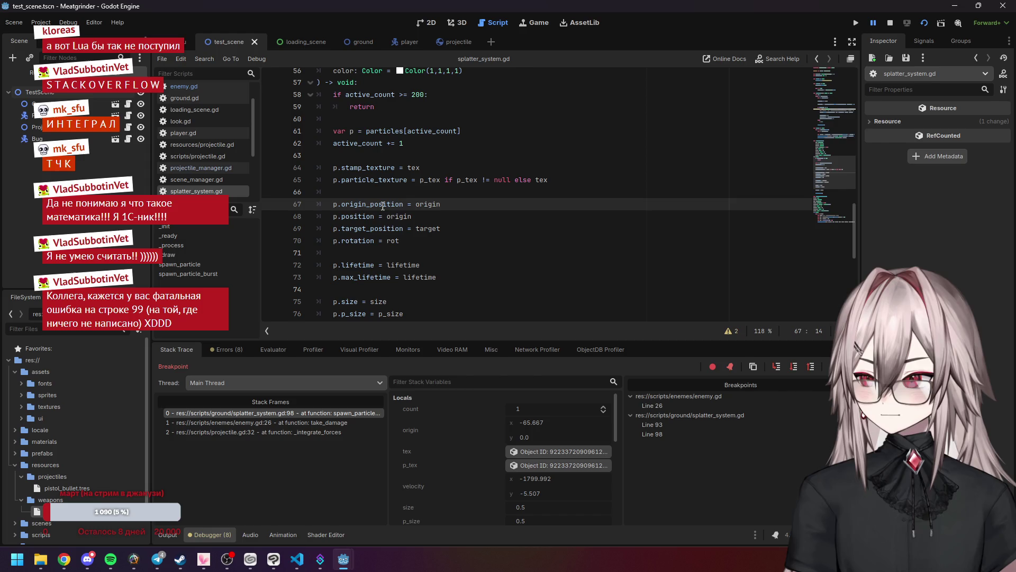
mouse_move(386, 205)
mouse_down()
mouse_move(346, 210)
mouse_move(358, 229)
mouse_move(335, 229)
mouse_up()
click(434, 227)
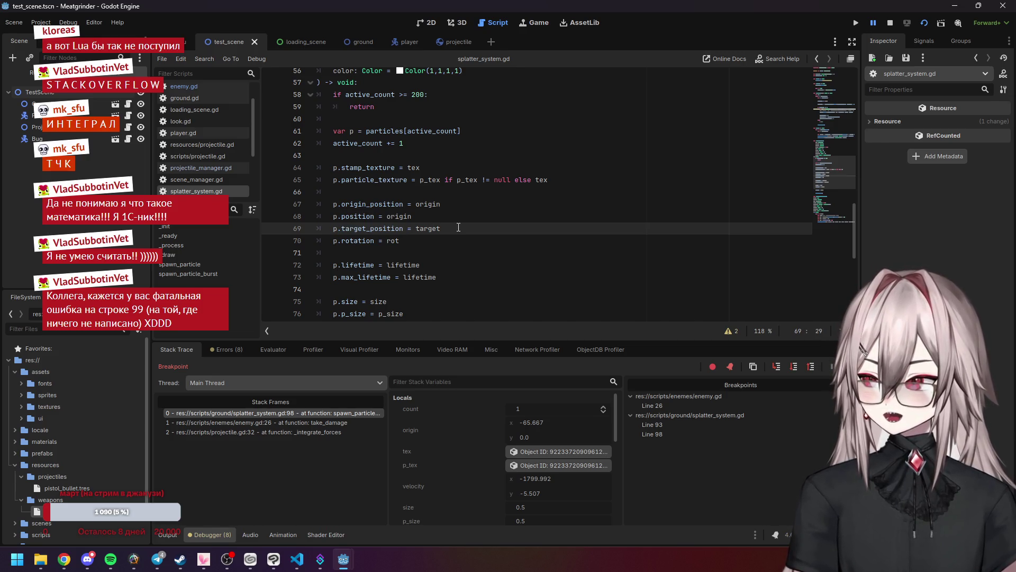
scroll(459, 227, down, 4)
scroll(455, 214, up, 10)
scroll(454, 212, up, 3)
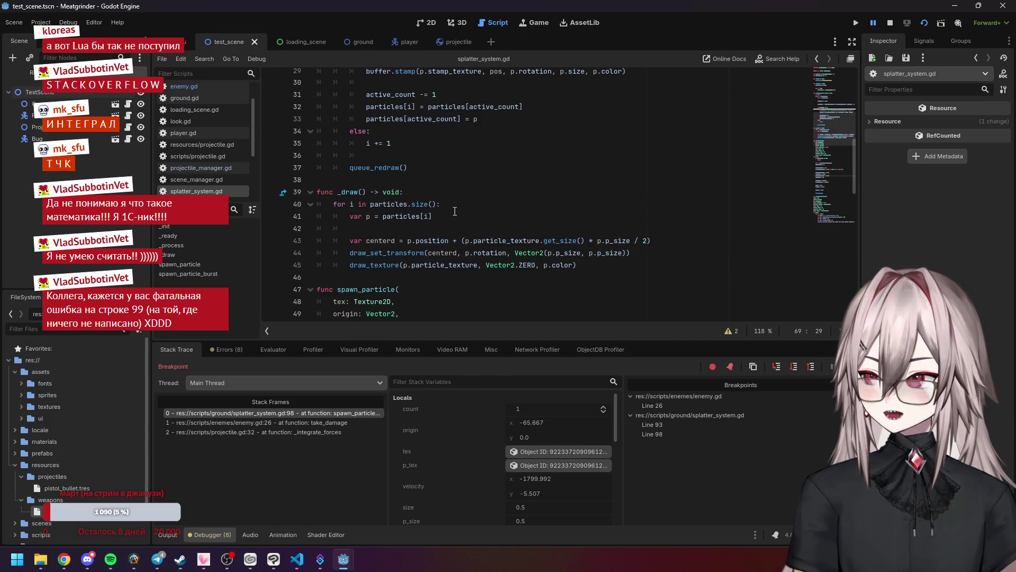
scroll(455, 212, up, 6)
click(345, 192)
click(348, 216)
scroll(466, 160, down, 3)
scroll(466, 160, up, 2)
click(441, 190)
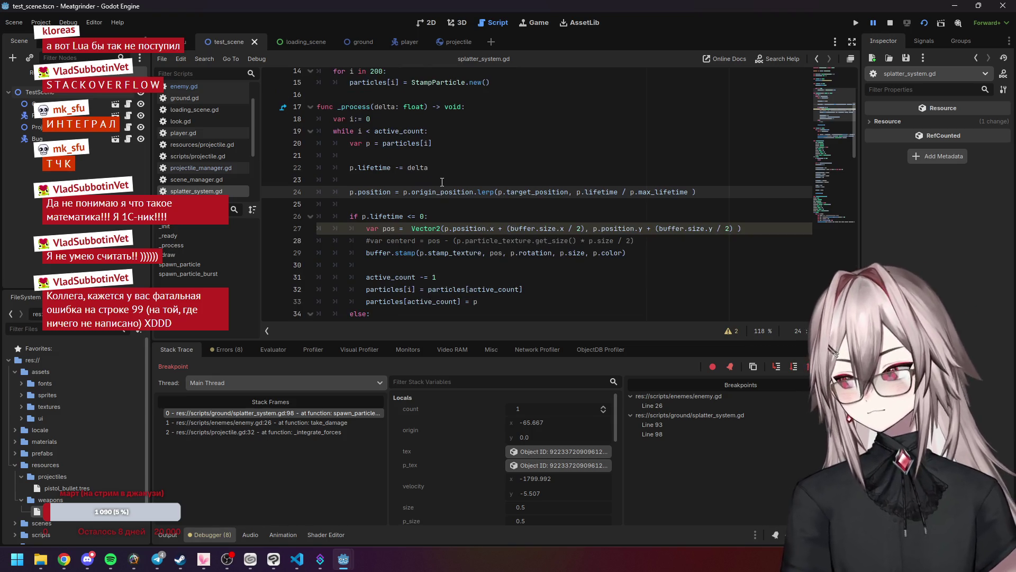
mouse_move(441, 191)
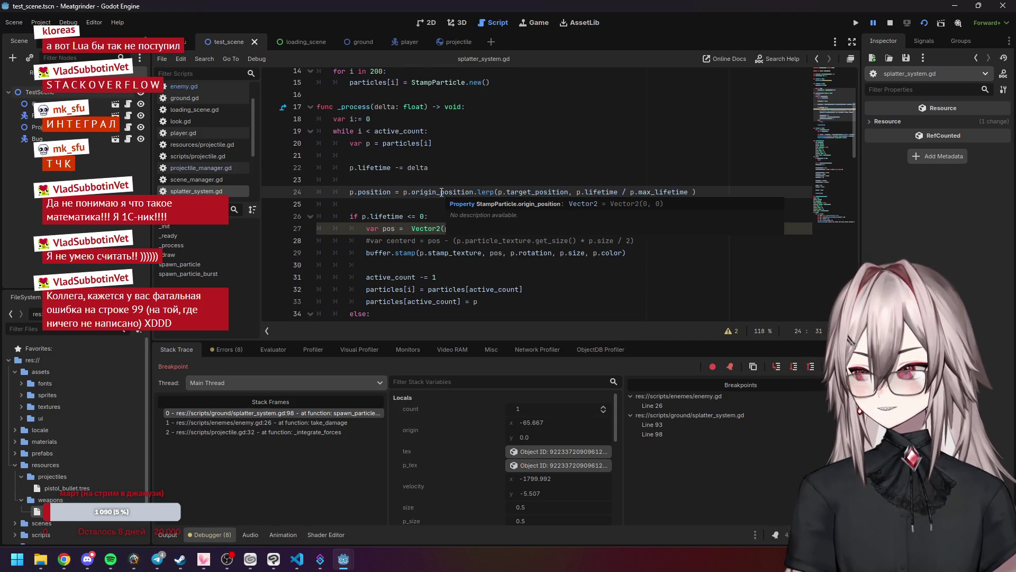
click(376, 194)
scroll(487, 214, down, 5)
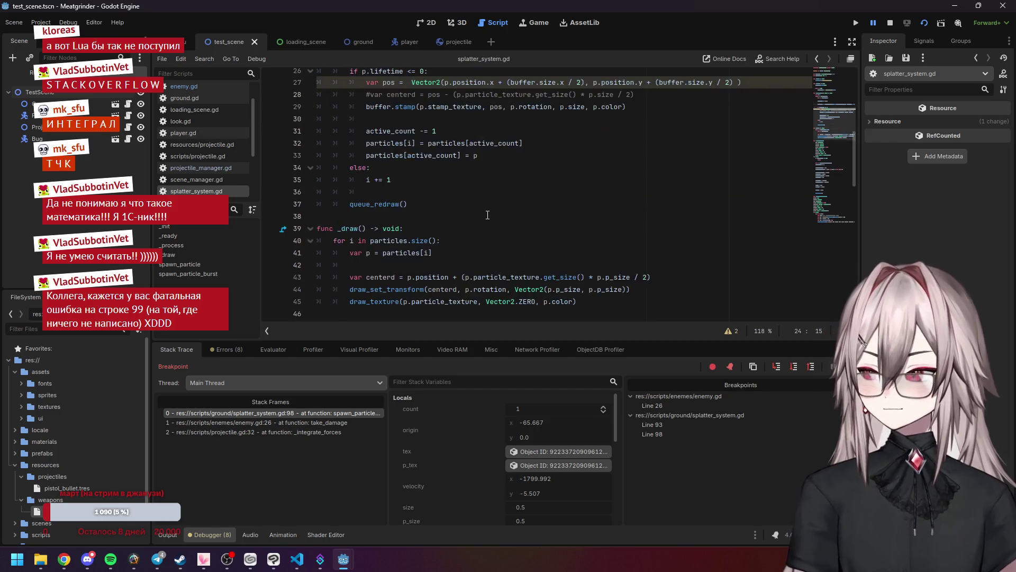
click(447, 241)
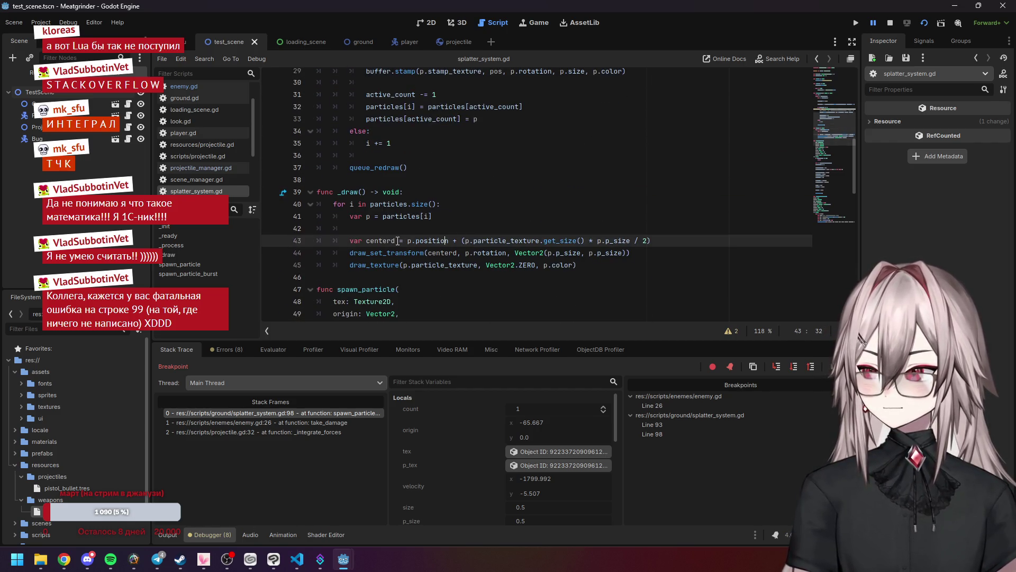
mouse_move(440, 240)
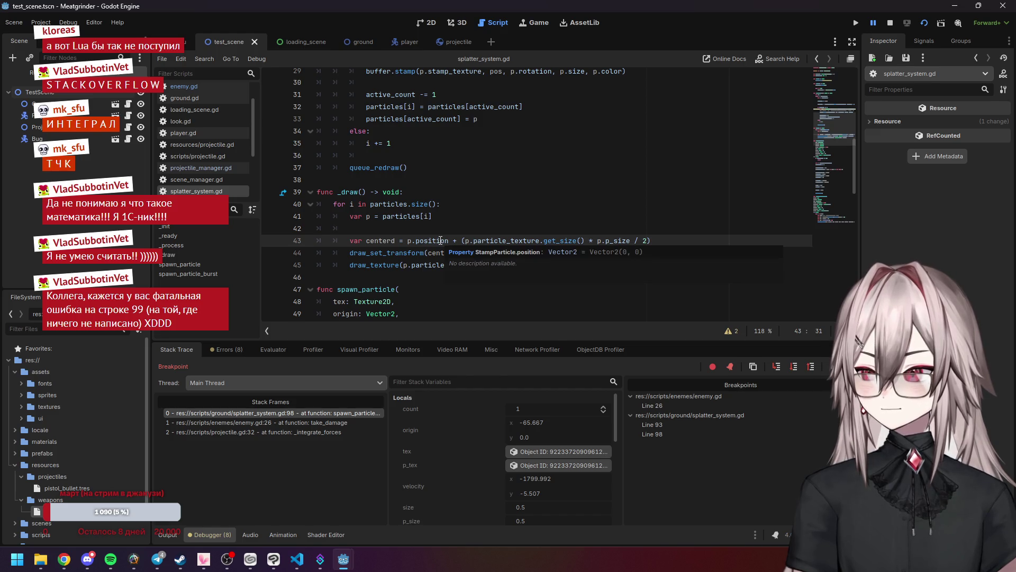
click(485, 241)
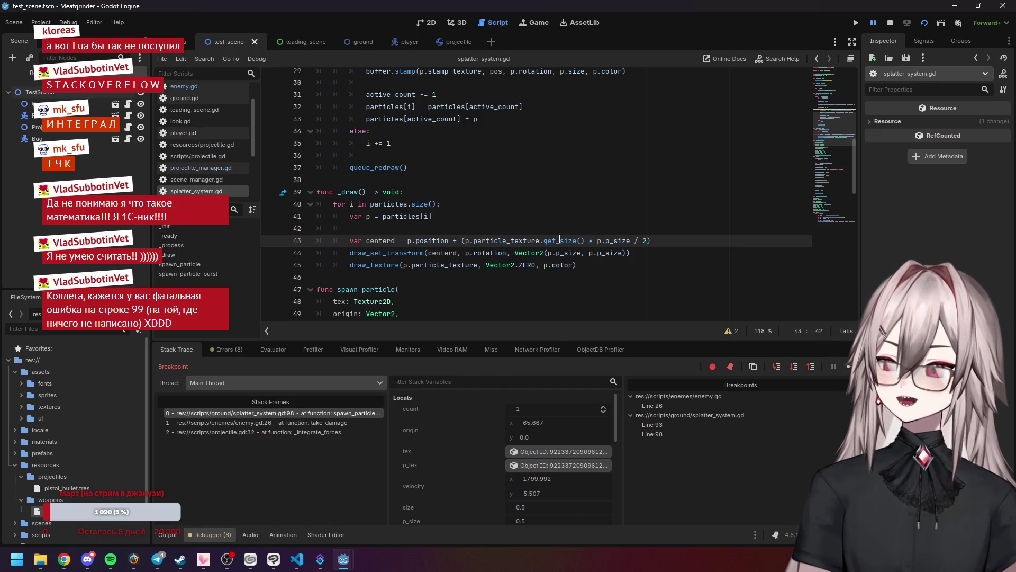
drag(669, 241, 459, 241)
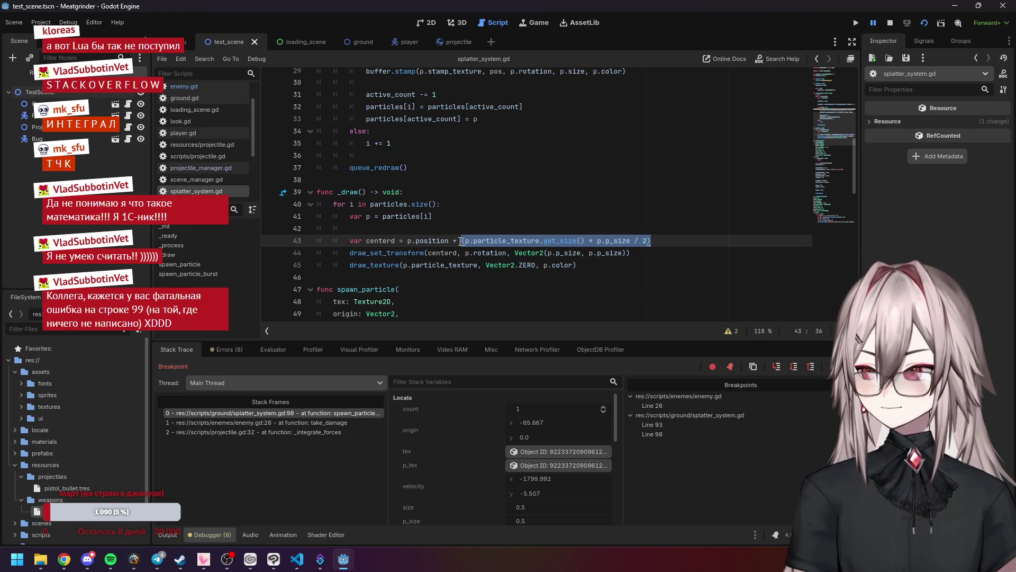
mouse_move(451, 241)
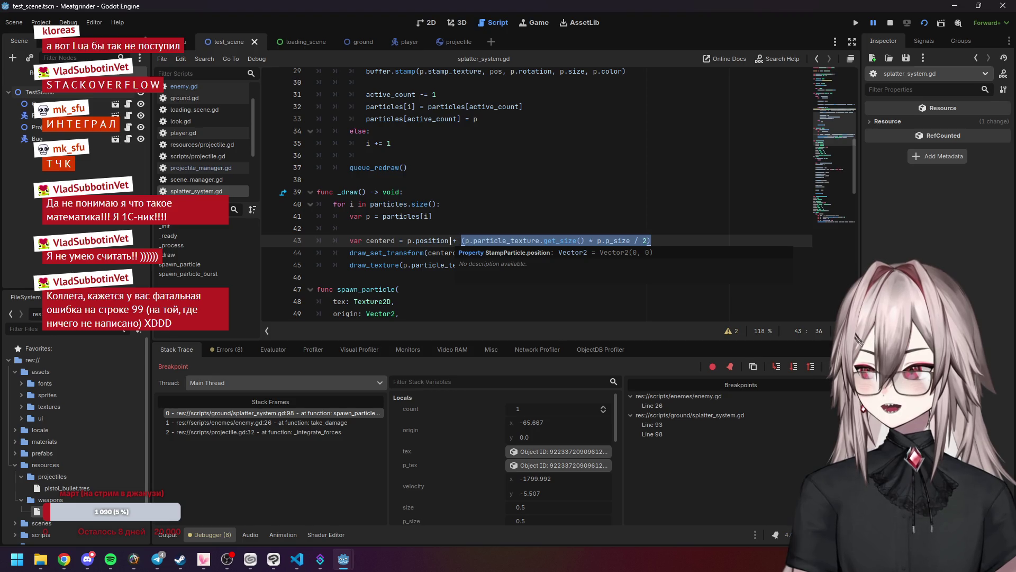
click(434, 241)
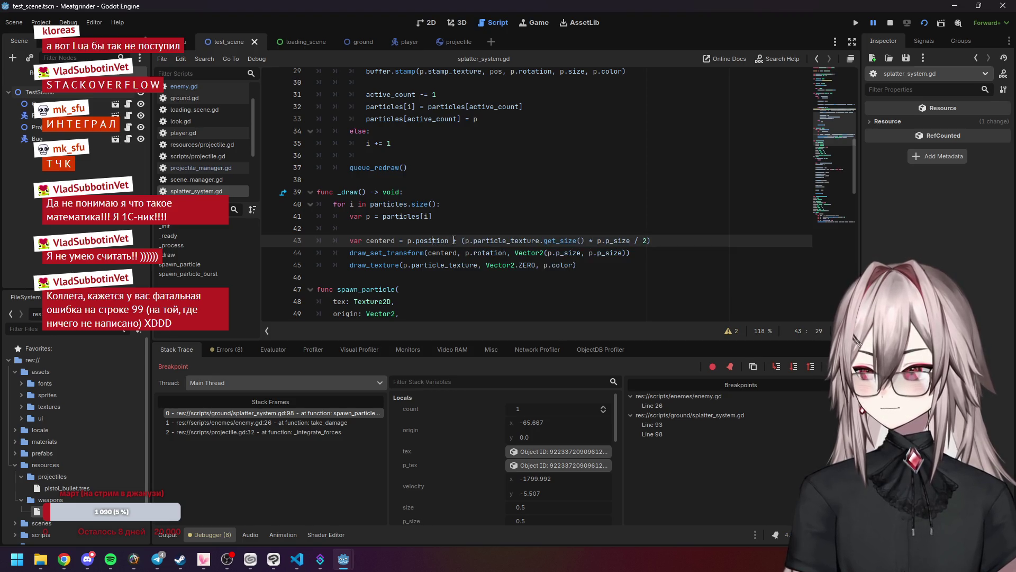
mouse_move(443, 241)
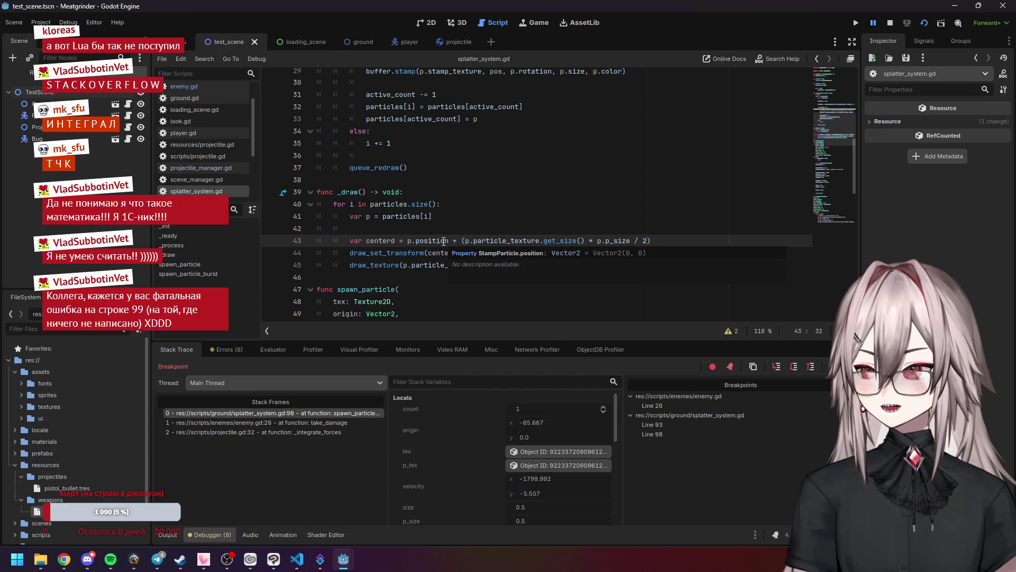
click(438, 266)
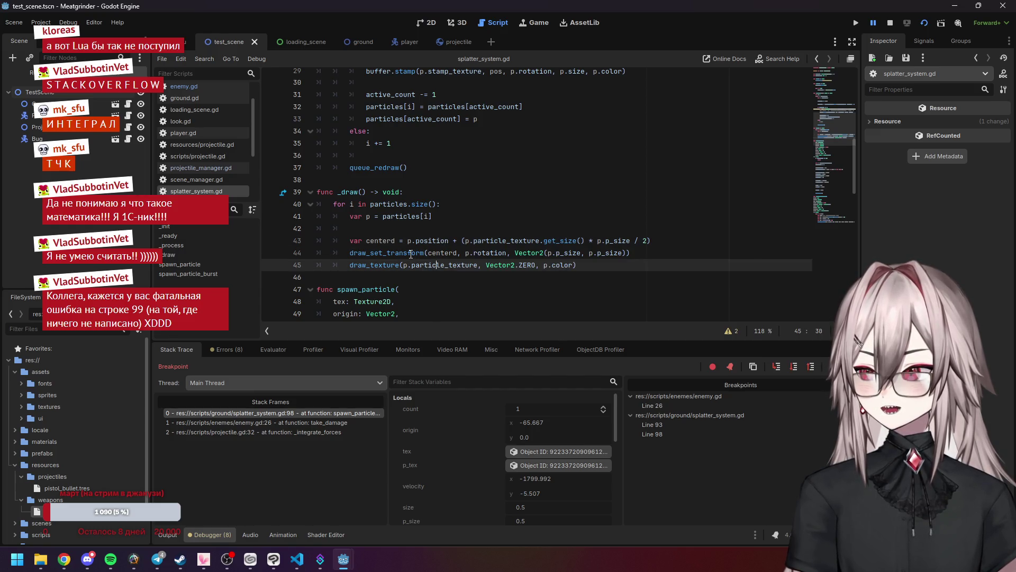
mouse_move(411, 254)
click(598, 253)
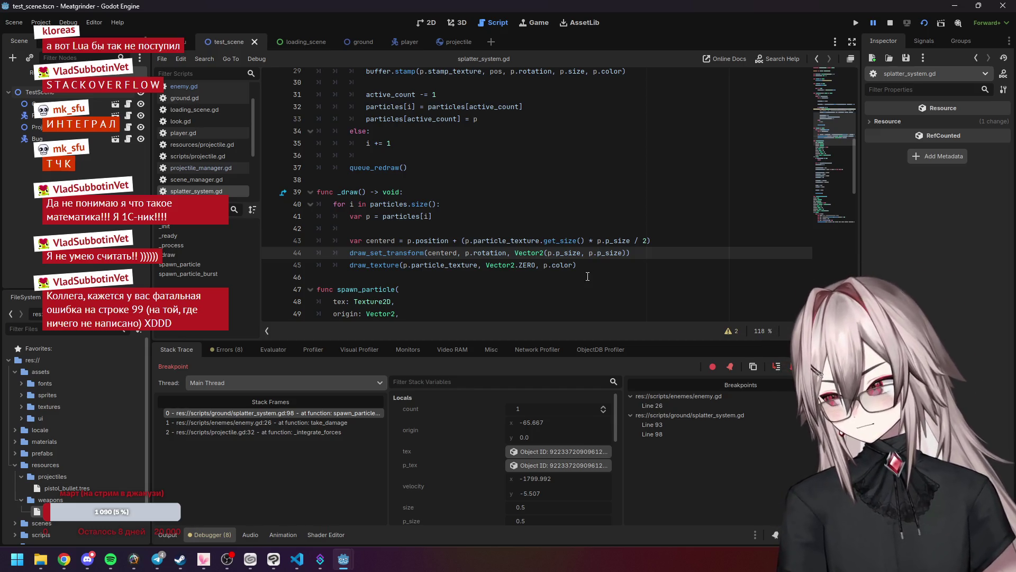
click(453, 239)
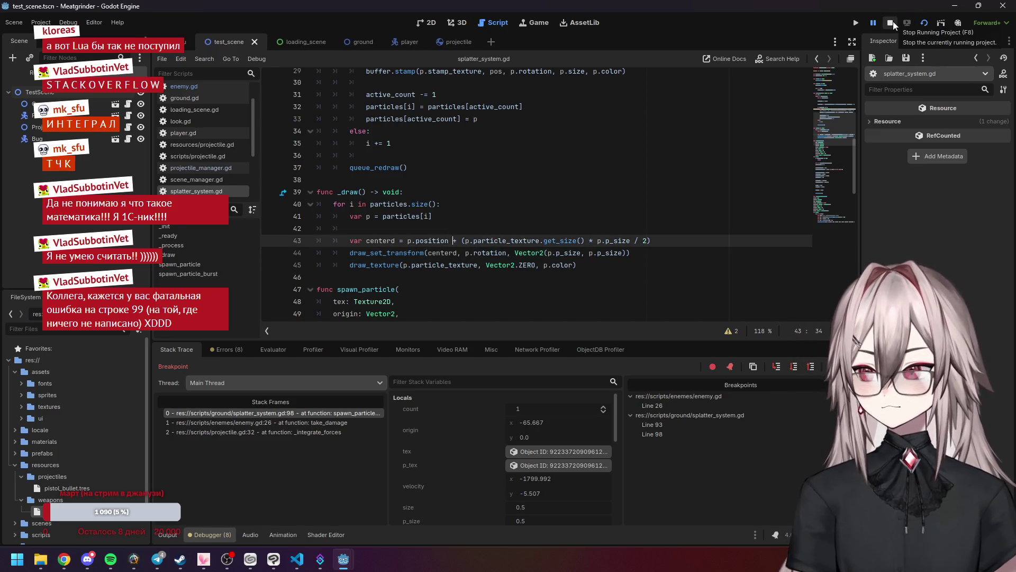
- Stop the game and comment out line 43's half-texture offset with ##
click(893, 23)
text(##)
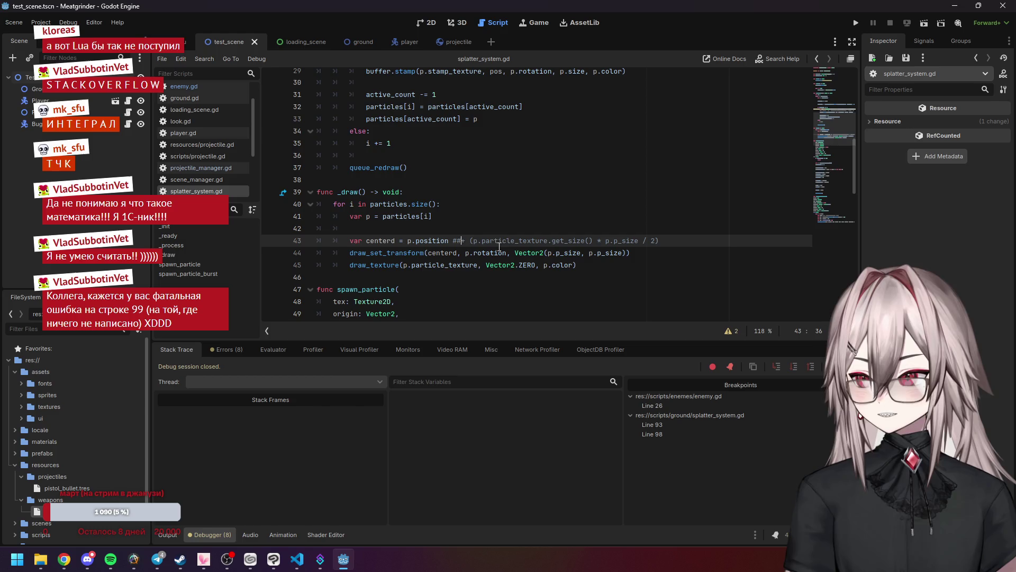
scroll(488, 211, down, 15)
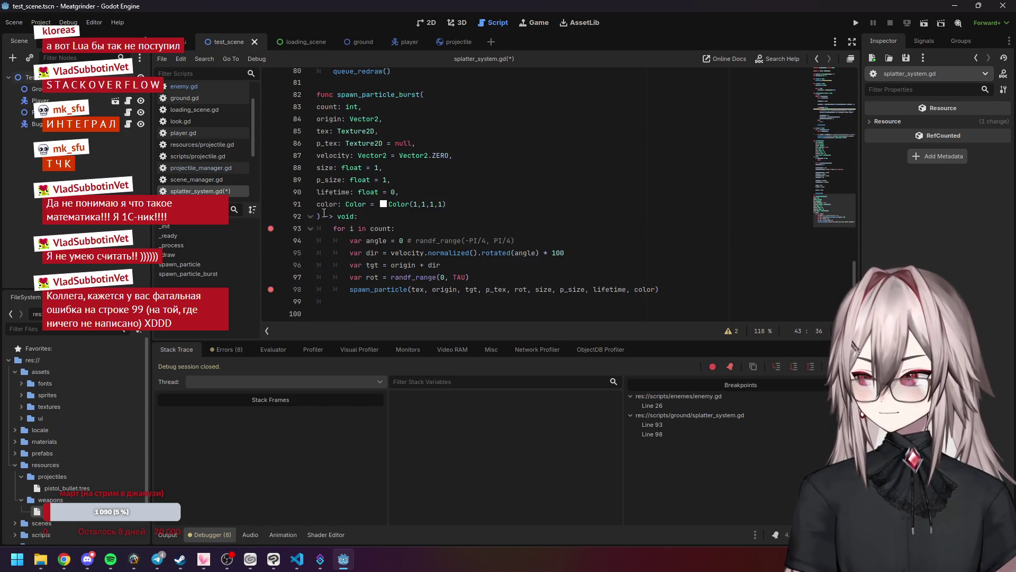
- Remove the breakpoints on line 98 of splatter_system.gd and line 26 of enemy.gd
click(271, 290)
scroll(421, 229, up, 20)
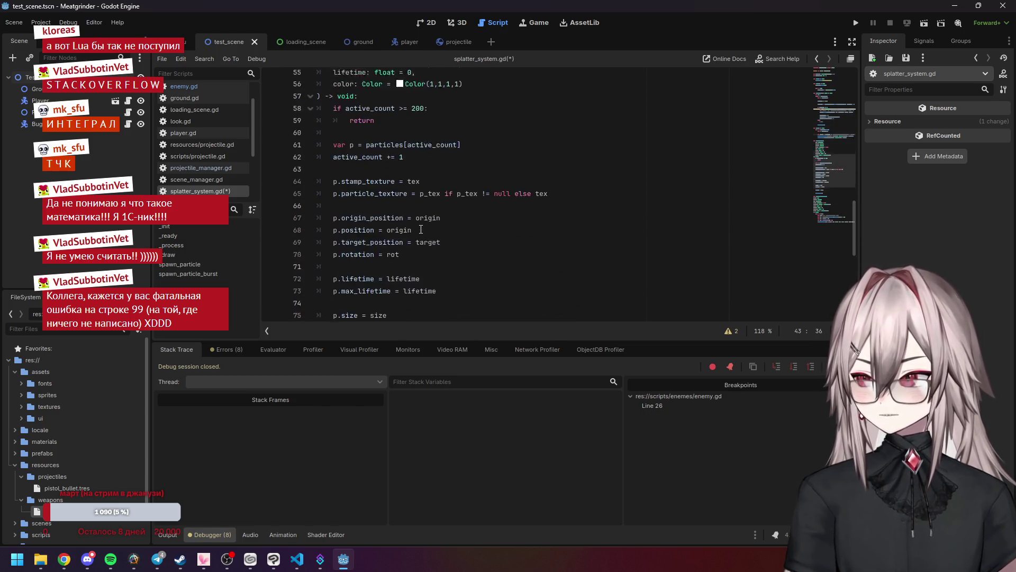
click(182, 86)
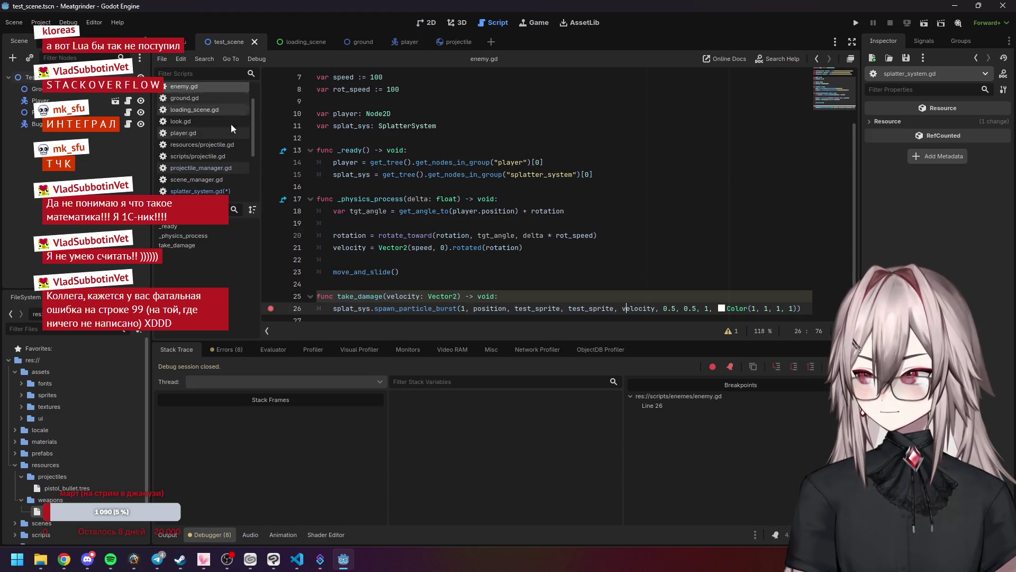
click(271, 301)
scroll(220, 179, down, 2)
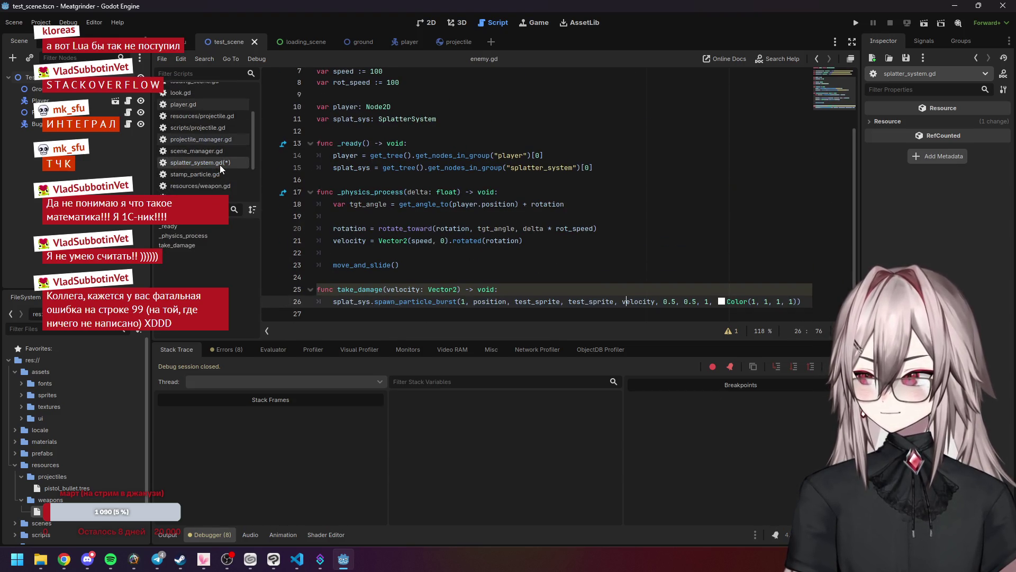
click(220, 165)
scroll(390, 243, down, 6)
- Scale draw_set_transform by Vector2(p.p_size, p.p_size) before draw_texture, save, and run the scene
click(577, 223)
click(576, 200)
click(586, 209)
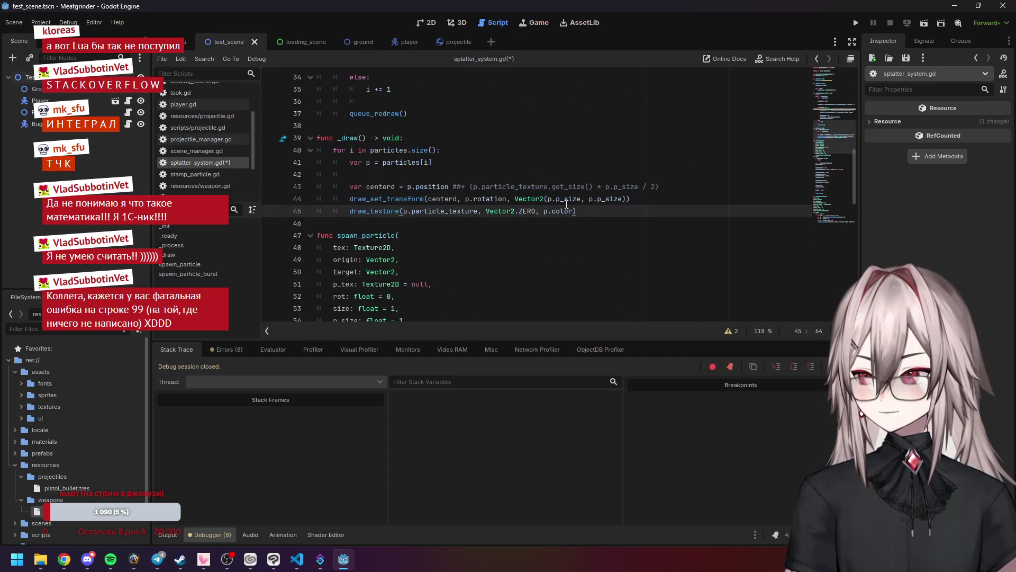
click(621, 200)
key(ctrl+s)
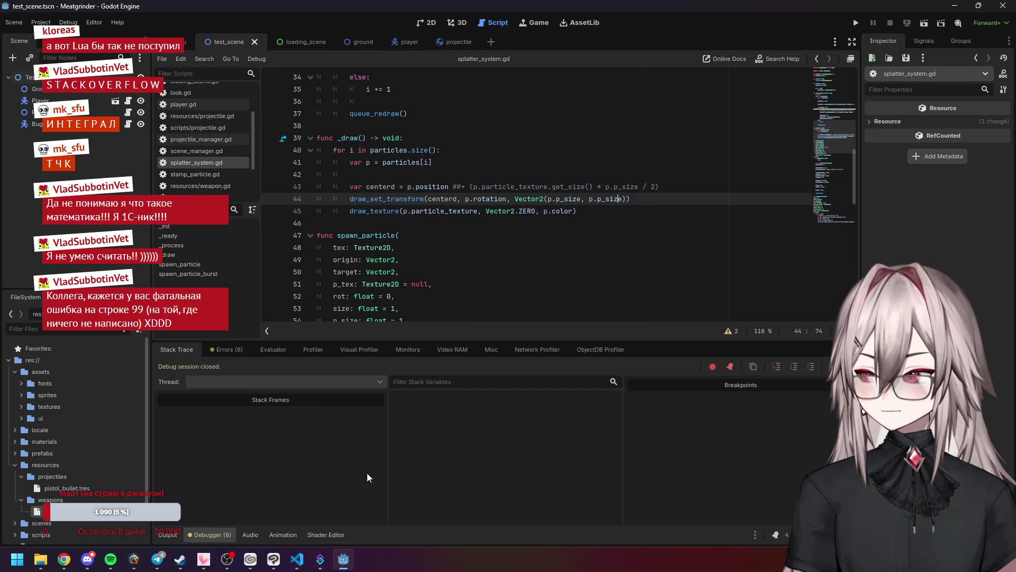
click(921, 24)
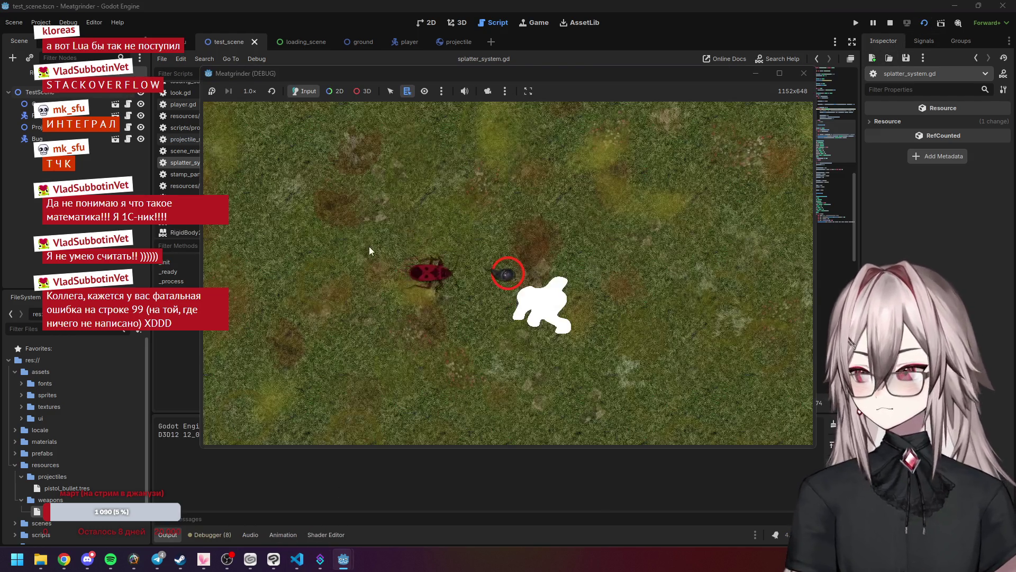
key(d)
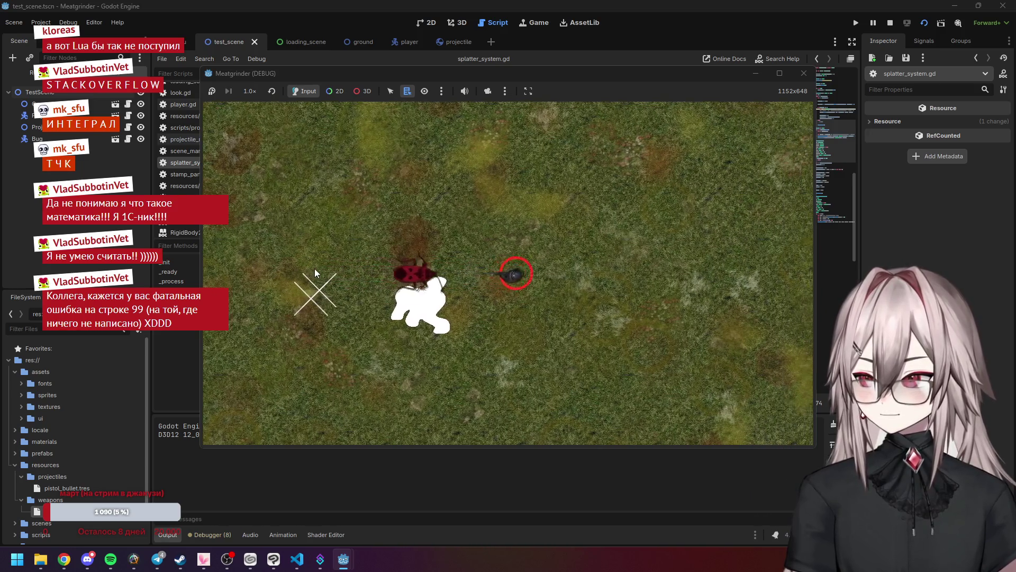
key(d)
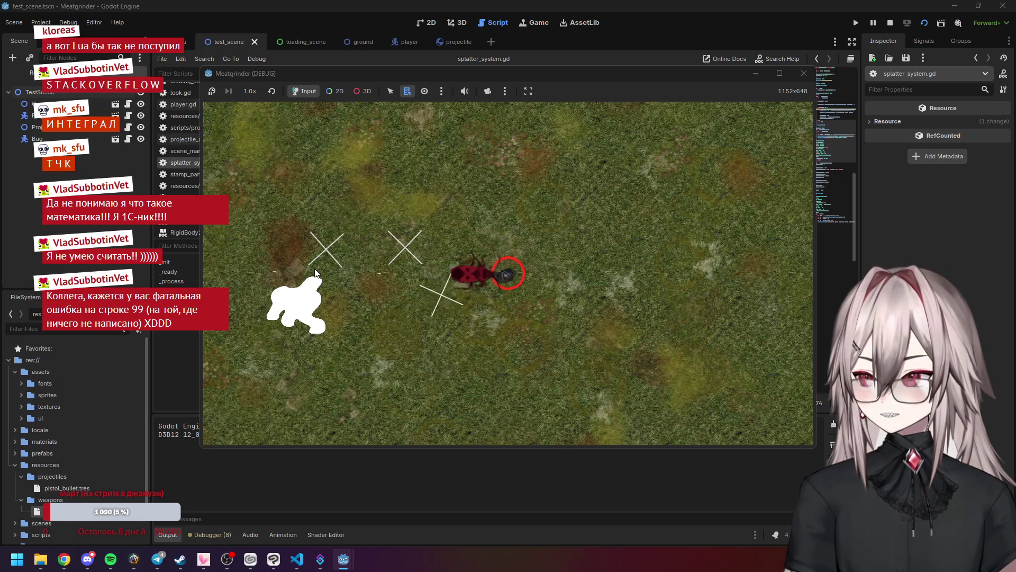
click(804, 74)
scroll(426, 257, up, 6)
- Inspect line 24's position lerp in _process and highlight every use of lifetime
scroll(426, 257, down, 4)
scroll(426, 257, down, 15)
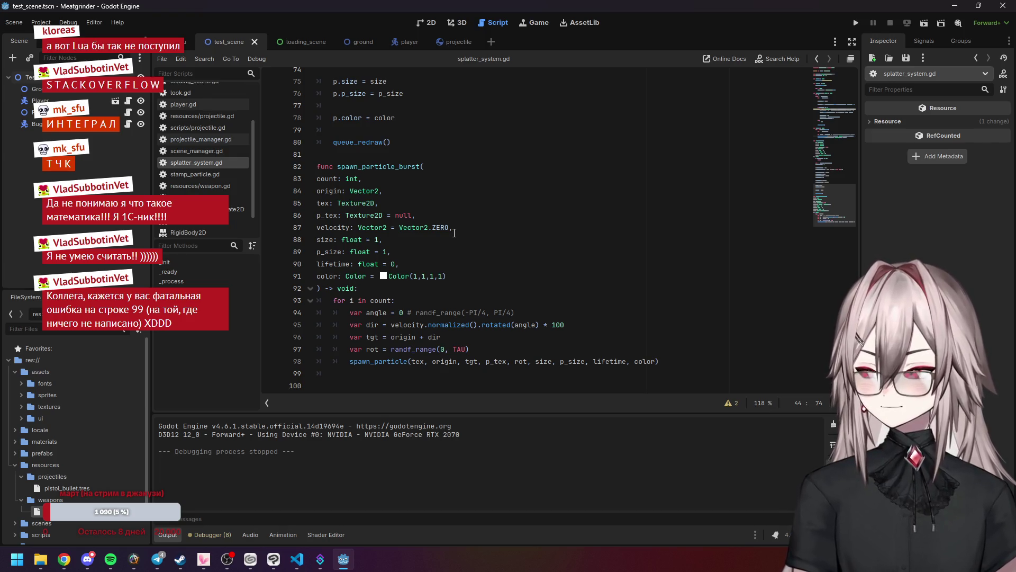
scroll(454, 233, up, 20)
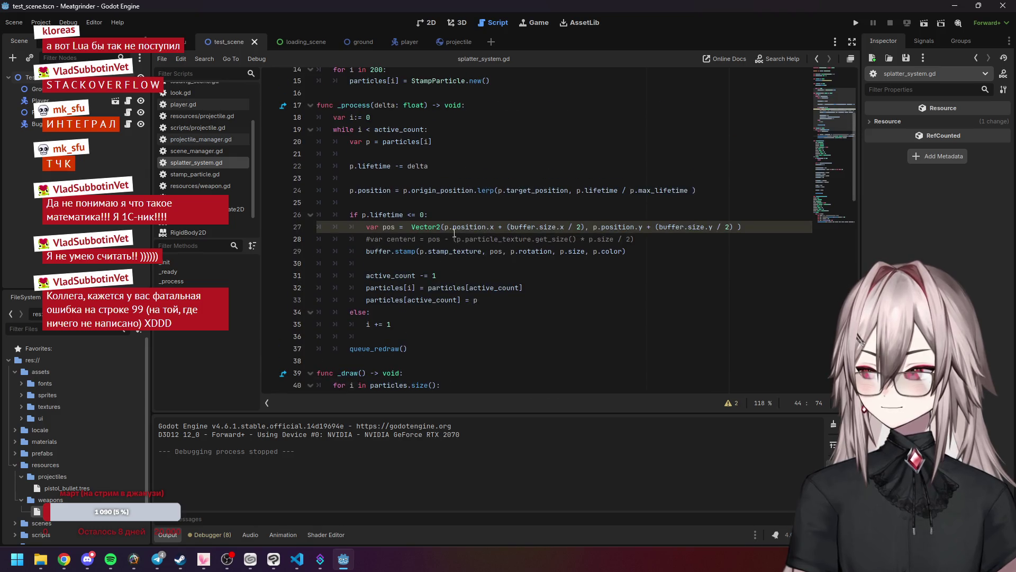
click(391, 191)
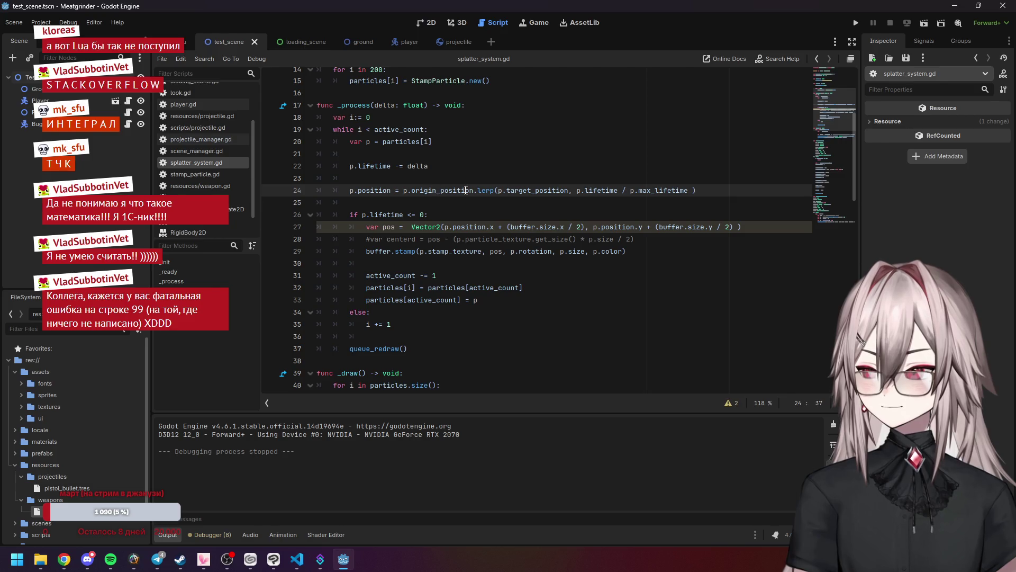
click(599, 185)
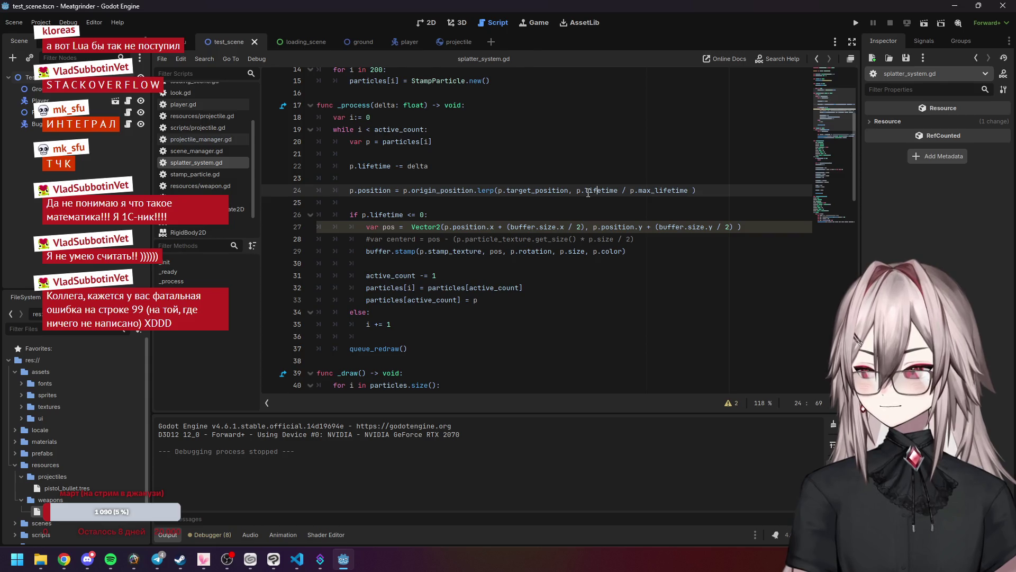
double_click(592, 191)
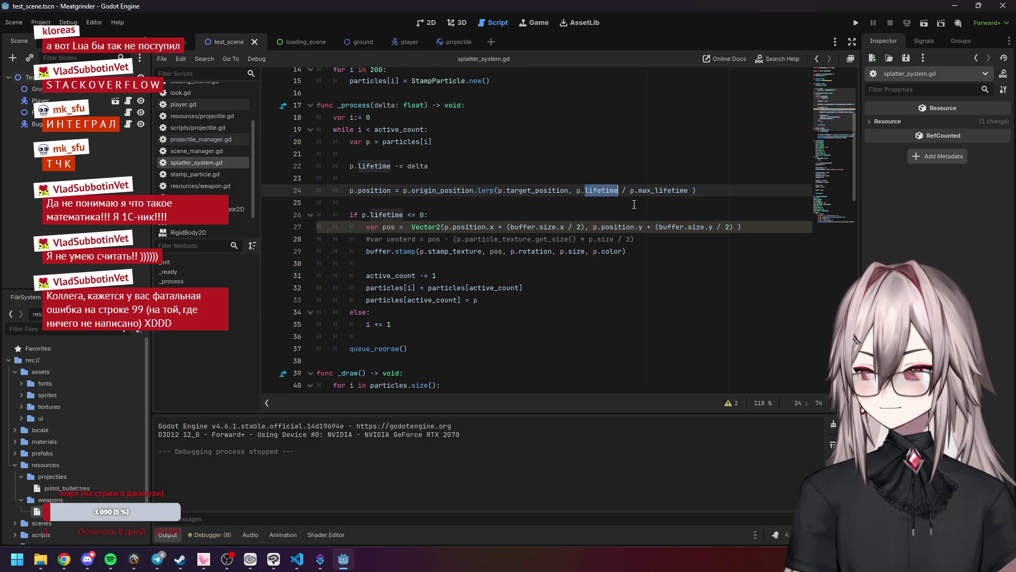
click(655, 207)
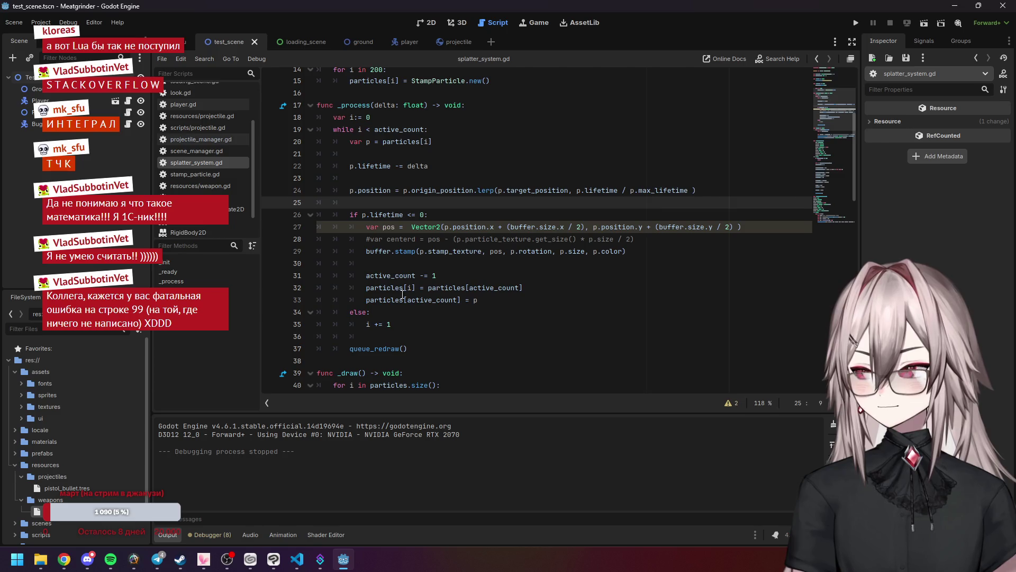
- Bring the Twitch stream dashboard to the front from the taskbar
click(87, 558)
click(87, 559)
click(64, 559)
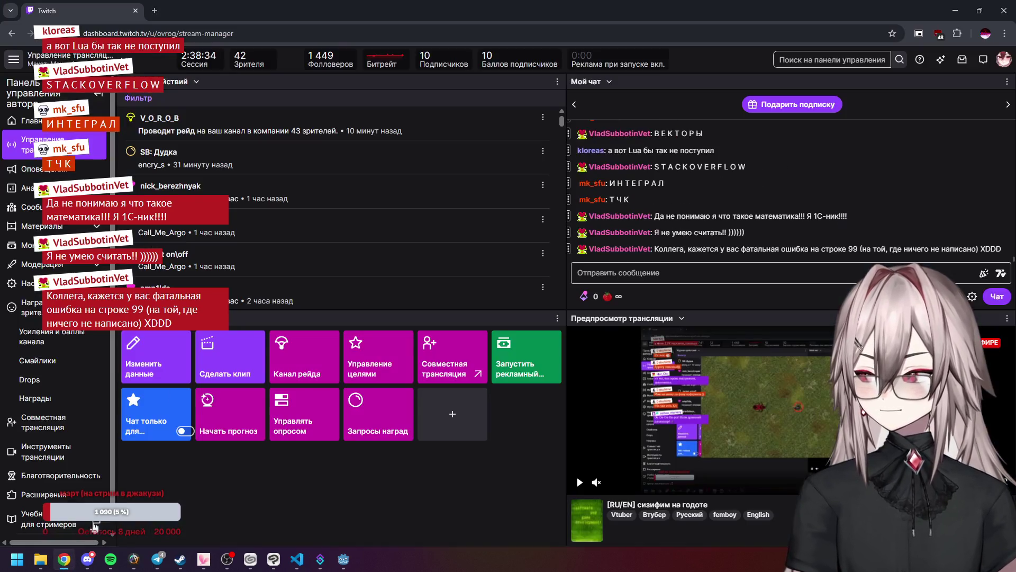
- Calculate 0.5/1 in a new Chrome tab, close it, and return to Godot with Alt+Tab
click(155, 10)
text(0.)
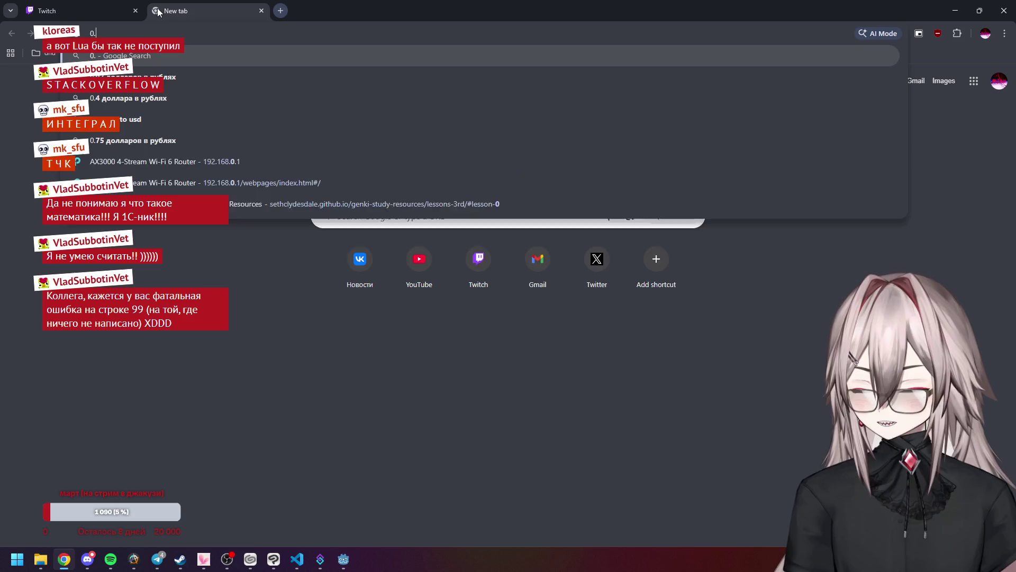
text(5/1)
key(Return)
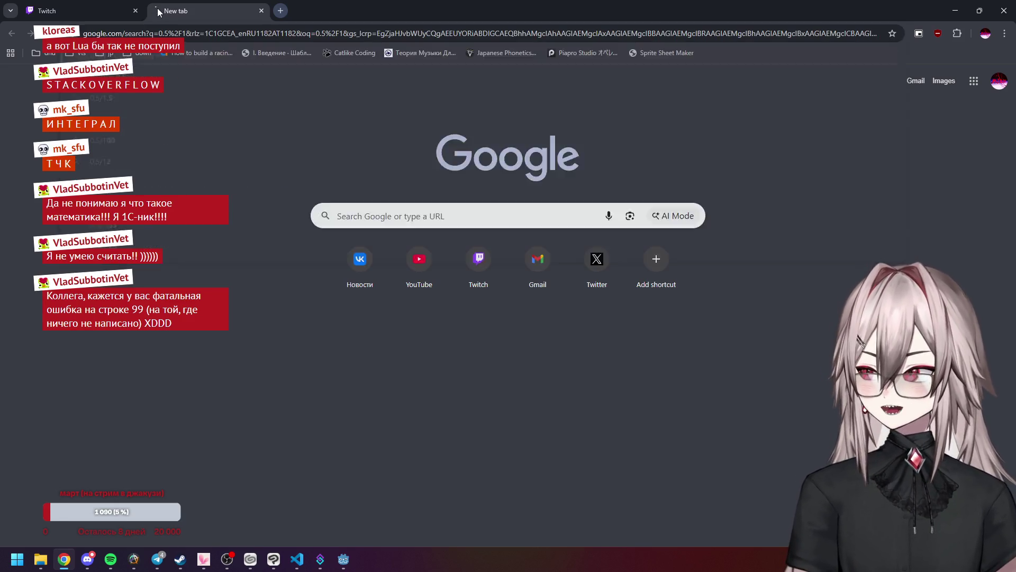
key(ctrl+w)
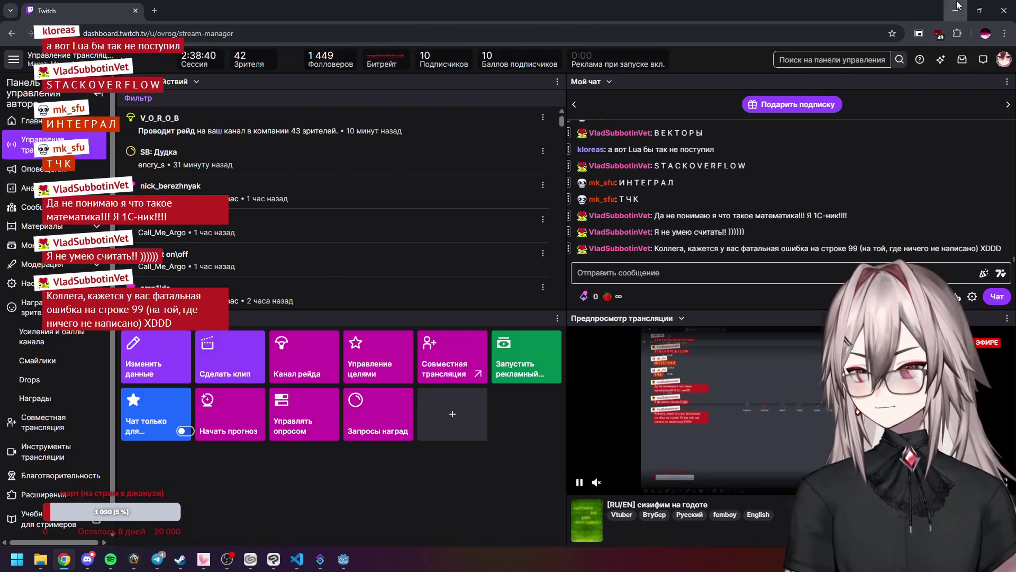
key(alt+Tab)
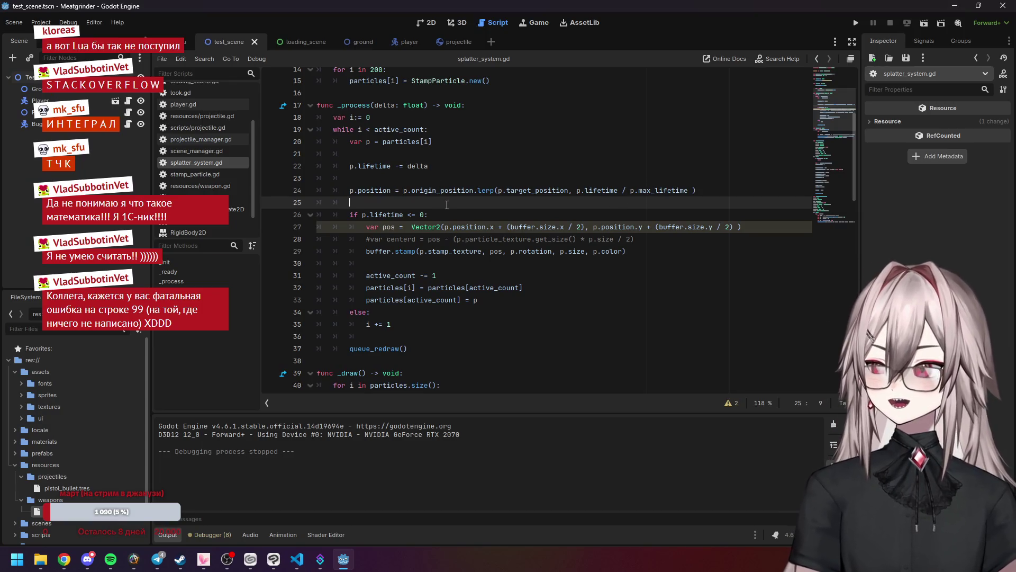
- Inspect origin_position and target_position in line 24's lerp, then run the game
click(540, 189)
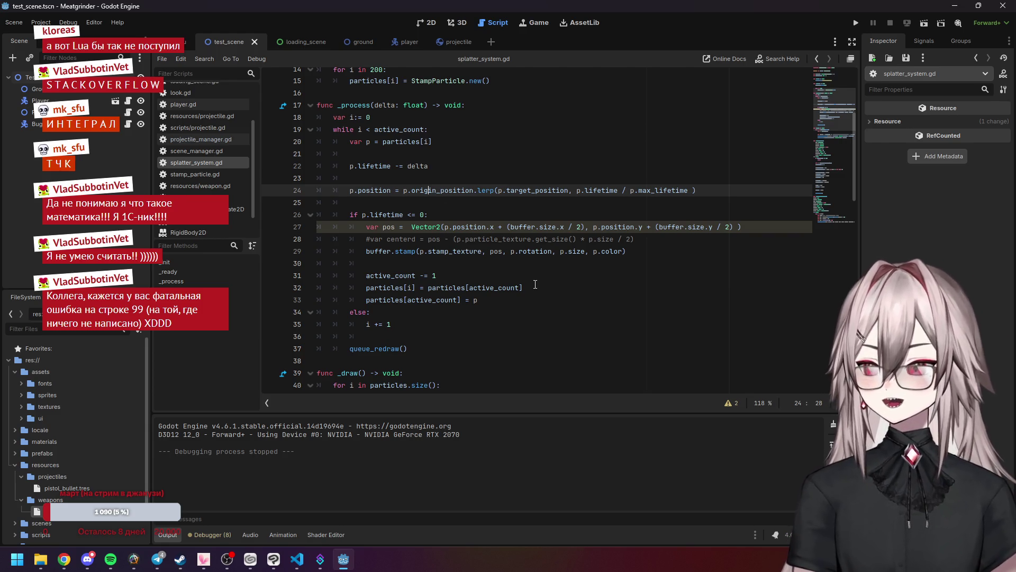
scroll(508, 272, down, 6)
scroll(467, 287, up, 7)
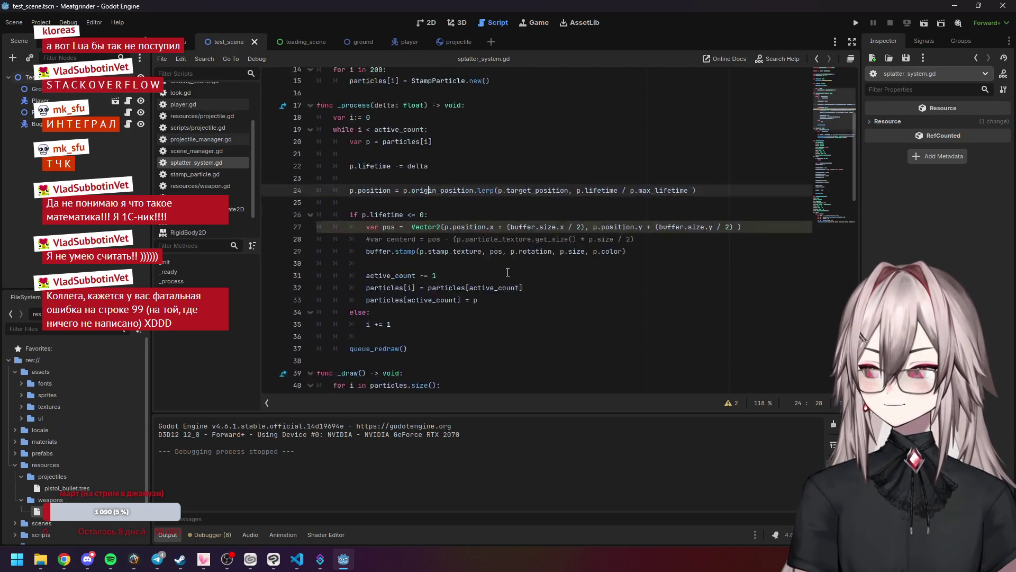
click(409, 263)
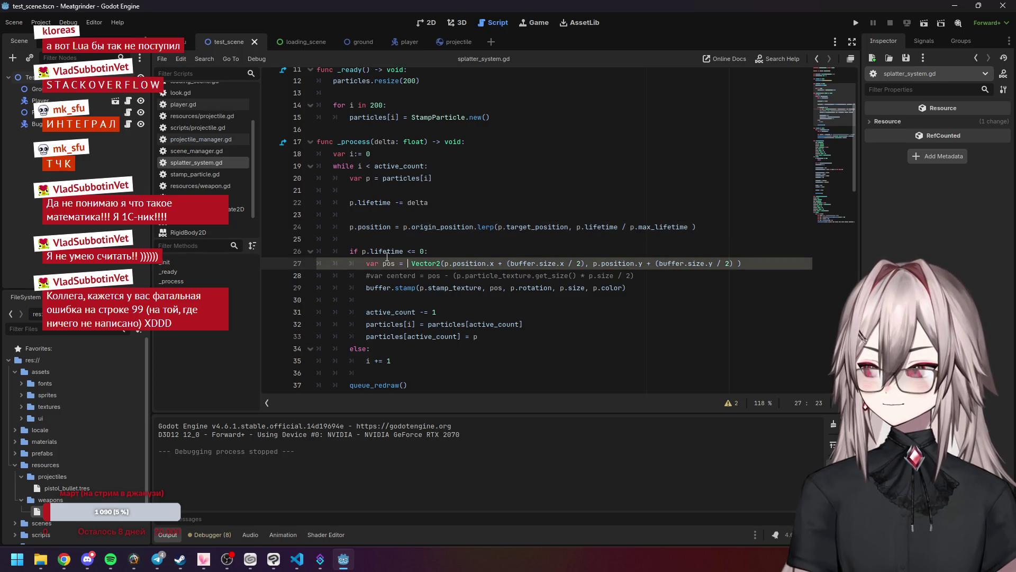
click(412, 226)
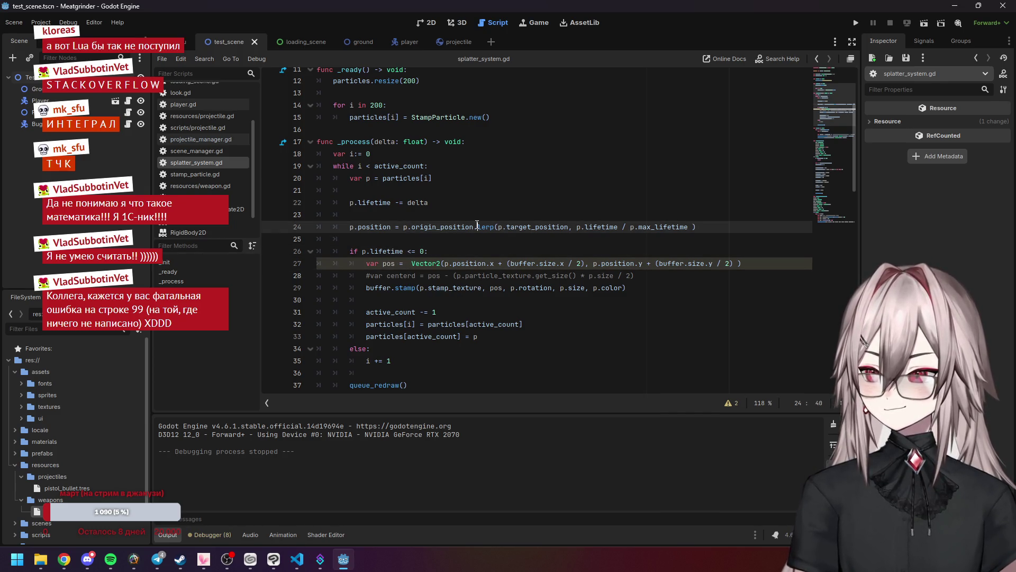
click(436, 225)
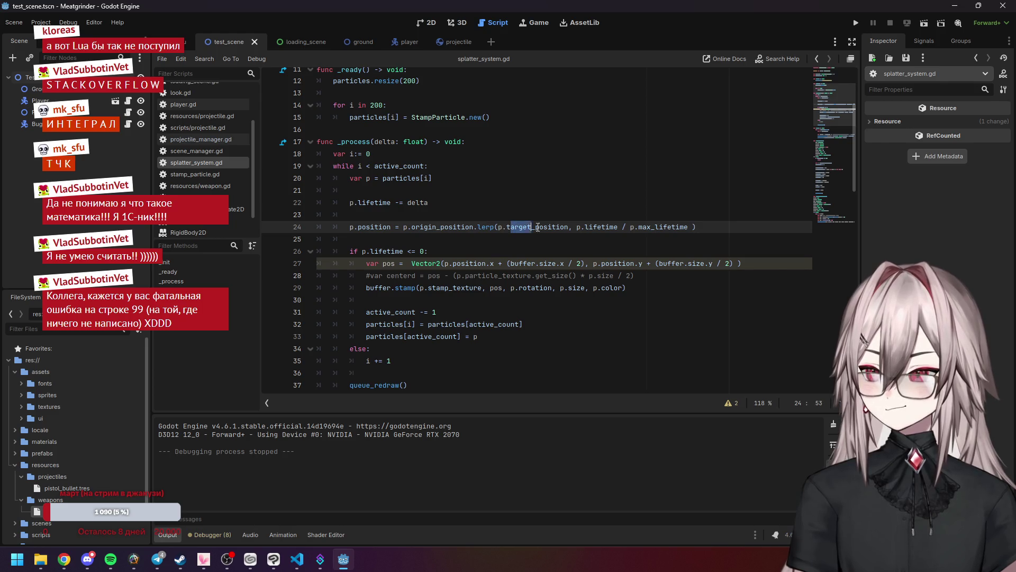
click(565, 227)
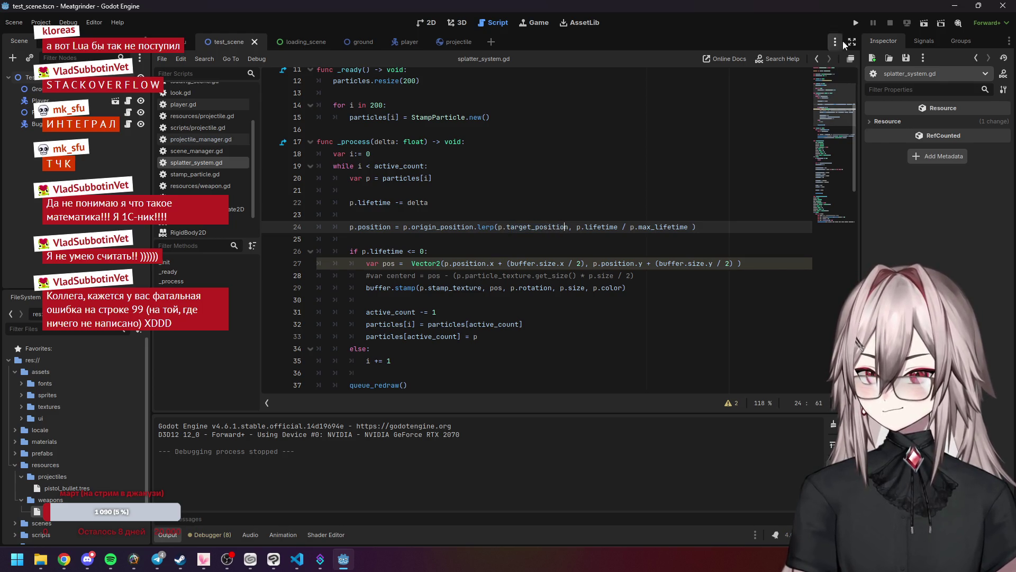
click(855, 22)
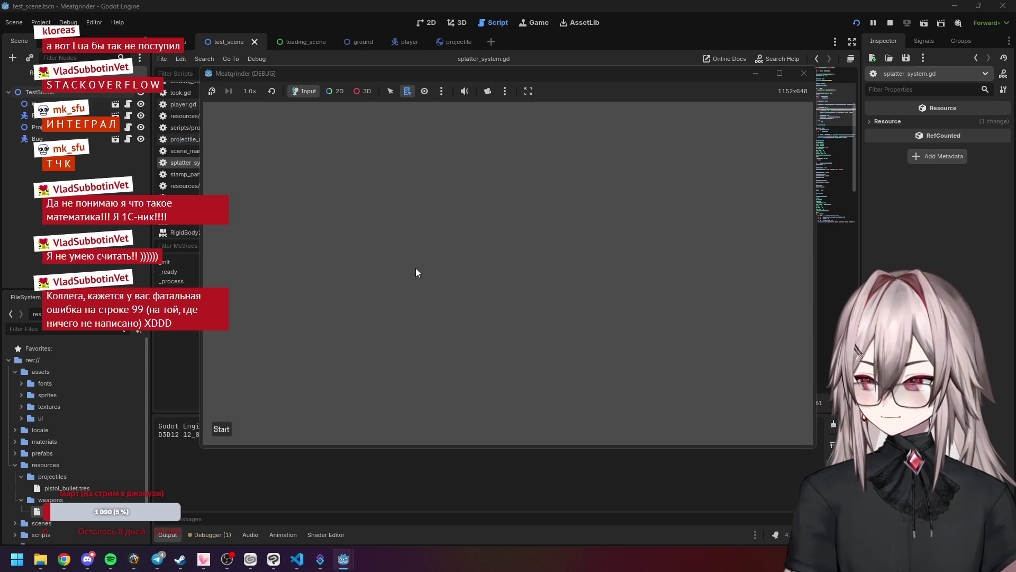
- Start the level, move toward the bug and shoot, then stop the game with F8
click(230, 423)
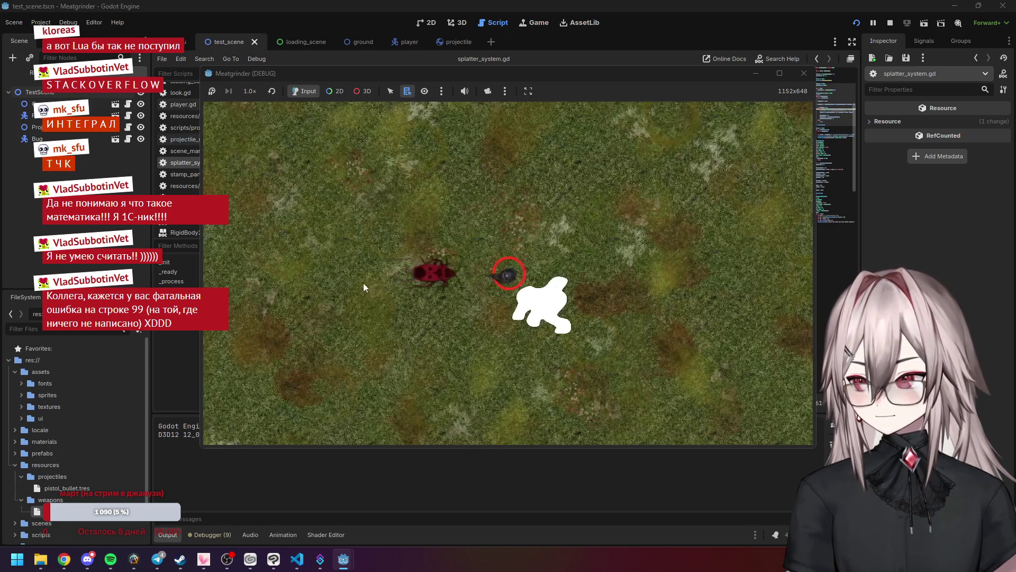
key(d)
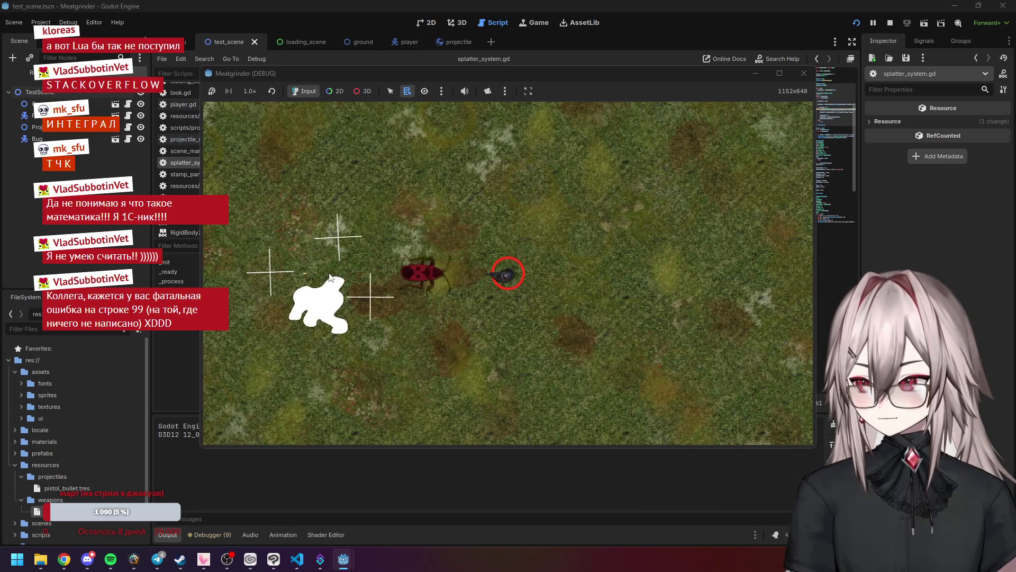
key(F8)
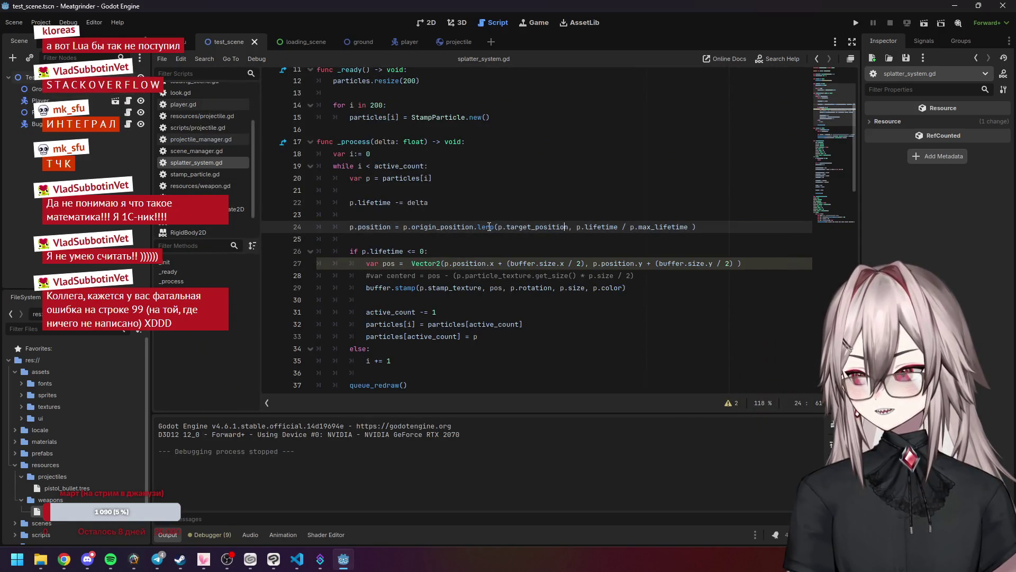
- Replace line 24's lerp weight p.lifetime / p.max_lifetime with a fixed 0.5, then run the scene
mouse_move(489, 227)
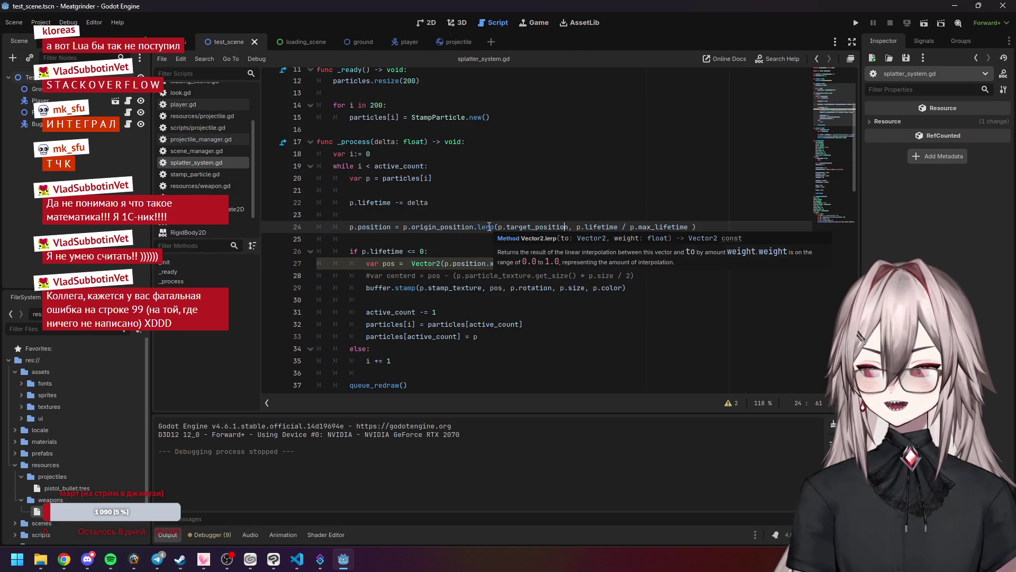
drag(577, 228, 691, 226)
click(664, 243)
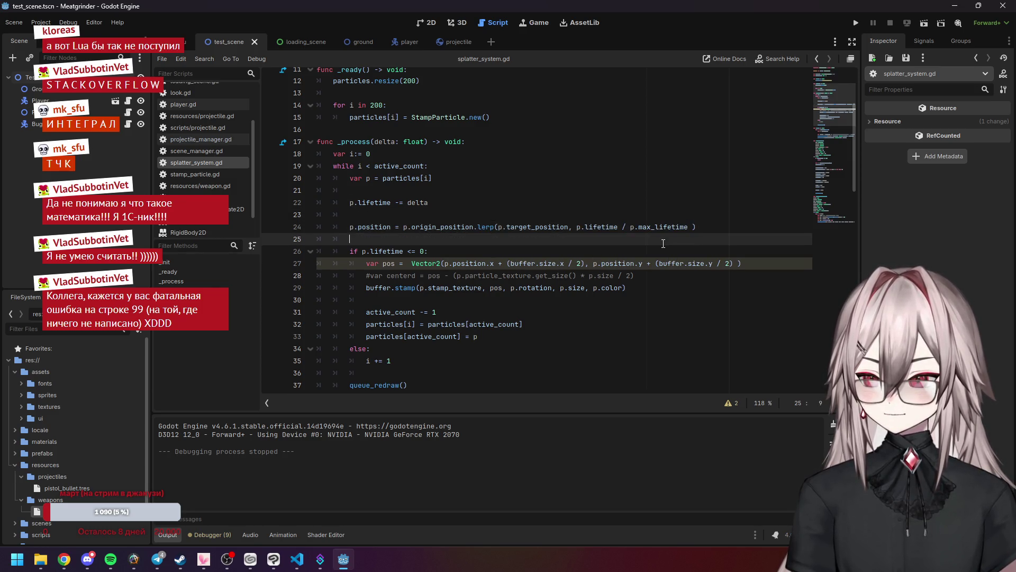
click(491, 248)
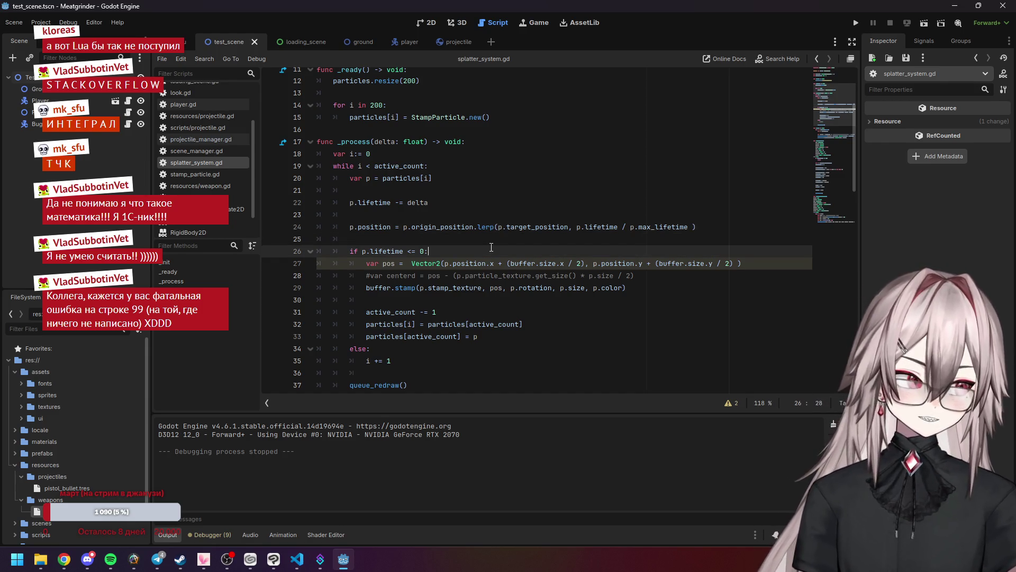
drag(577, 228, 689, 226)
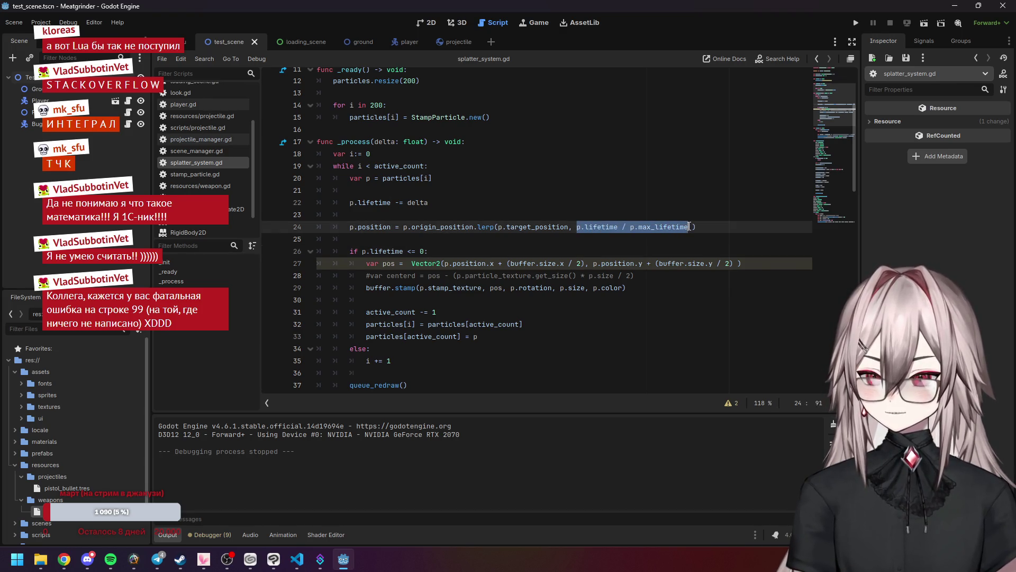
text(0.5)
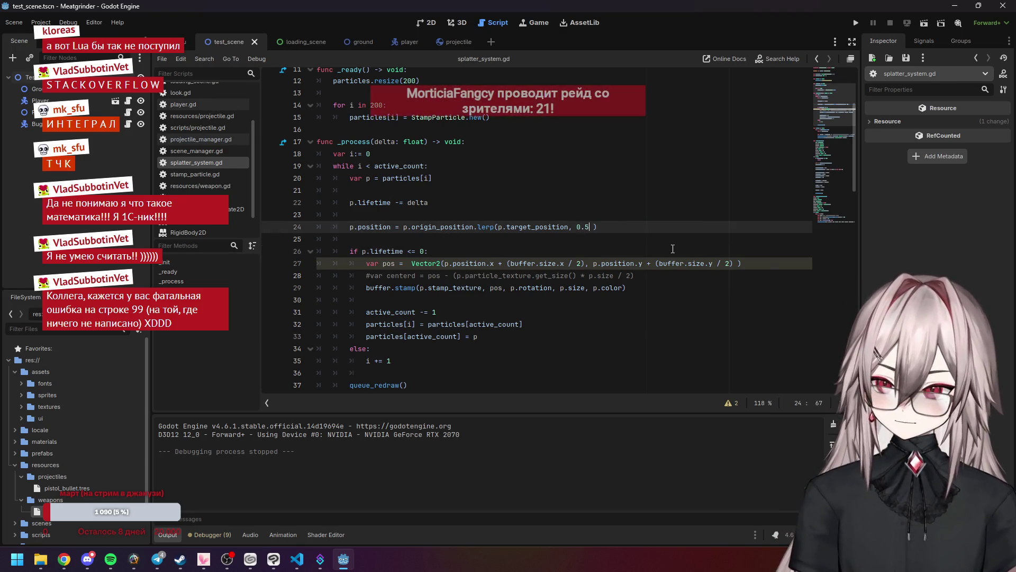
click(658, 238)
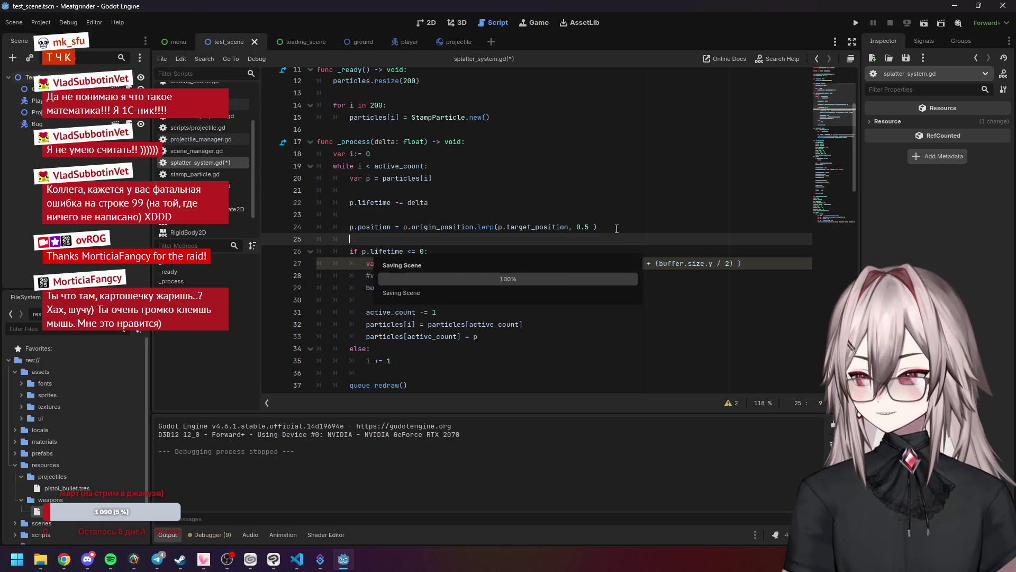
key(ctrl+z)
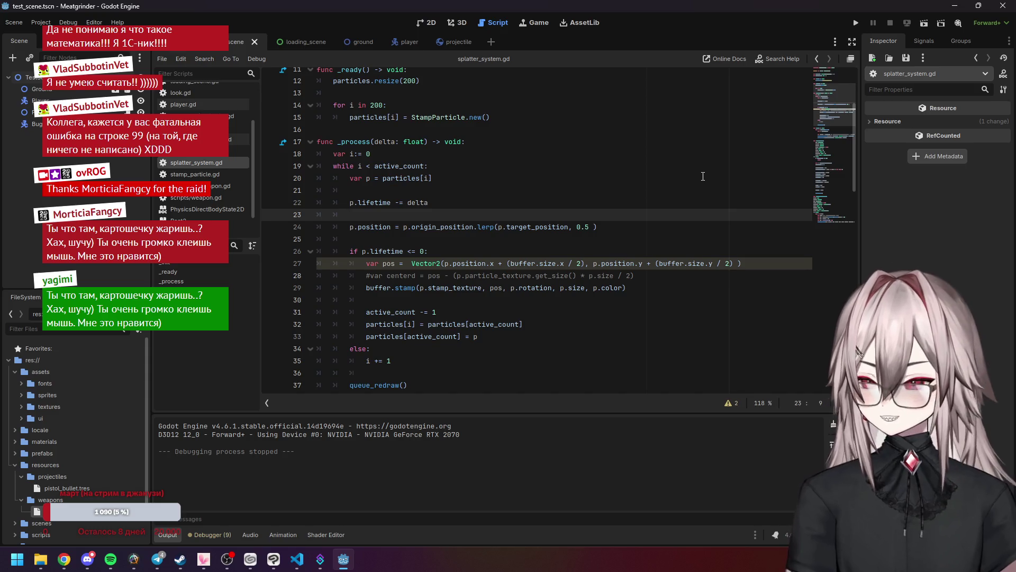
click(923, 27)
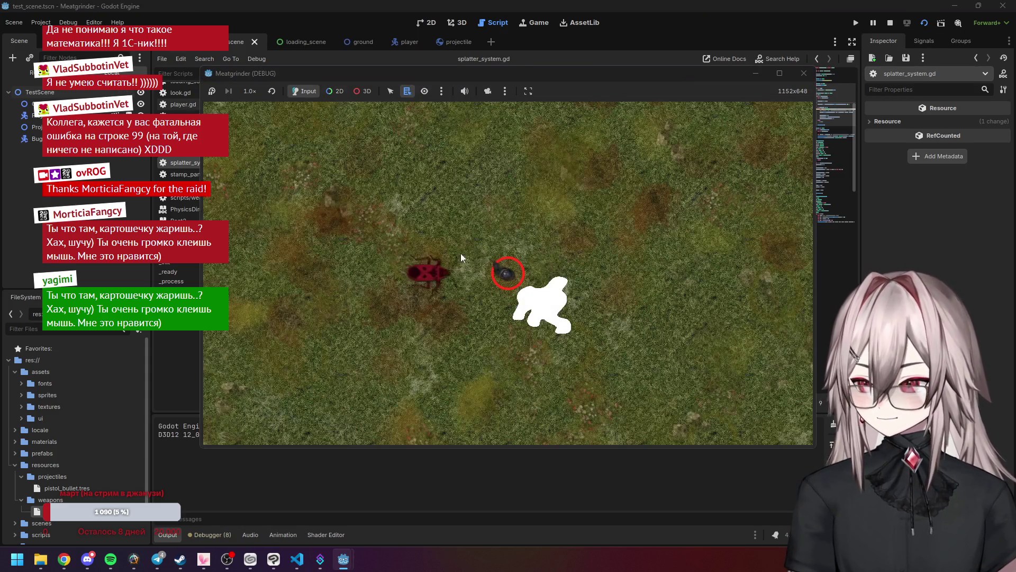
- Fire three test shots near the bug, stop the game, and reselect line 24's lifetime ratio
key(d)
click(355, 271)
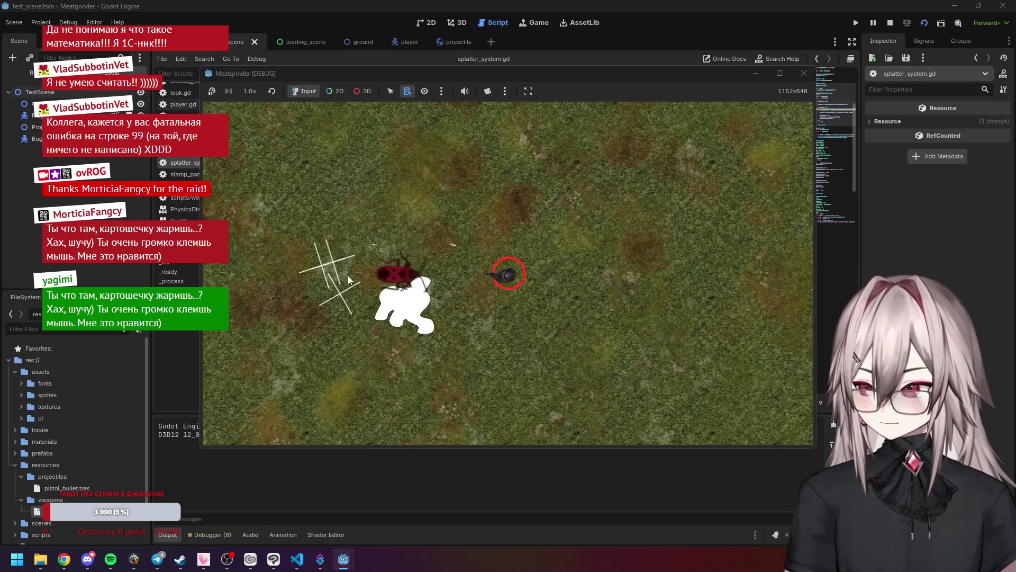
click(348, 276)
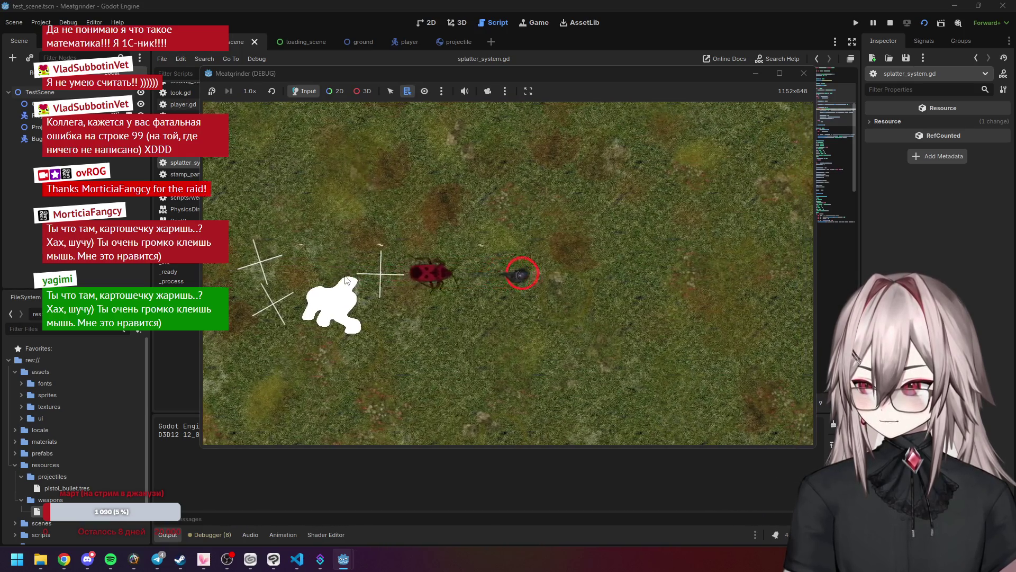
click(437, 283)
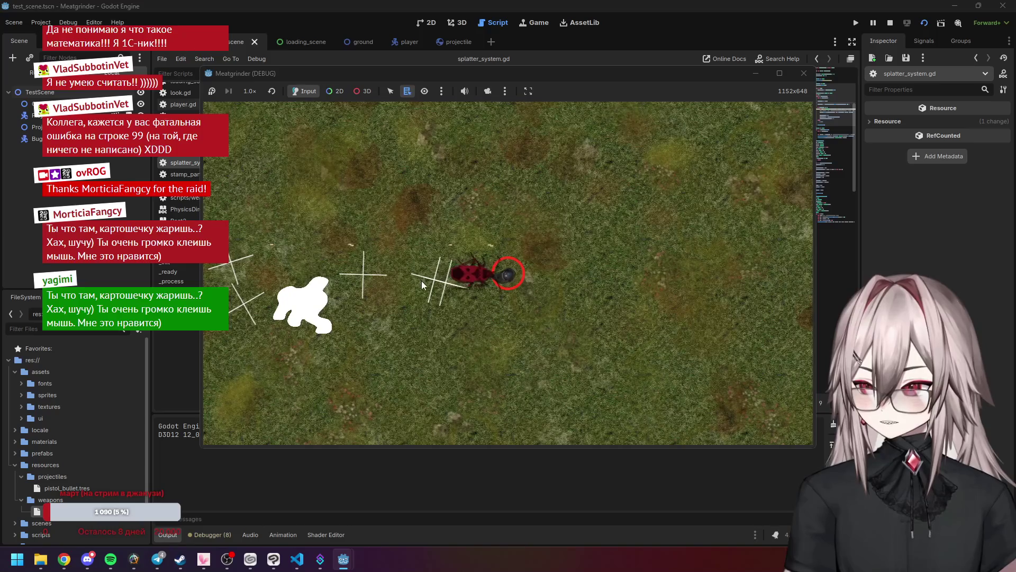
key(F8)
drag(577, 226, 688, 227)
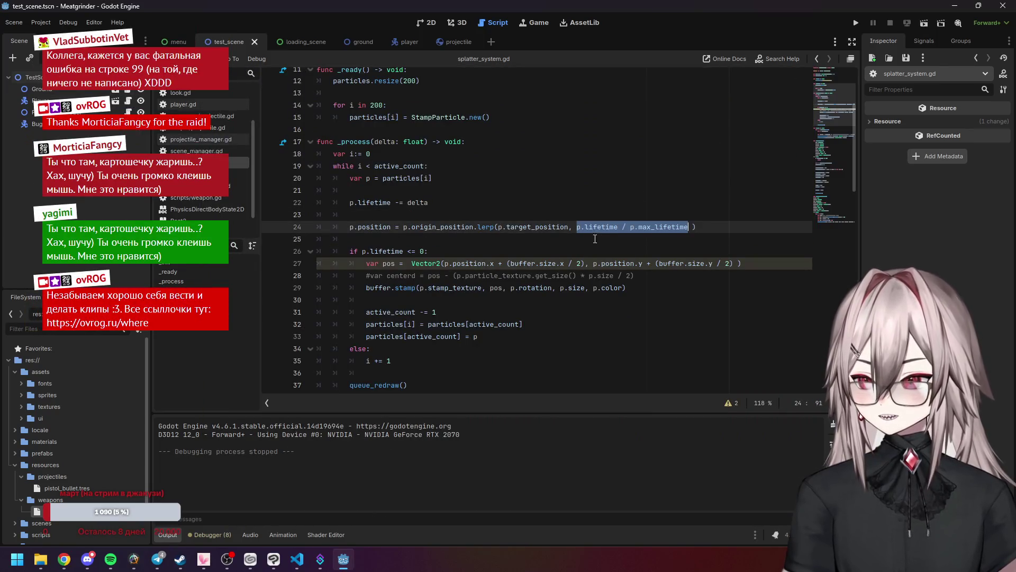
click(623, 205)
click(573, 239)
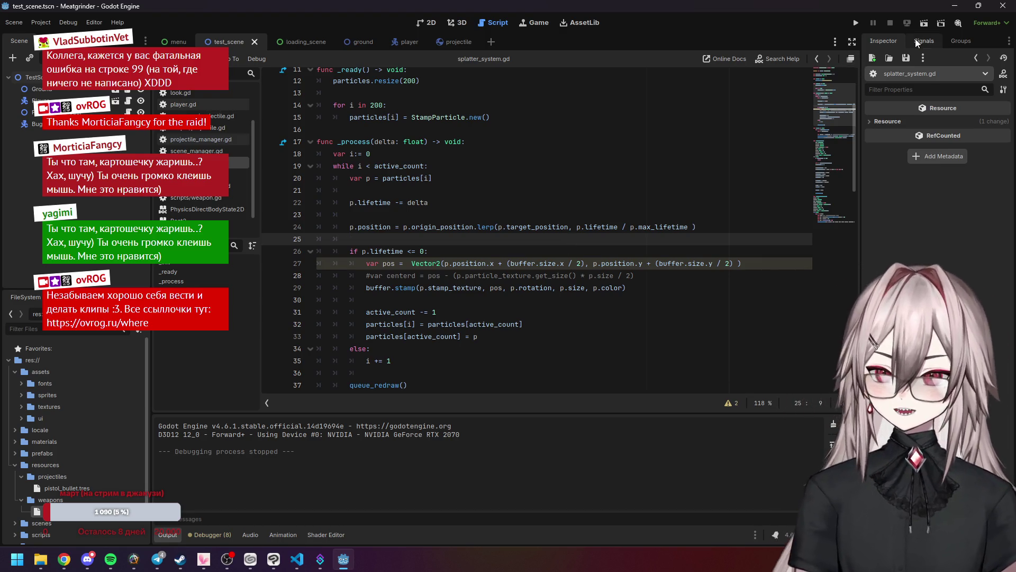
click(930, 18)
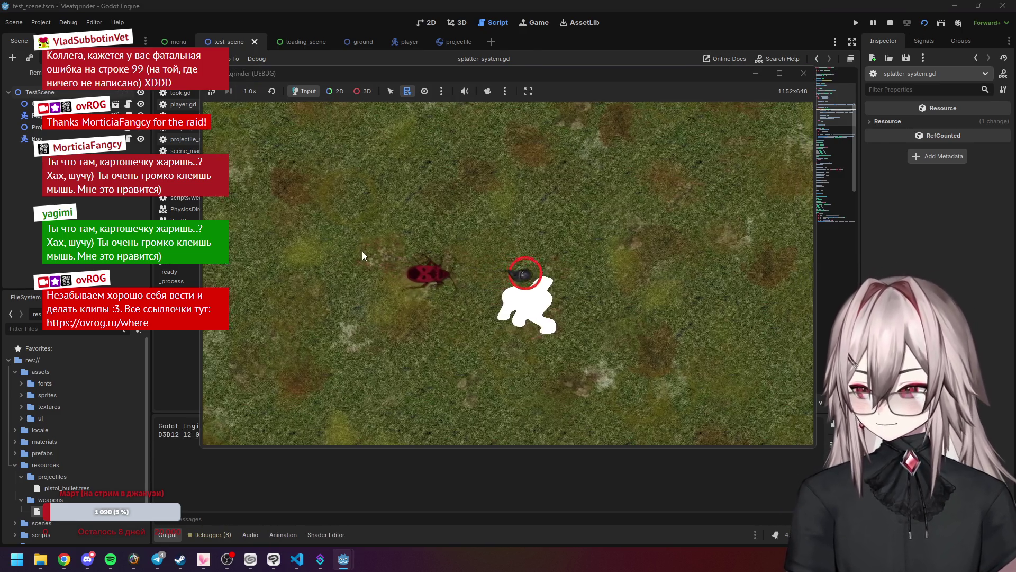
key(d)
click(370, 255)
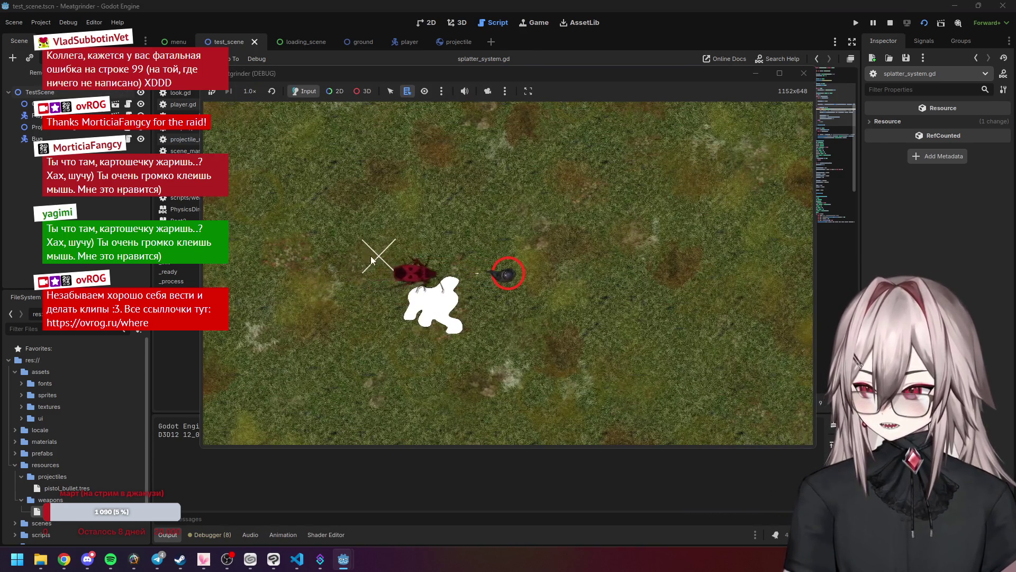
click(804, 73)
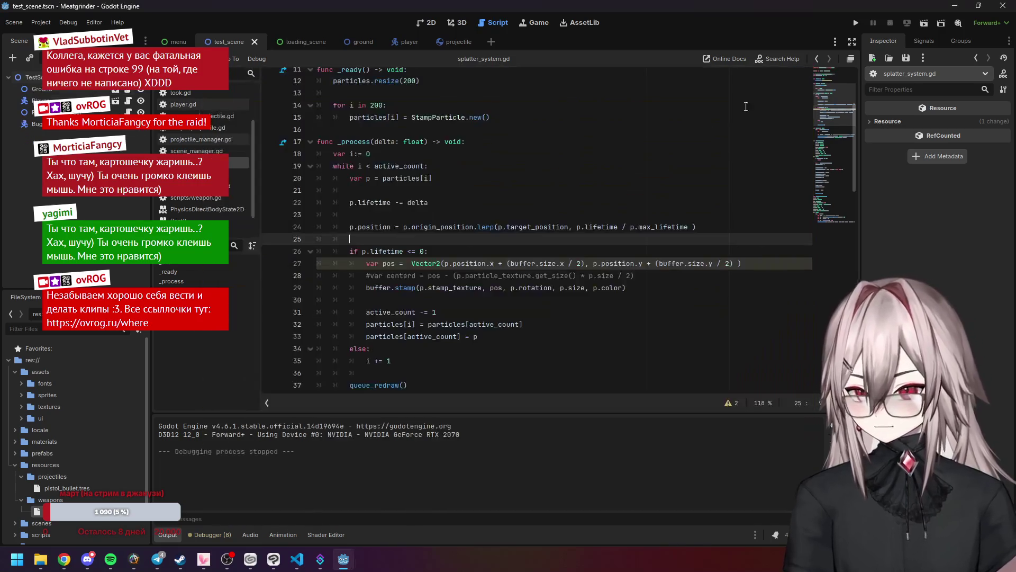
click(466, 247)
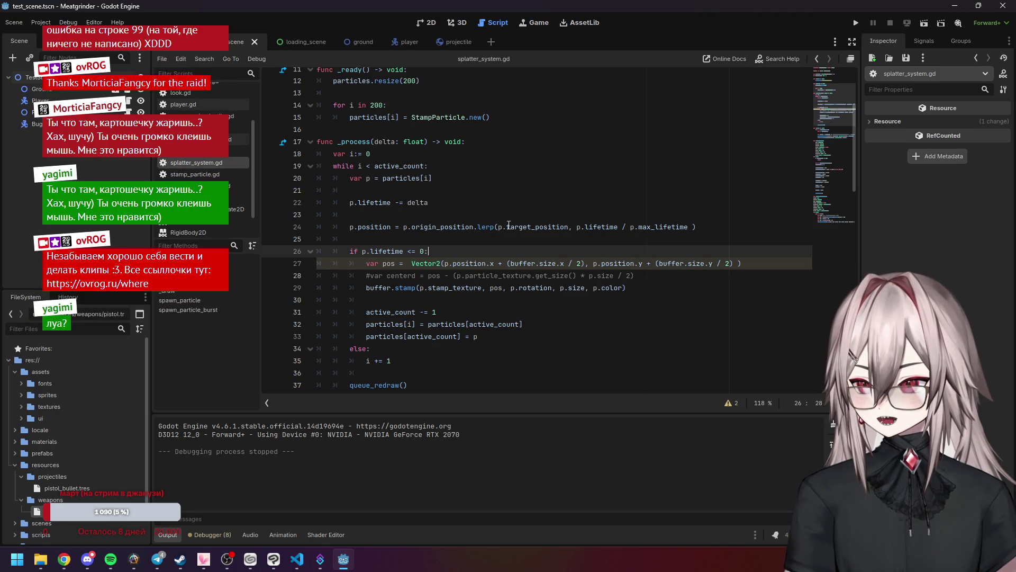
- Rewrite line 24 as target_position.lerp(origin_position, ...) and save the script
double_click(550, 227)
key(ctrl+c)
double_click(450, 228)
key(ctrl+v)
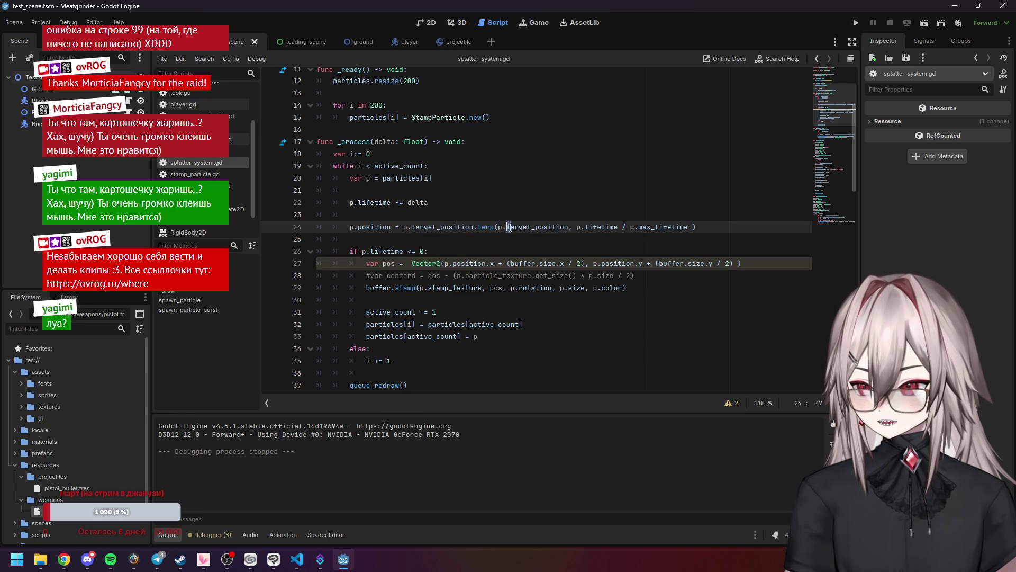
drag(570, 228, 505, 229)
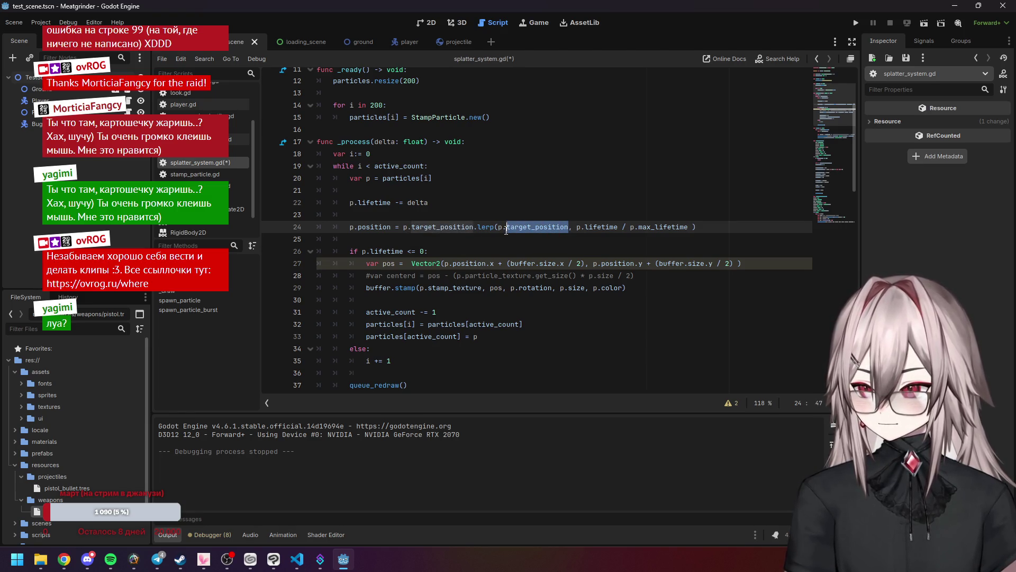
key(BackSpace)
text(.origin)
key(Return)
click(524, 201)
key(ctrl+s)
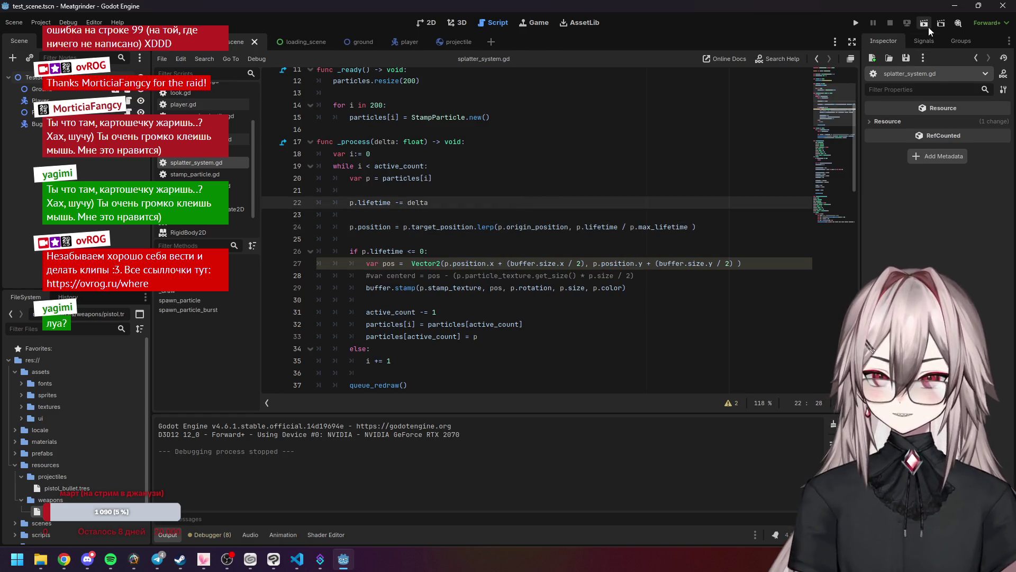
- Run the current scene, walk the player right across the grass, then stop the game
click(928, 27)
key(d)
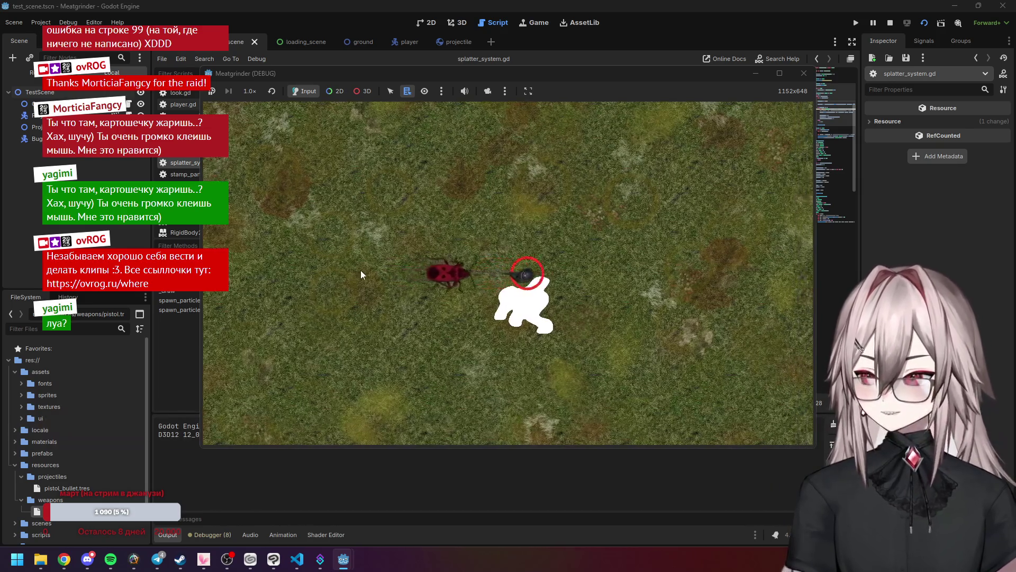
key(d)
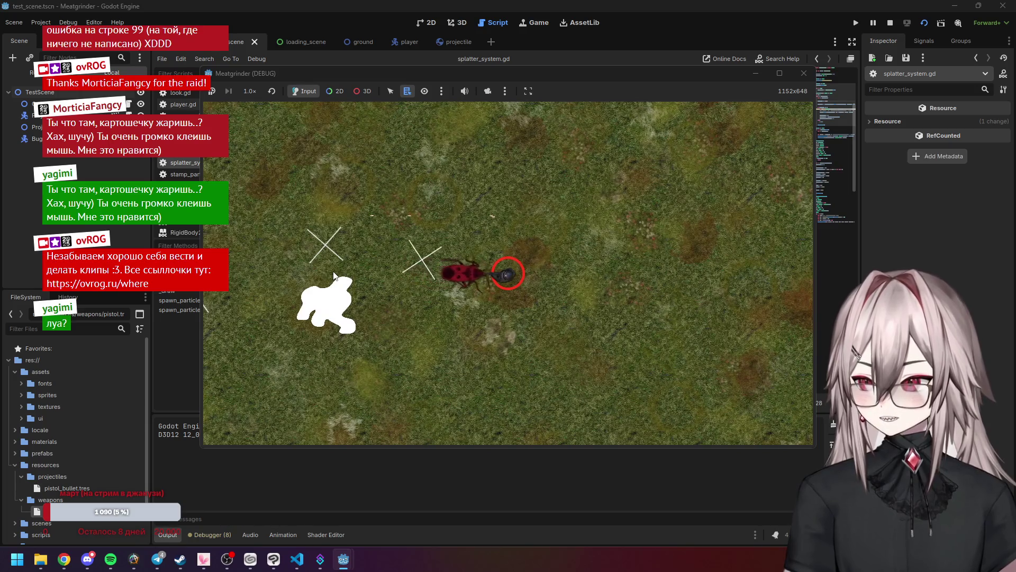
key(d)
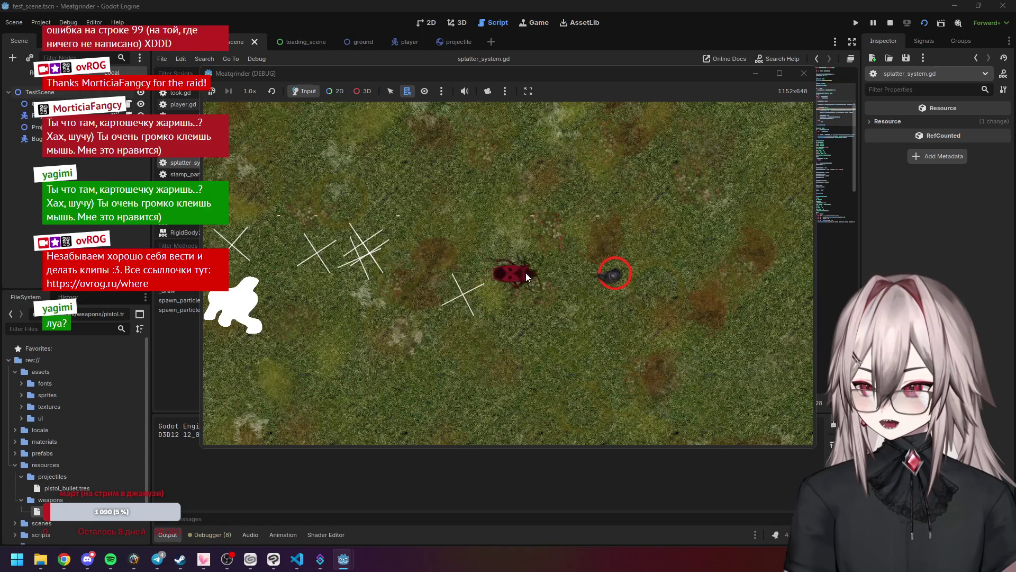
click(804, 74)
click(490, 243)
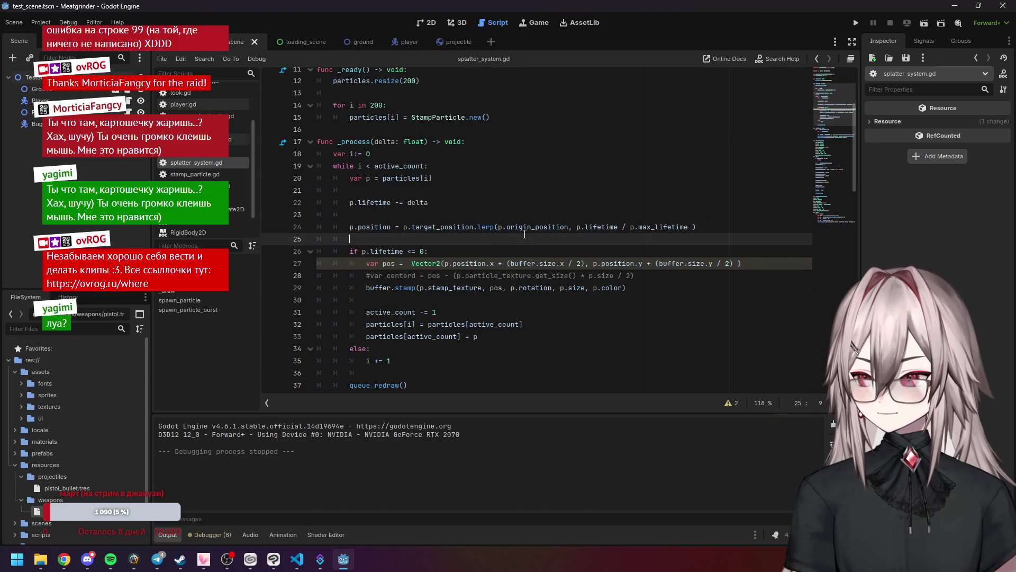
- Undo twice to restore origin_position.lerp(target_position), then test-run the scene with F6
key(ctrl+z)
key(ctrl+z)
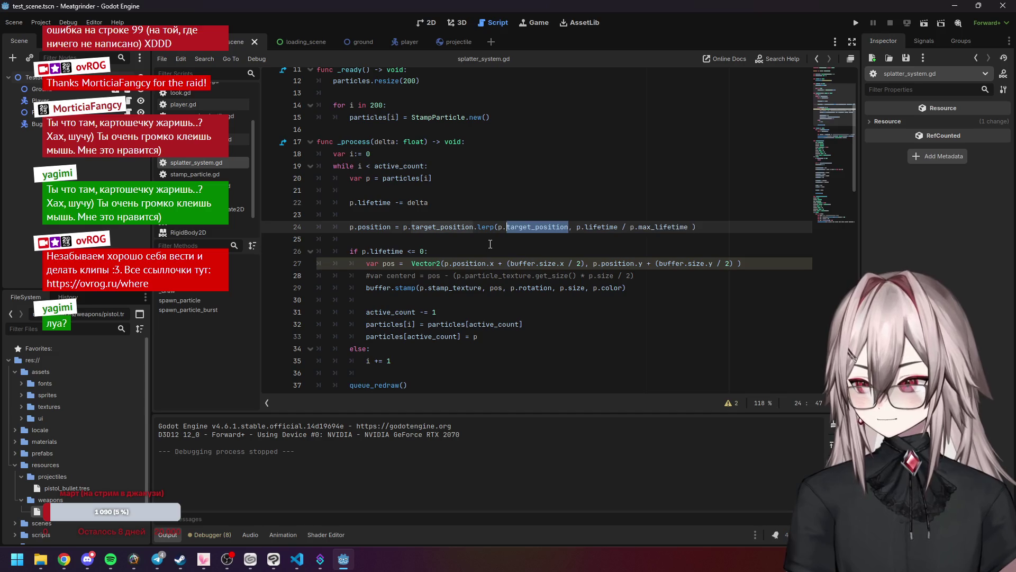
key(ctrl+z)
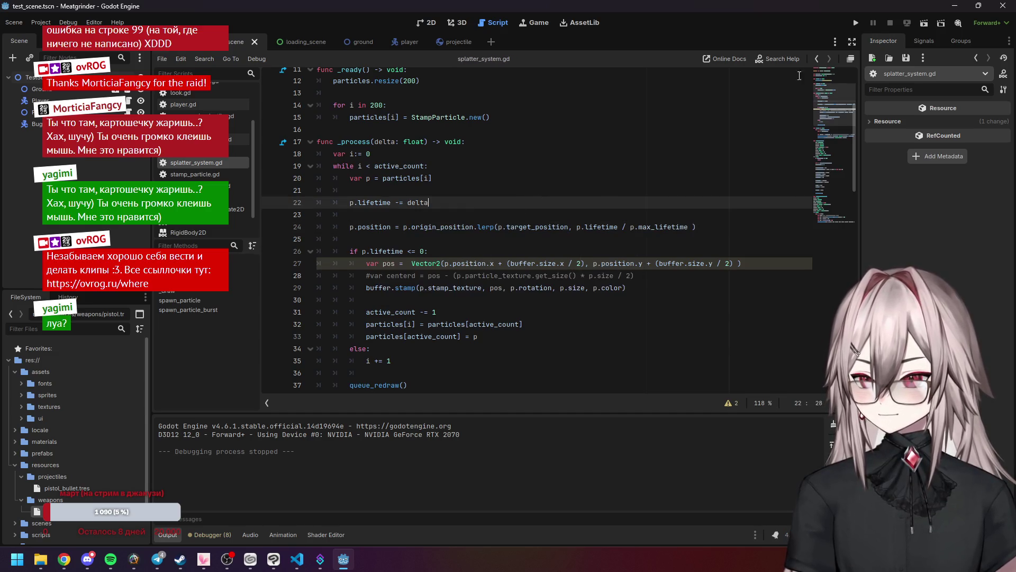
key(F6)
key(d)
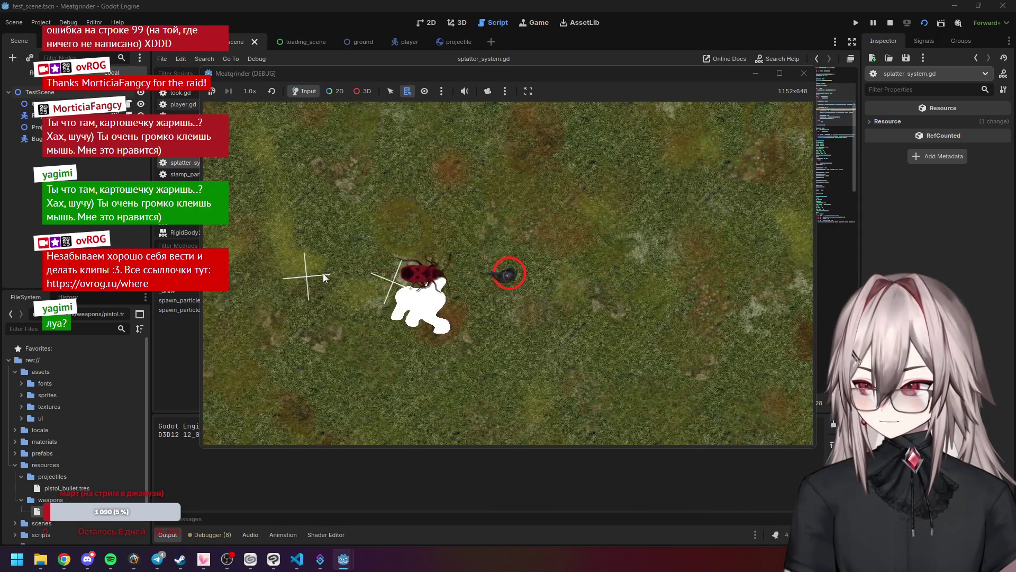
key(d)
key(d)
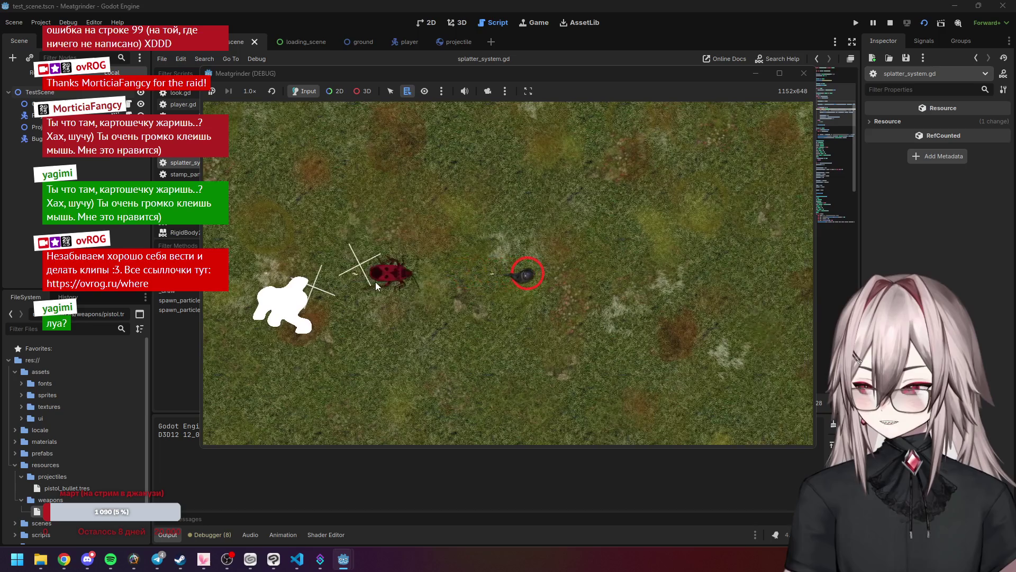
click(804, 73)
click(481, 236)
- Replace origin_position on line 24 with the particle's current position
click(448, 247)
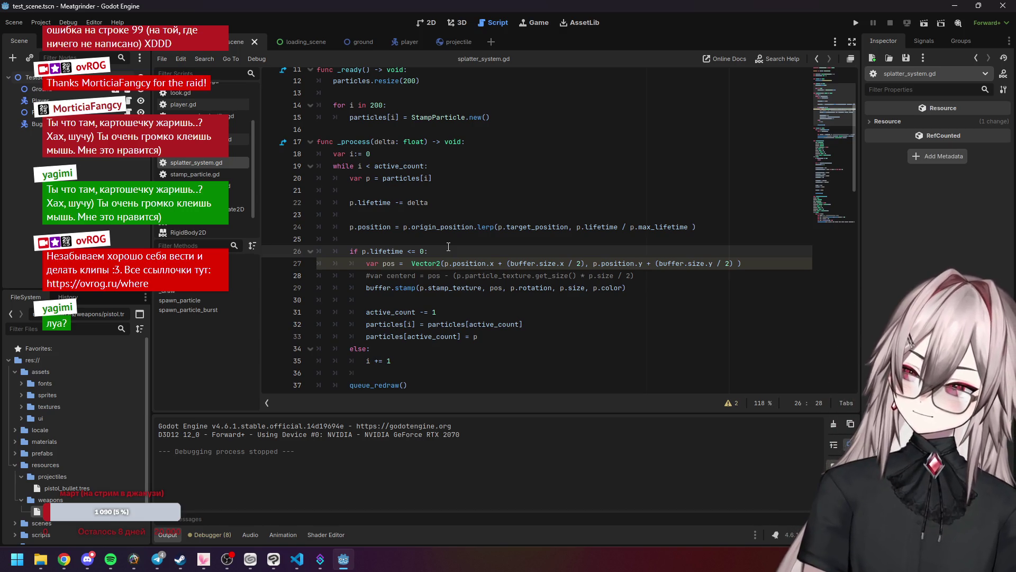
click(391, 227)
mouse_move(416, 227)
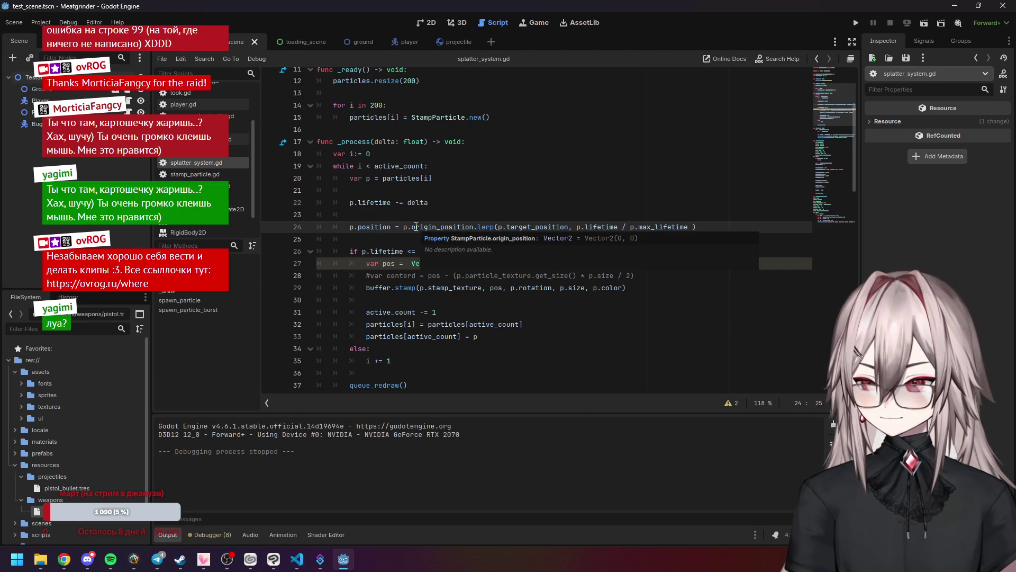
click(348, 236)
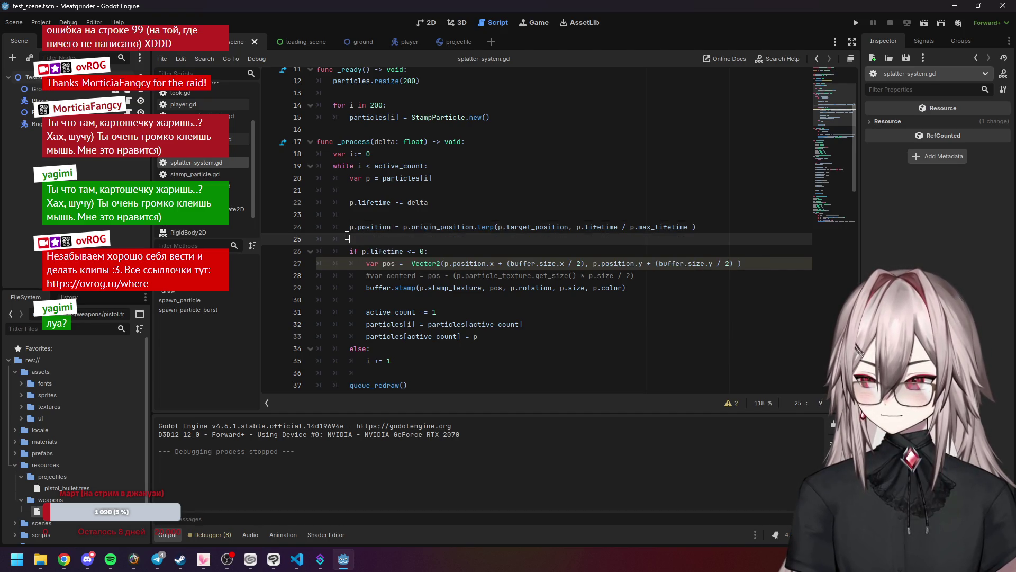
click(413, 229)
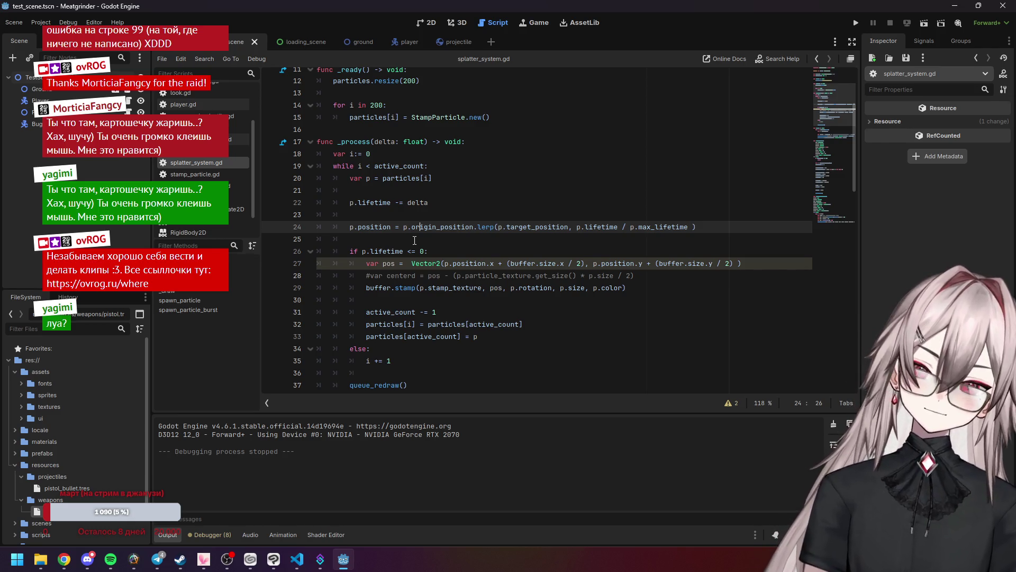
drag(392, 228, 360, 232)
click(370, 238)
click(378, 233)
drag(474, 231, 412, 231)
key(ctrl+v)
click(463, 202)
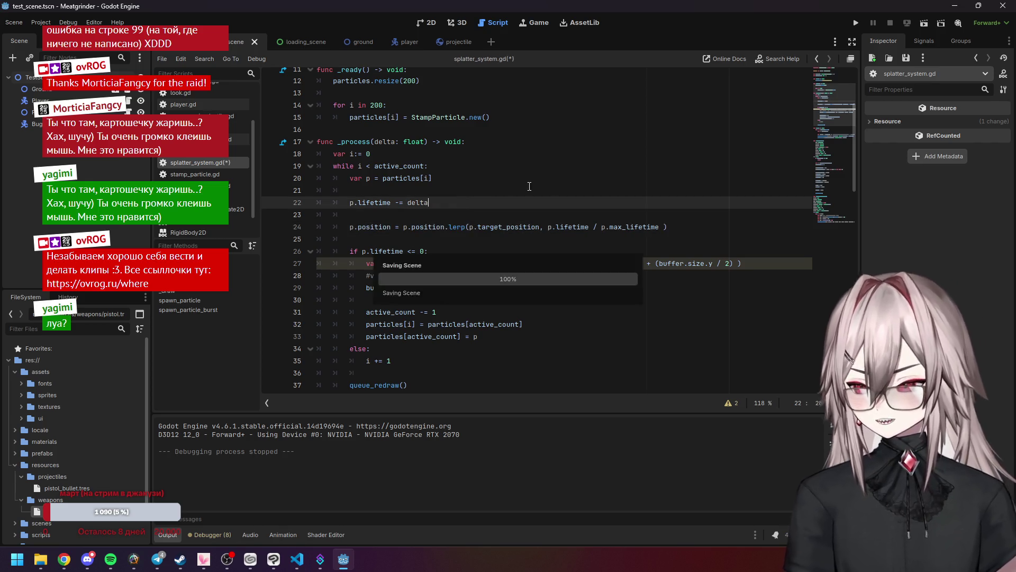
- Run the scene, fire two shots to stamp marks on the grass, then close the game
click(922, 26)
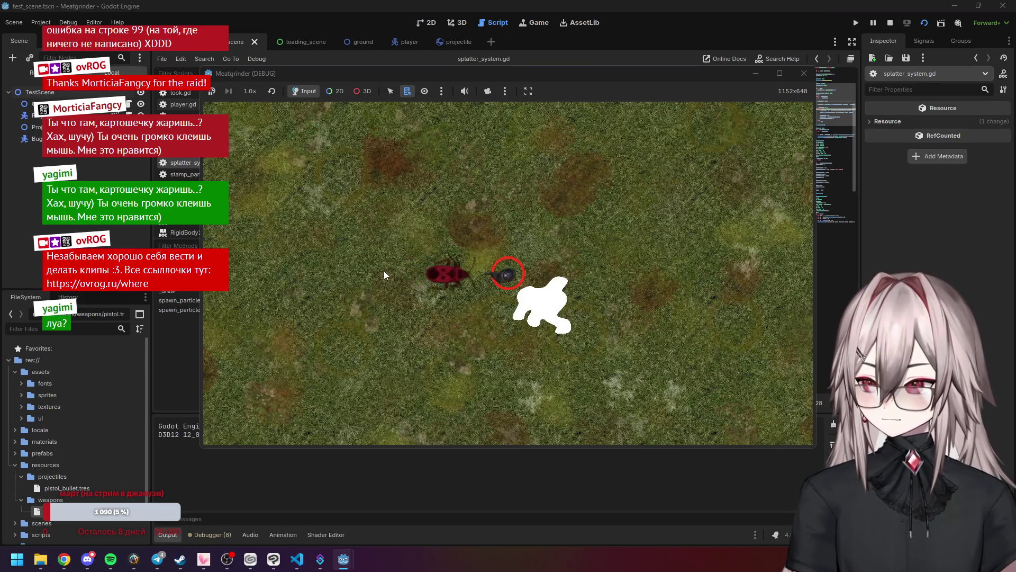
click(372, 276)
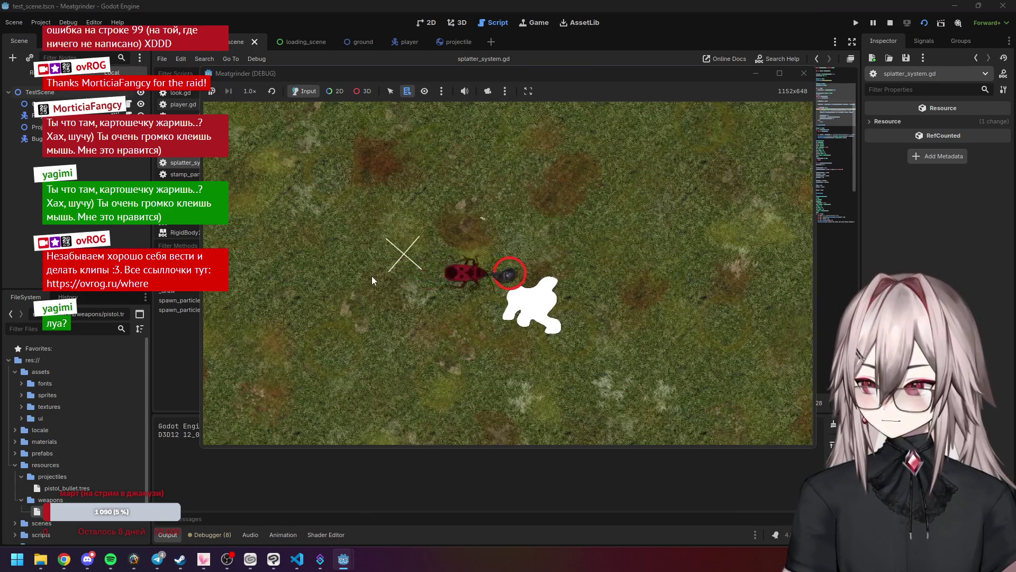
click(356, 275)
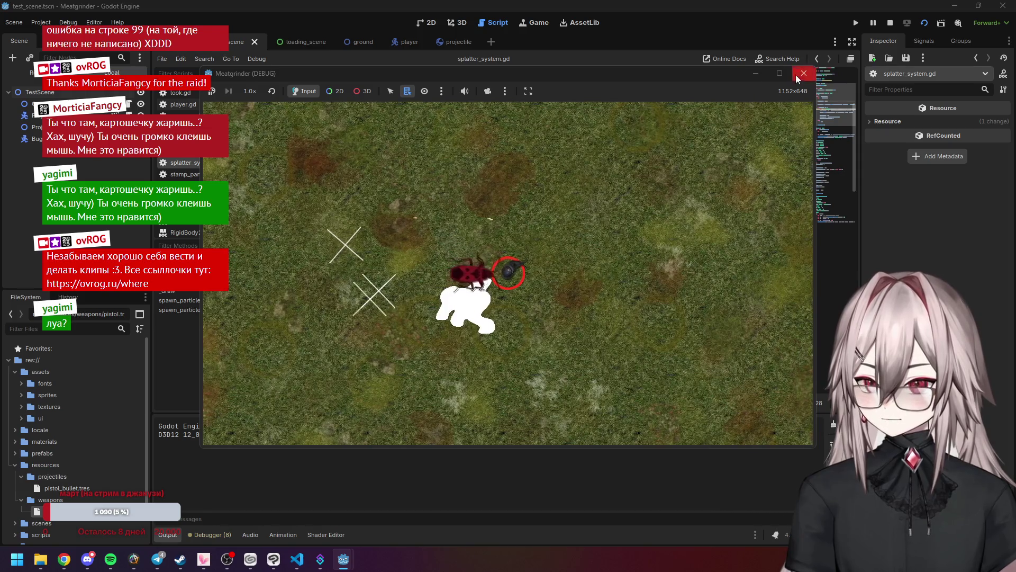
click(804, 73)
click(496, 194)
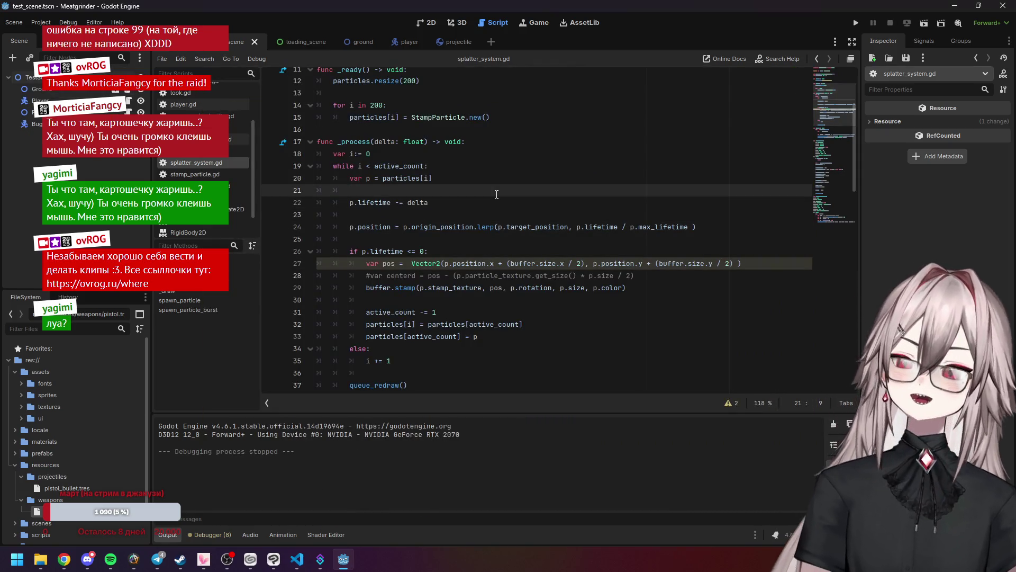
- Test-run the scene with line 24's original lifetime-ratio lerp weight, moving the player
click(425, 228)
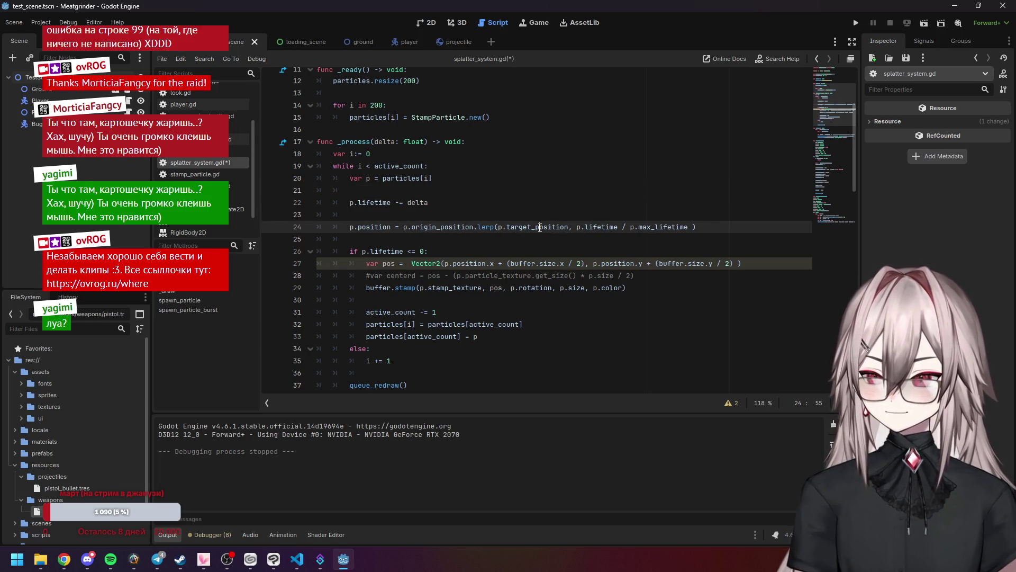
click(468, 240)
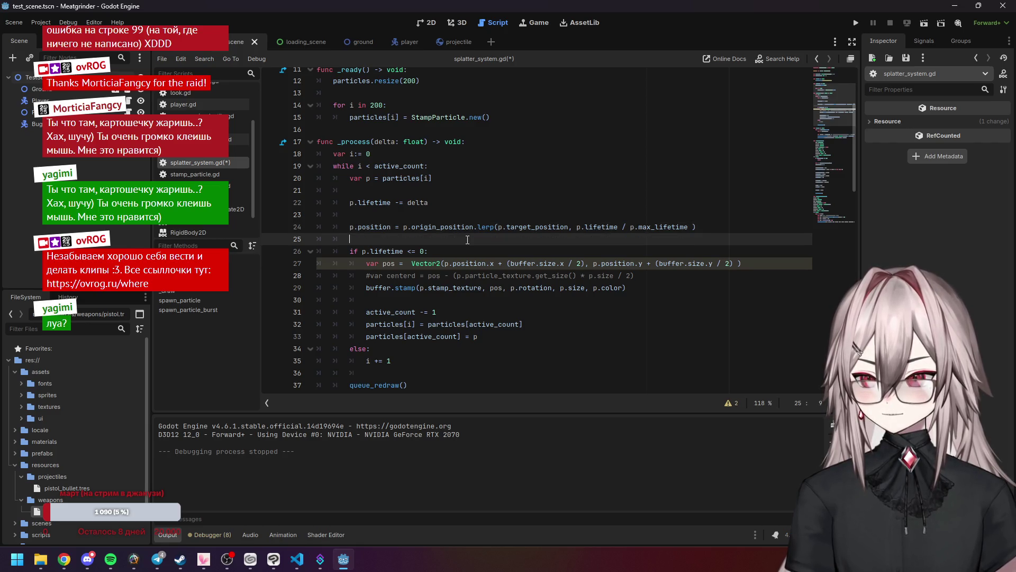
click(438, 228)
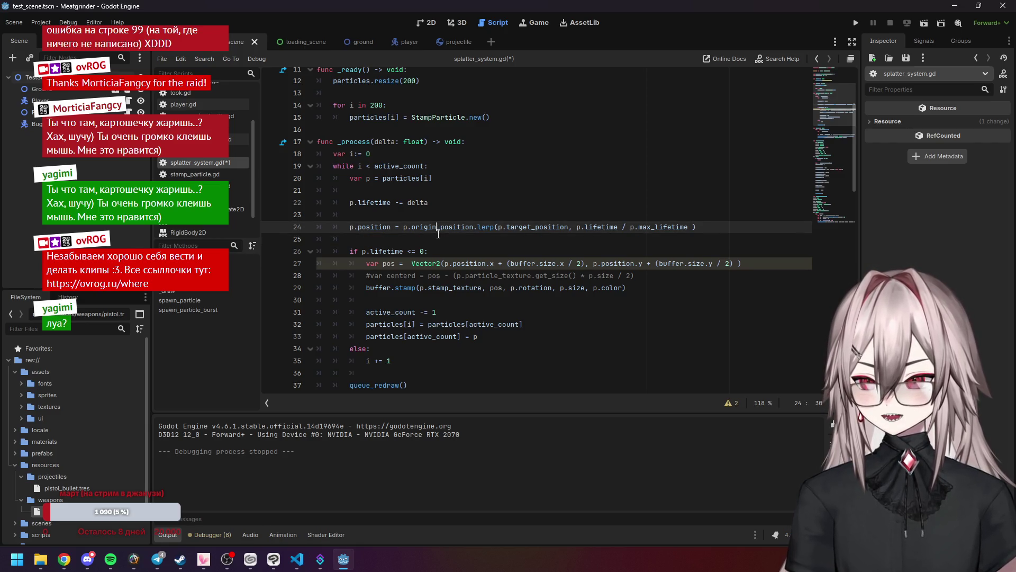
click(530, 247)
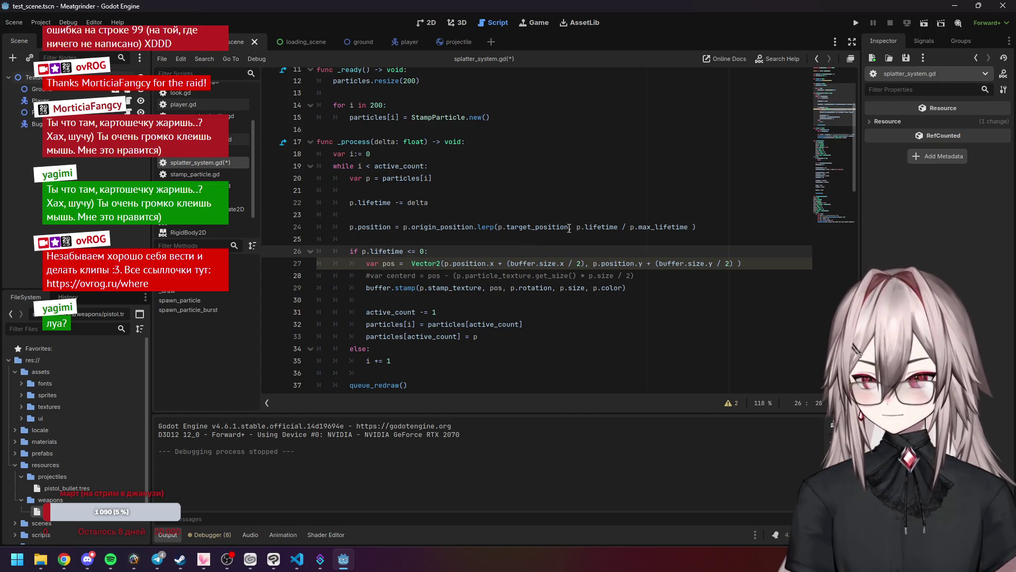
drag(576, 228, 684, 232)
click(922, 26)
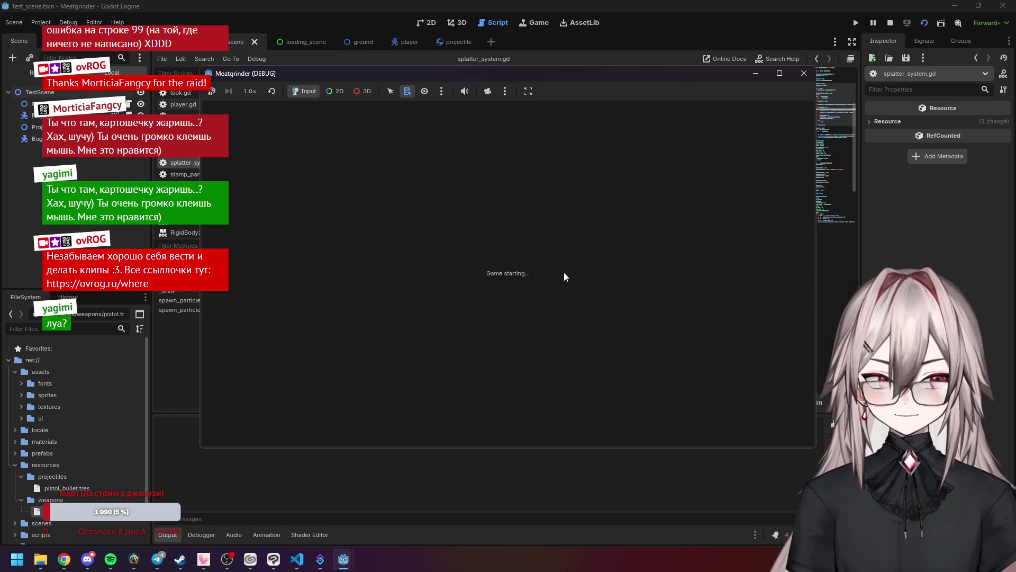
key(d)
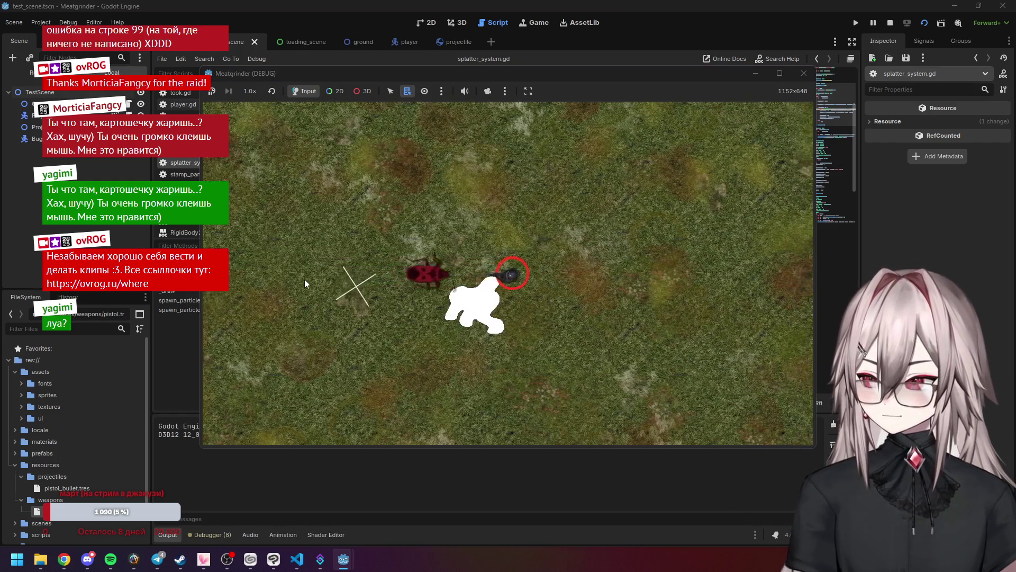
click(797, 76)
- Change line 24's lerp weight to 1 - p.lifetime / p.max_lifetime and test-run the game
click(479, 241)
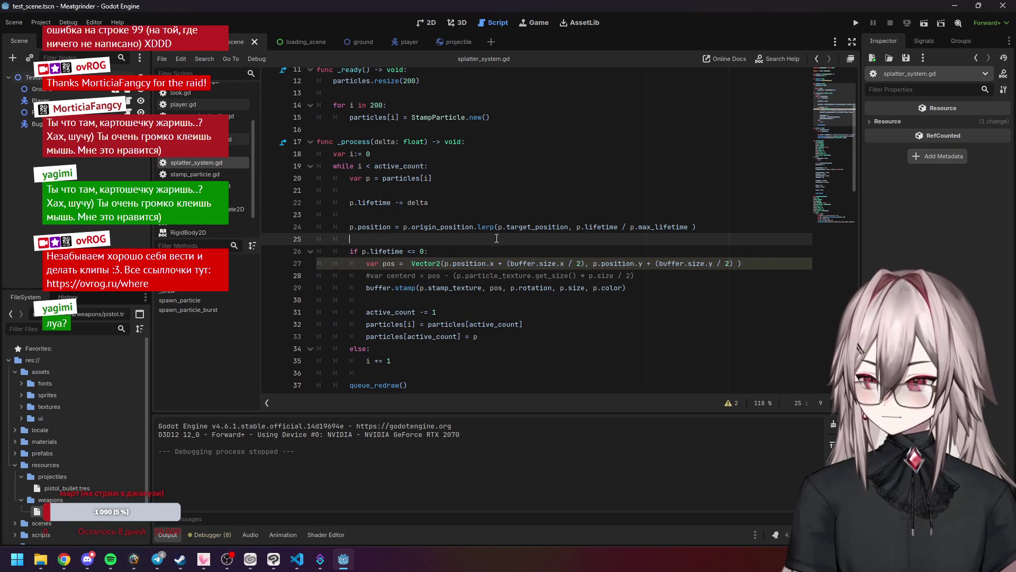
click(574, 228)
text(1 -)
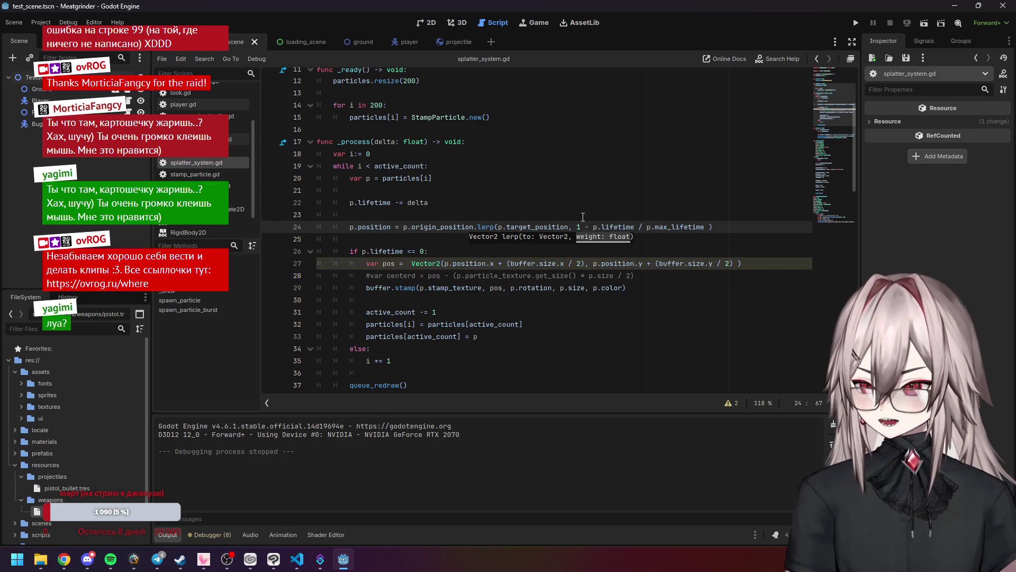
key(F6)
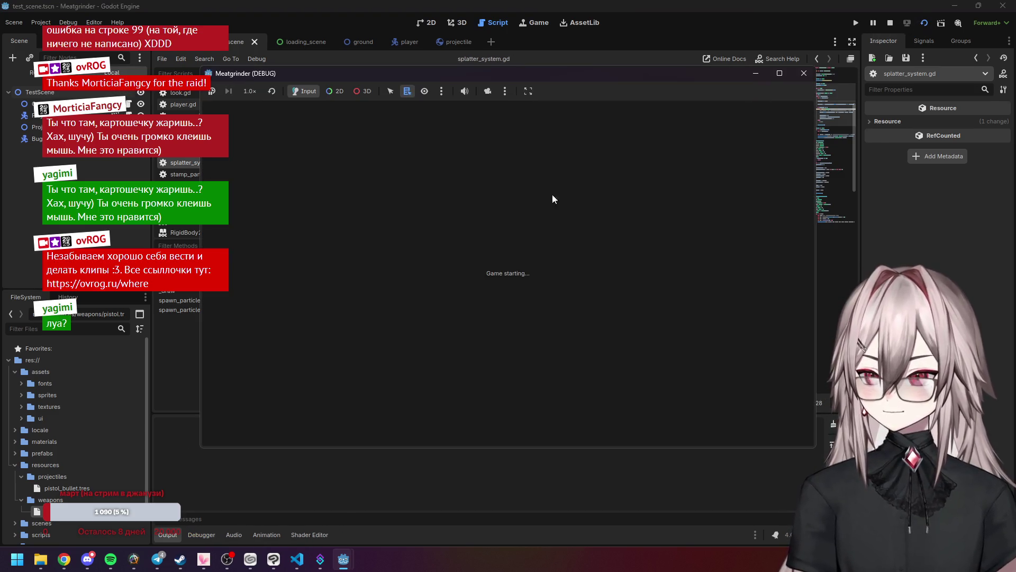
key(d)
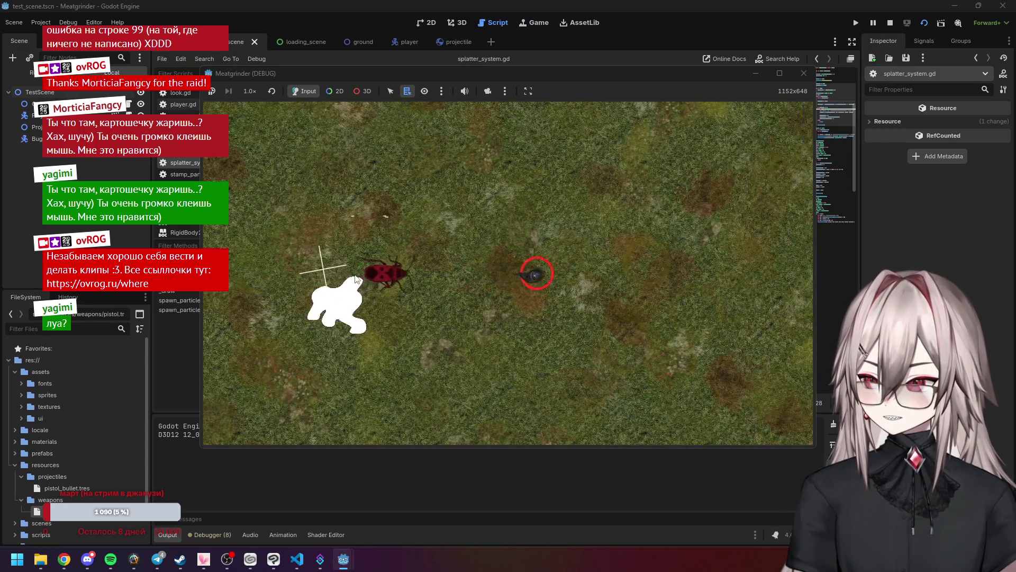
key(d)
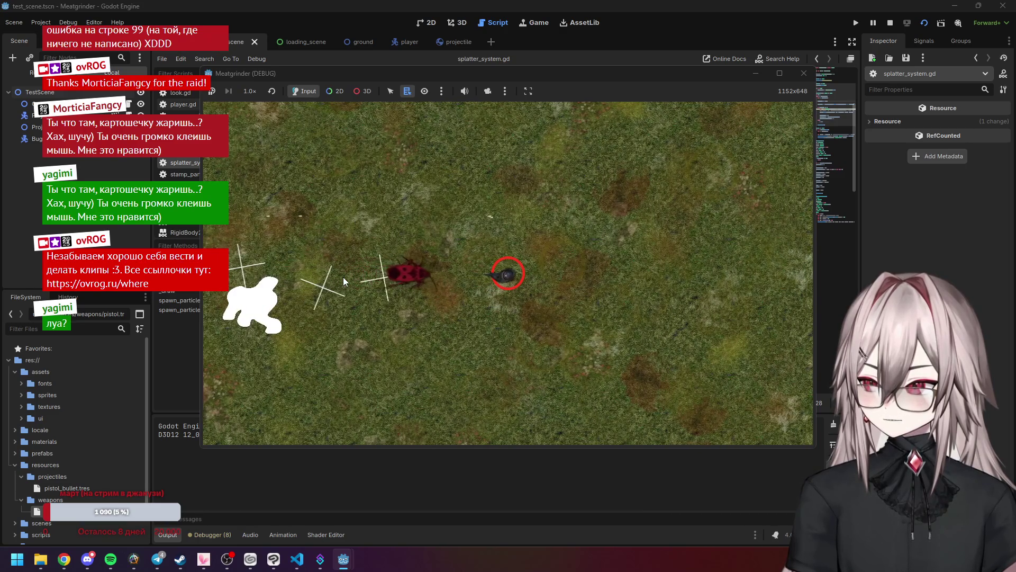
click(804, 73)
- Undo the change to restore line 24's original lerp weight
drag(353, 215, 604, 222)
key(ctrl+z)
click(597, 205)
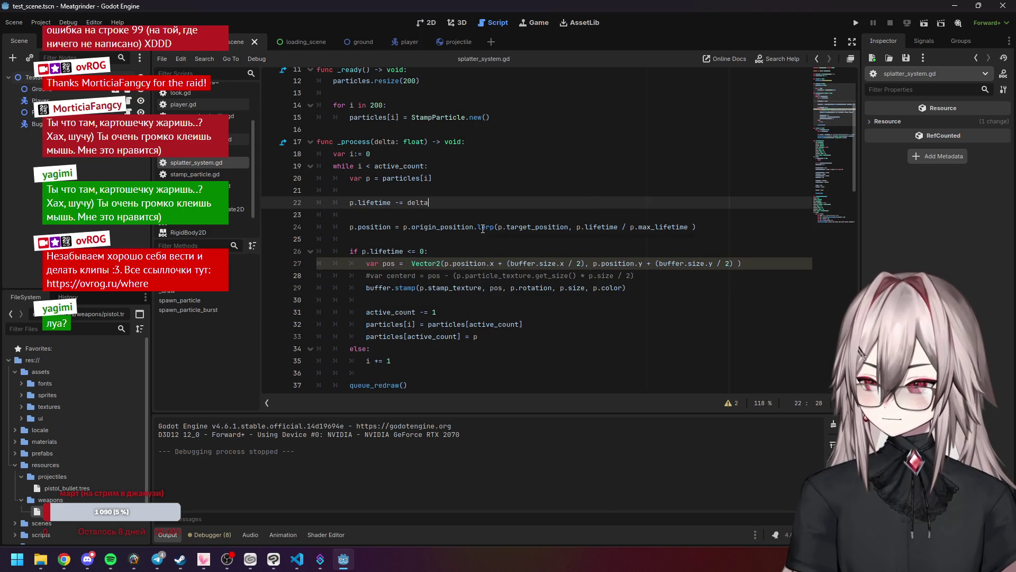
- Look over line 24's origin_position and the _draw function's centerd transform and draw_texture lines
mouse_move(483, 229)
click(450, 228)
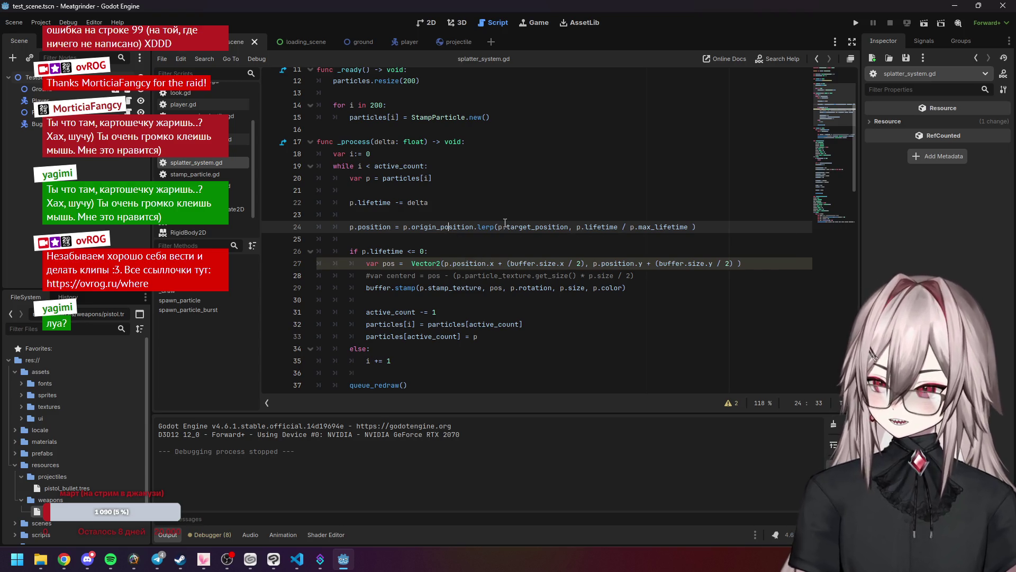
mouse_move(491, 231)
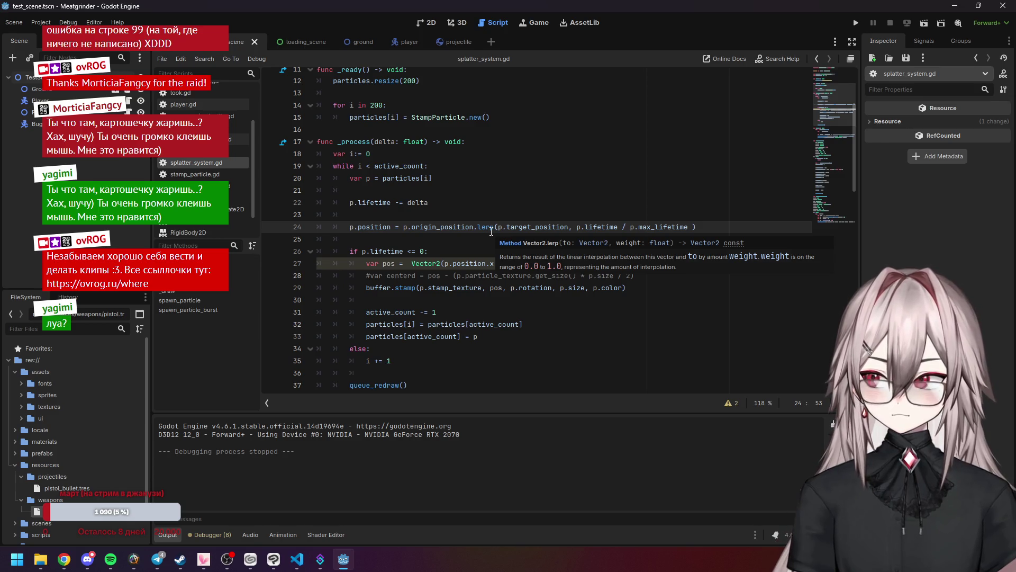
scroll(438, 275, down, 3)
scroll(437, 276, down, 3)
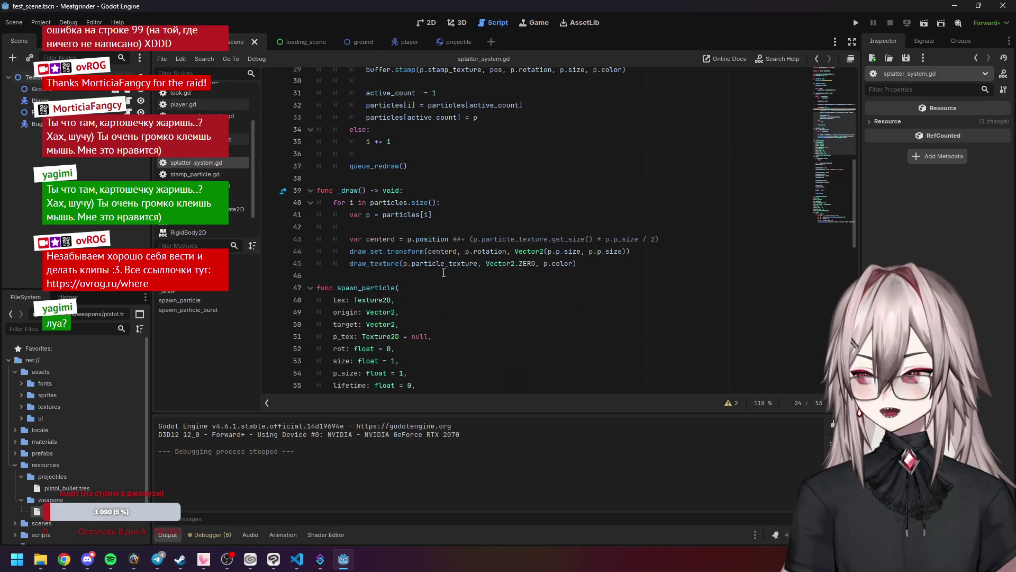
click(406, 275)
click(403, 239)
click(409, 223)
click(427, 237)
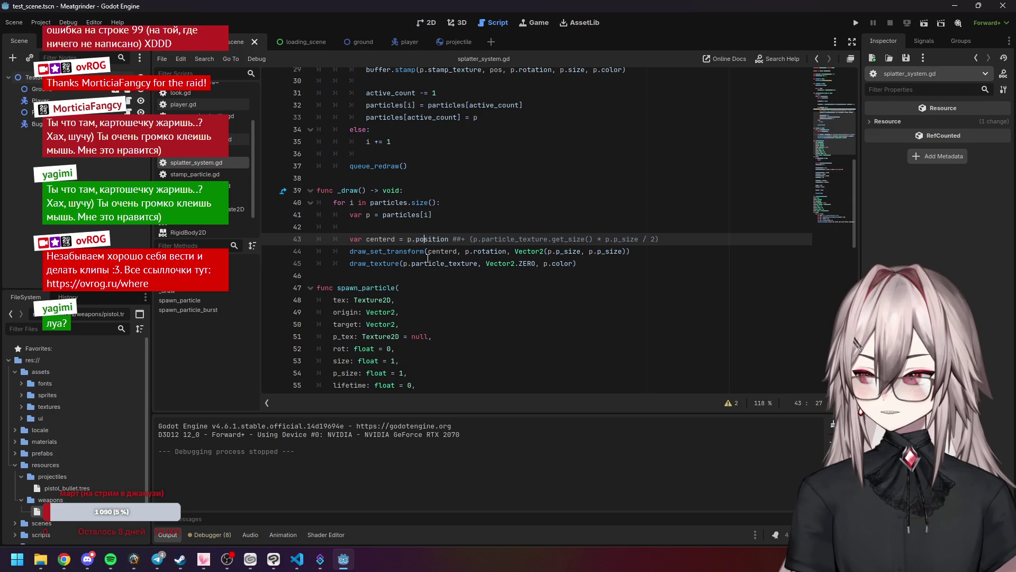
click(429, 260)
click(450, 232)
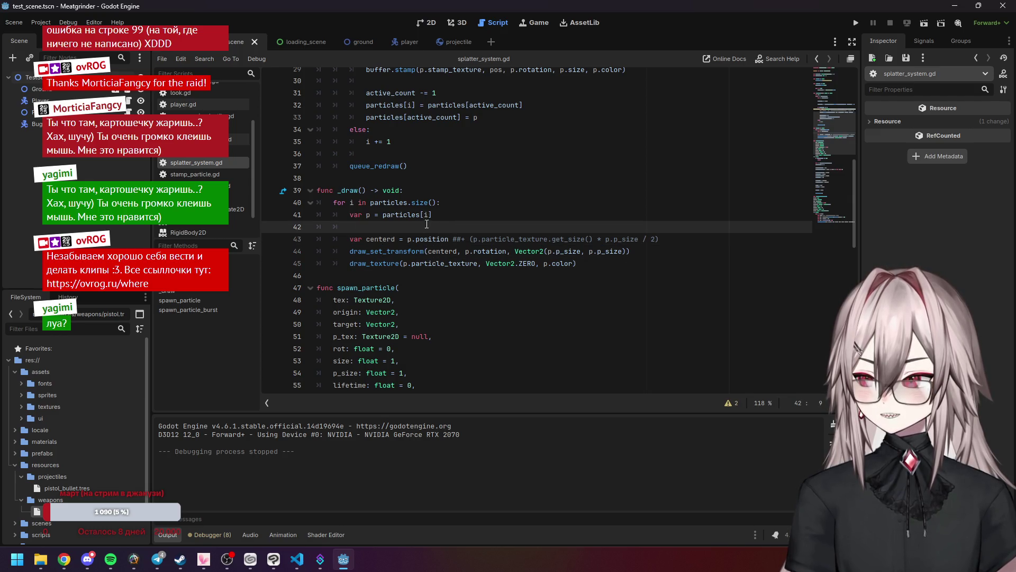
- Copy draw lines 44–45 and paste them below line 45 after a new line
scroll(426, 221, up, 5)
click(433, 186)
scroll(456, 193, down, 6)
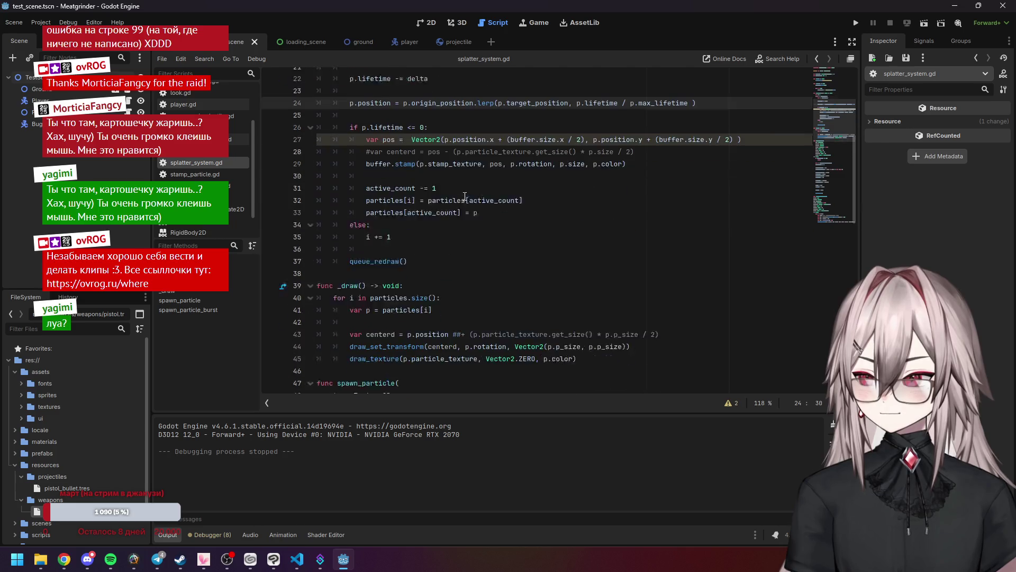
click(430, 202)
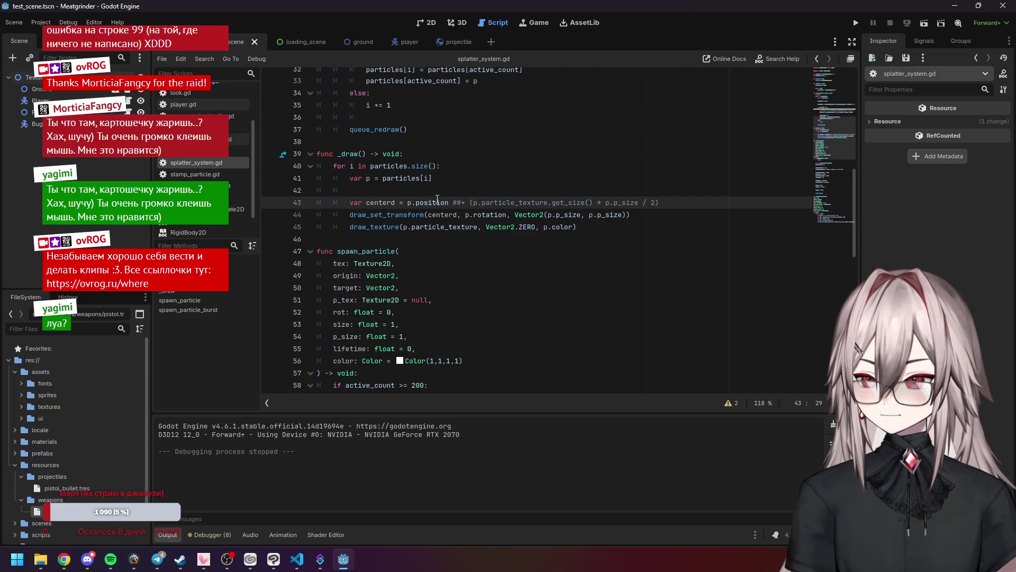
drag(603, 222, 352, 217)
key(ctrl+c)
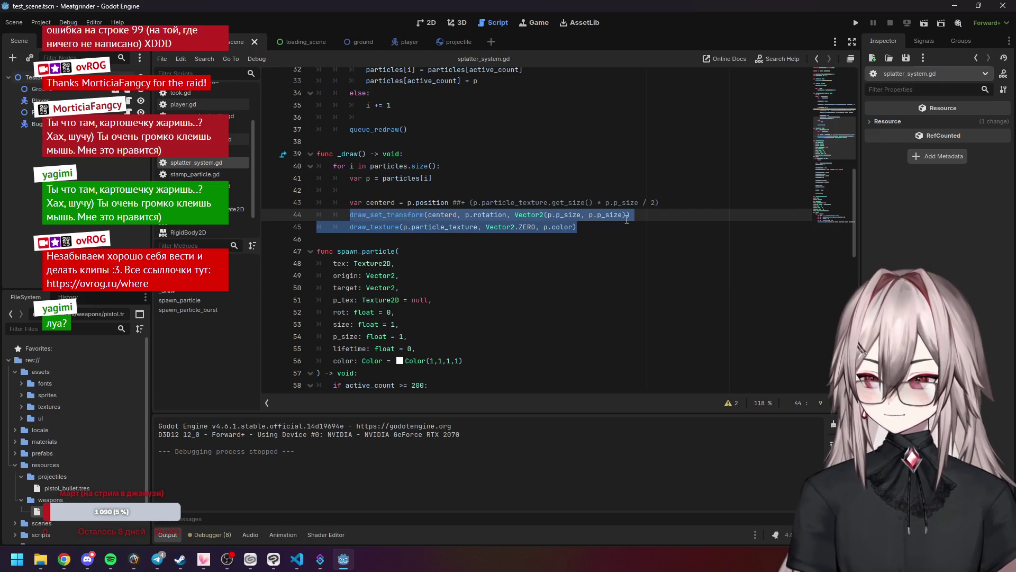
click(608, 231)
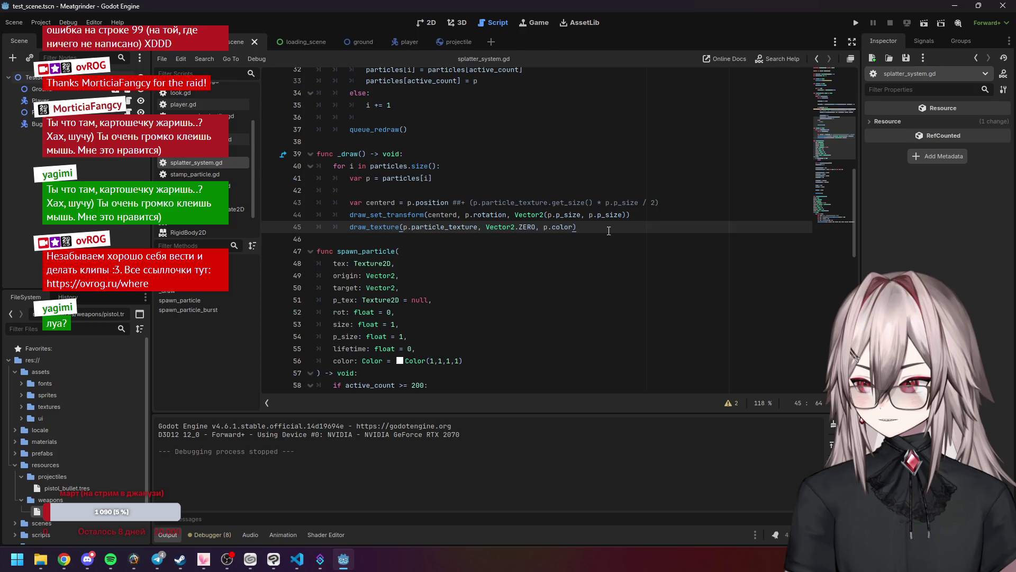
key(Return)
key(Return)
key(ctrl+v)
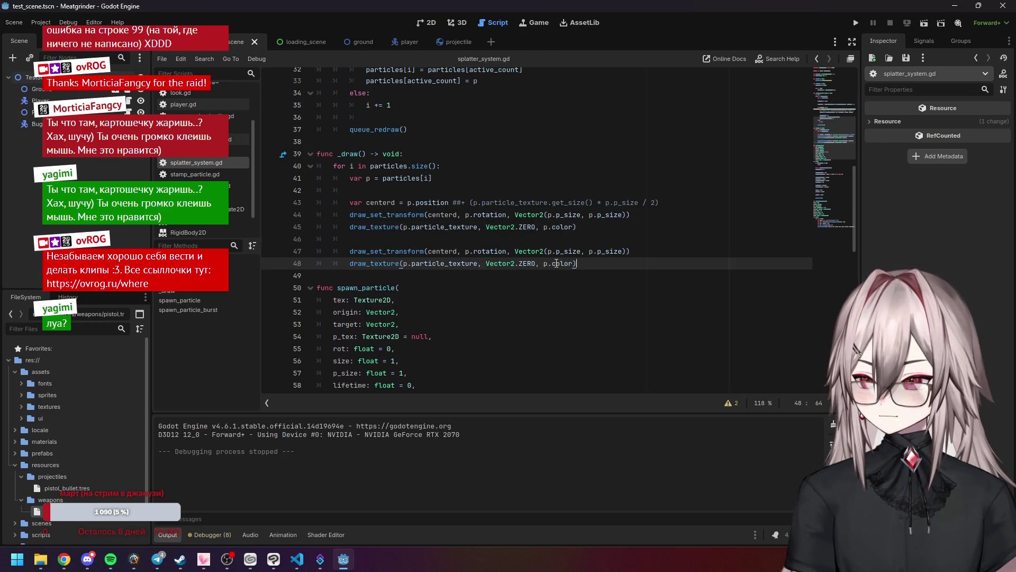
- Replace p.color with Color.RED in the copied draw_texture call
drag(544, 263, 572, 264)
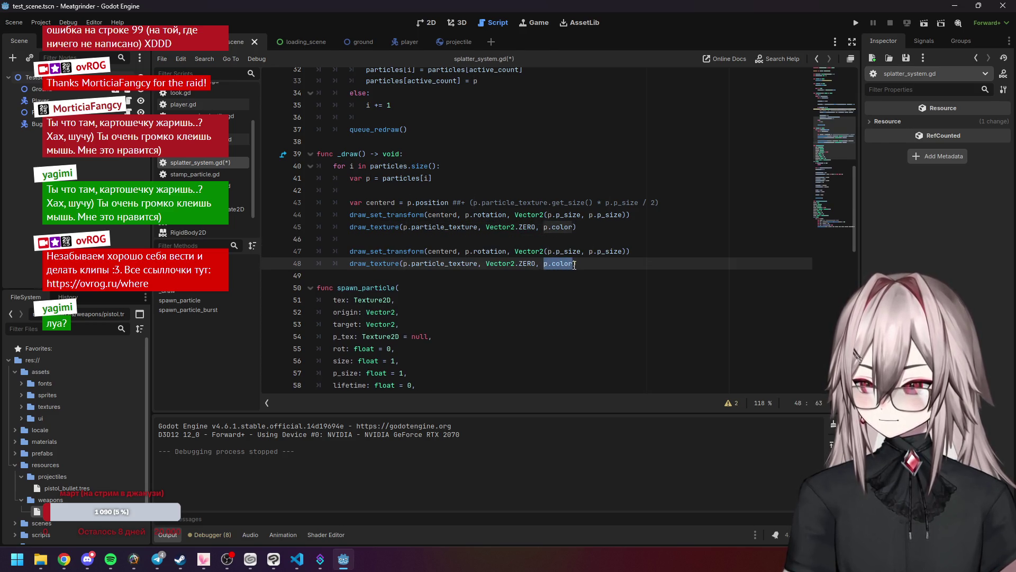
text(Col)
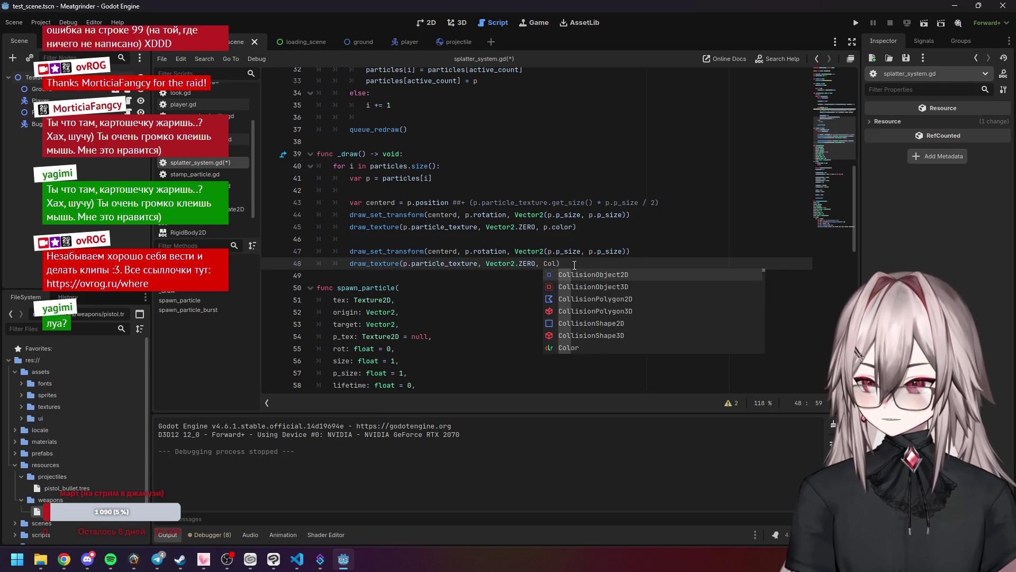
text(or)
key(Return)
text(.r)
key(BackSpace)
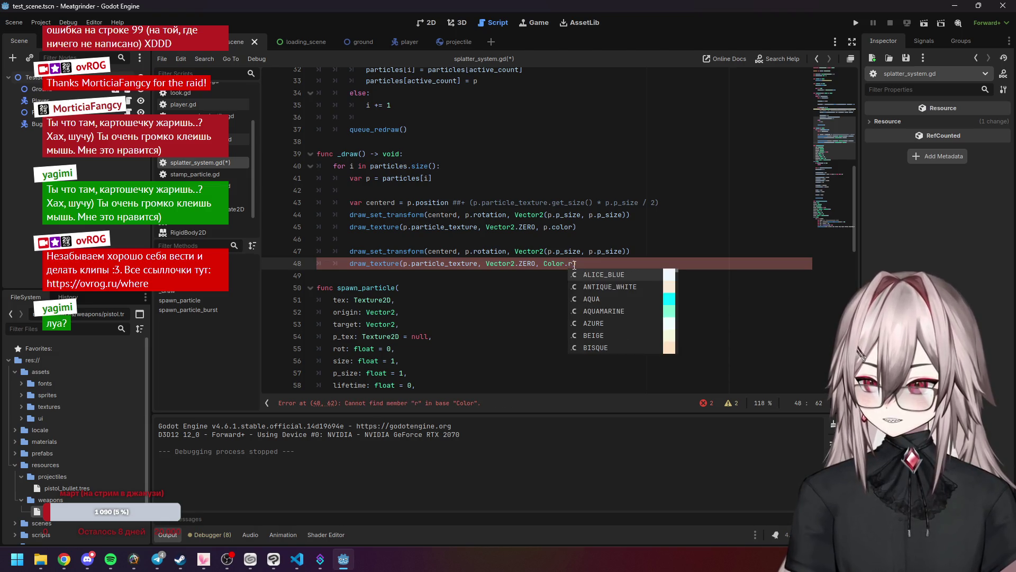
key(BackSpace)
text(.R)
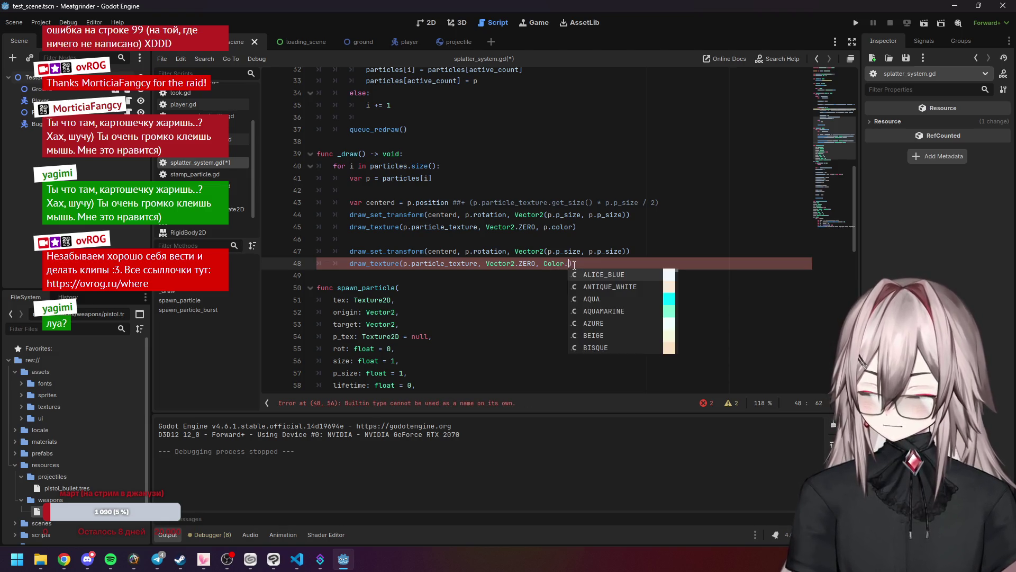
key(Down)
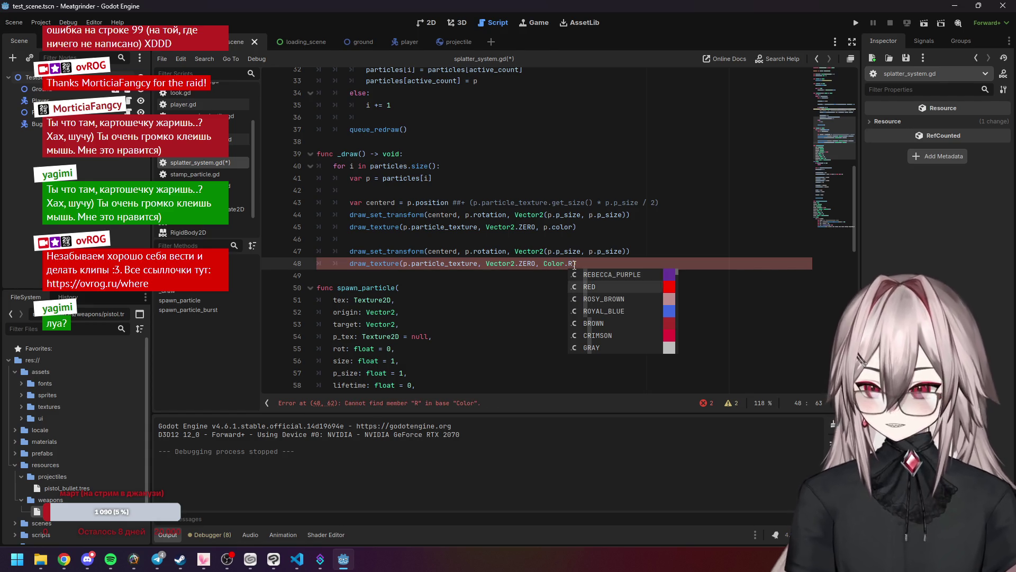
key(Return)
key(Down)
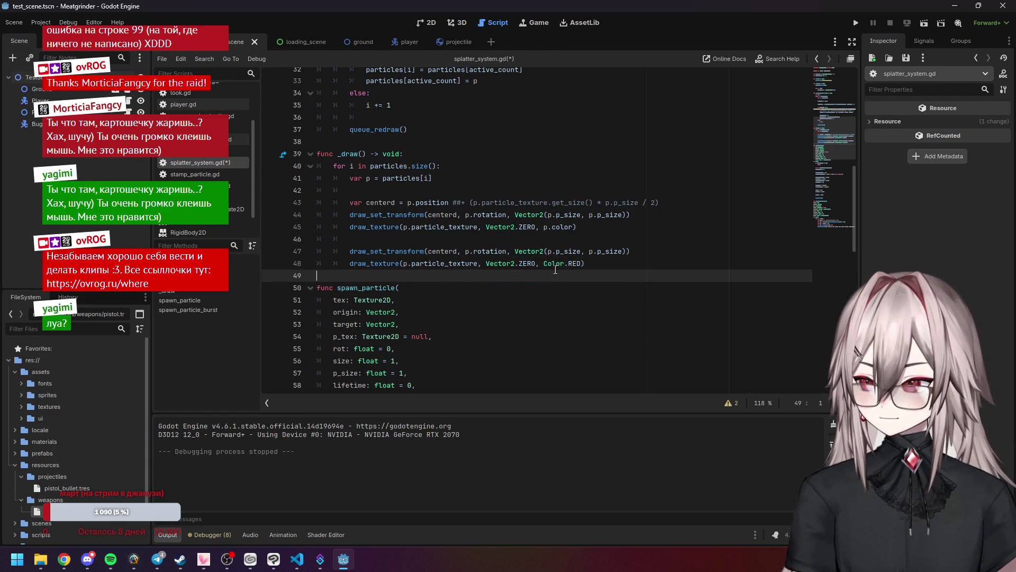
- Add a blank line between the draw pairs and swap centerd for p.origin_position
click(452, 240)
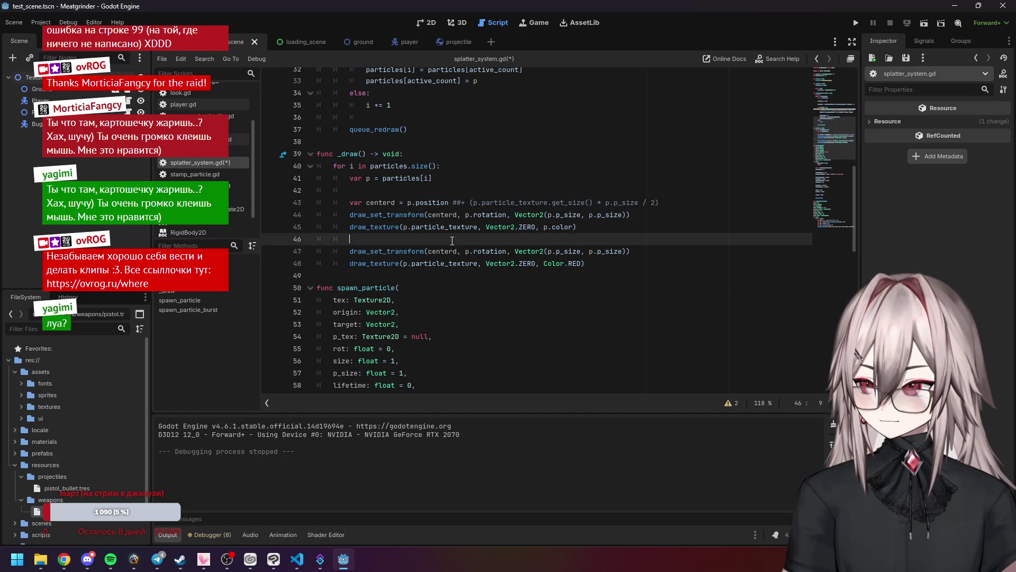
key(Return)
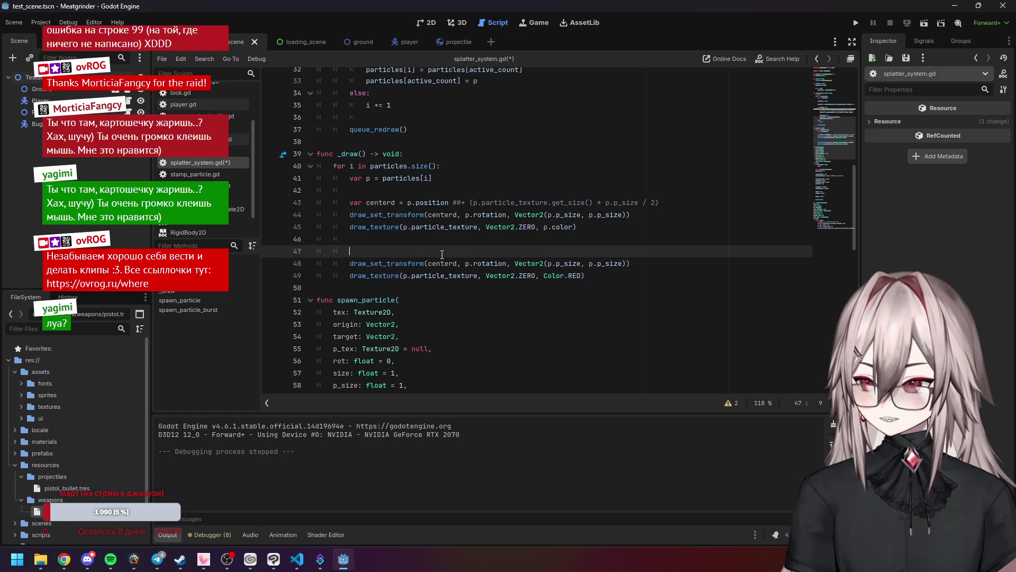
double_click(454, 265)
text(p.)
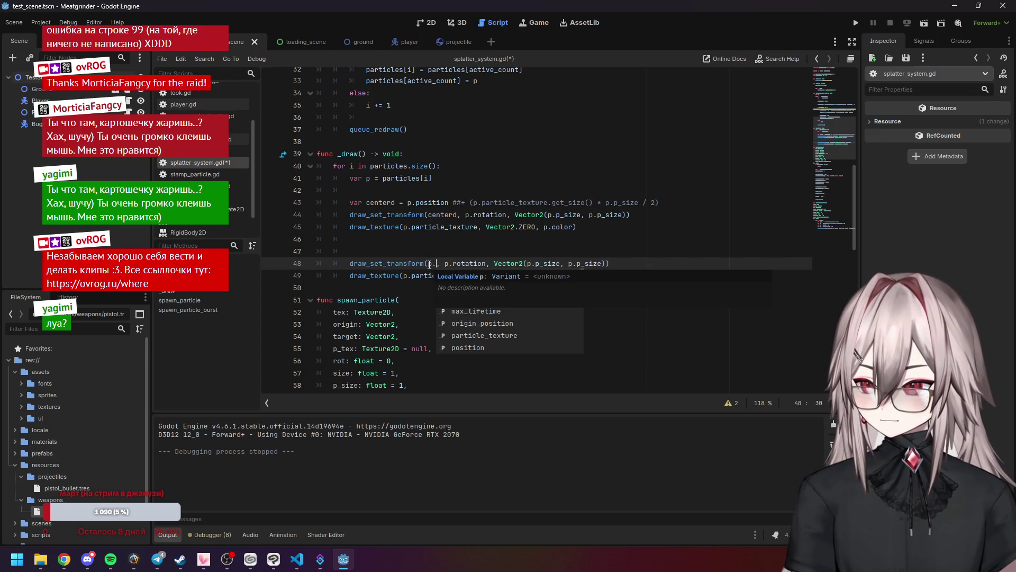
text(origin_position)
key(Return)
drag(610, 276, 358, 265)
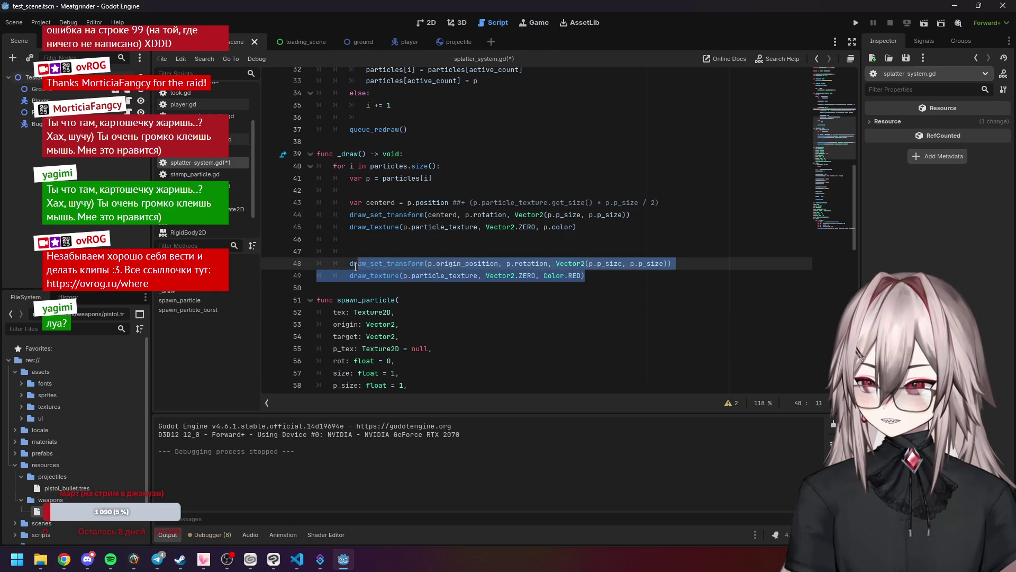
- Duplicate the red origin draw pair as a third pair in _draw
key(ctrl+c)
click(364, 252)
key(Return)
key(ctrl+v)
key(Return)
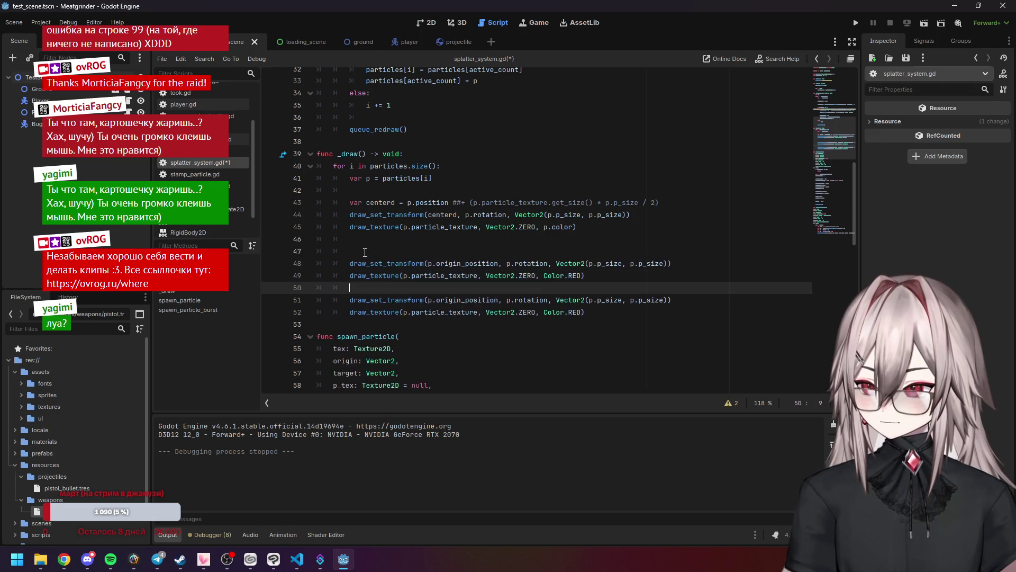
- Change line 48's transform position from origin_position to p.target_position
drag(499, 263, 438, 262)
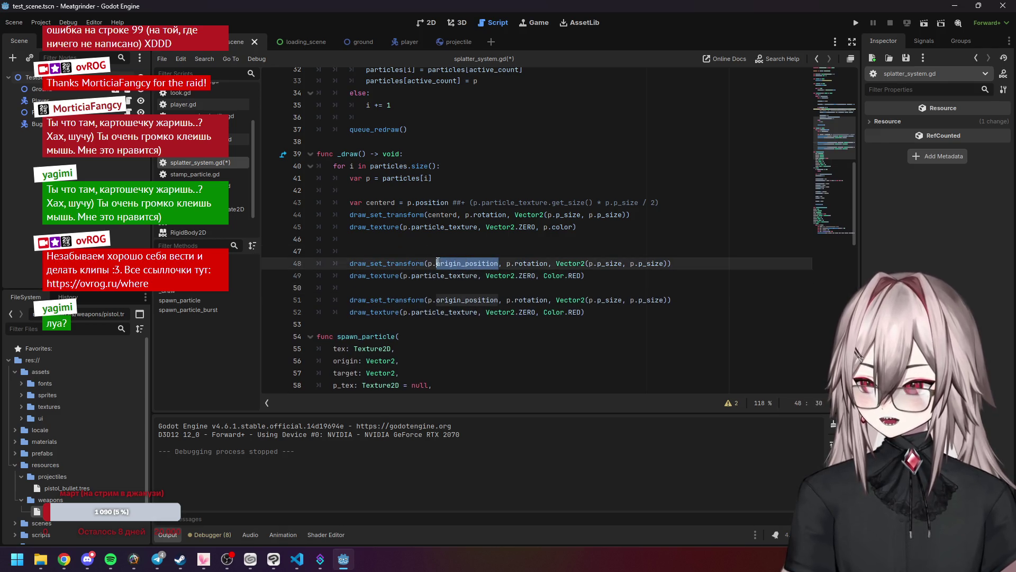
key(BackSpace)
key(BackSpace)
text(.py)
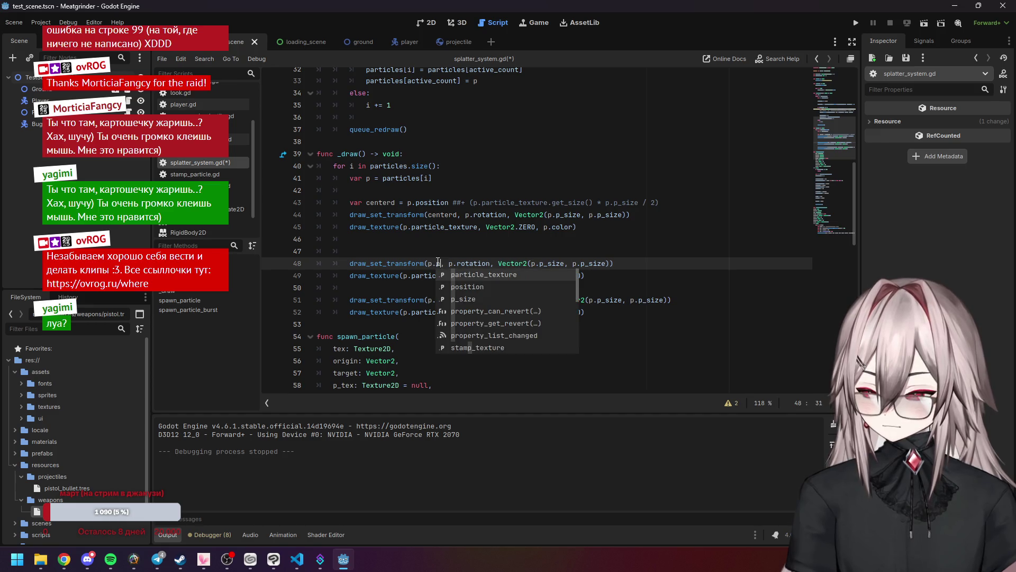
key(BackSpace)
key(BackSpace)
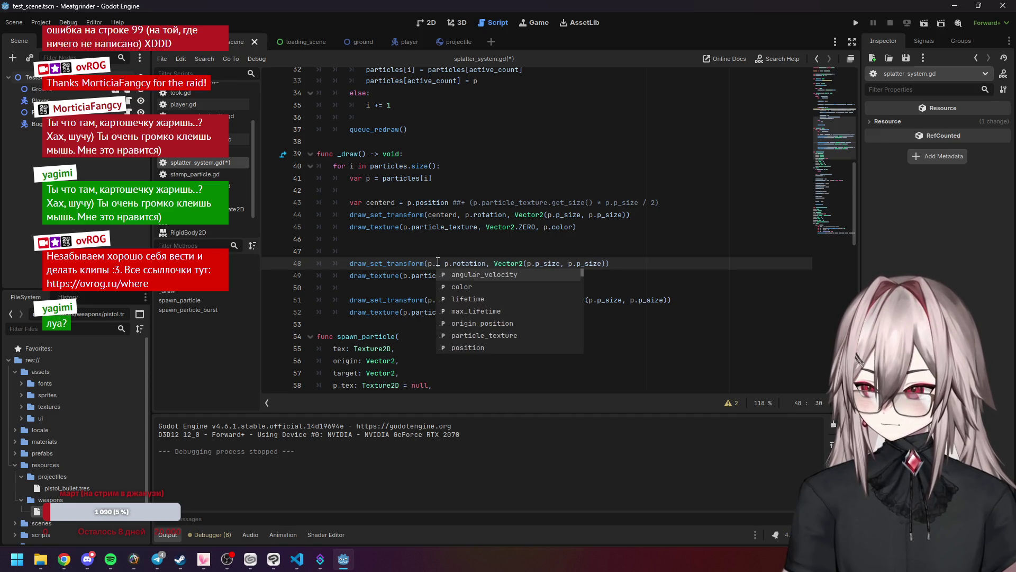
text(target)
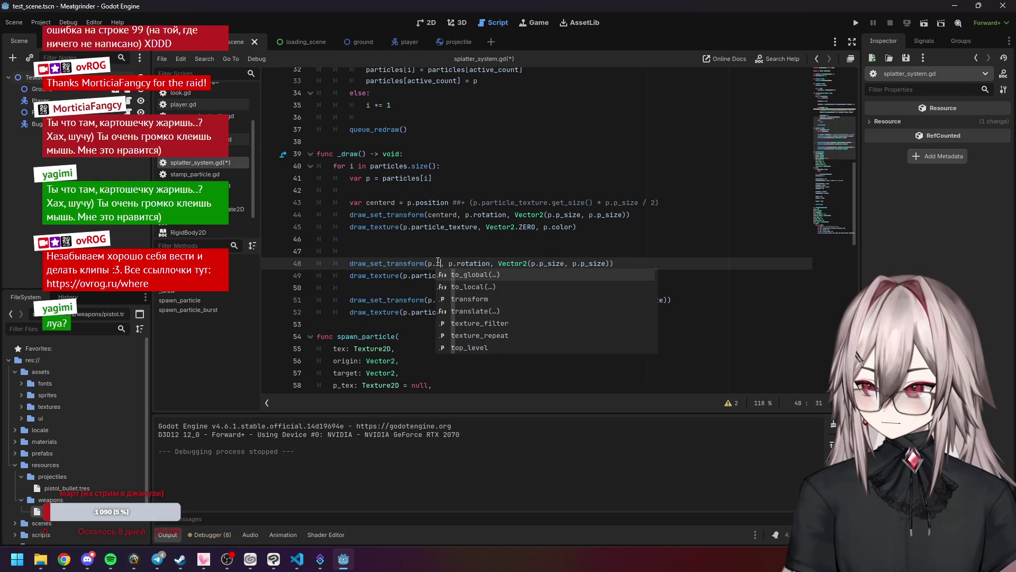
key(Return)
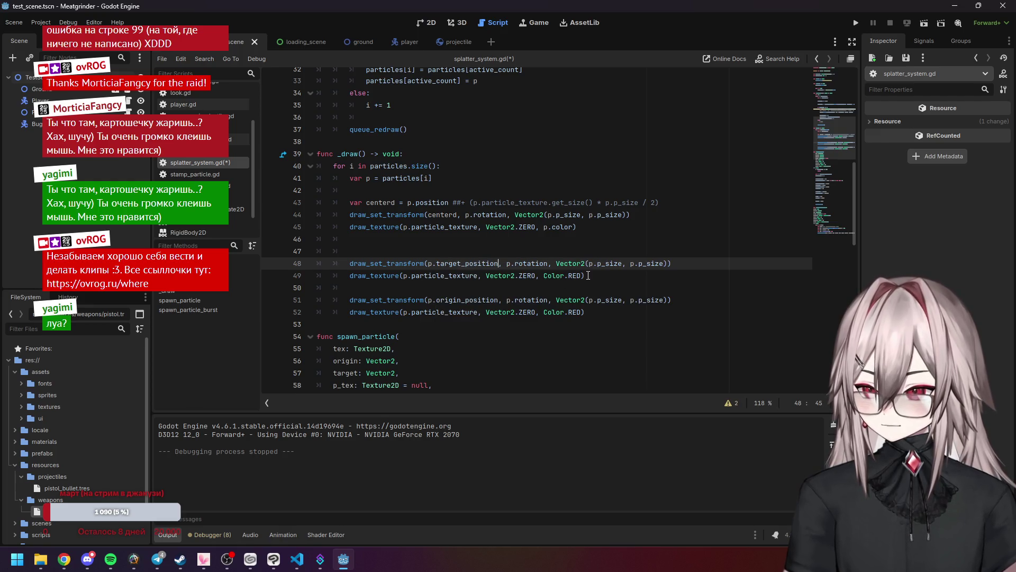
- Set line 49's colour to Color.BLUE and save splatter_system.gd
click(582, 275)
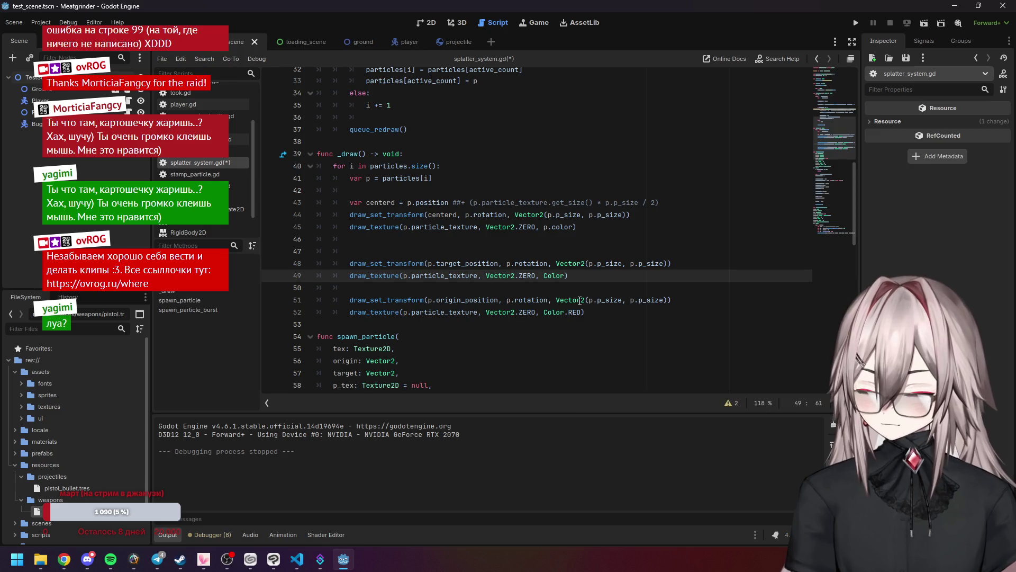
text(.B)
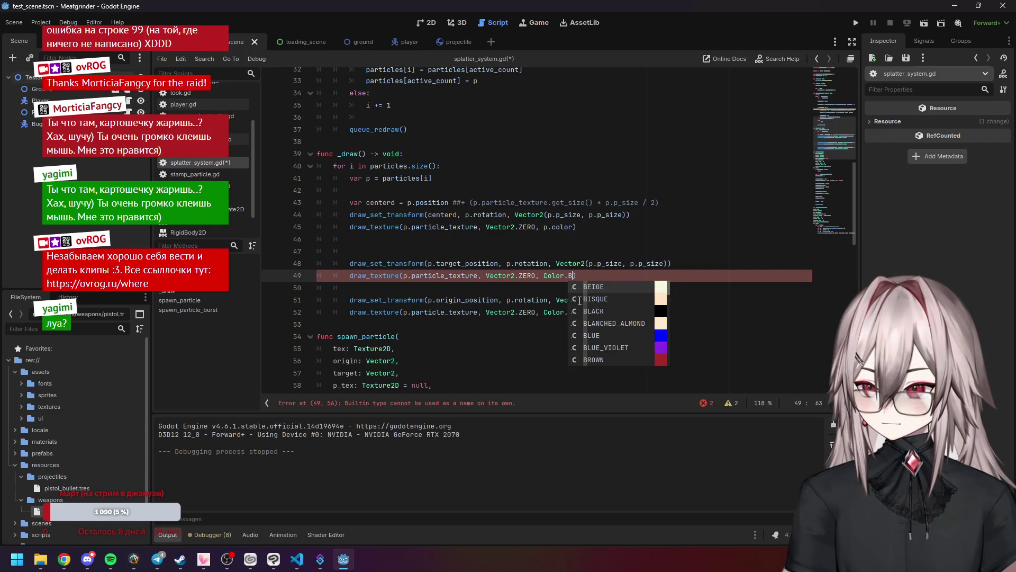
text(l)
key(Down)
key(Down)
key(Return)
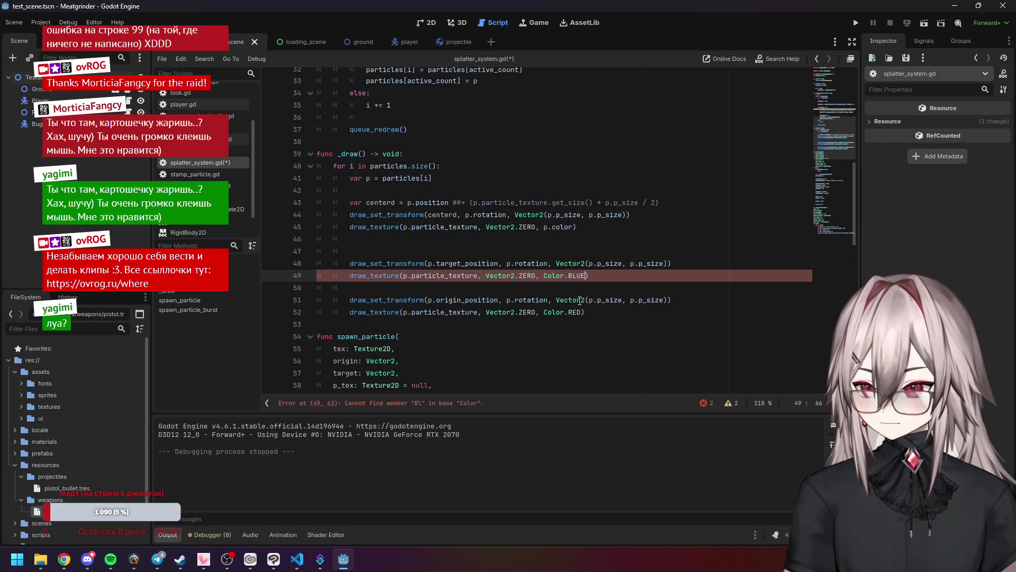
click(569, 246)
key(ctrl+s)
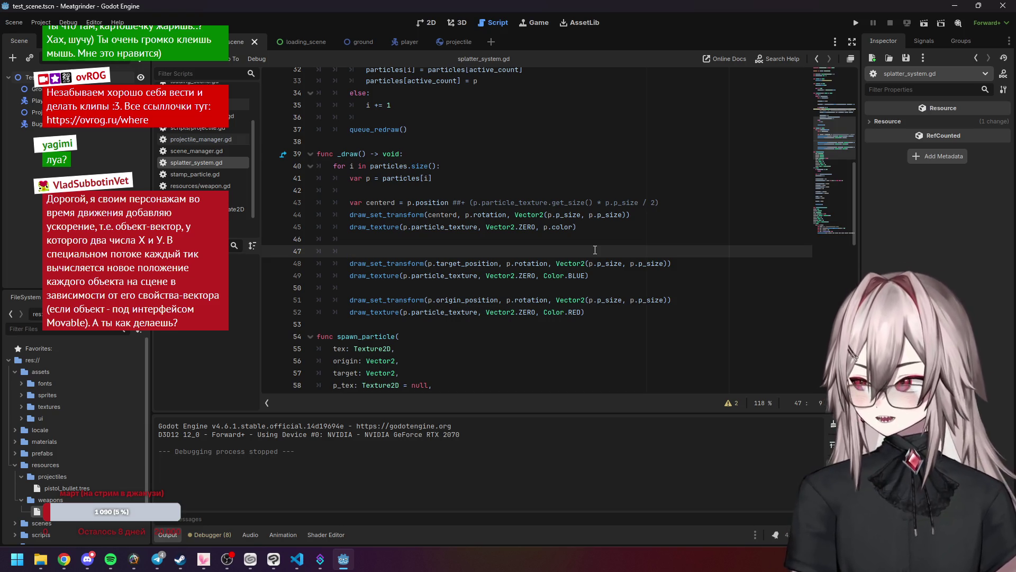
- Open player.gd and inspect velocity on line 26 and the CharacterBody2D class
scroll(204, 132, up, 2)
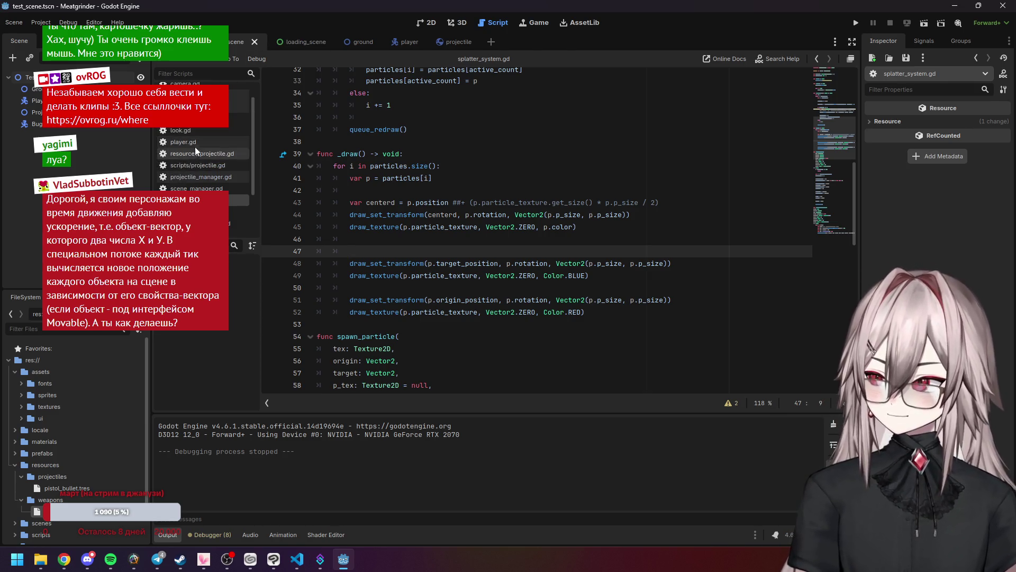
click(204, 142)
scroll(455, 175, down, 2)
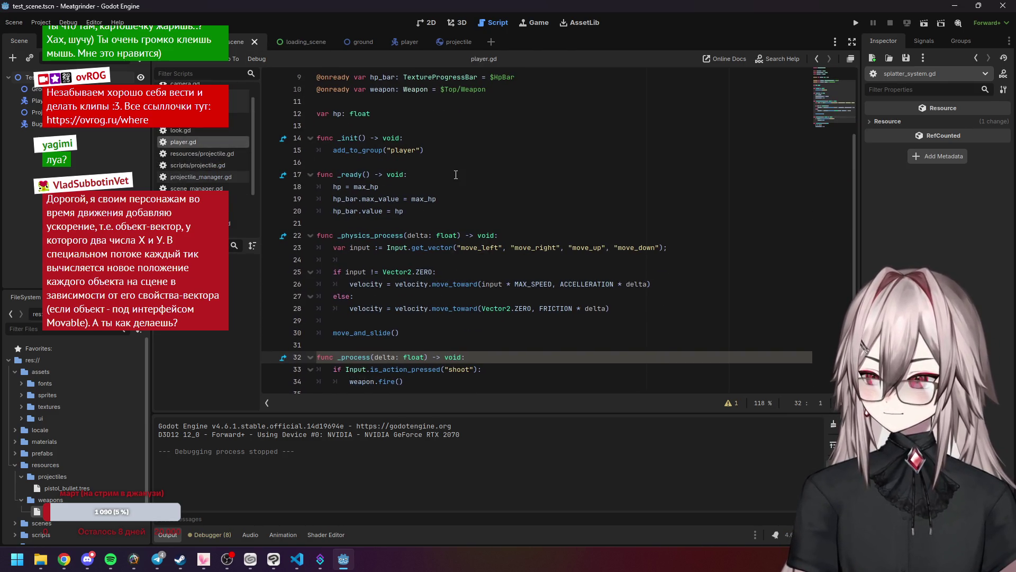
drag(382, 247, 350, 247)
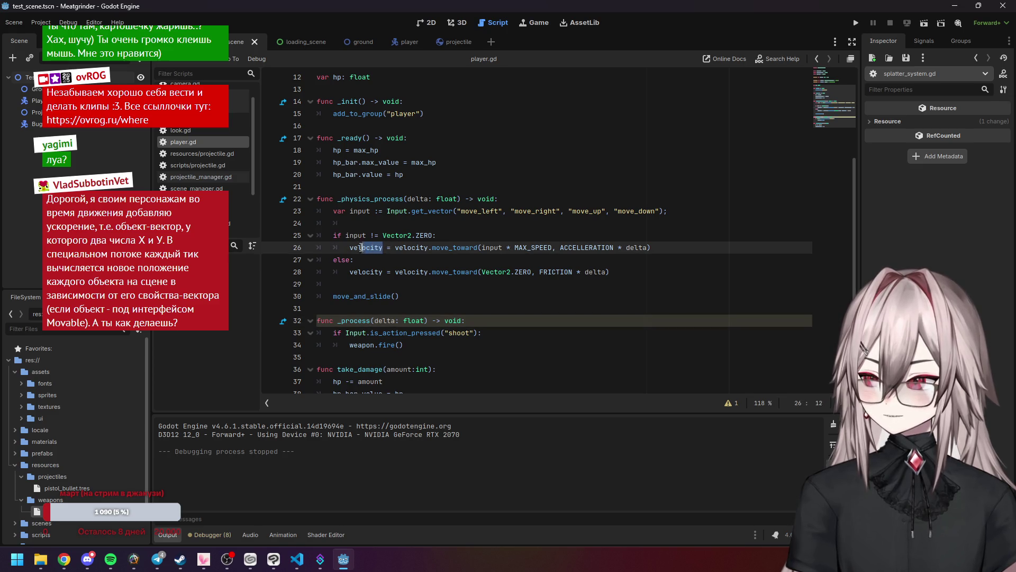
click(359, 247)
scroll(427, 126, up, 4)
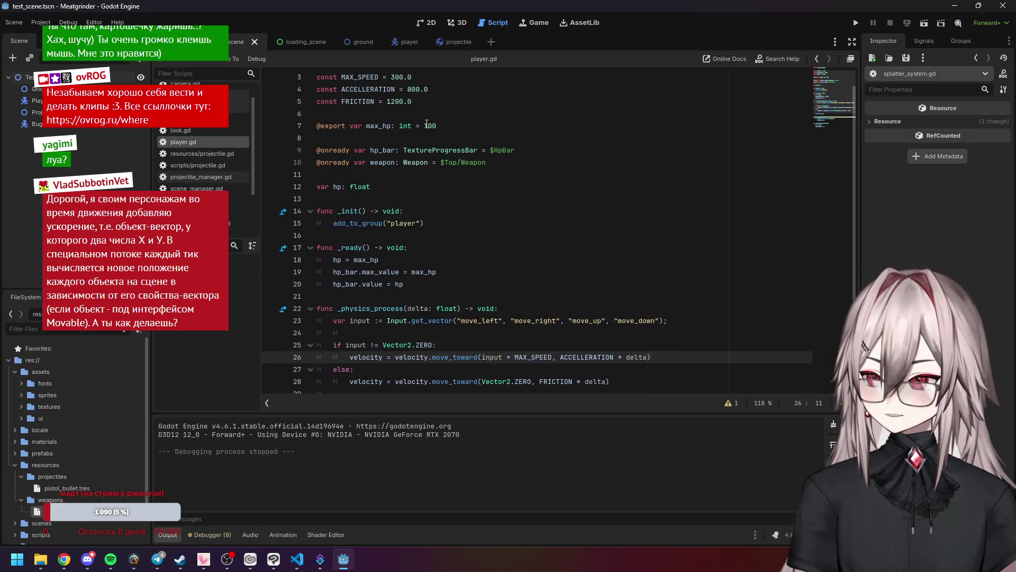
drag(419, 81, 360, 77)
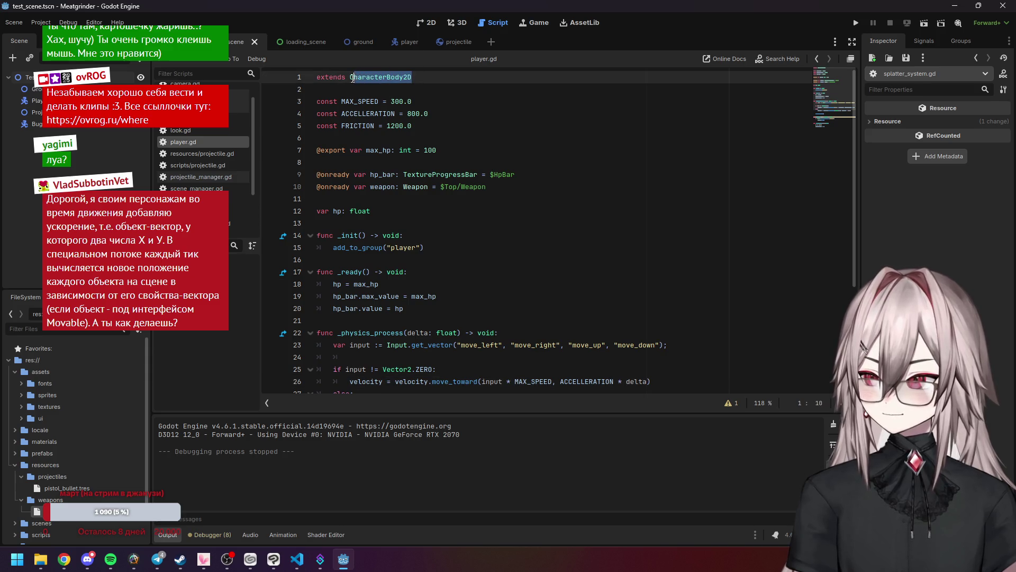
click(351, 78)
- Read the CharacterBody2D and Vector2 docs and move_and_slide() in _physics_process
mouse_move(357, 79)
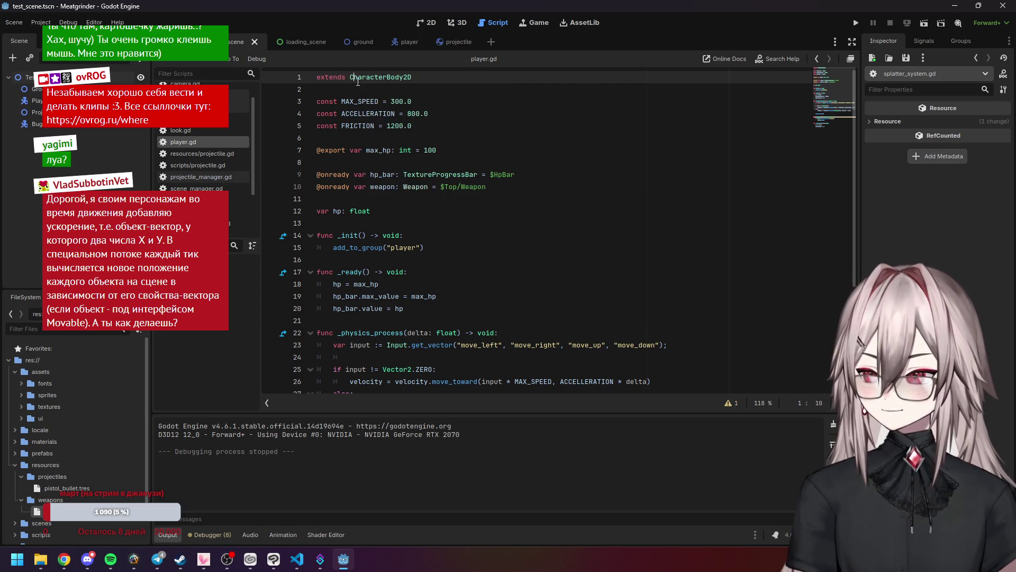
scroll(426, 192, down, 4)
double_click(353, 278)
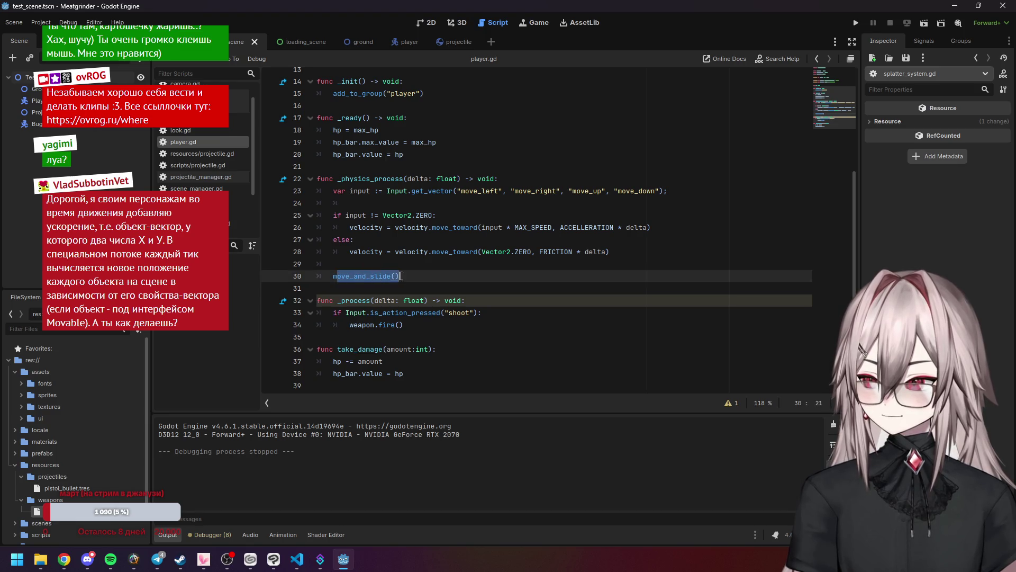
click(353, 288)
click(383, 227)
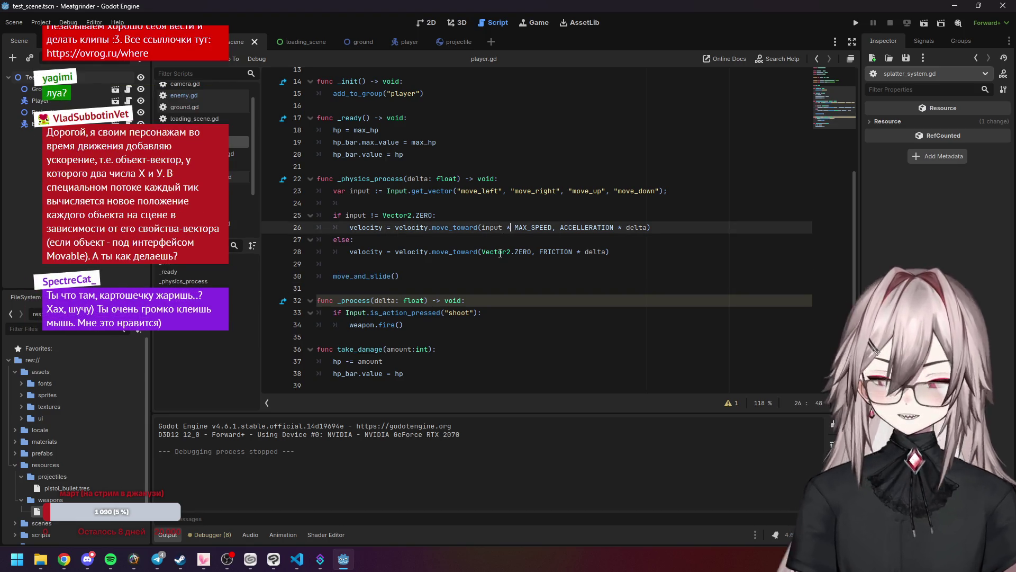
mouse_move(500, 253)
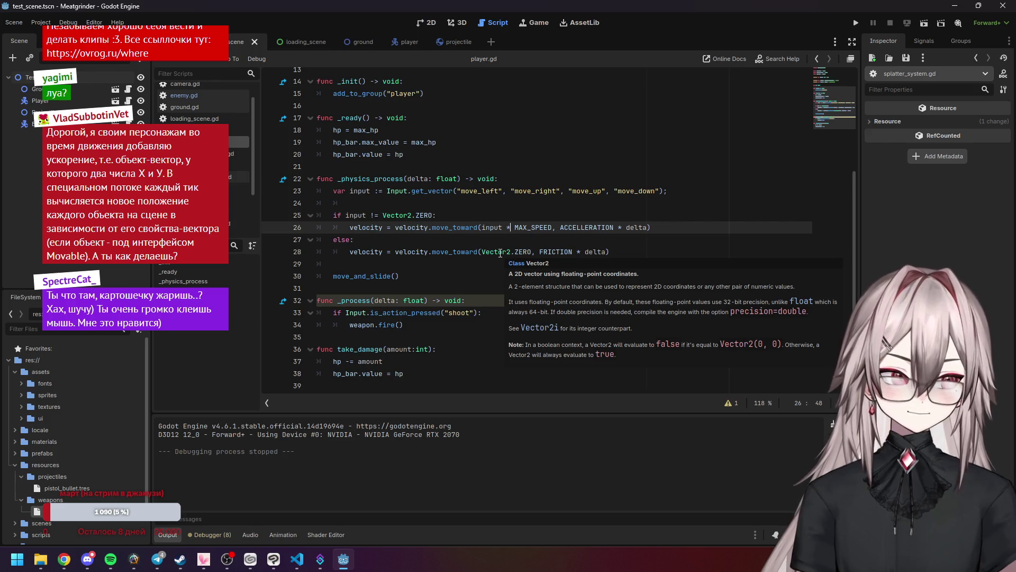
click(465, 169)
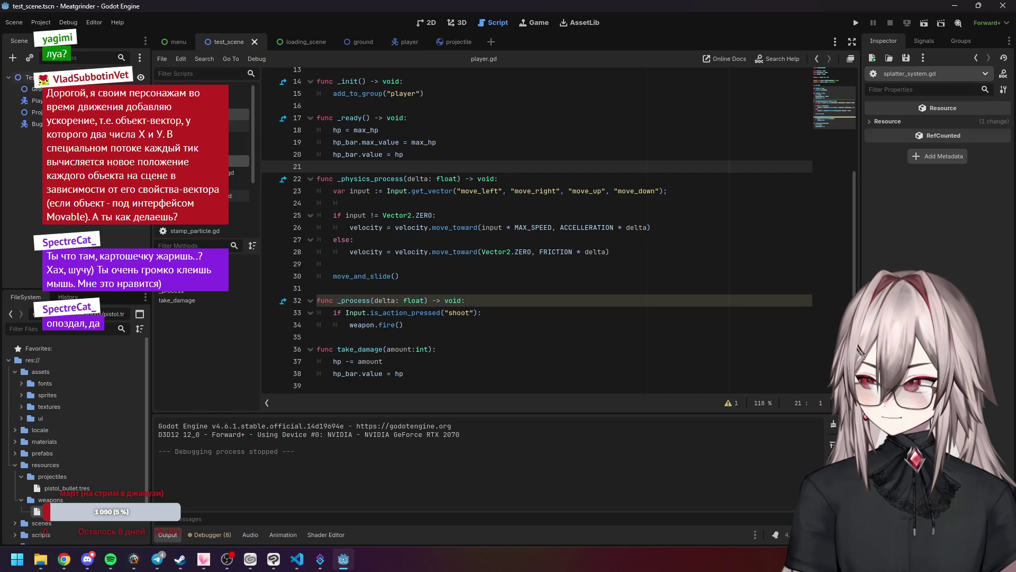
- Look through enemy.gd, stamp_particle.gd and the weapon scripts
click(201, 114)
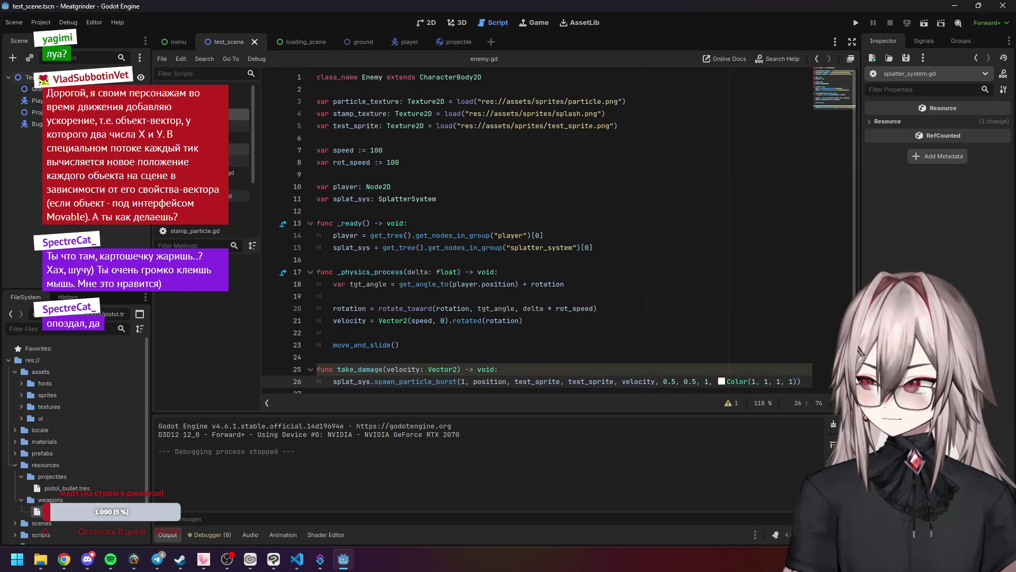
click(201, 219)
click(238, 231)
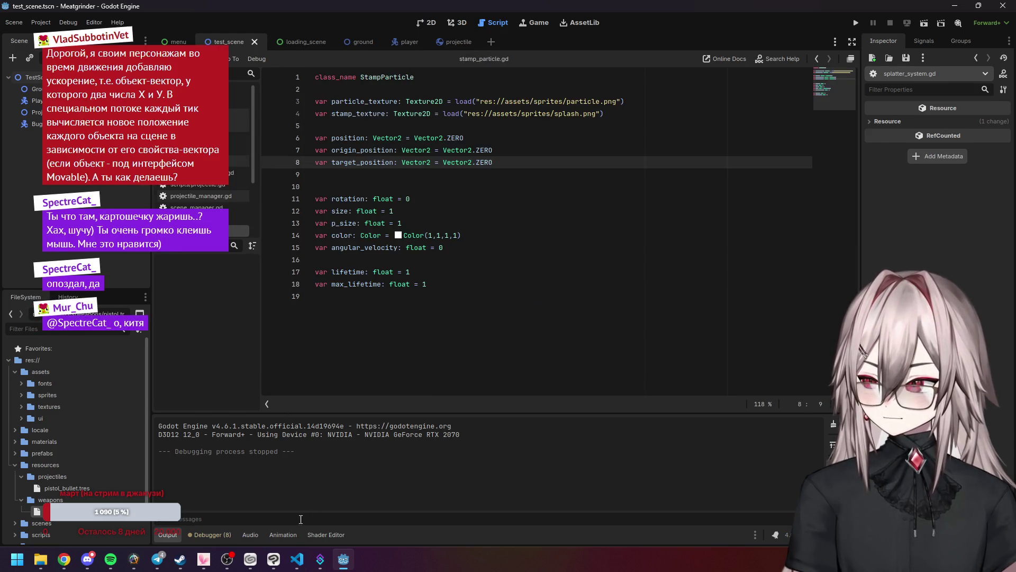
click(297, 559)
click(343, 559)
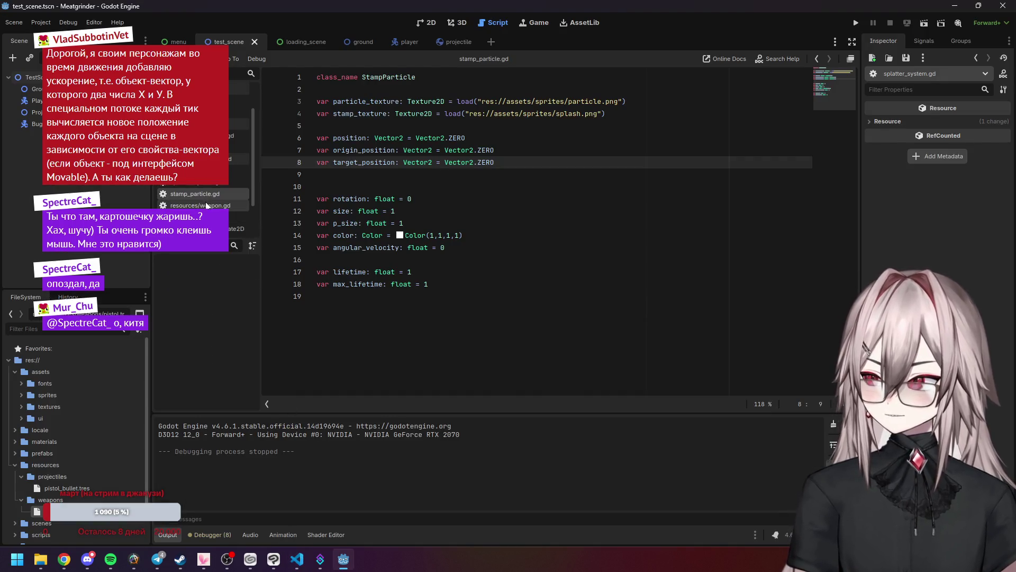
click(207, 206)
click(207, 217)
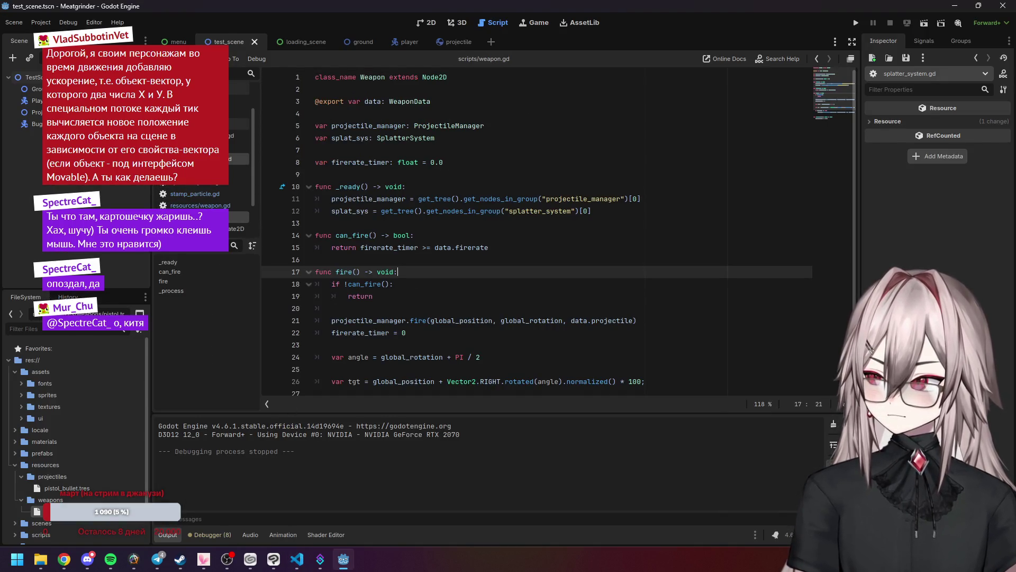
scroll(215, 147, down, 4)
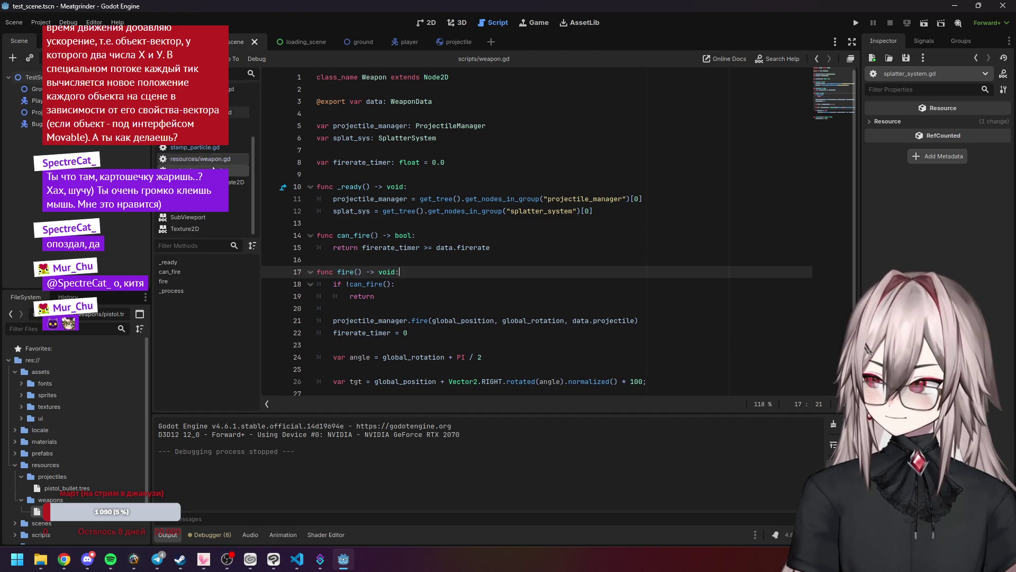
- Return to splatter_system.gd at the blue and red draw pairs in _draw
click(225, 137)
click(577, 298)
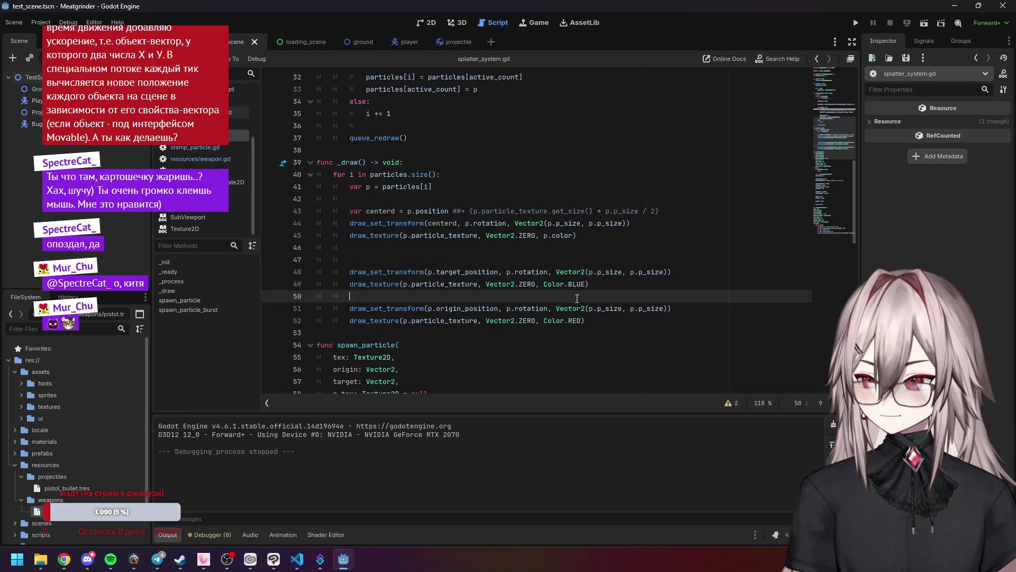
click(594, 289)
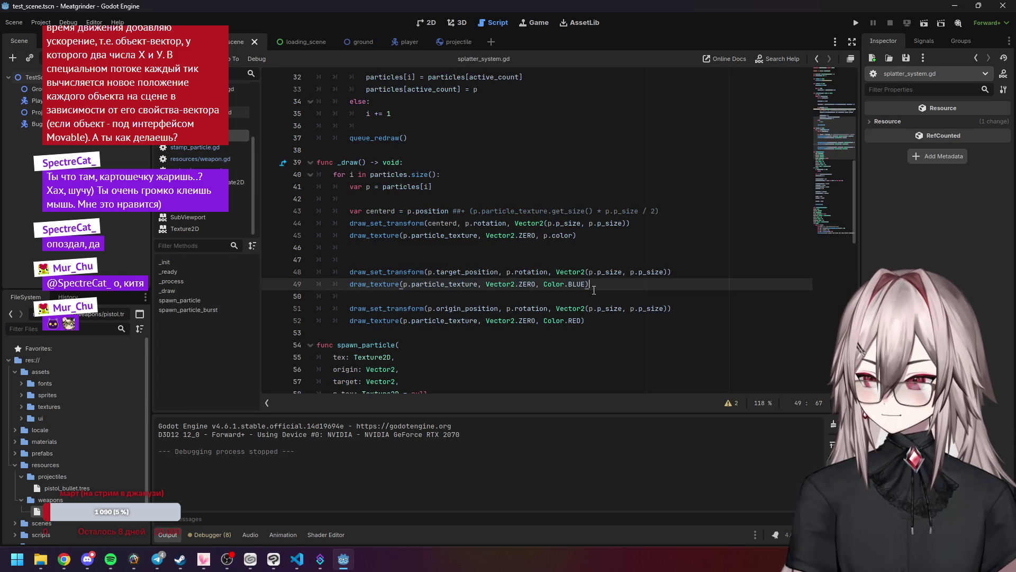
click(565, 255)
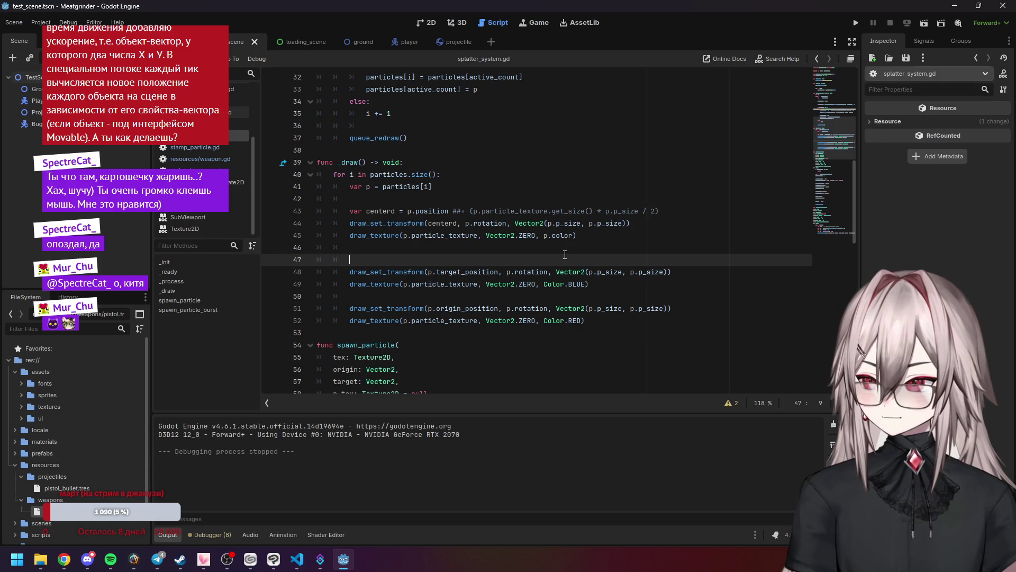
- Run the current scene and walk the player right to view the blue and red markers
click(924, 26)
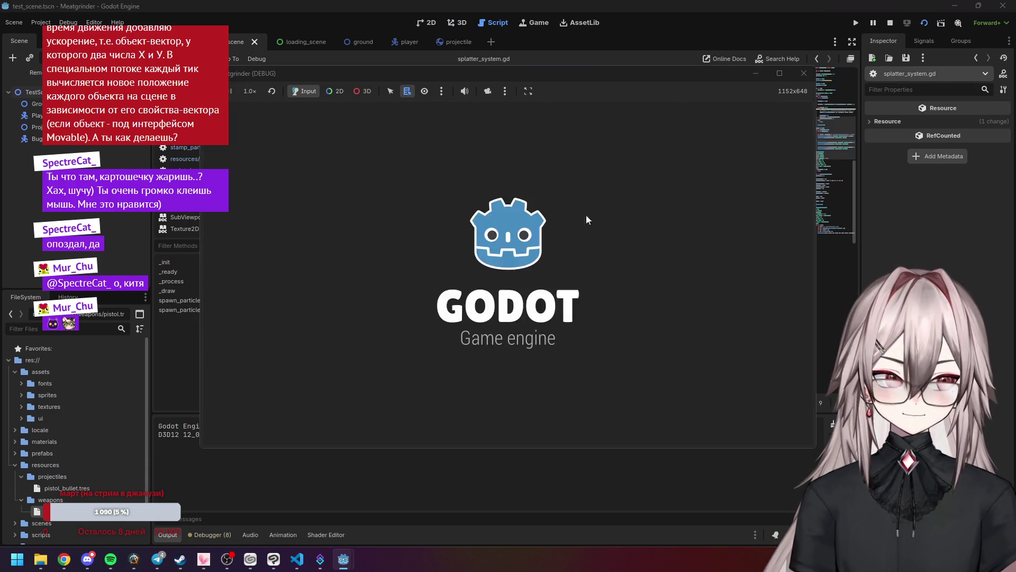
key(d)
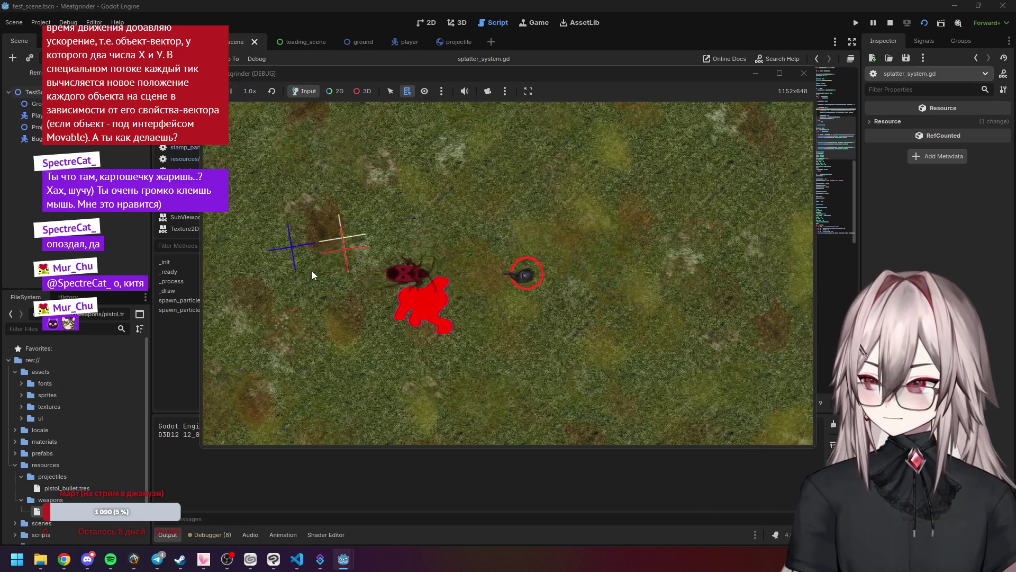
key(d)
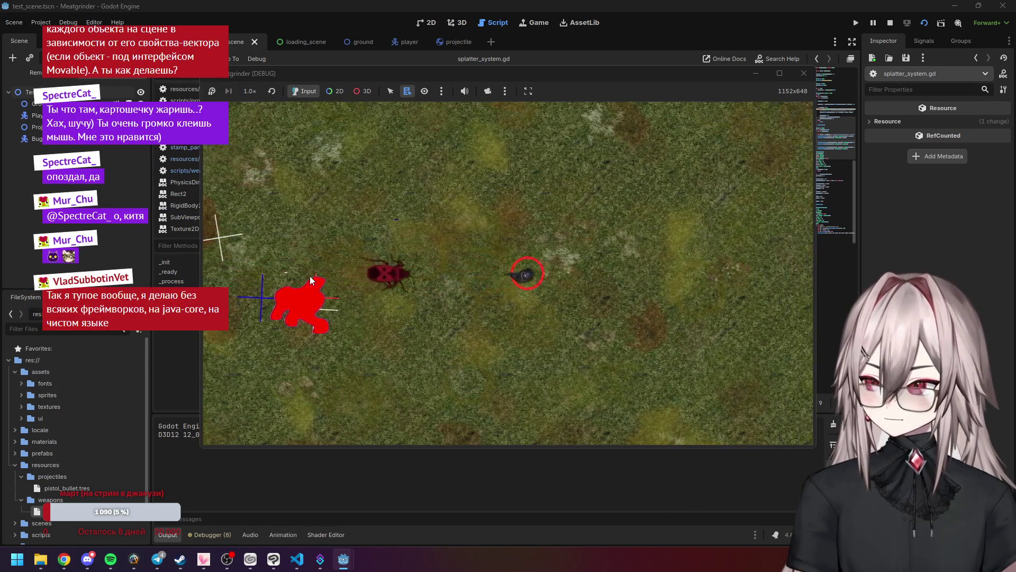
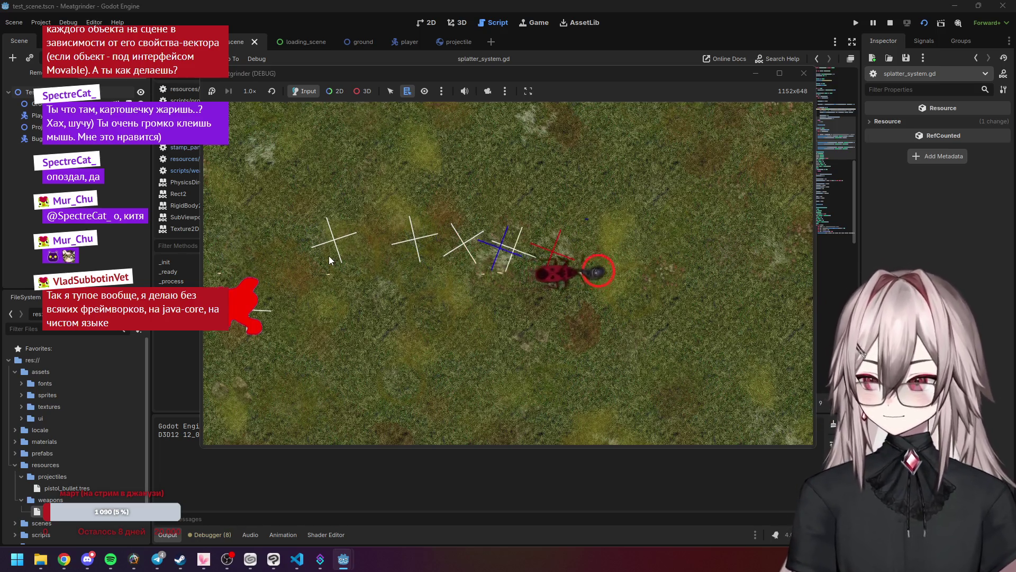
- Walk the player around the field in all directions while the bug follows
key(w)
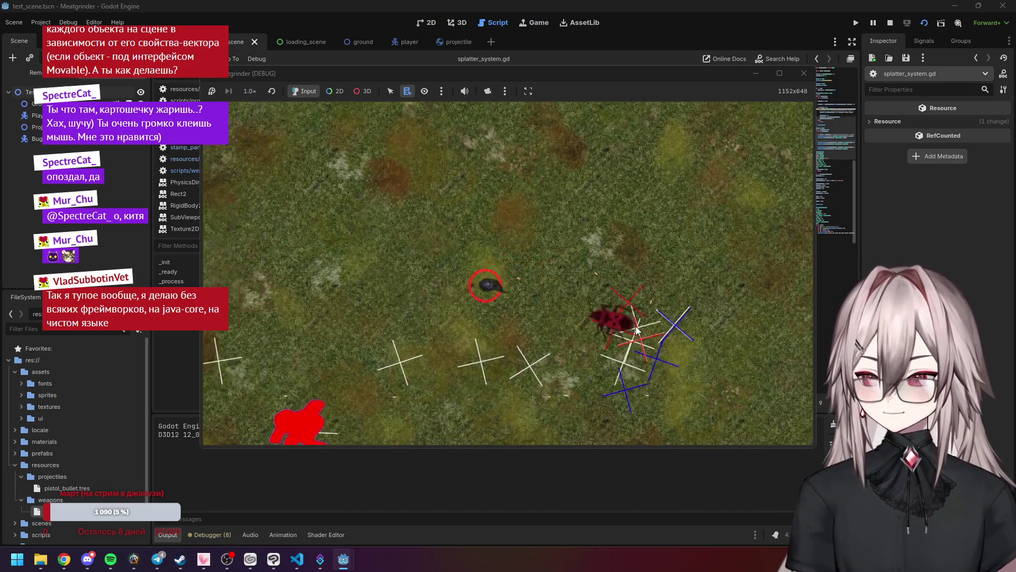
key(s)
key(s)
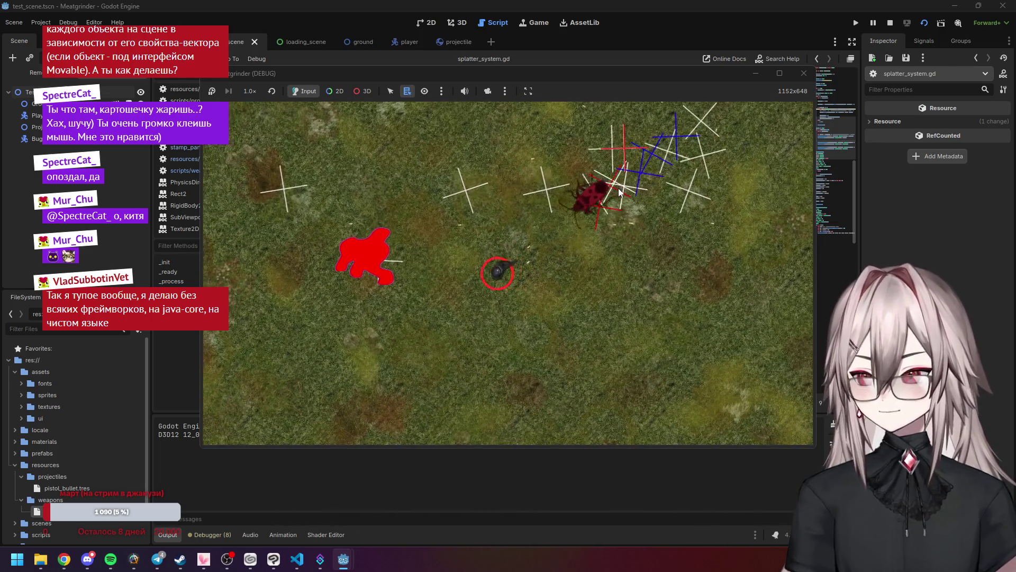
key(d)
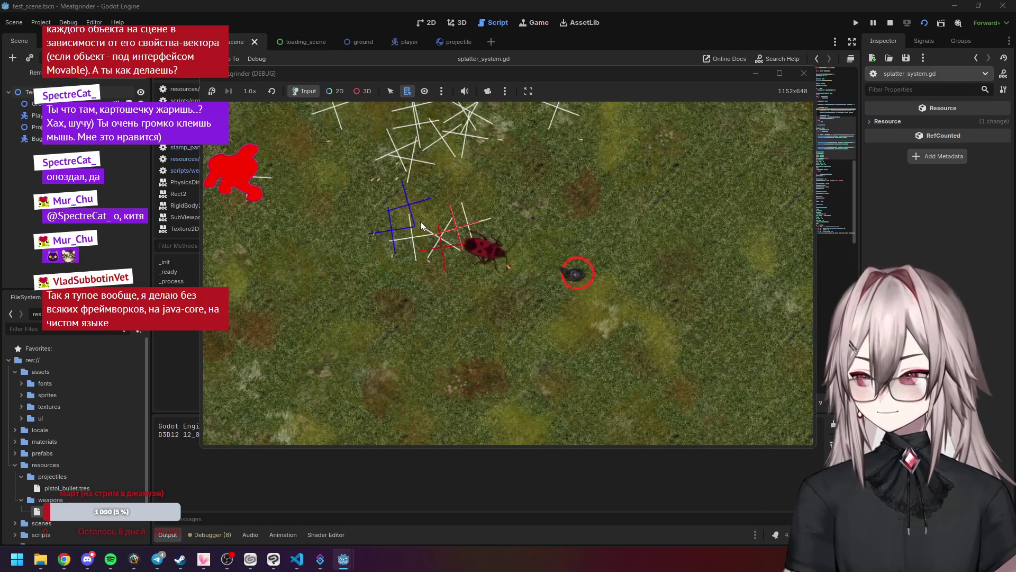
key(d)
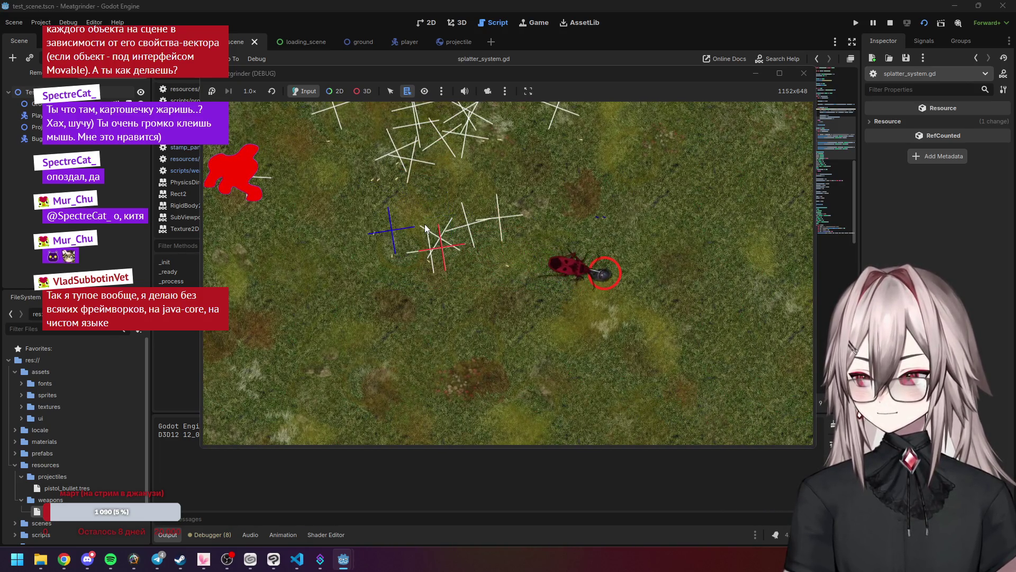
key(d)
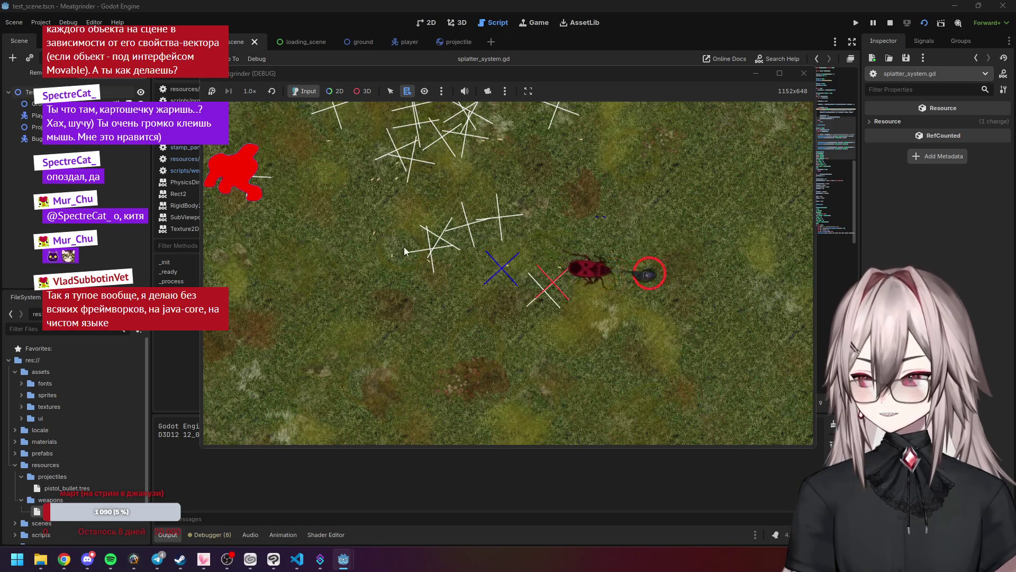
key(w)
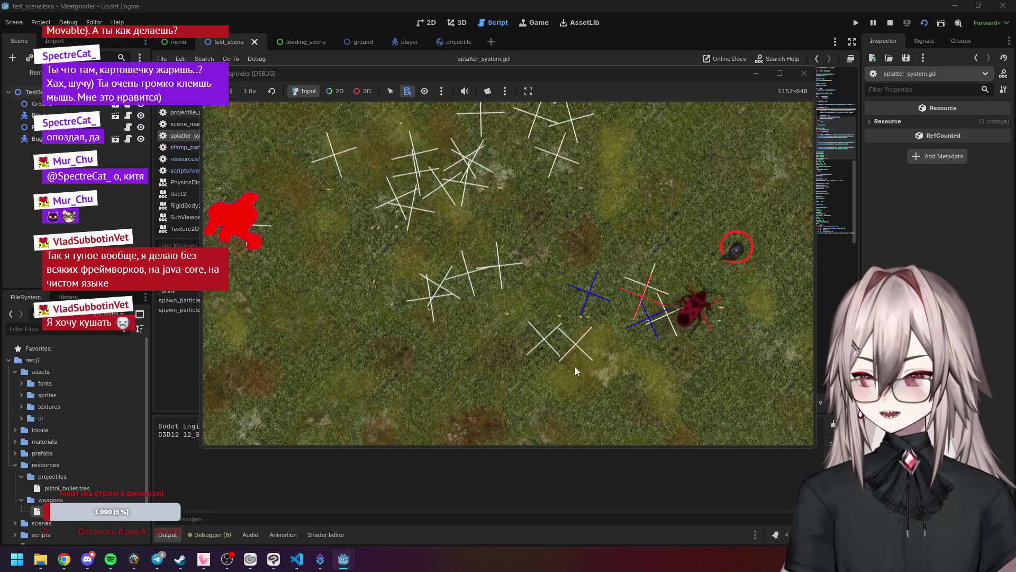
key(a)
key(s)
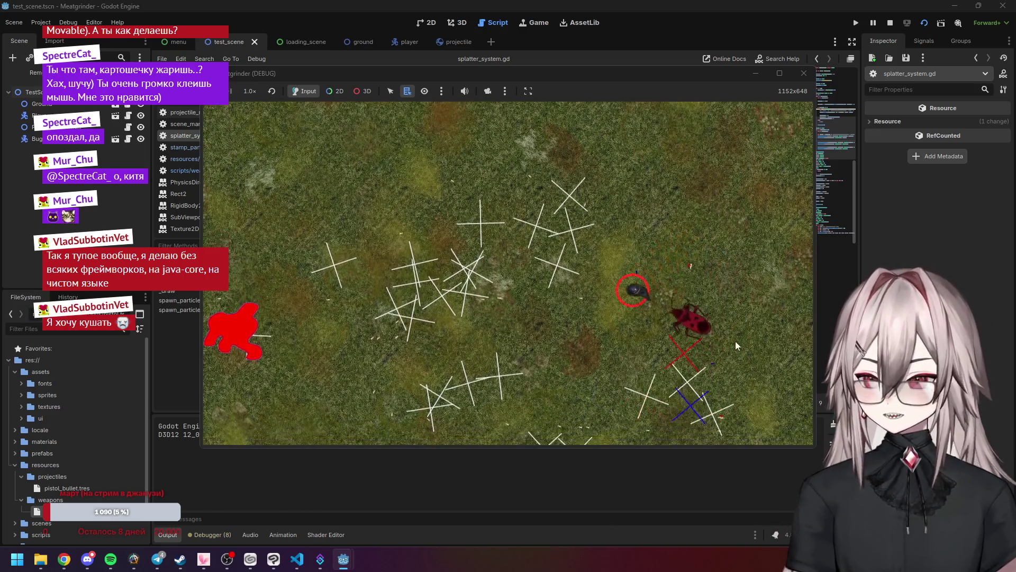
key(a)
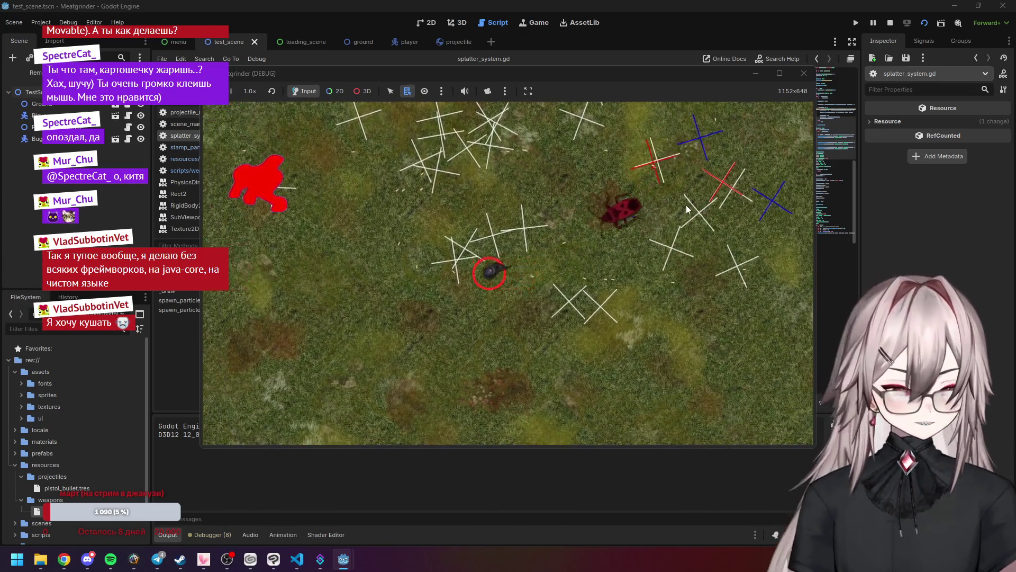
key(s)
key(a)
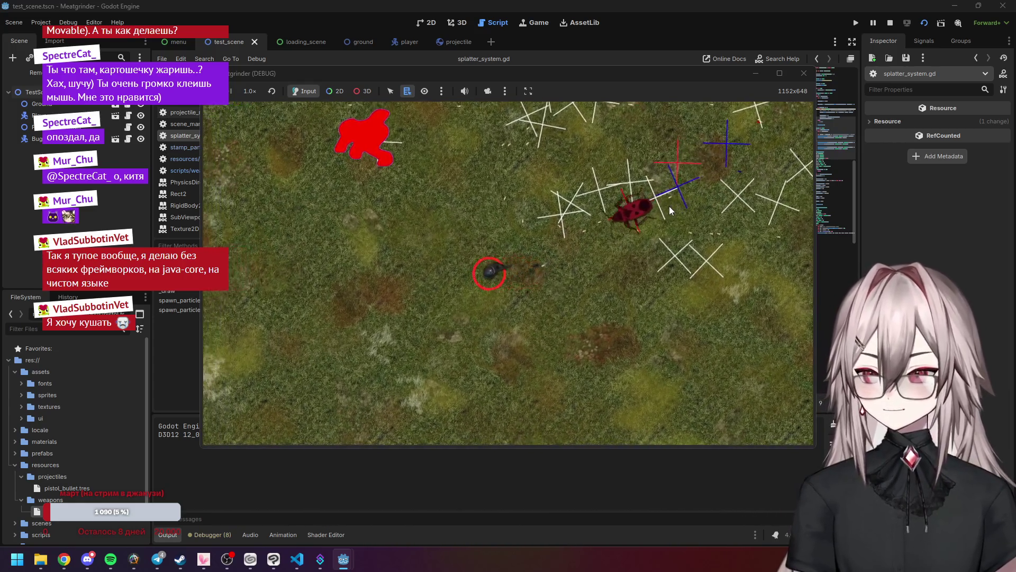
key(a)
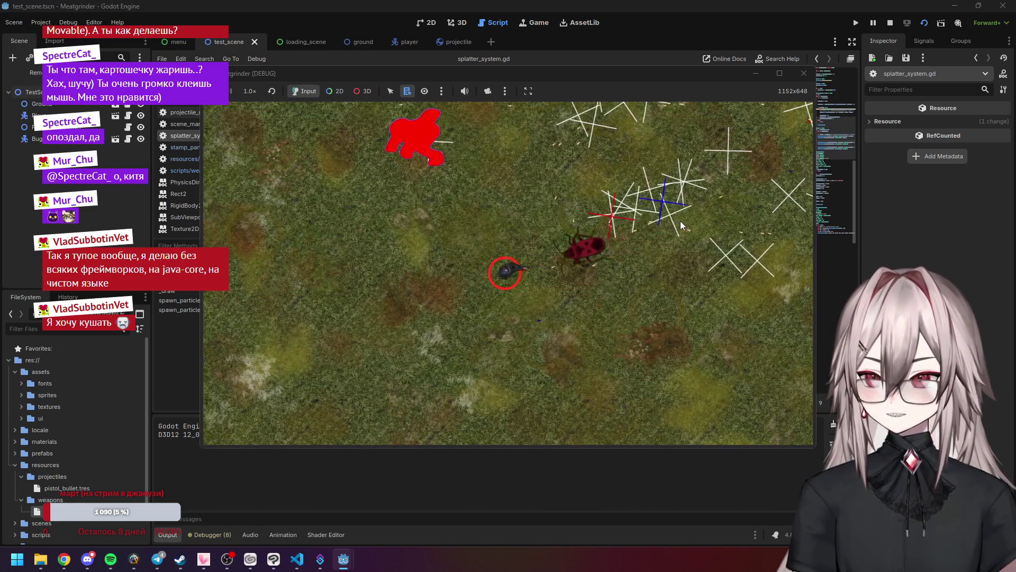
key(a)
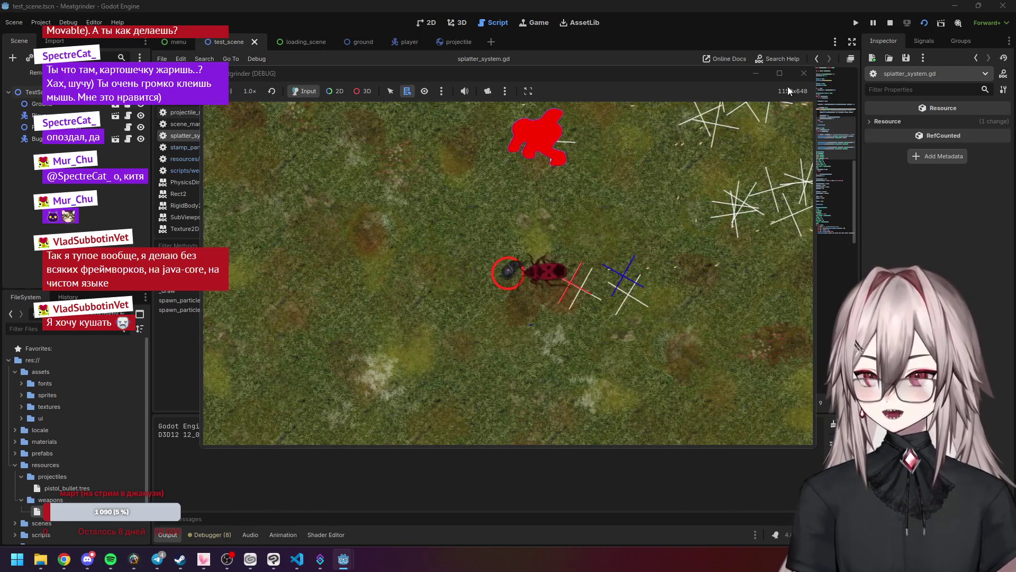
- Stop the game, scroll through splatter_system.gd, and open bug.tscn in the 2D view
click(798, 72)
click(443, 187)
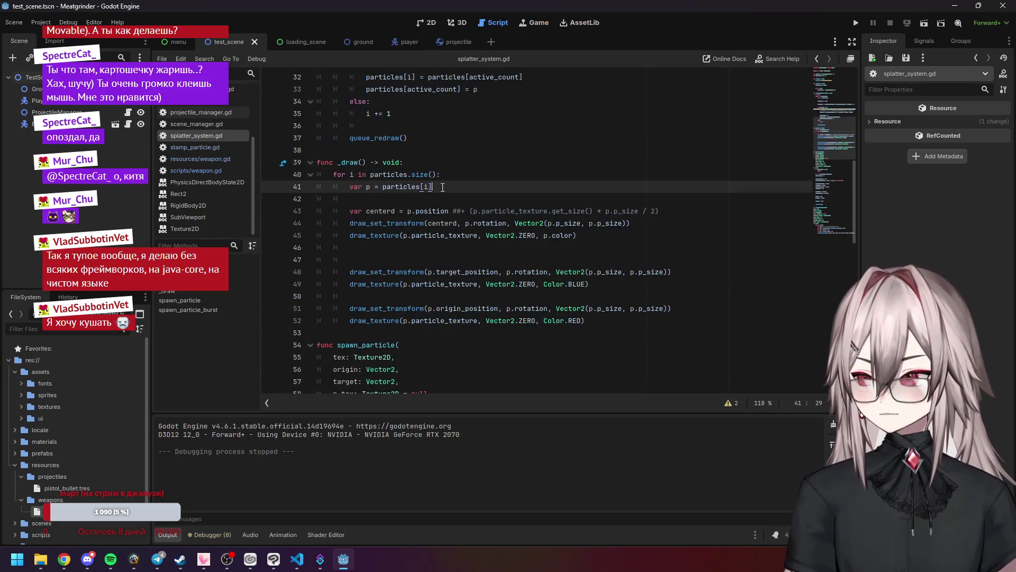
scroll(443, 187, down, 6)
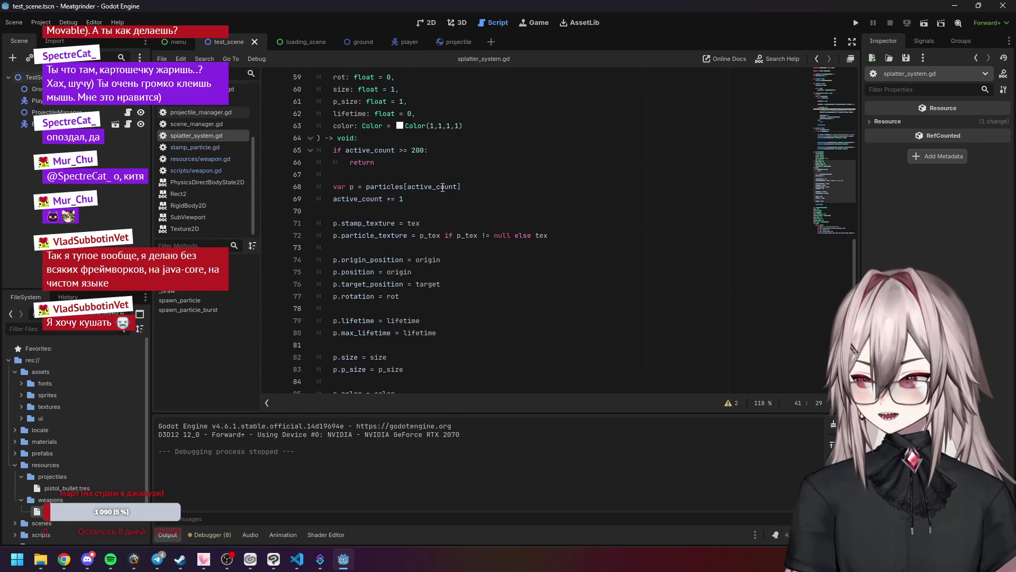
scroll(442, 187, up, 13)
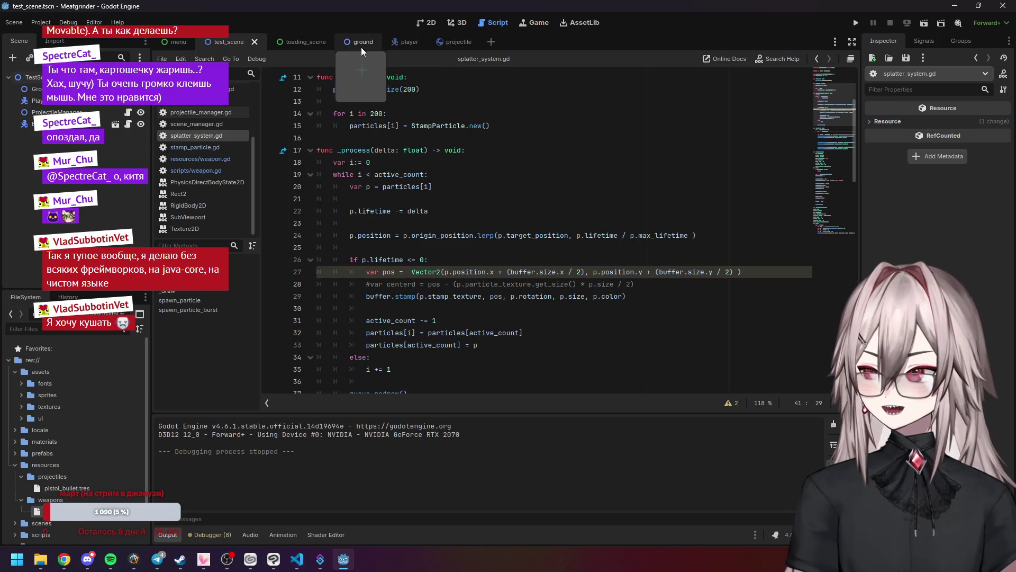
click(115, 125)
click(424, 23)
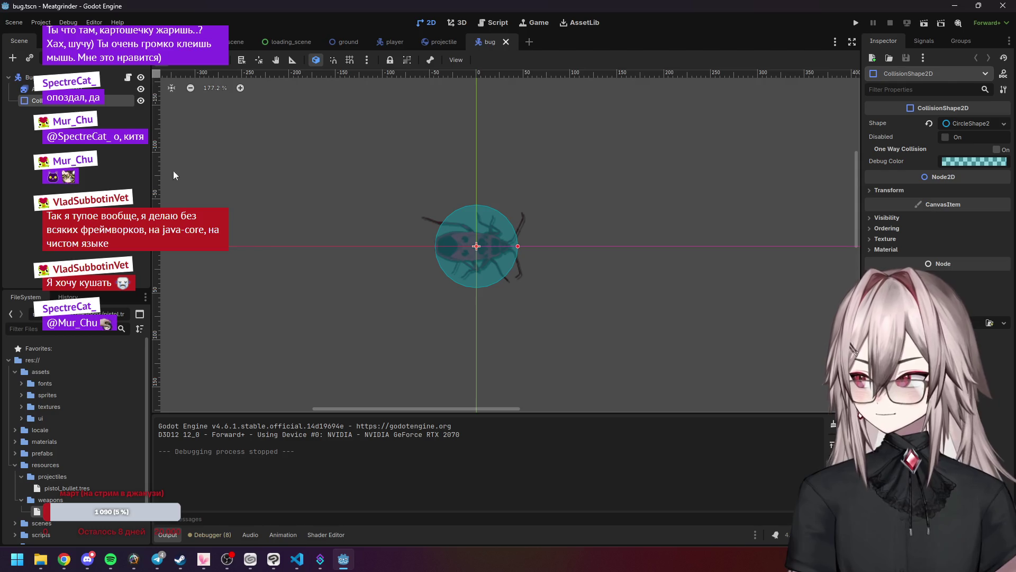
- Inspect the SplatterSystem node's Transform properties in the ground scene
click(100, 170)
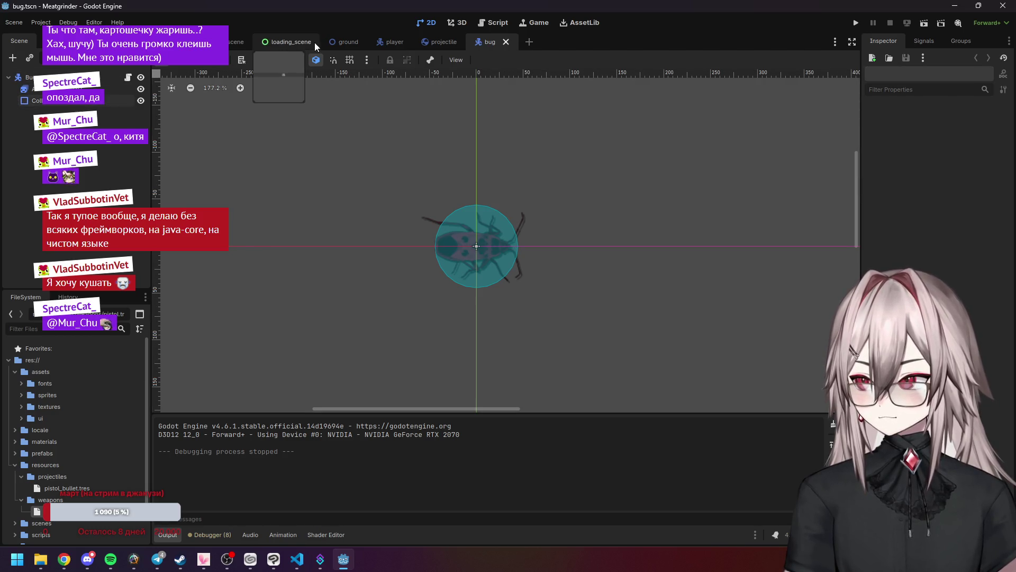
click(341, 44)
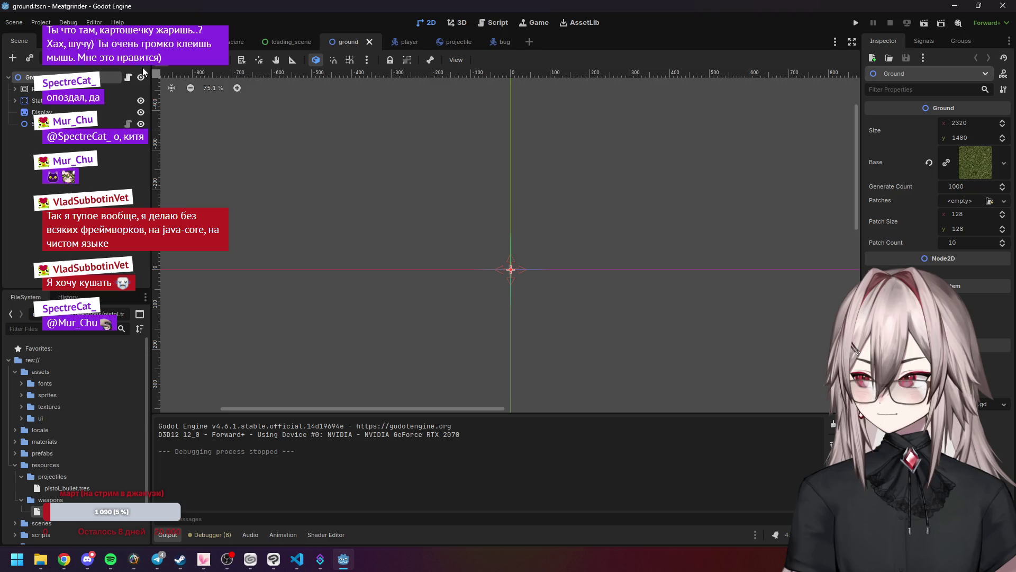
click(79, 125)
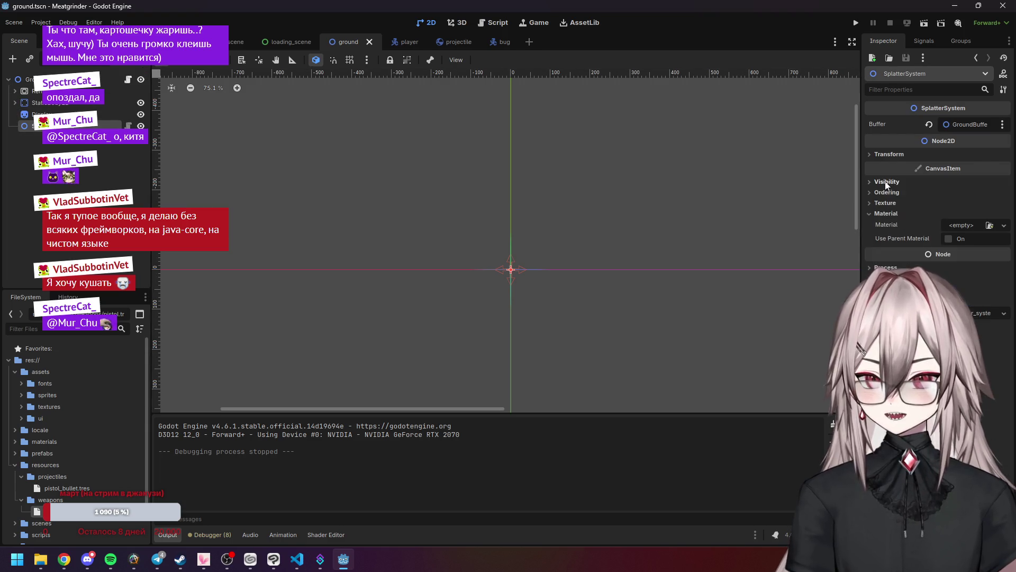
click(894, 155)
click(887, 157)
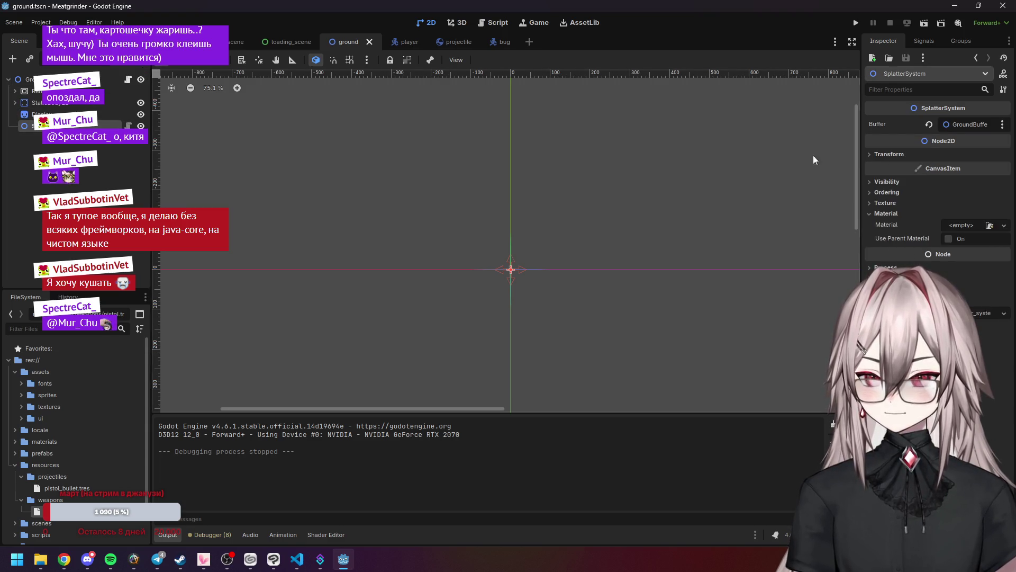
click(47, 153)
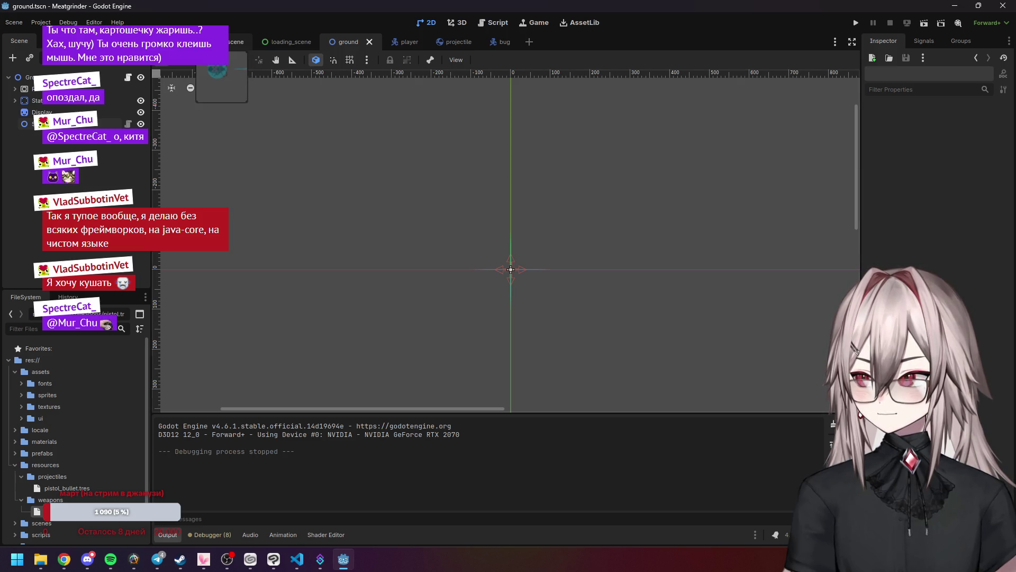
- Run test_scene, then bring splatter_system.gd up in VS Code
click(235, 42)
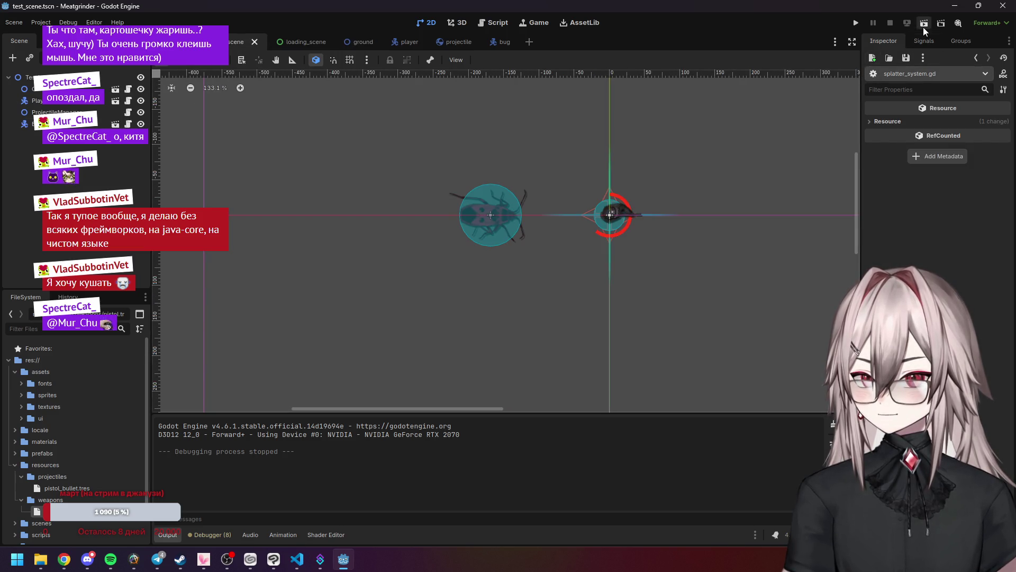
click(924, 23)
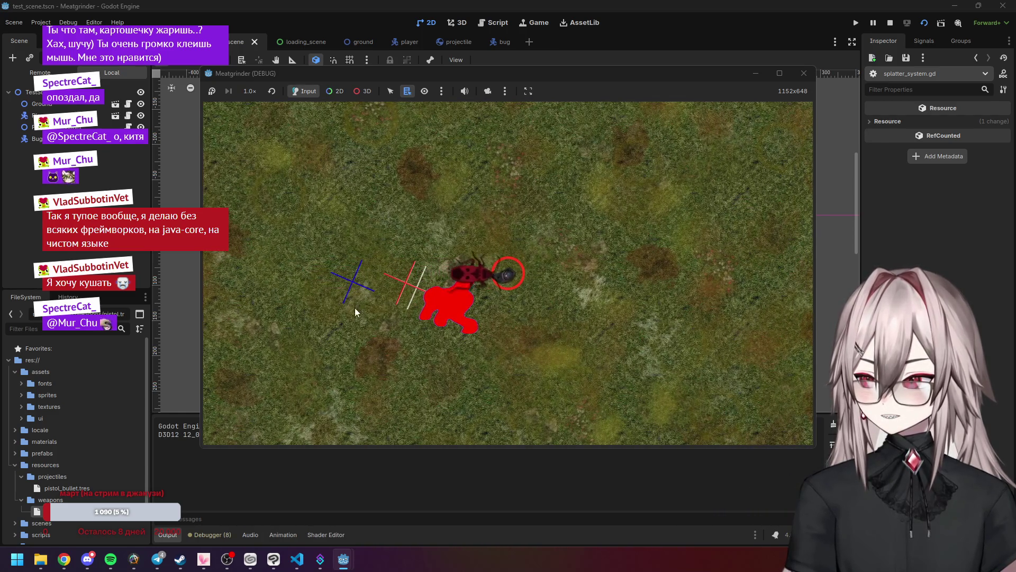
click(297, 559)
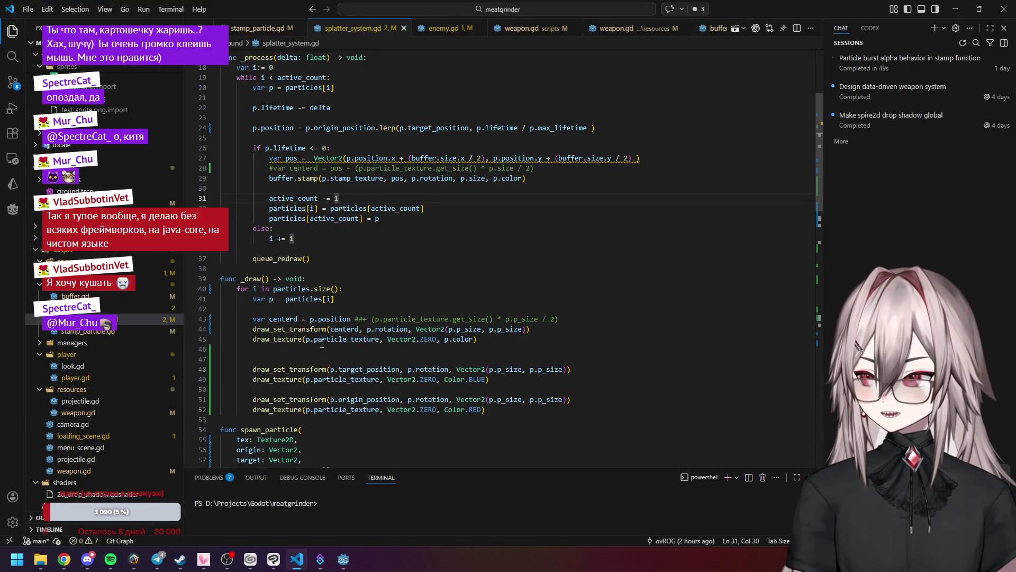
- Review the particle_texture, Color and origin_position lines of splatter_system.gd
click(298, 560)
click(298, 560)
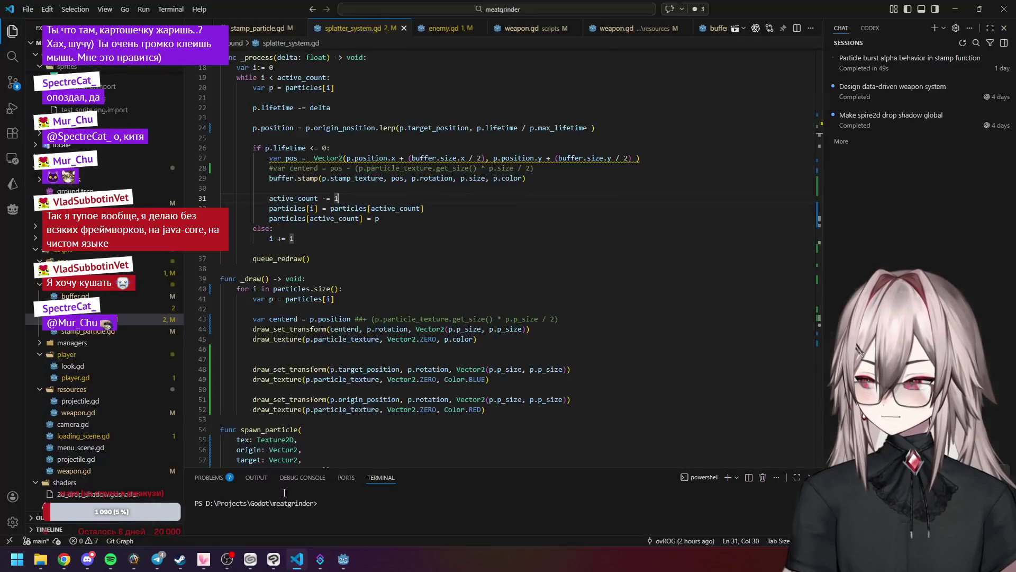
scroll(131, 322, down, 2)
scroll(442, 263, down, 4)
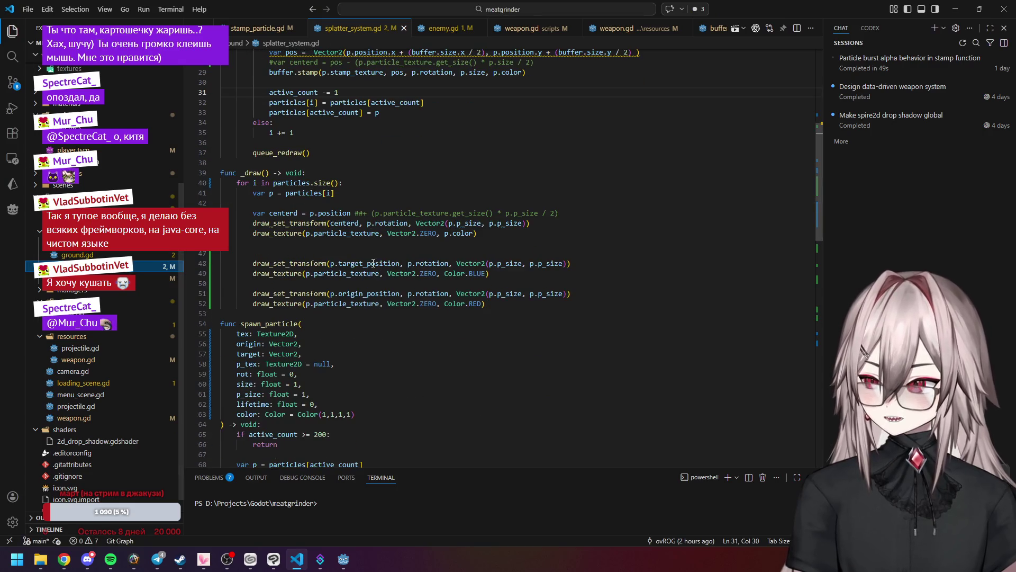
click(471, 273)
click(371, 263)
click(354, 273)
click(462, 274)
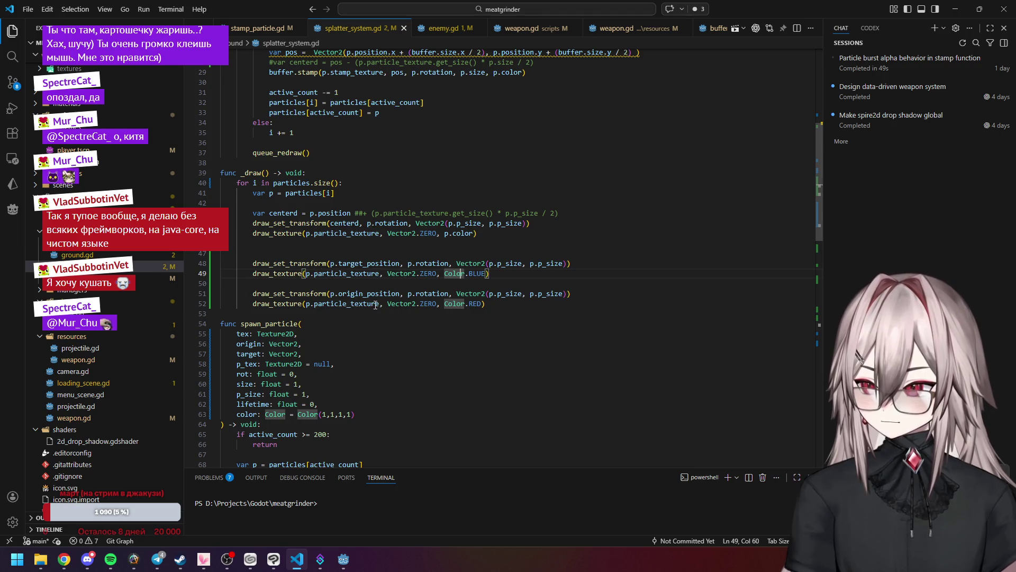
click(368, 294)
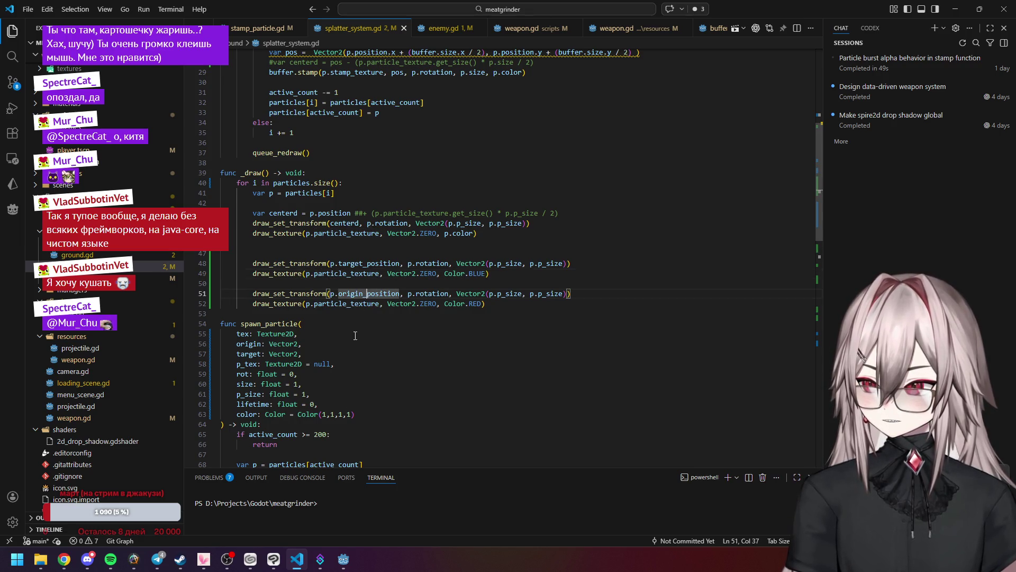
- Move the player around the running game so the bug closes in, testing splatters
mouse_move(347, 560)
click(379, 510)
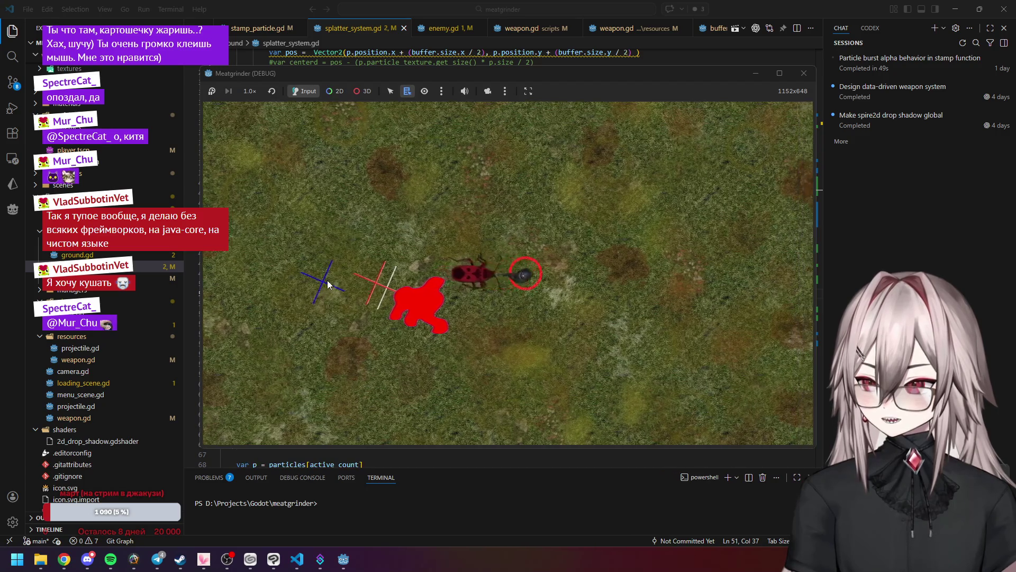
key(d)
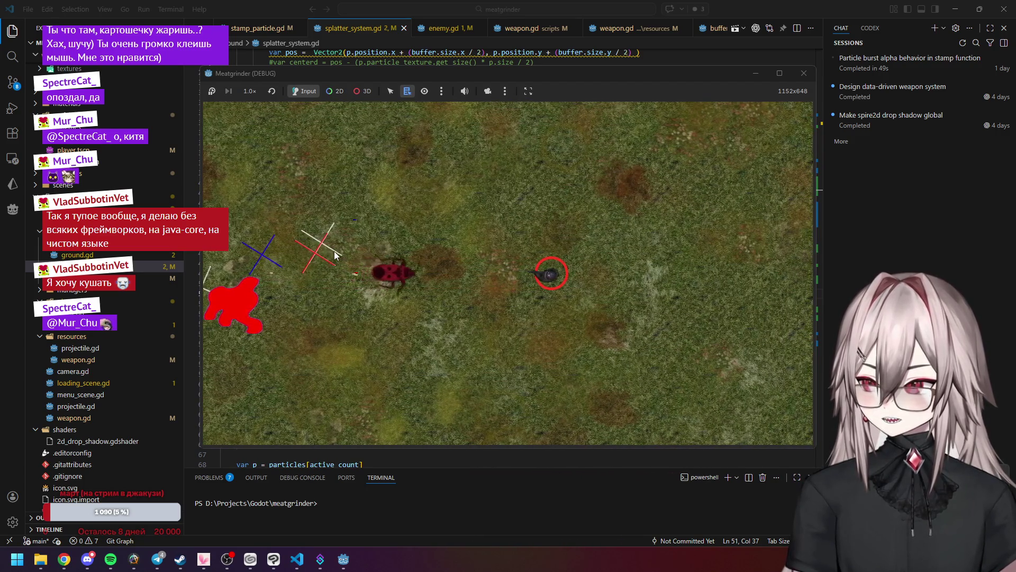
key(d)
key(d)
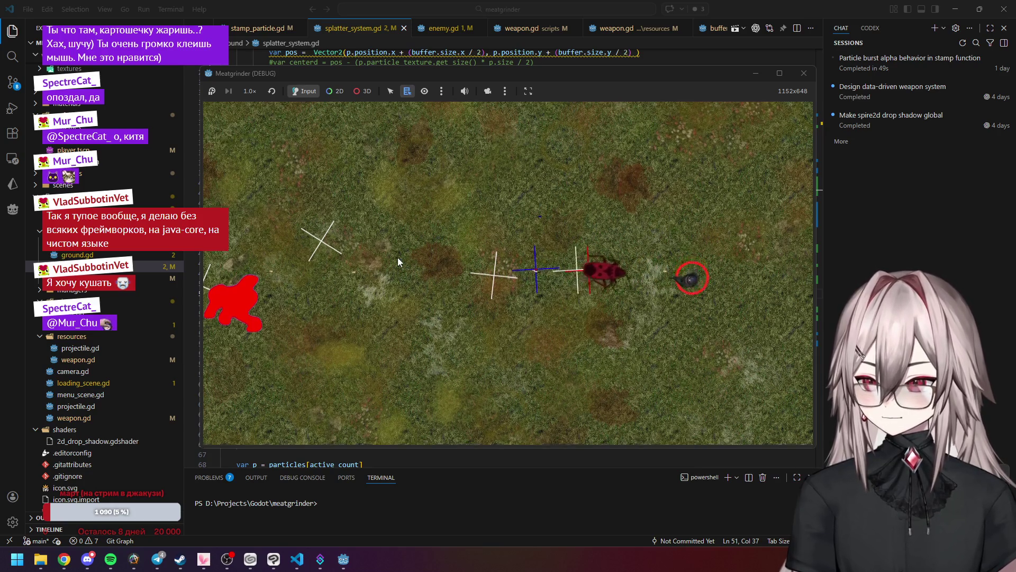
key(s)
key(s)
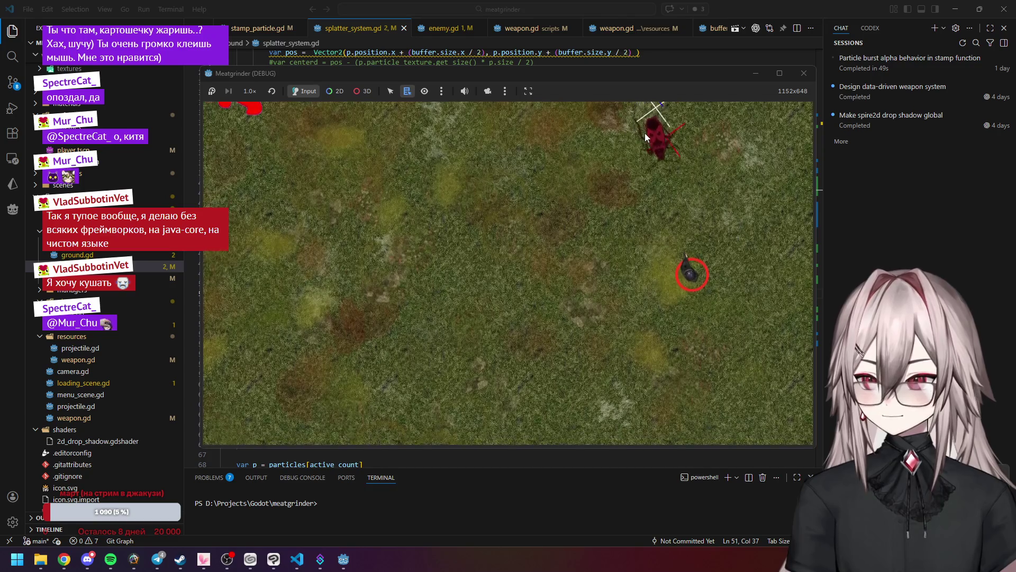
key(a)
key(w)
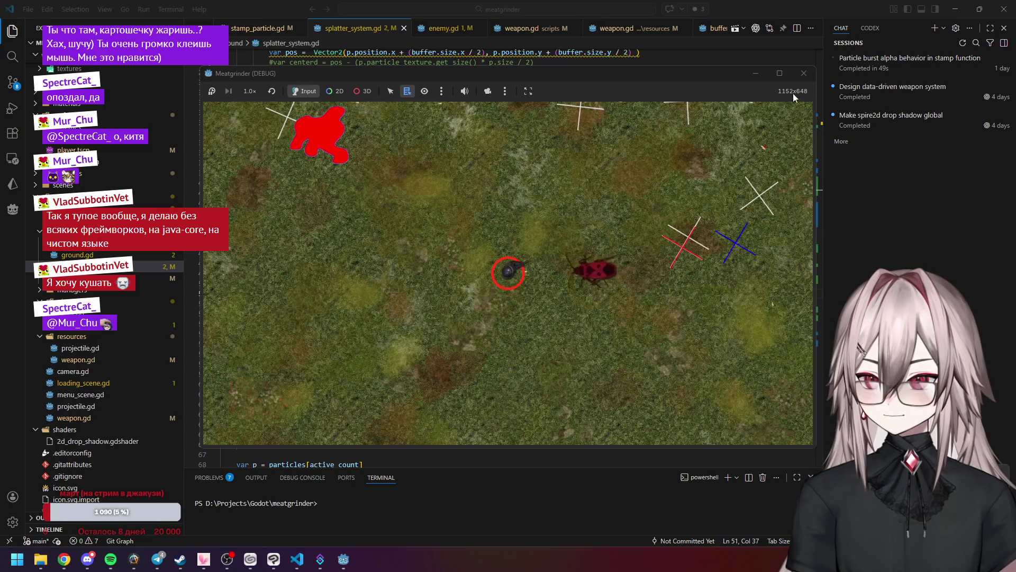
- Close the game and comment out the velocity line in enemy.gd with #
click(801, 78)
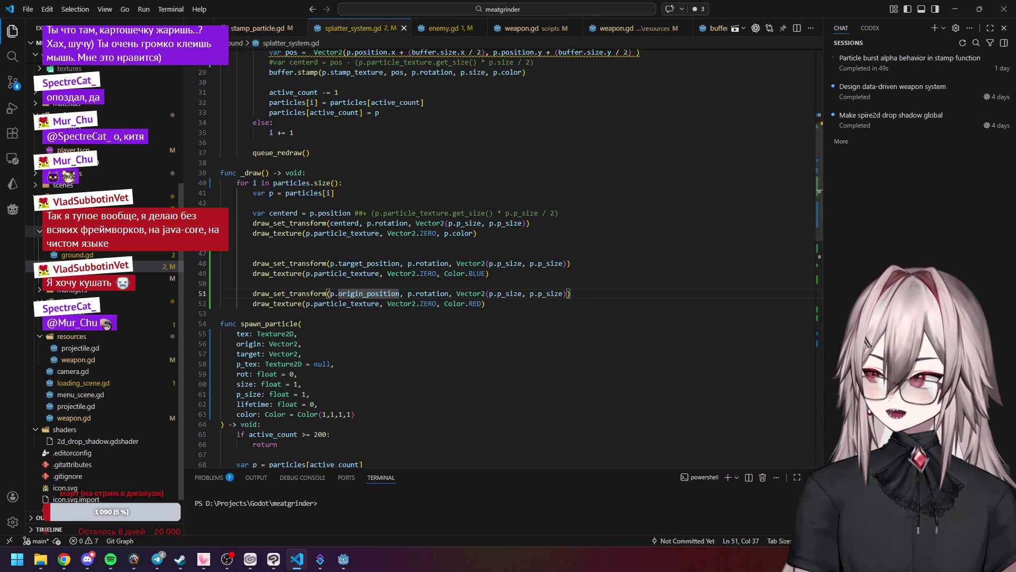
key(ctrl+Tab)
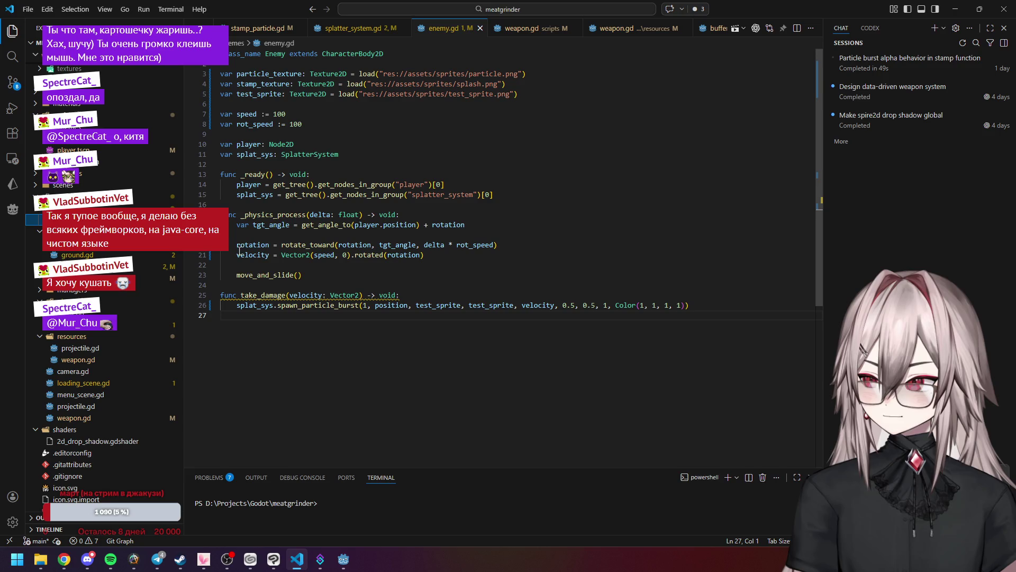
click(236, 255)
text(#)
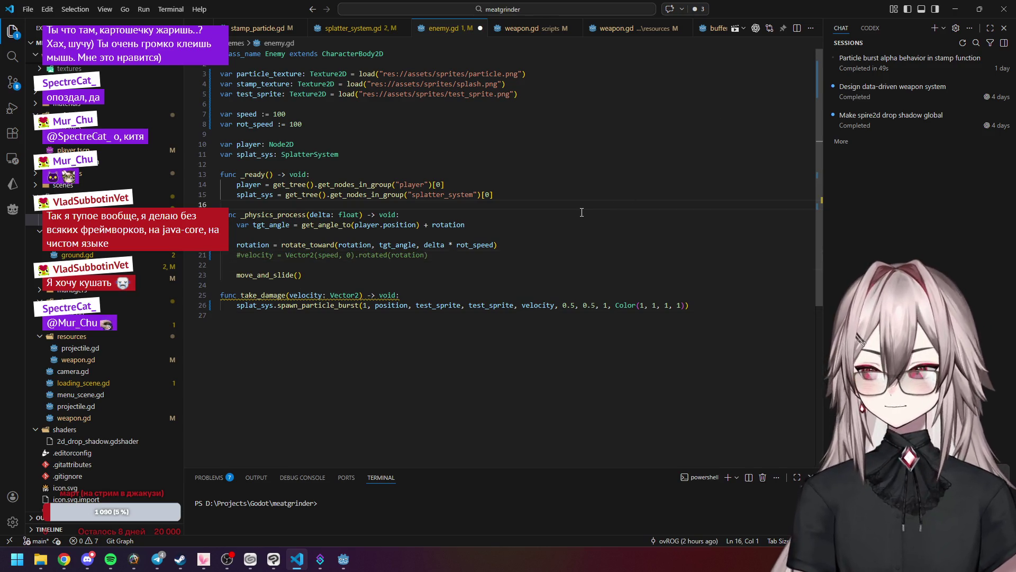
key(alt+Tab)
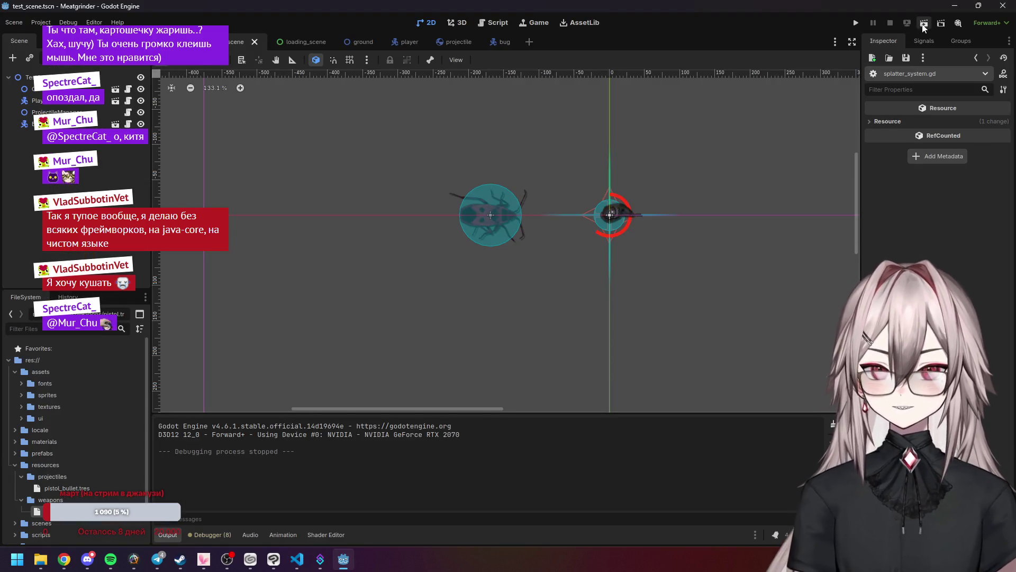
- Run the test scene to check where the red splatter lands, then return to enemy.gd
click(923, 27)
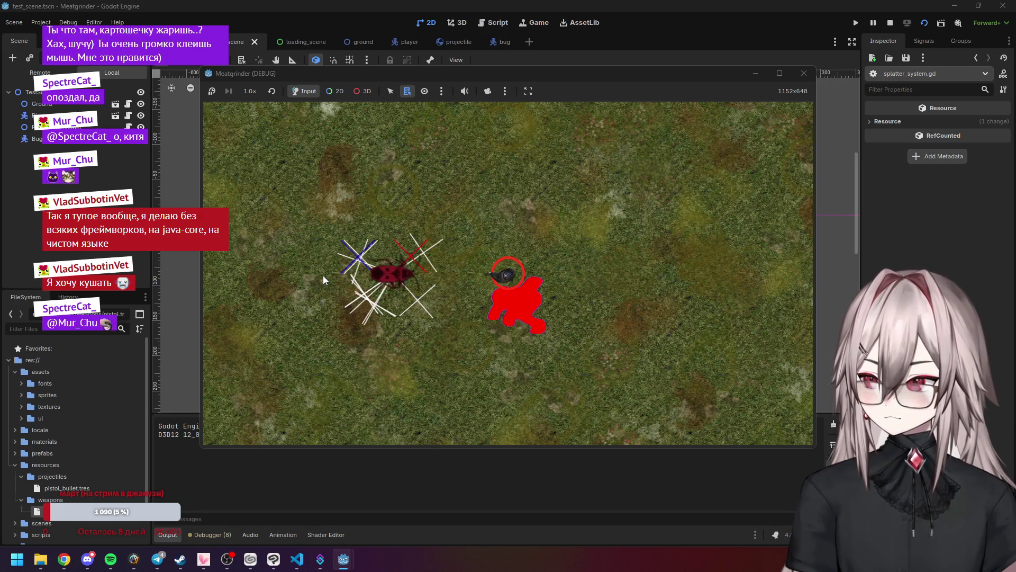
click(296, 559)
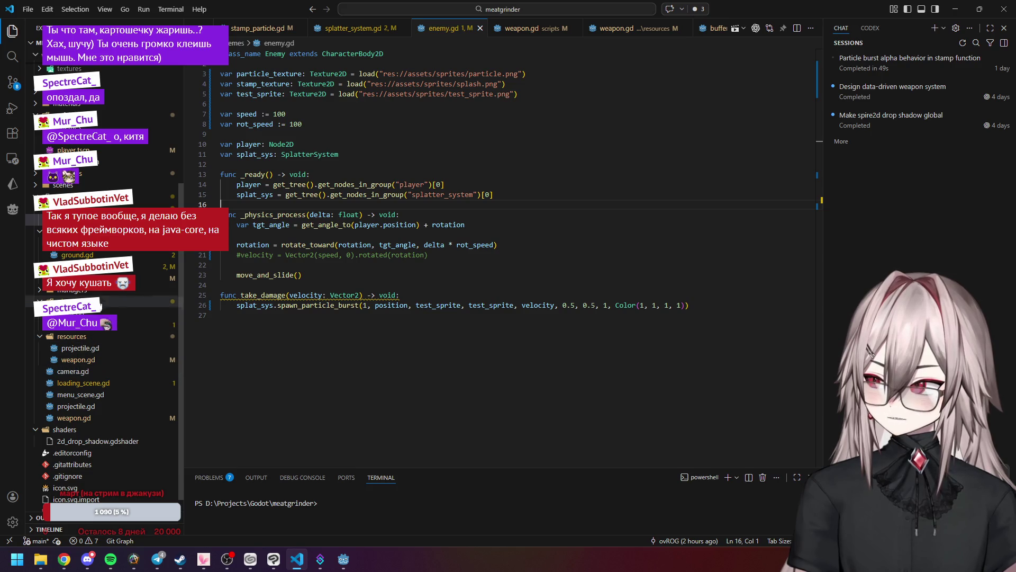
- Trace spawn_particle_burst's position argument through splatter_system.gd and buffer.gd
click(388, 305)
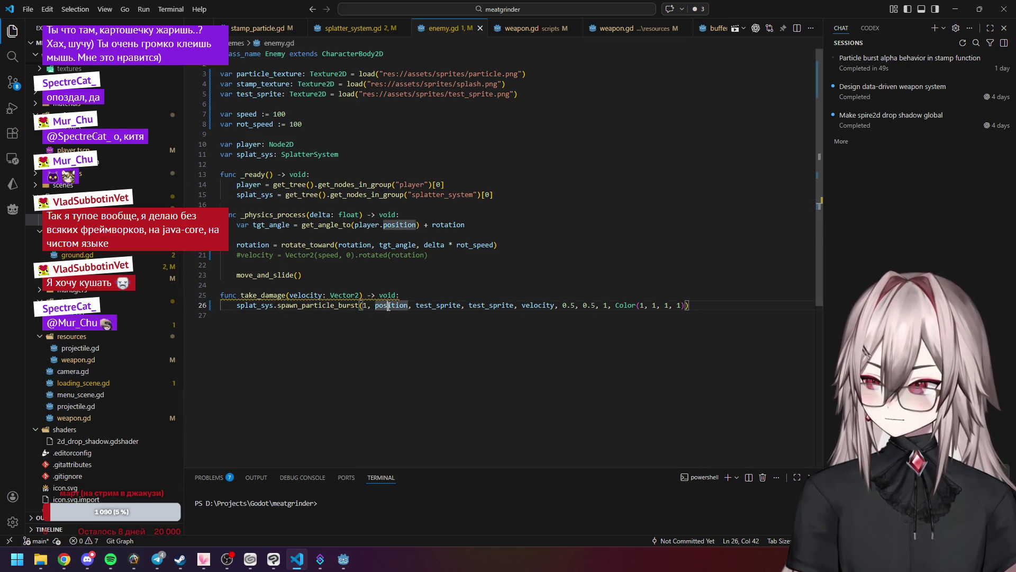
click(335, 305)
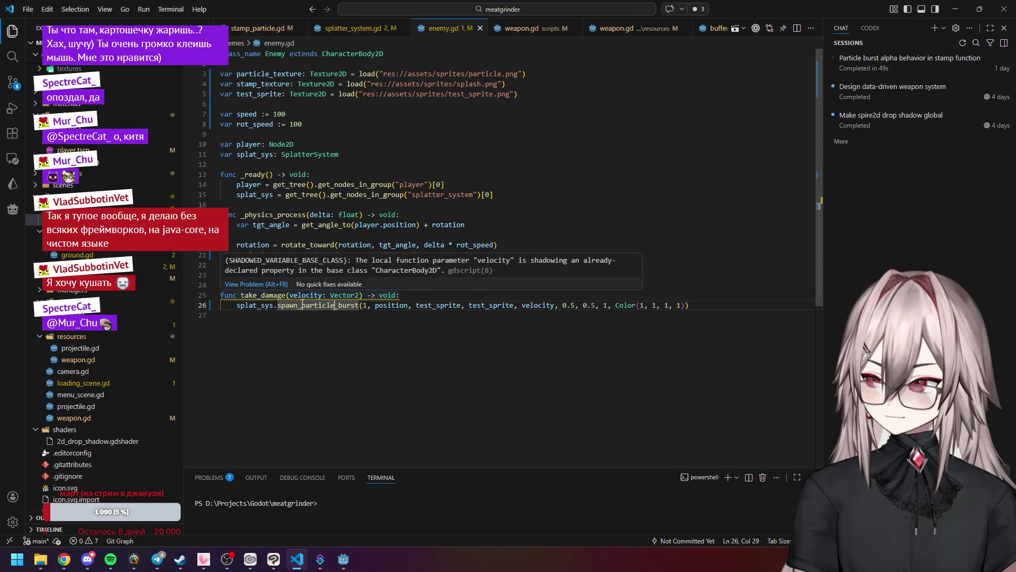
click(265, 305)
click(318, 305)
click(395, 306)
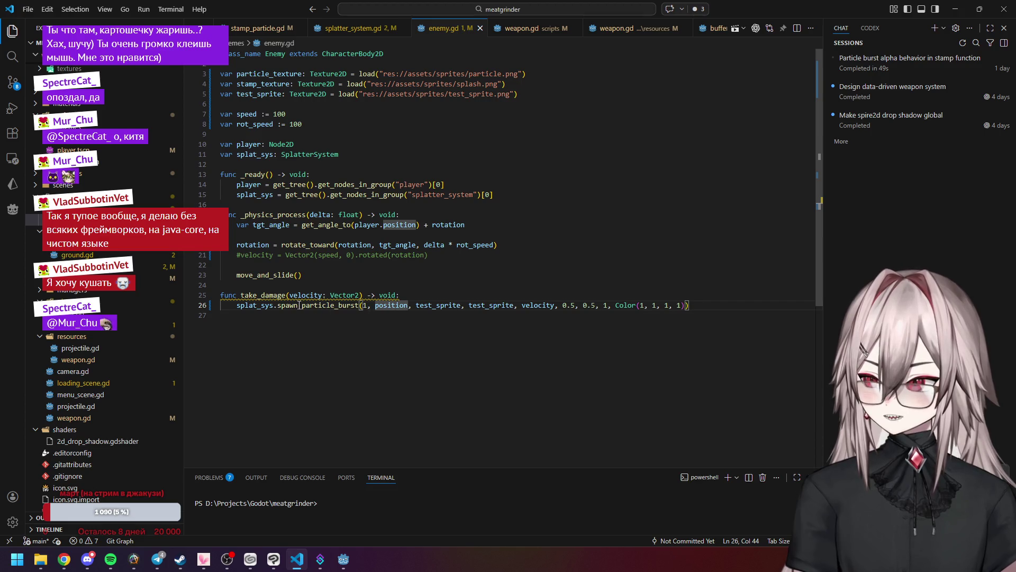
click(148, 266)
drag(368, 340, 373, 345)
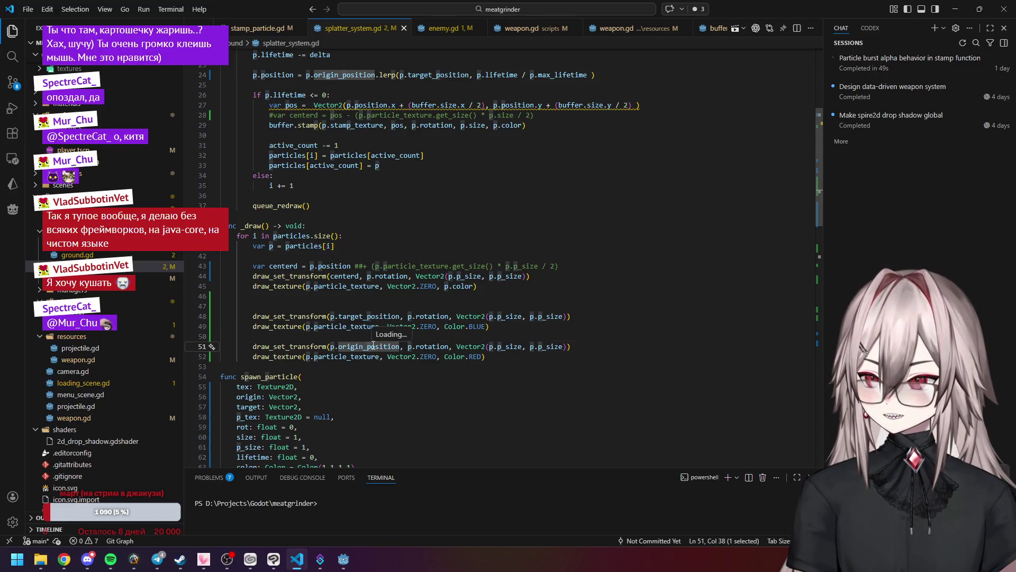
click(84, 246)
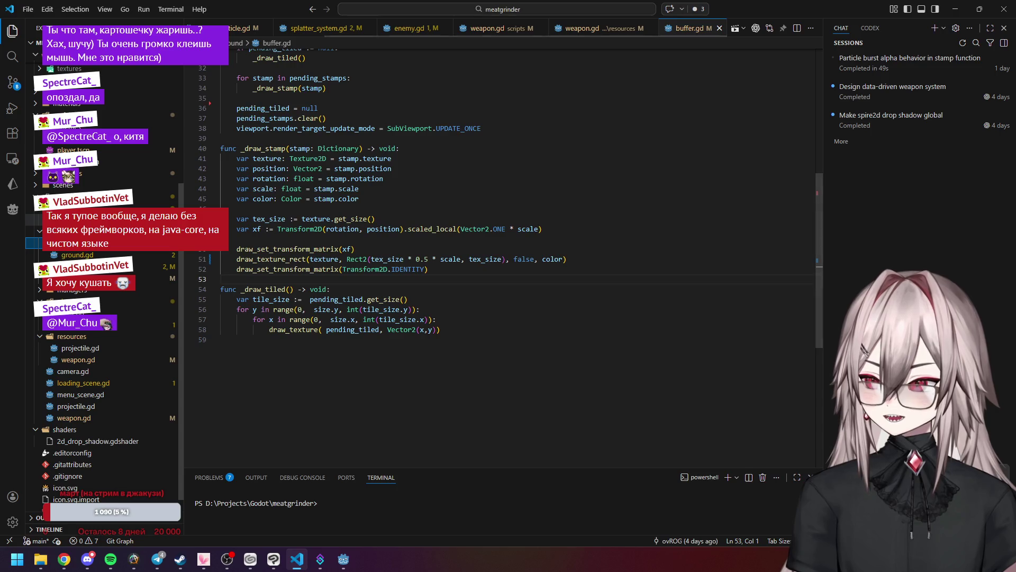
click(80, 219)
click(415, 306)
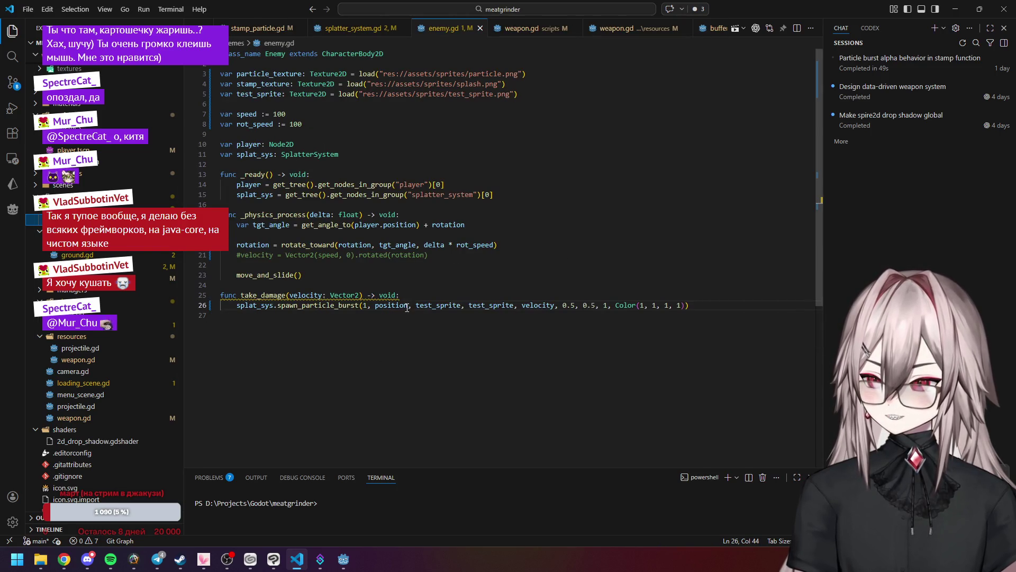
drag(406, 308, 383, 308)
- Add print(position) as the first line of take_damage and save enemy.gd
click(412, 292)
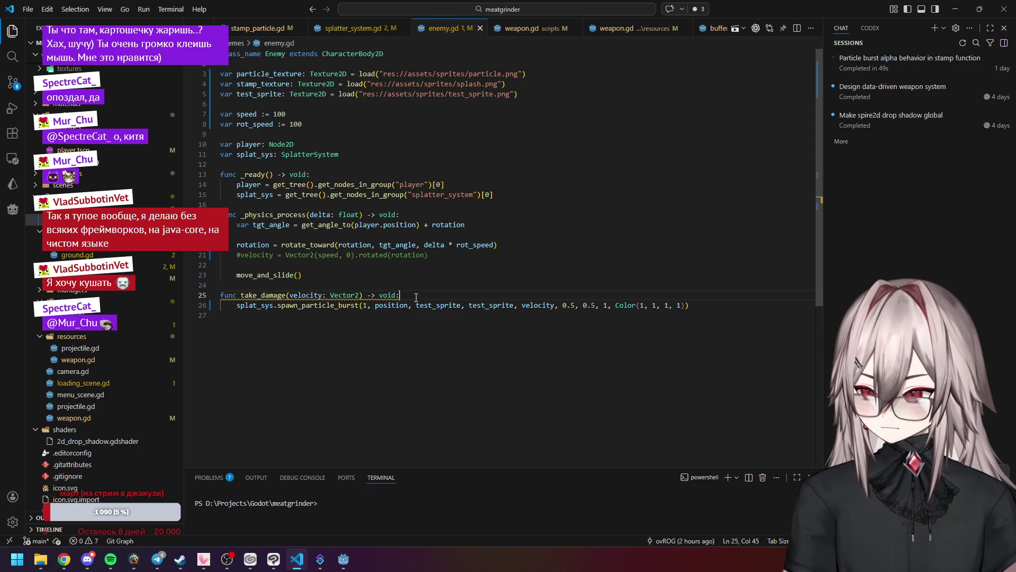
key(Return)
text(co)
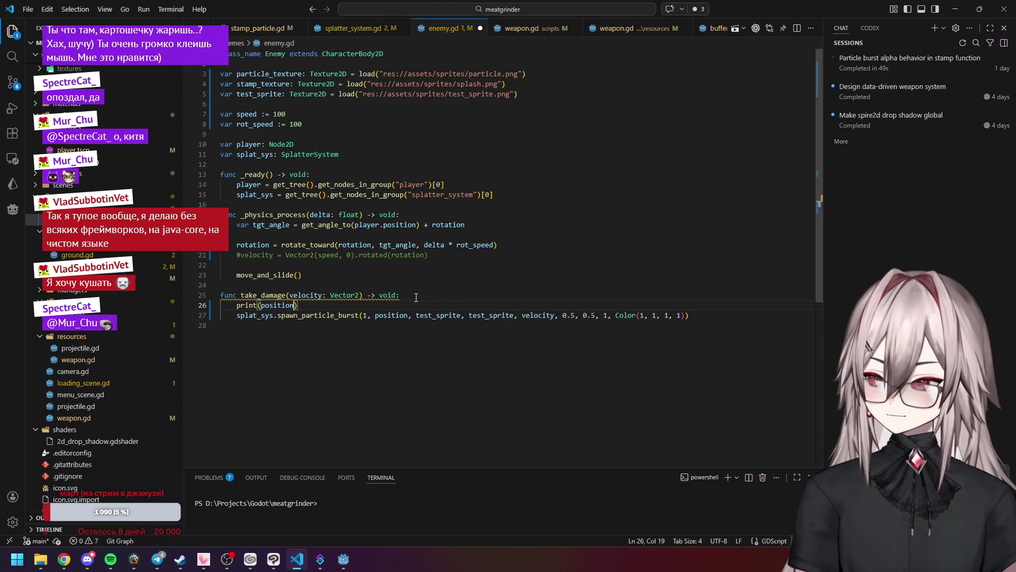
key(ctrl+s)
click(449, 284)
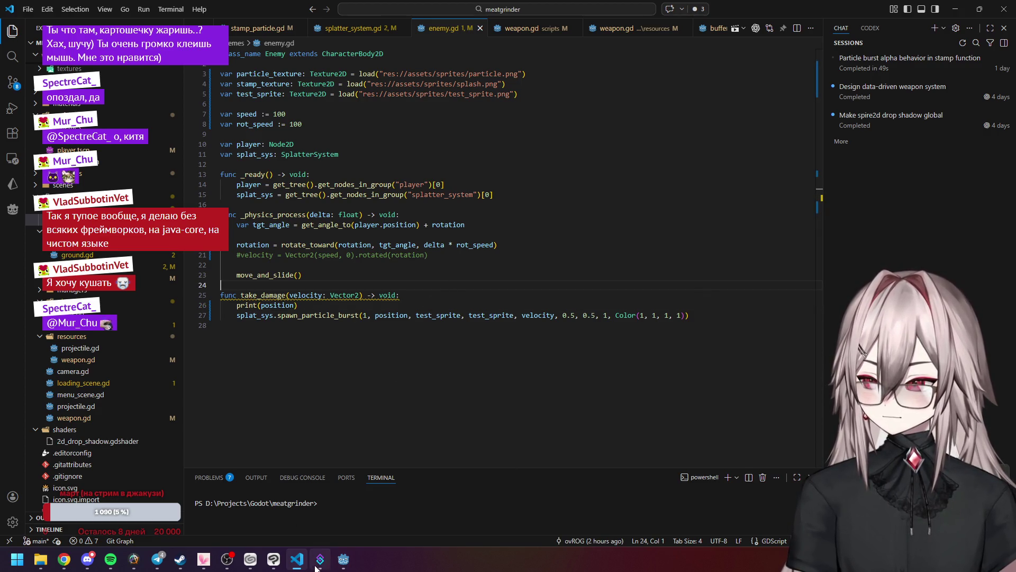
- Close the running Meatgrinder game window and return to the Godot editor
mouse_move(346, 561)
click(386, 508)
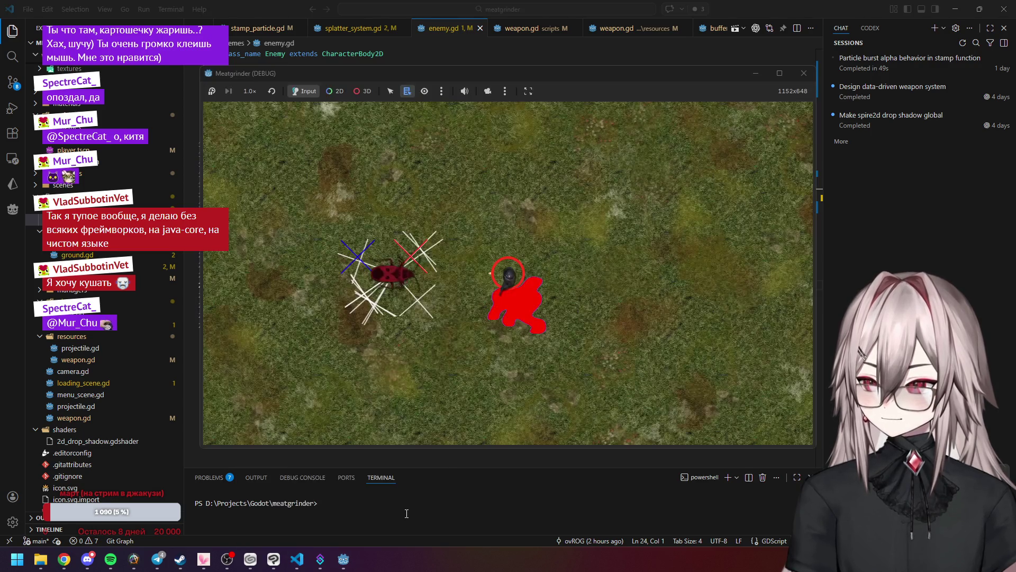
click(803, 73)
click(344, 559)
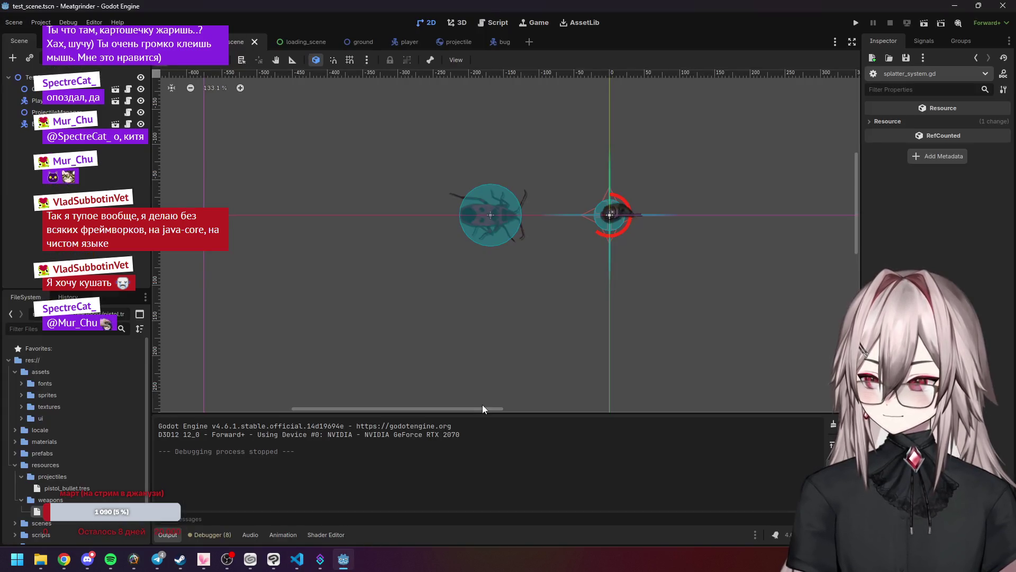
- Run the scene, shoot the enemy to log its (-169.0, 0.0) hit position, then stop
click(923, 24)
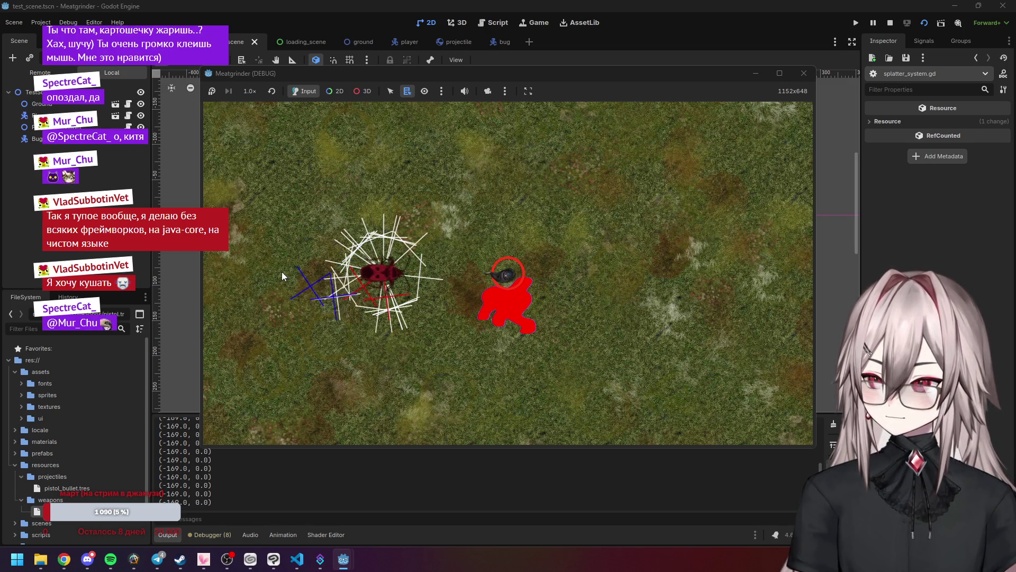
click(804, 73)
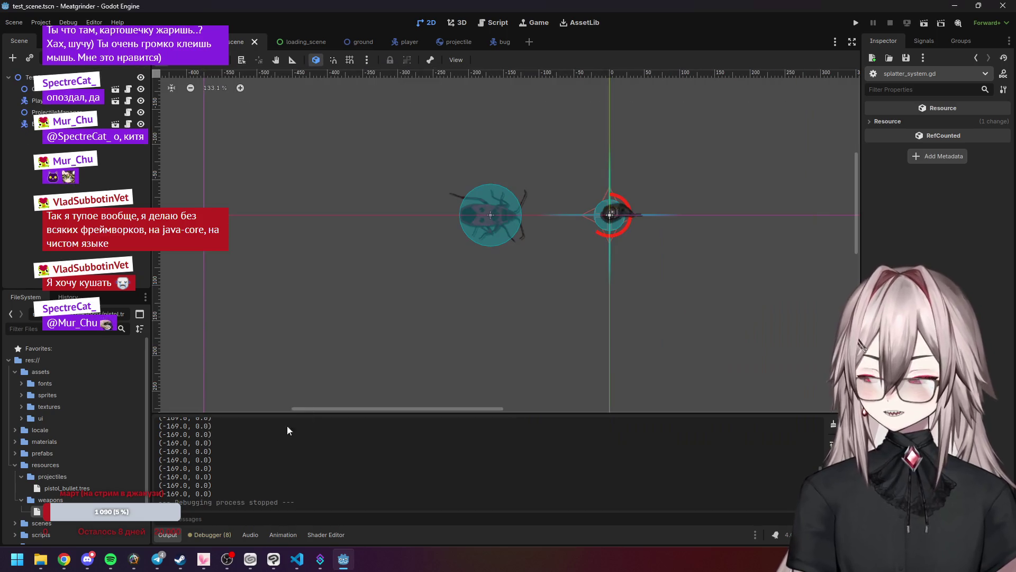
click(300, 559)
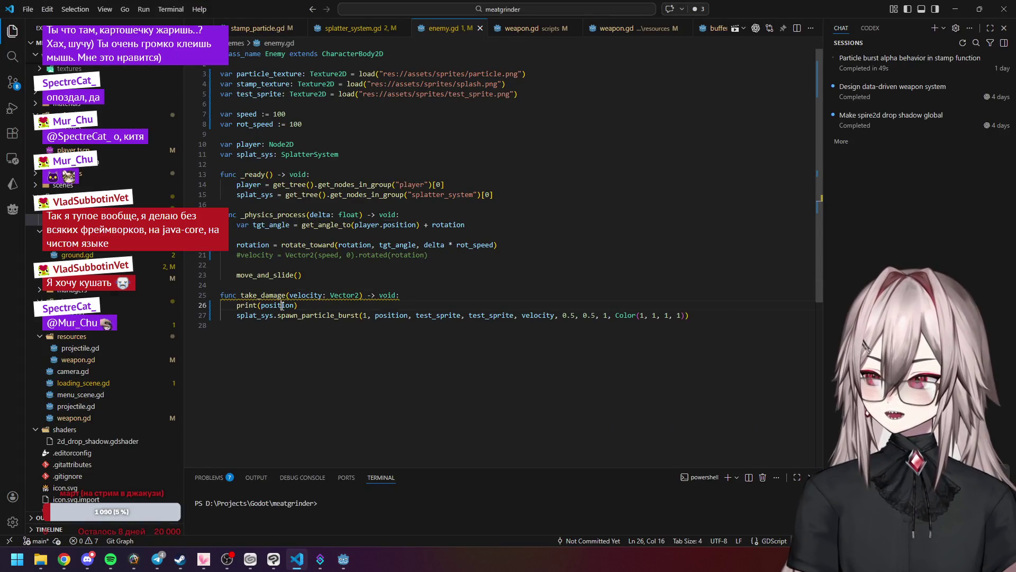
- Review spawn_particle's stamp_texture, origin_position and target_position assignments in splatter_system.gd
click(310, 315)
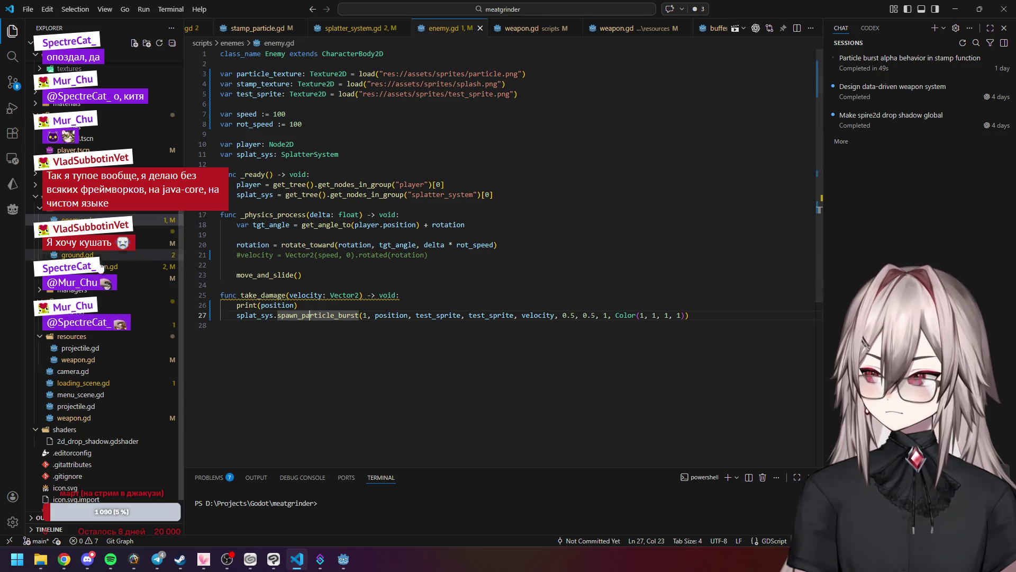
click(101, 267)
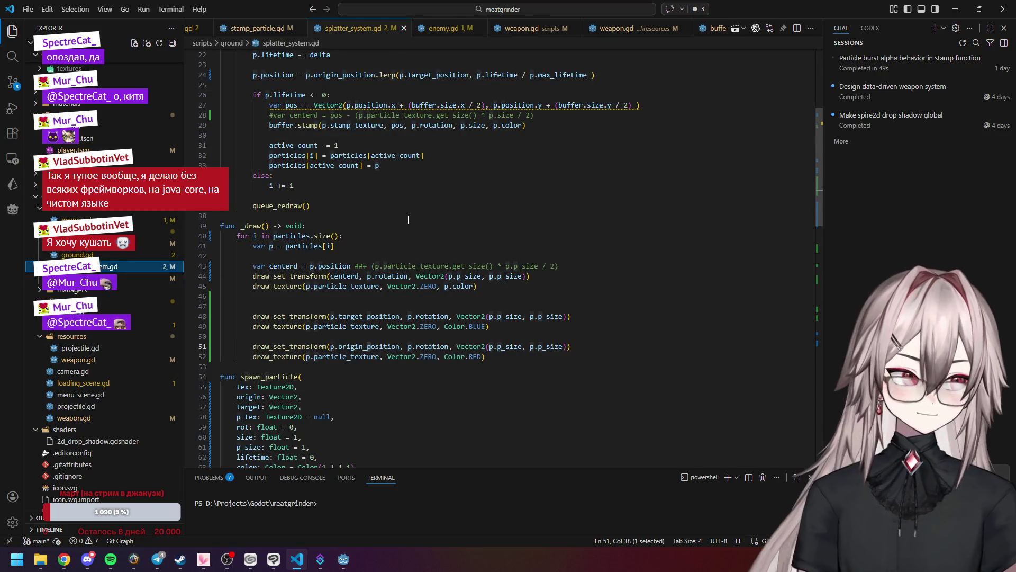
scroll(360, 290, down, 10)
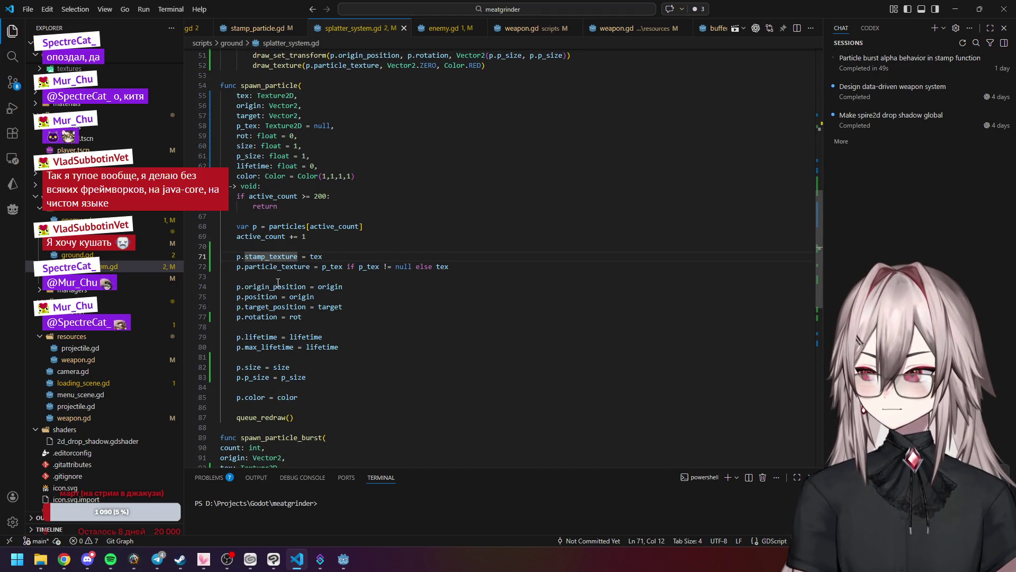
click(279, 287)
click(285, 296)
click(290, 305)
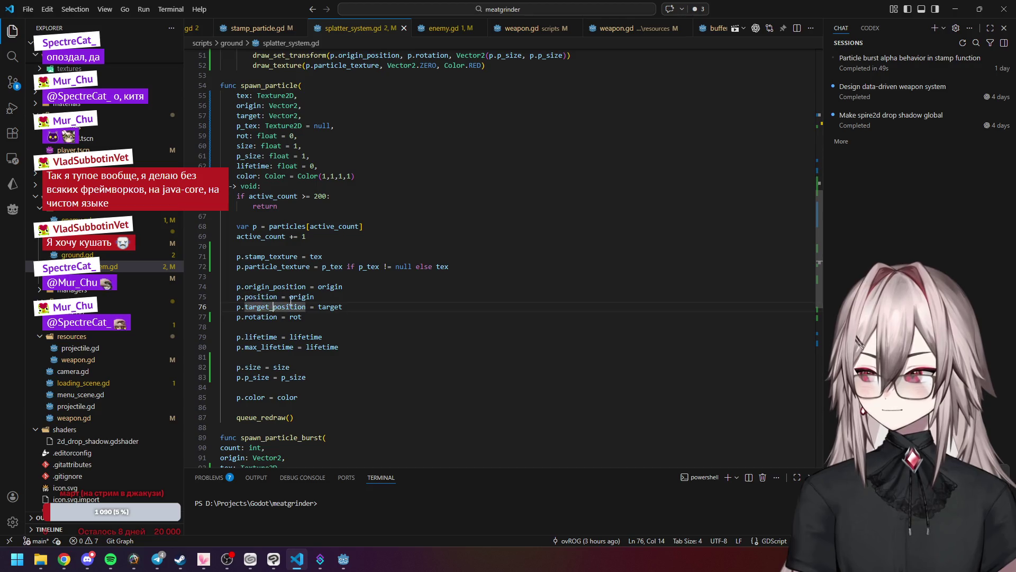
scroll(291, 300, up, 2)
click(278, 136)
scroll(368, 219, up, 10)
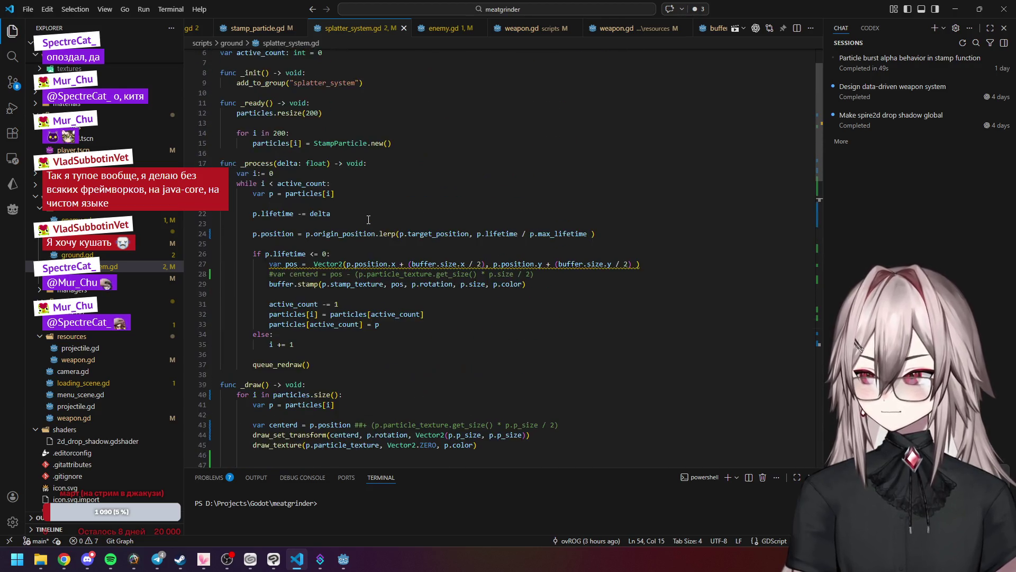
scroll(368, 219, up, 2)
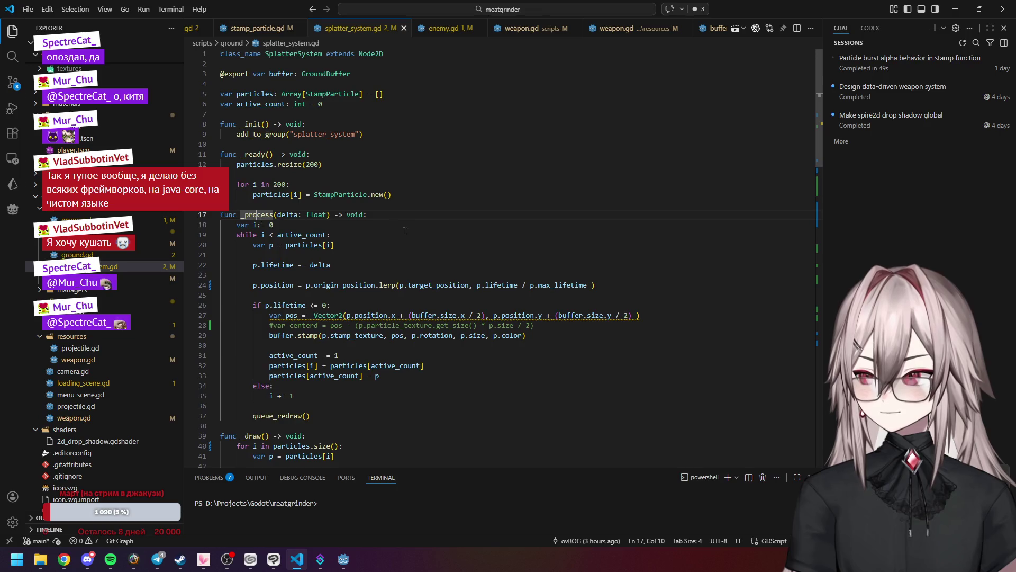
scroll(257, 213, down, 2)
- Check line 24's lerp from origin_position to target_position by lifetime / max_lifetime
click(293, 182)
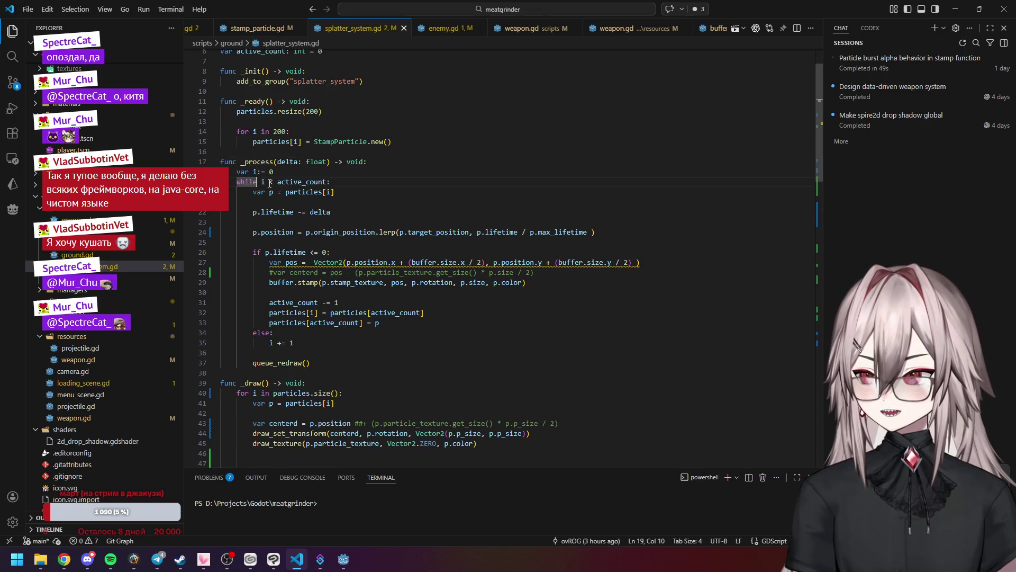
click(310, 193)
click(293, 232)
click(334, 233)
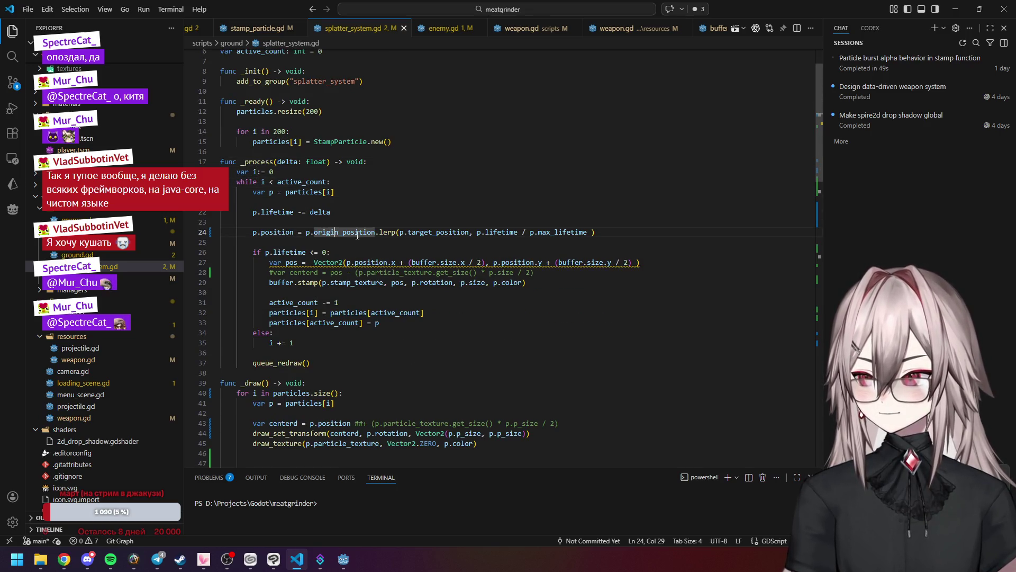
click(363, 236)
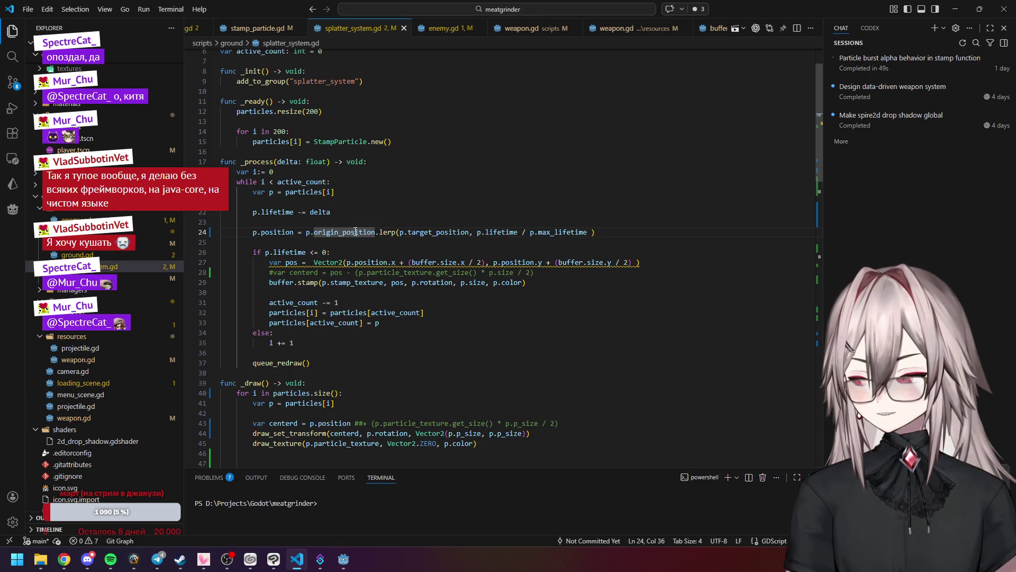
key(Down)
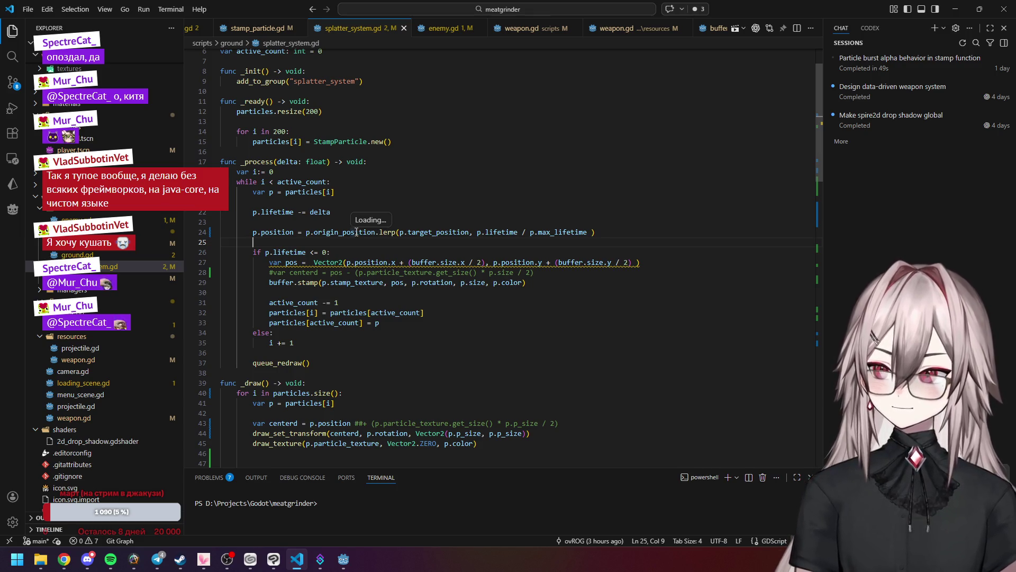
- Start editing origin_position on line 24, remove the stray dot, and save
double_click(355, 232)
text(.)
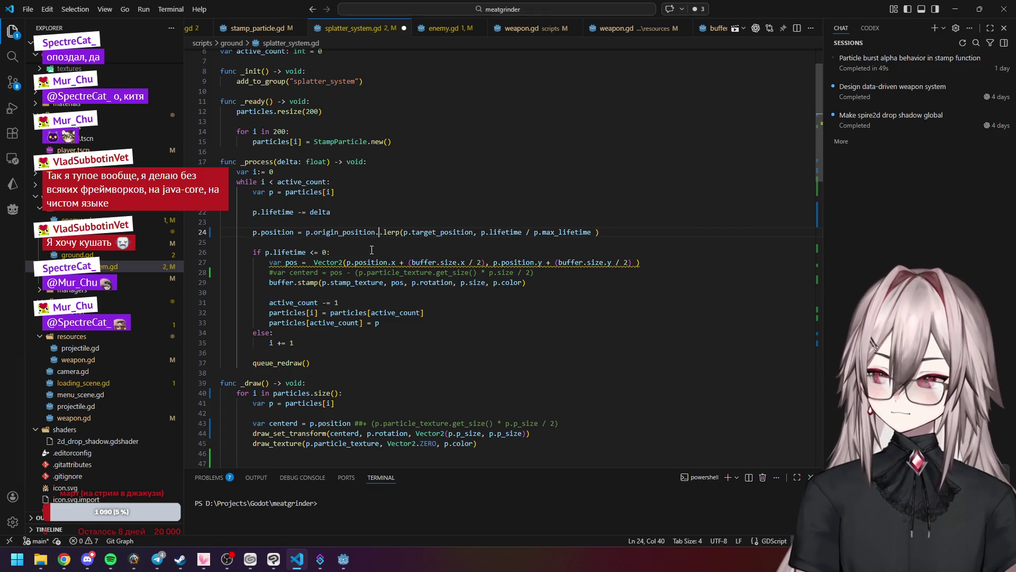
key(BackSpace)
key(ctrl+s)
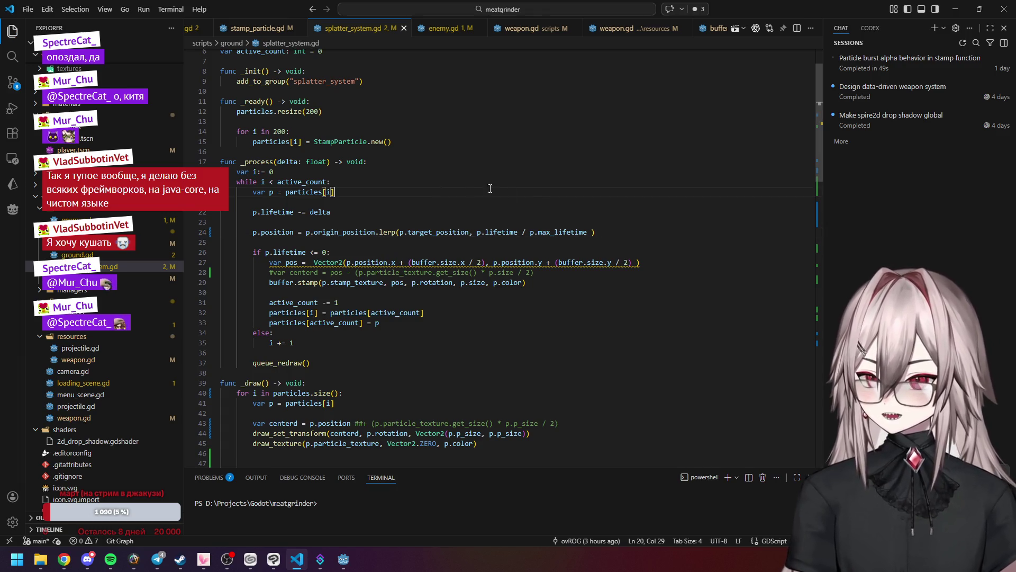
key(Up)
key(Up)
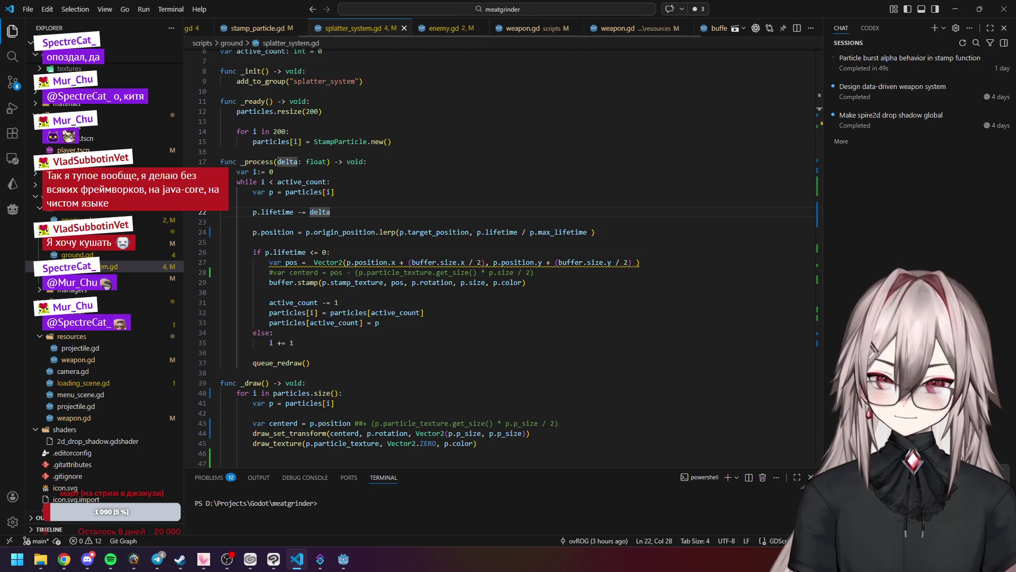
- Try replacing origin_position with origin_position.clone(), then remove it again
double_click(374, 232)
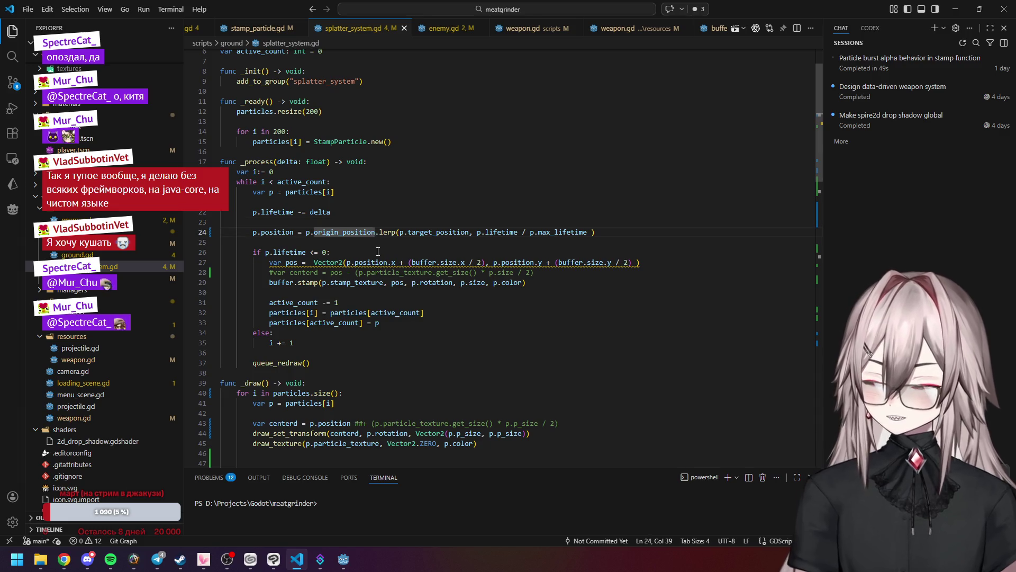
text(origin_position.clone )
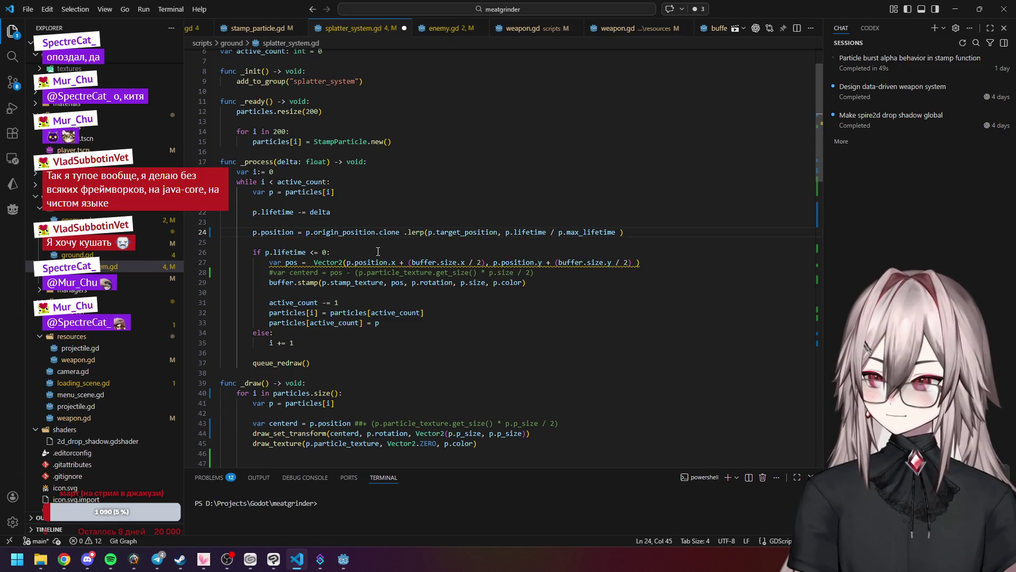
text(())
key(BackSpace)
key(BackSpace)
key(BackSpace)
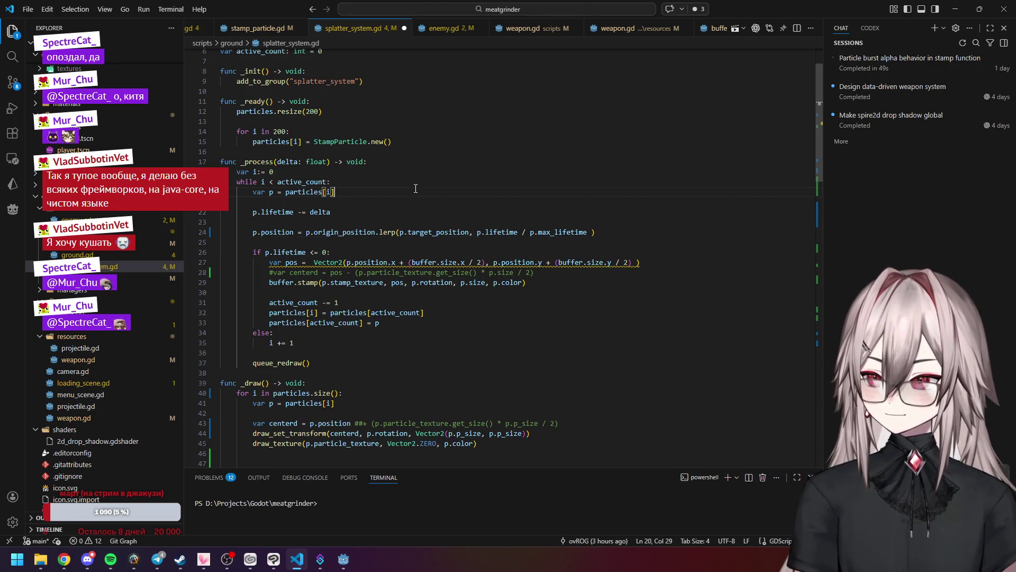
key(alt+Tab)
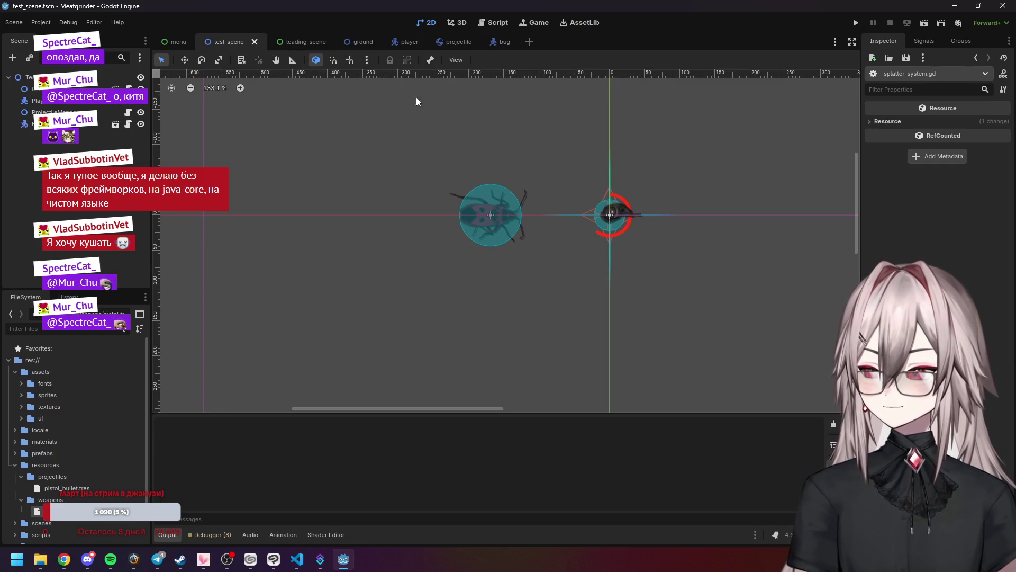
- Open splatter_system.gd in Godot's script editor and browse Vector2 method suggestions after origin_position
click(503, 22)
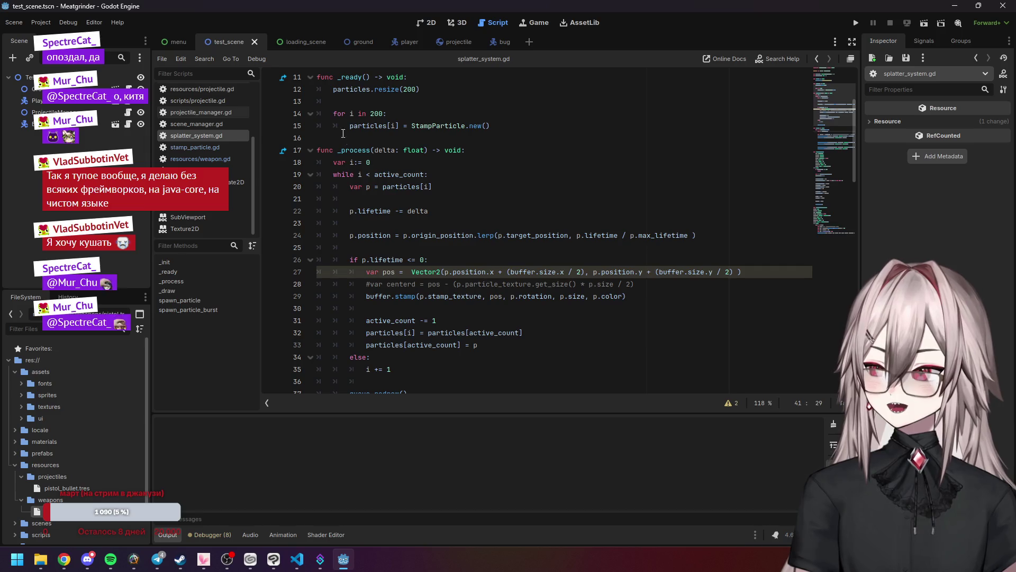
click(214, 115)
click(211, 136)
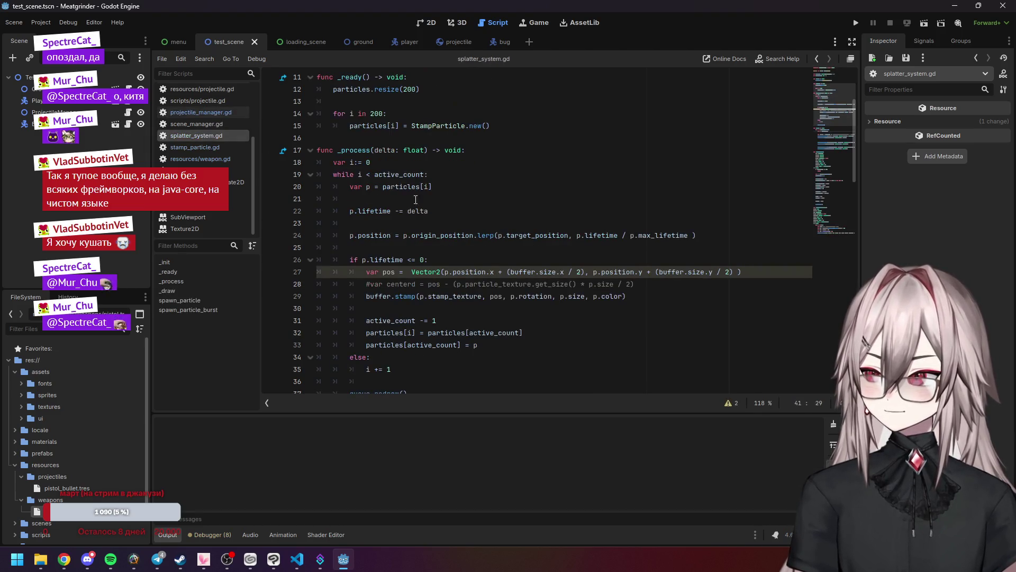
click(476, 236)
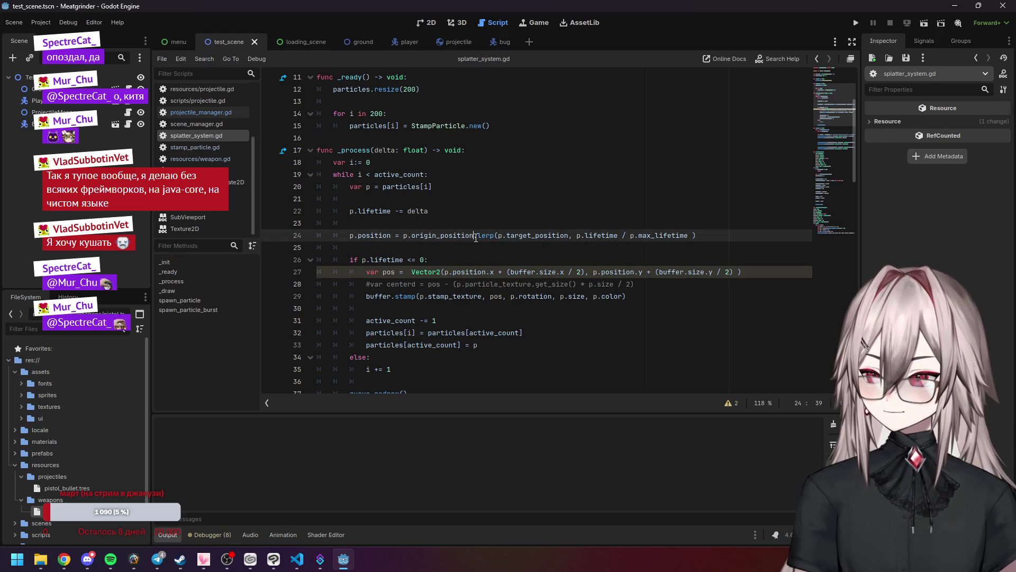
text(.c)
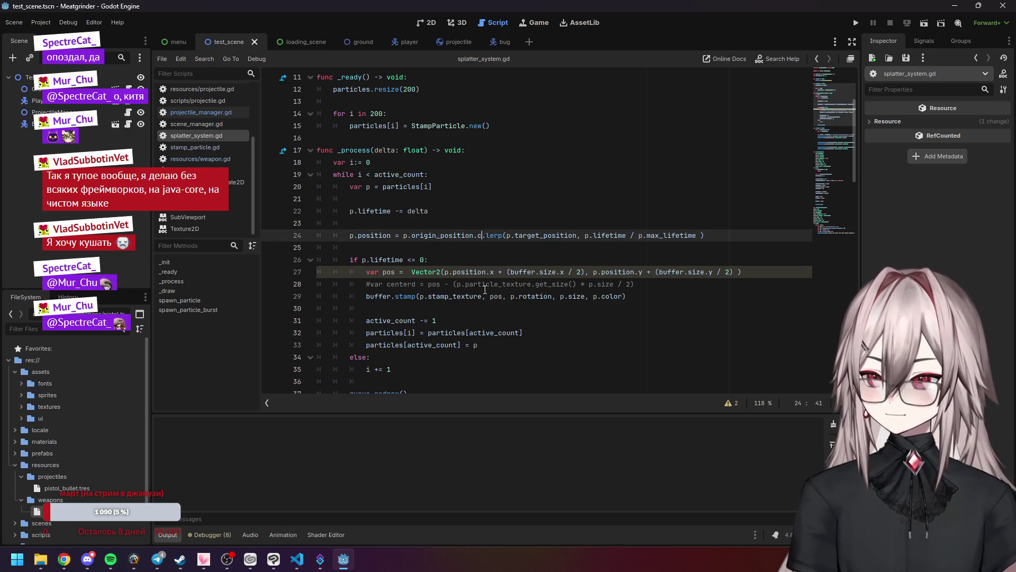
text(l)
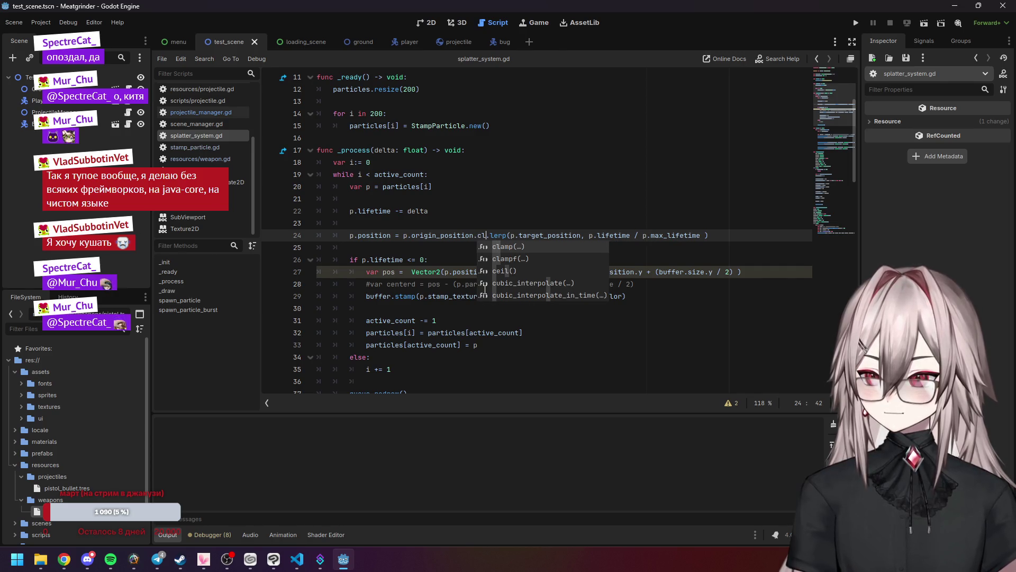
key(BackSpace)
key(BackSpace)
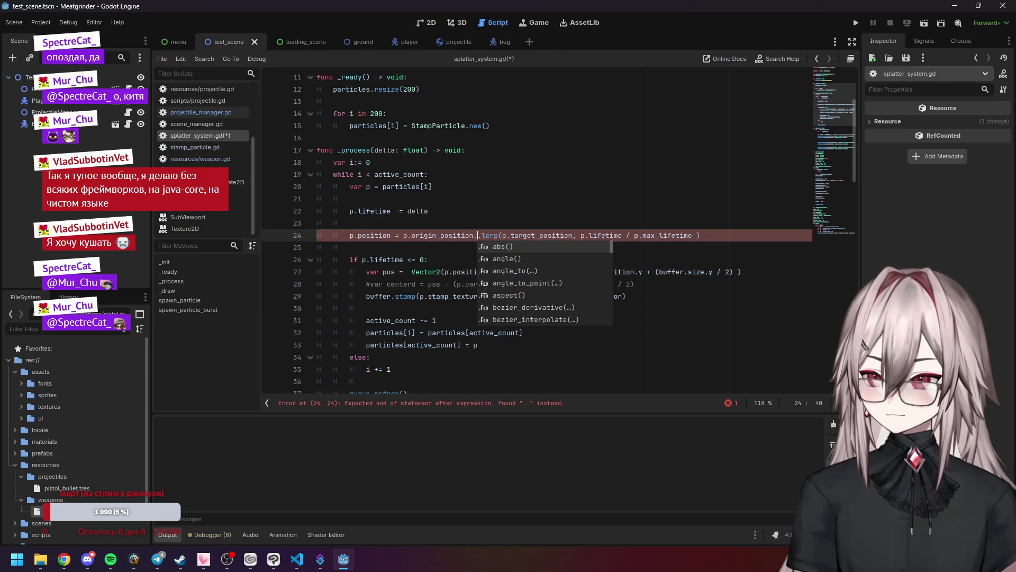
key(Escape)
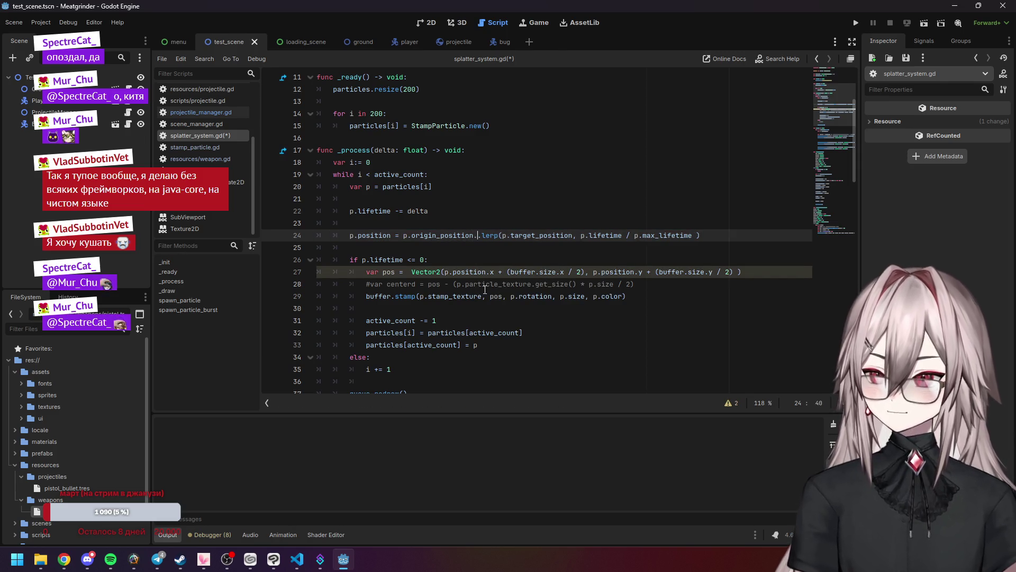
text(c)
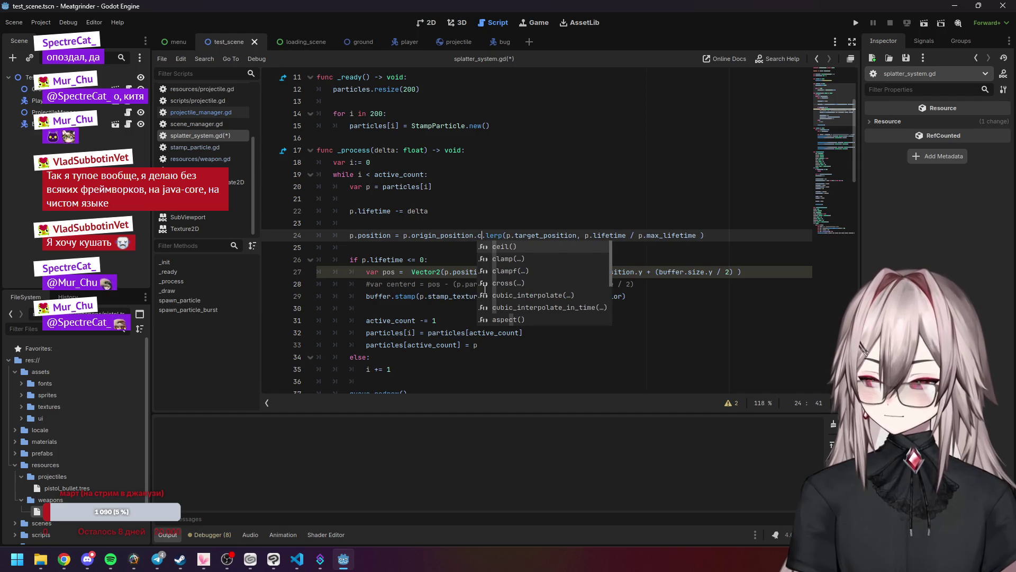
key(Down)
key(Down)
key(Down)
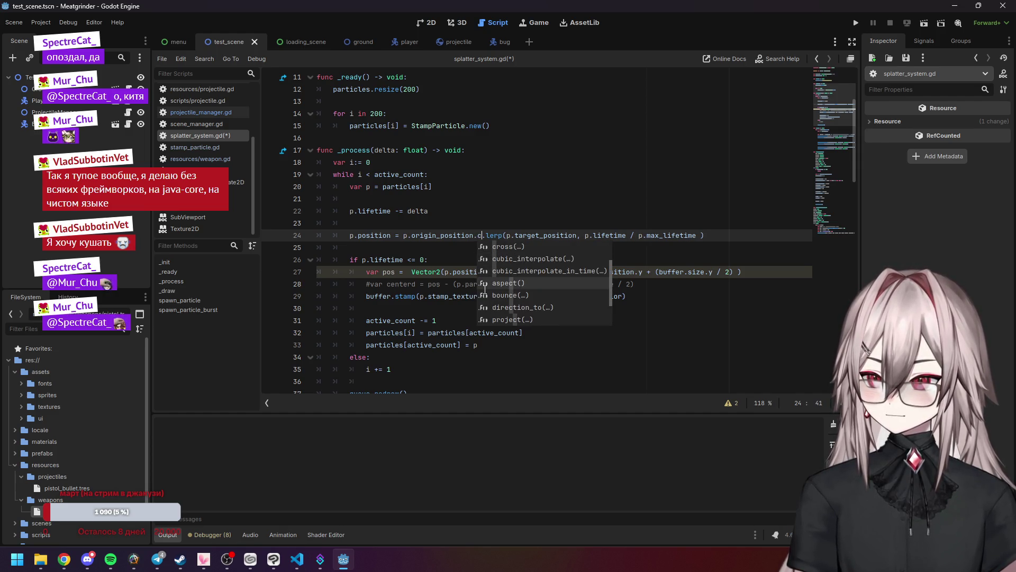
key(BackSpace)
key(BackSpace)
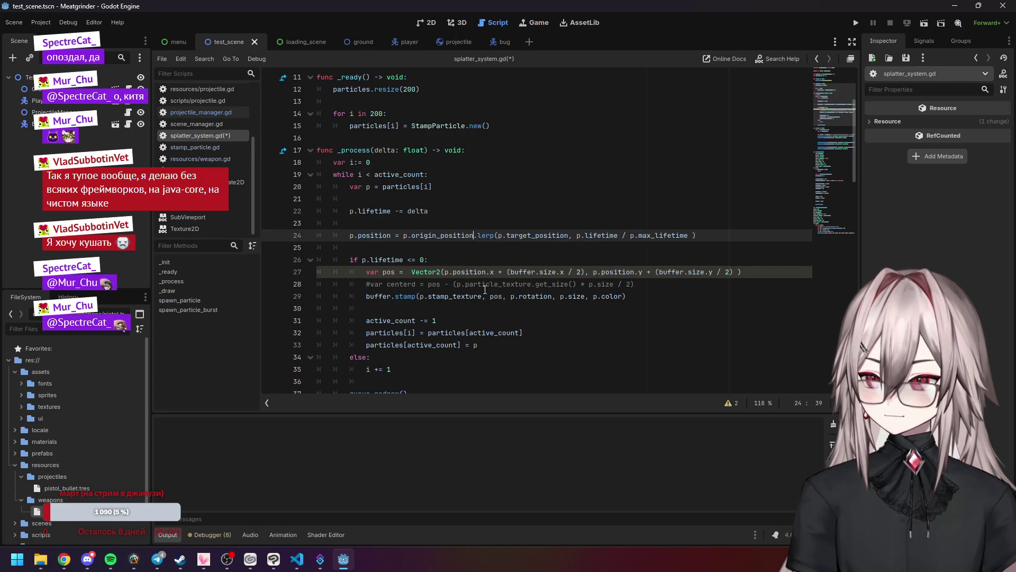
key(Up)
key(Up)
key(Up)
- Read the Vector2.lerp documentation, then comment out line 24's position lerp
mouse_move(487, 236)
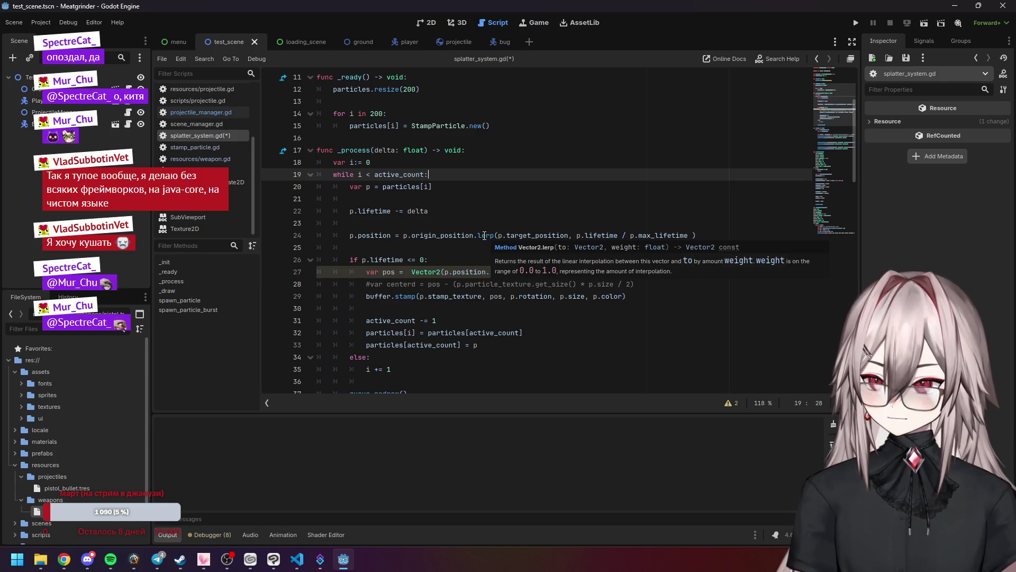
ctrl+click(483, 235)
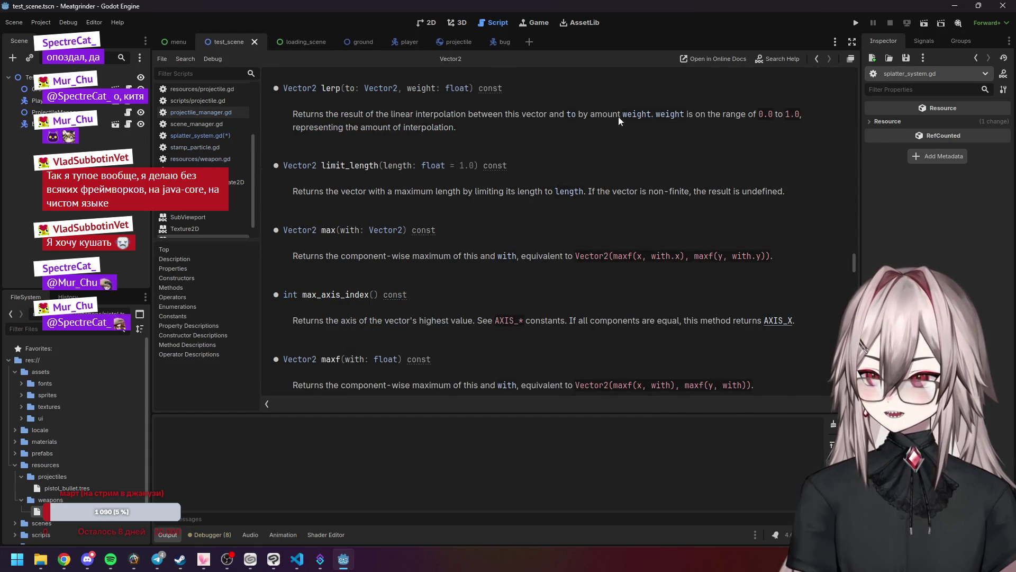
key(alt+Left)
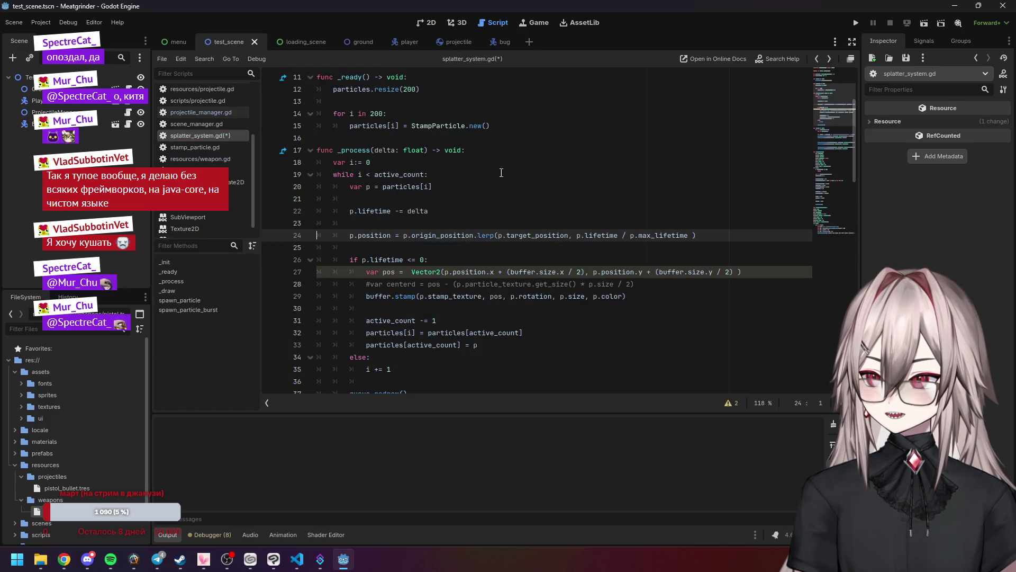
click(376, 246)
click(350, 235)
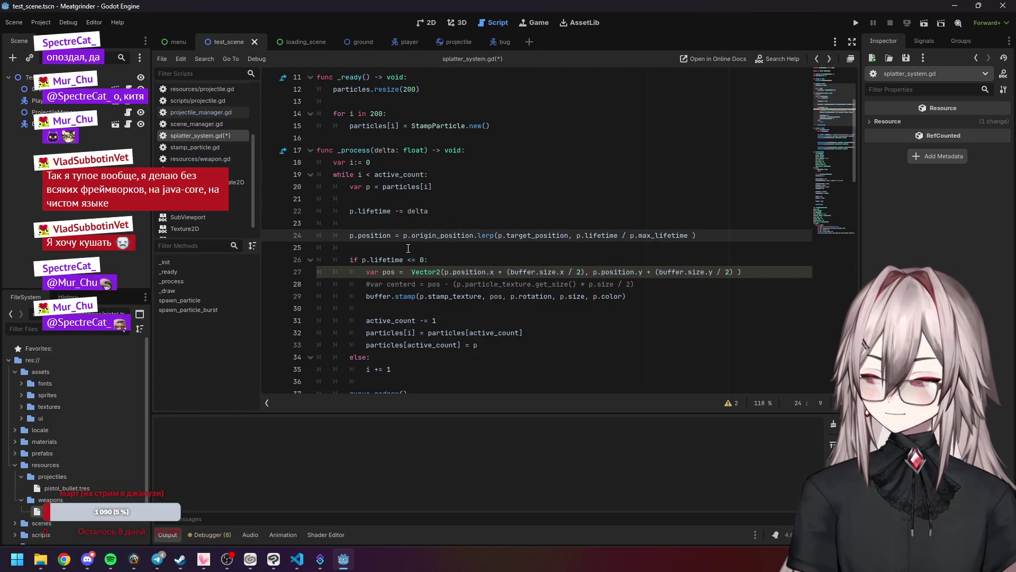
key(ctrl+k)
- Save and run the scene with line 24 commented out, shooting the bug three times
key(Up)
key(Up)
key(Up)
key(ctrl+s)
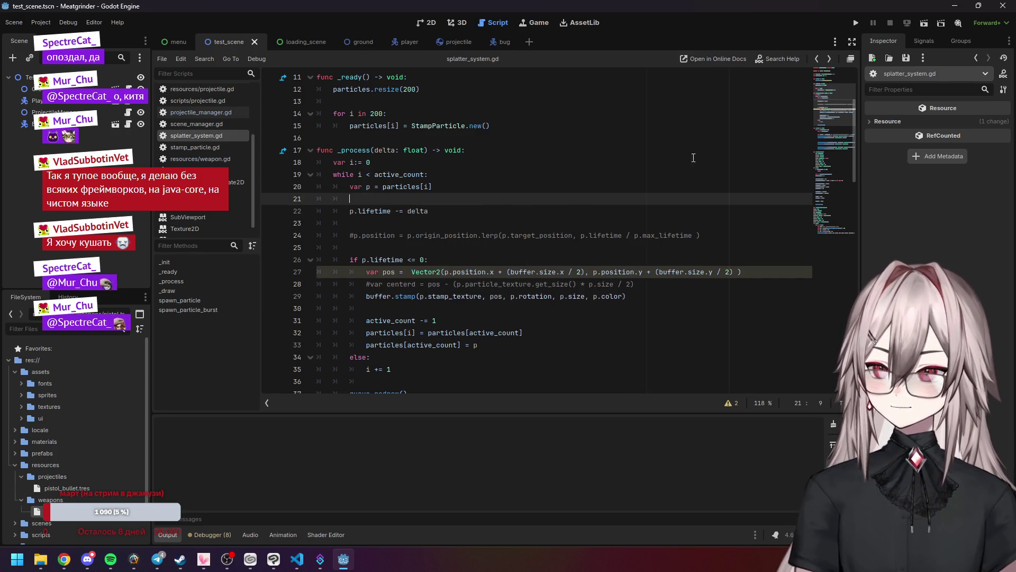
click(924, 22)
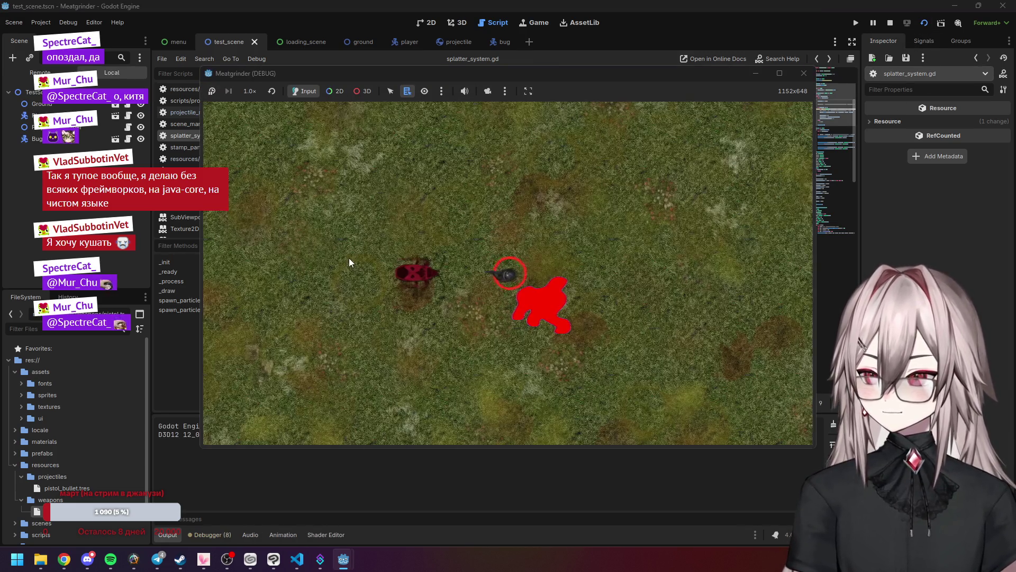
key(d)
click(335, 281)
click(335, 281)
click(336, 281)
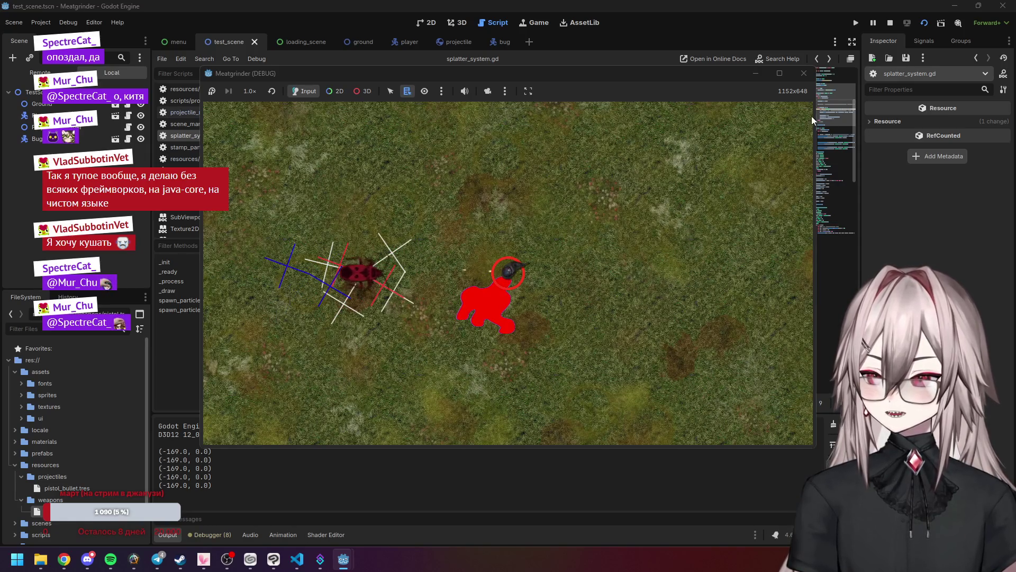
- Stop the game and return to _process in splatter_system.gd to restore line 24
click(804, 73)
click(465, 200)
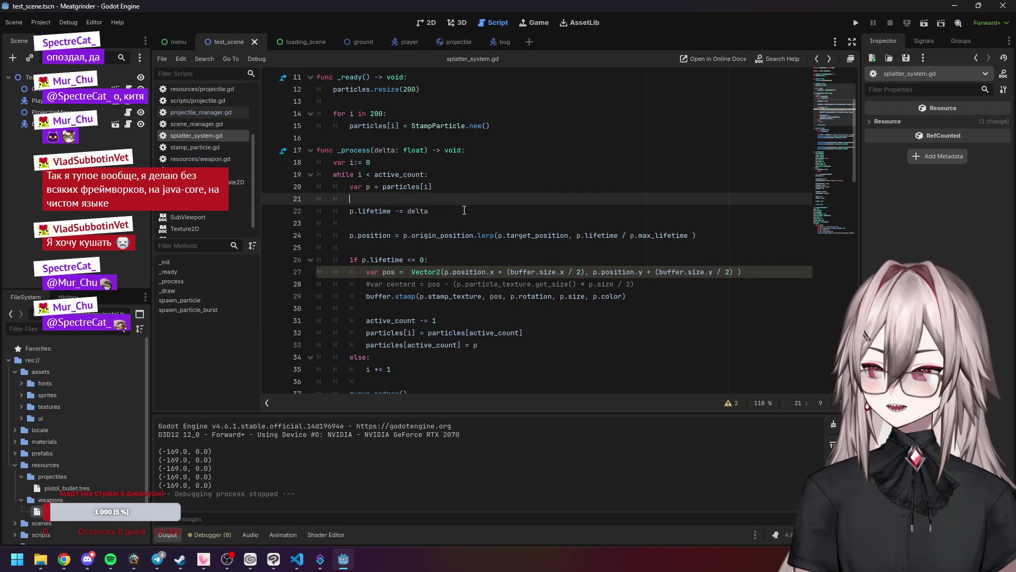
click(465, 209)
click(365, 149)
scroll(439, 284, down, 5)
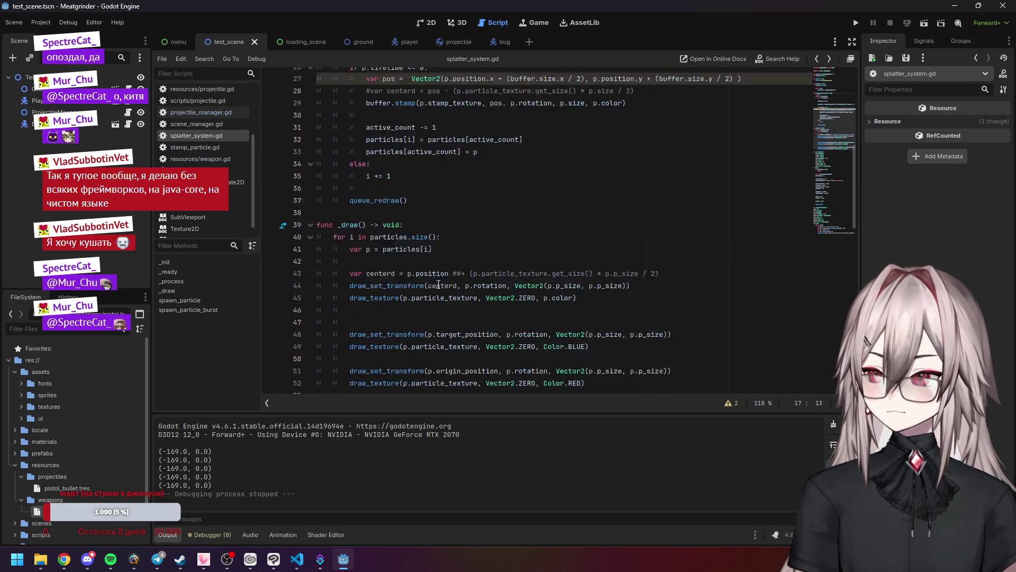
scroll(438, 284, down, 2)
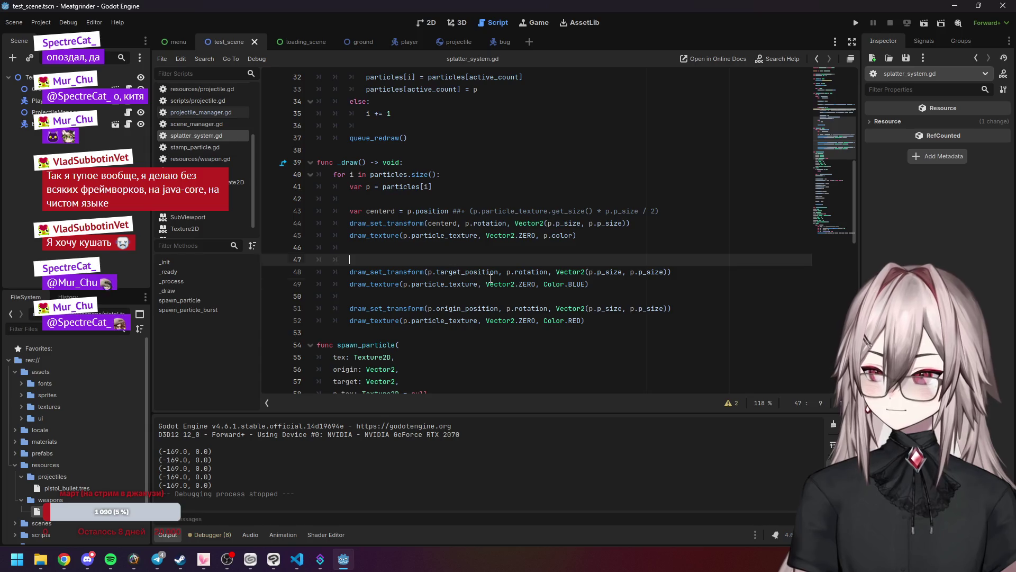
click(475, 272)
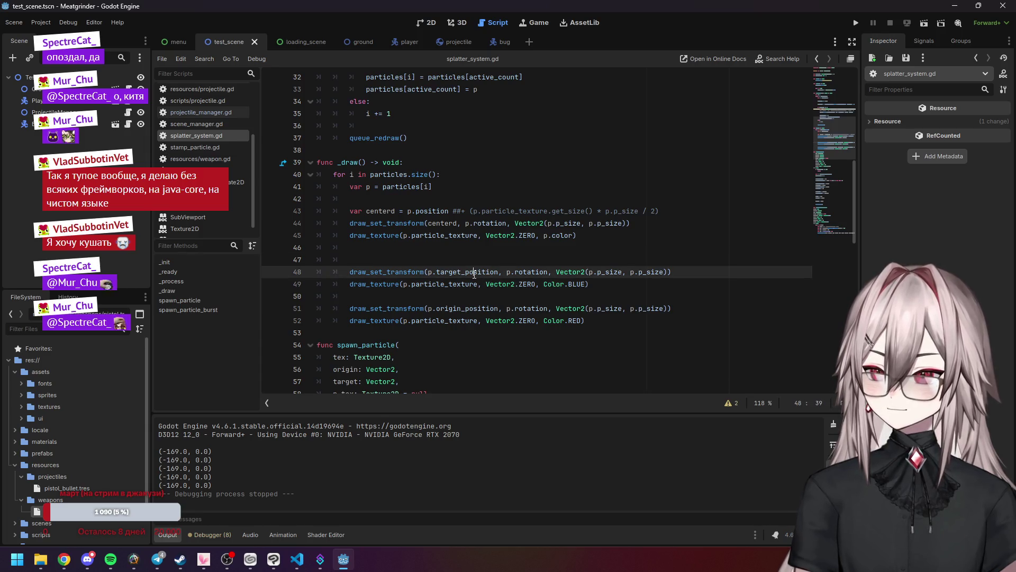
click(517, 308)
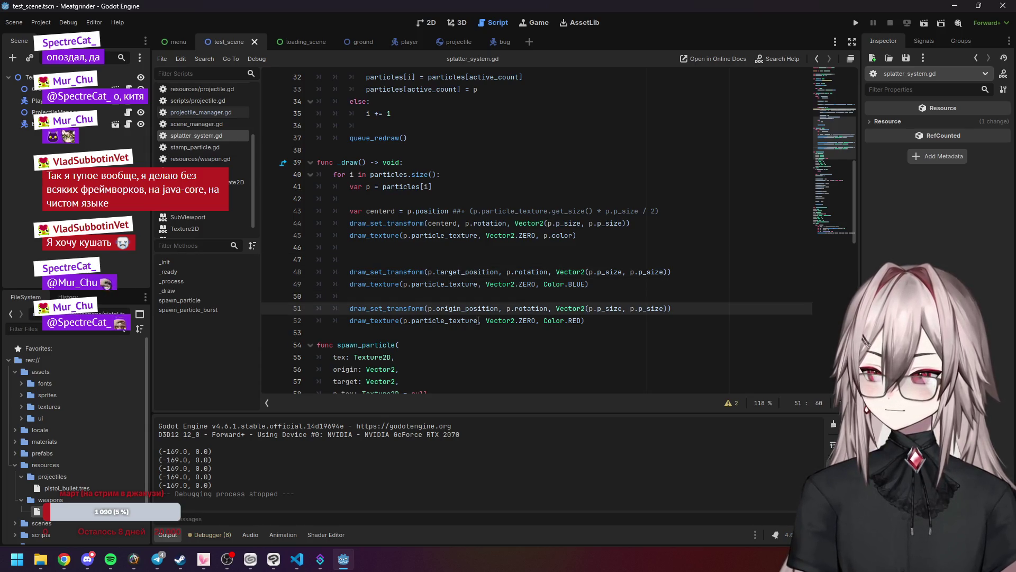
click(461, 321)
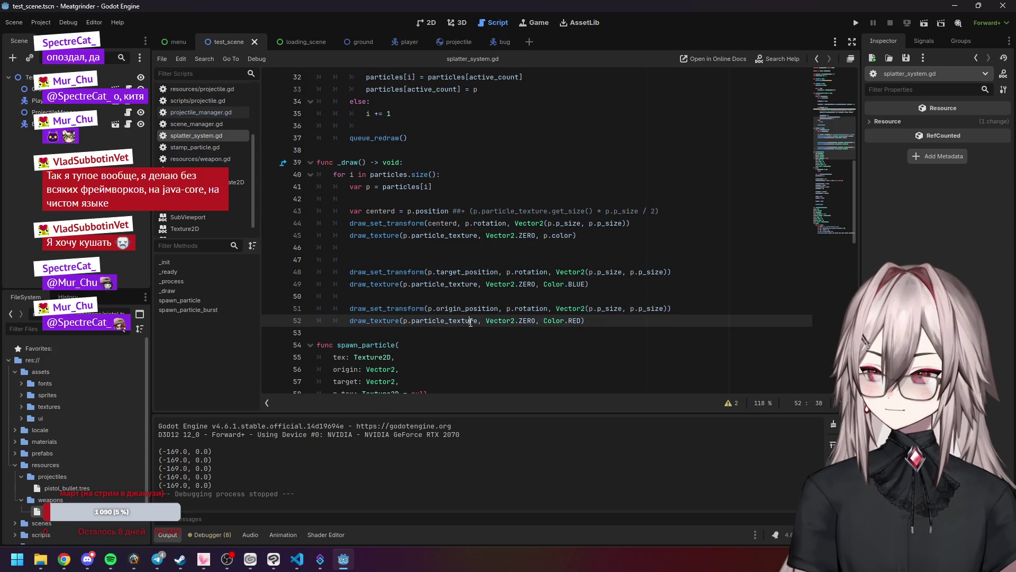
click(462, 287)
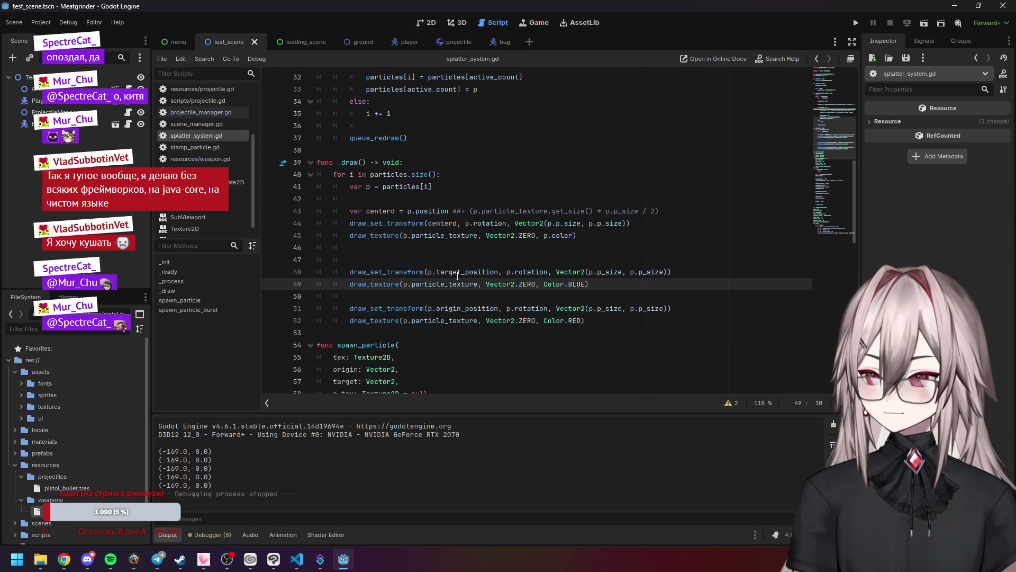
click(458, 273)
click(523, 308)
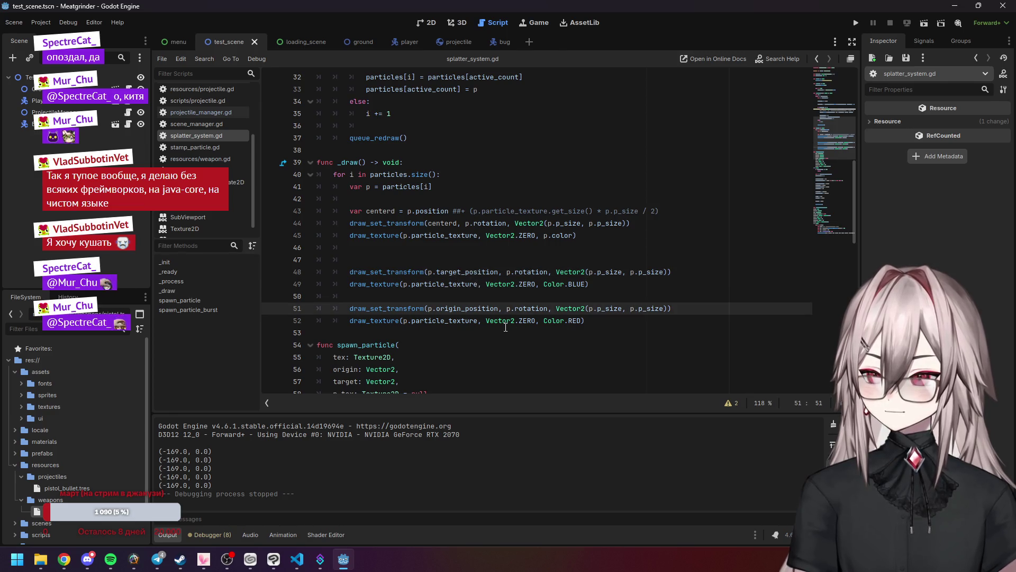
key(Down)
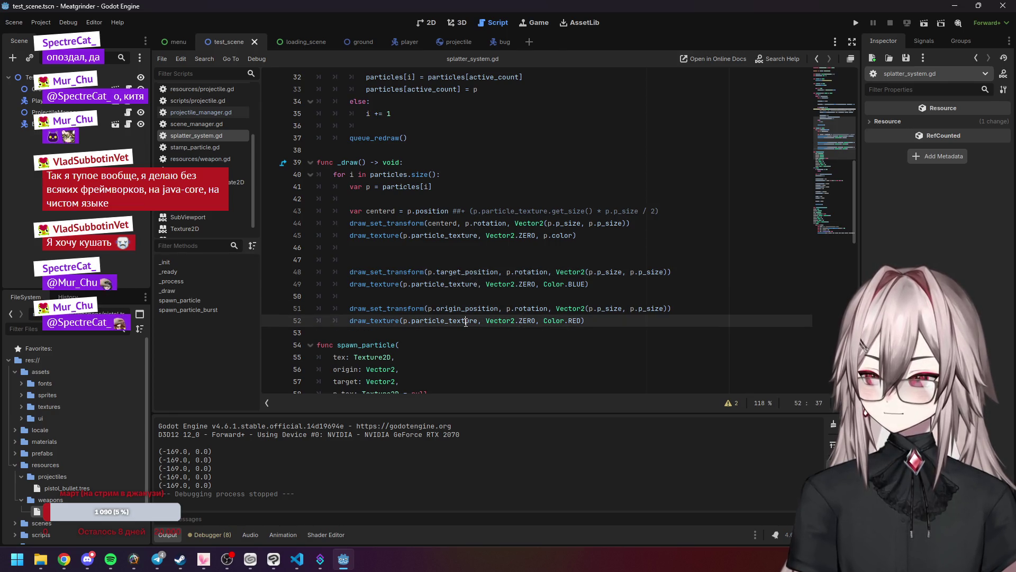
click(466, 308)
click(477, 284)
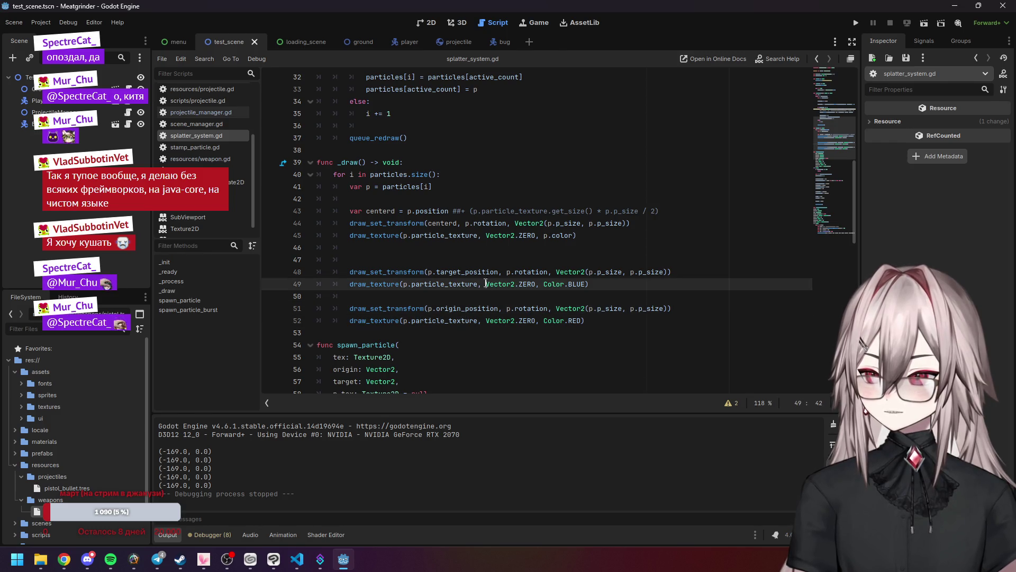
click(486, 308)
drag(555, 309, 657, 309)
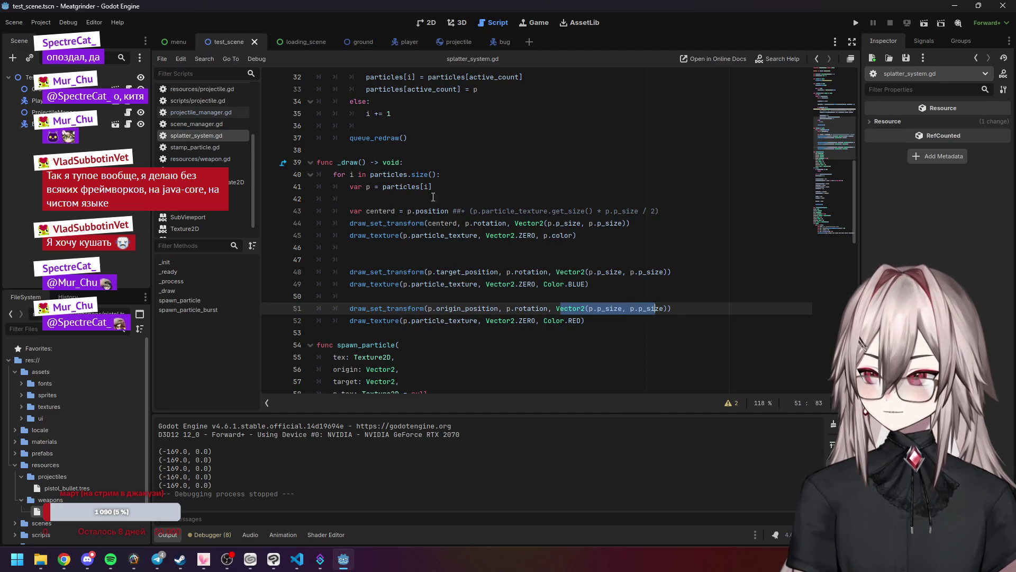
click(394, 211)
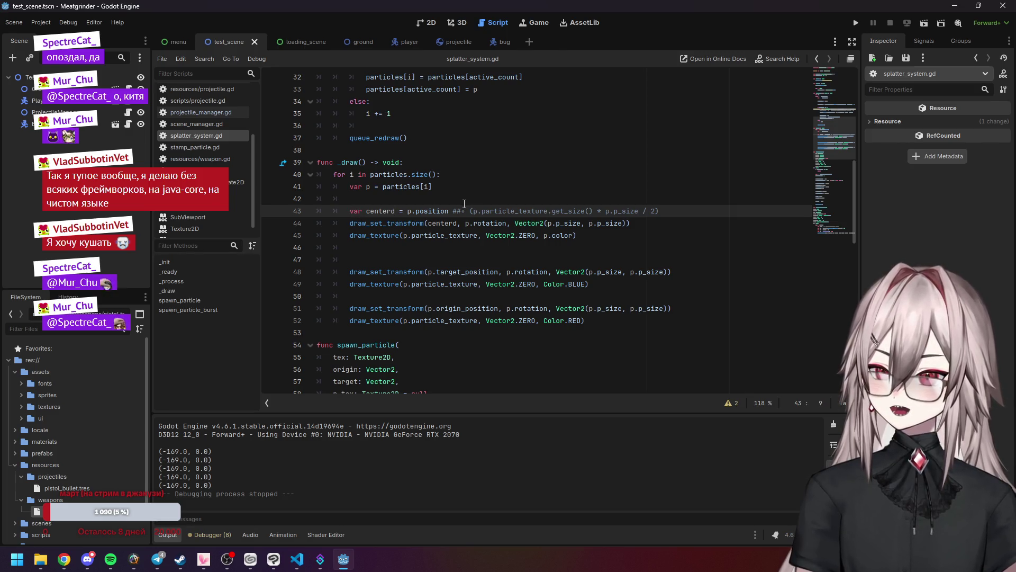
- Delete the Vector2(p.p_size, p.p_size) scale argument from the draw_set_transform calls on lines 51 and 48
scroll(463, 205, down, 5)
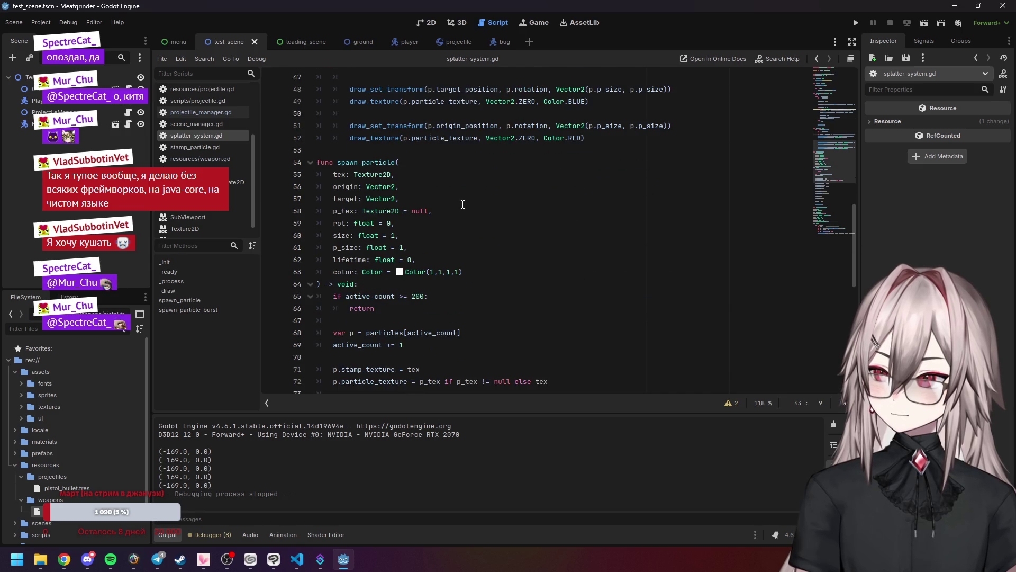
scroll(463, 205, up, 4)
drag(555, 272, 668, 272)
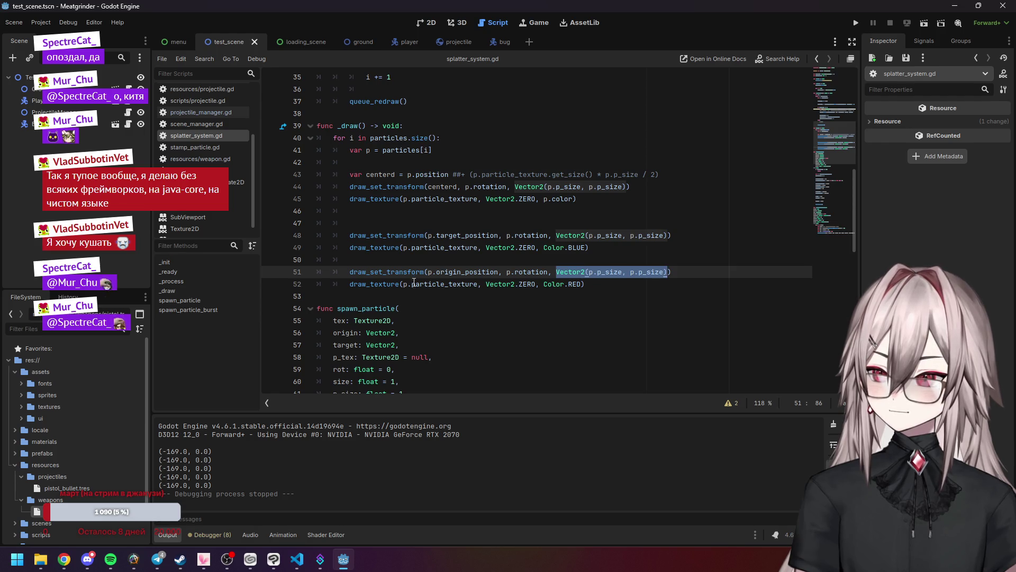
mouse_move(415, 275)
key(BackSpace)
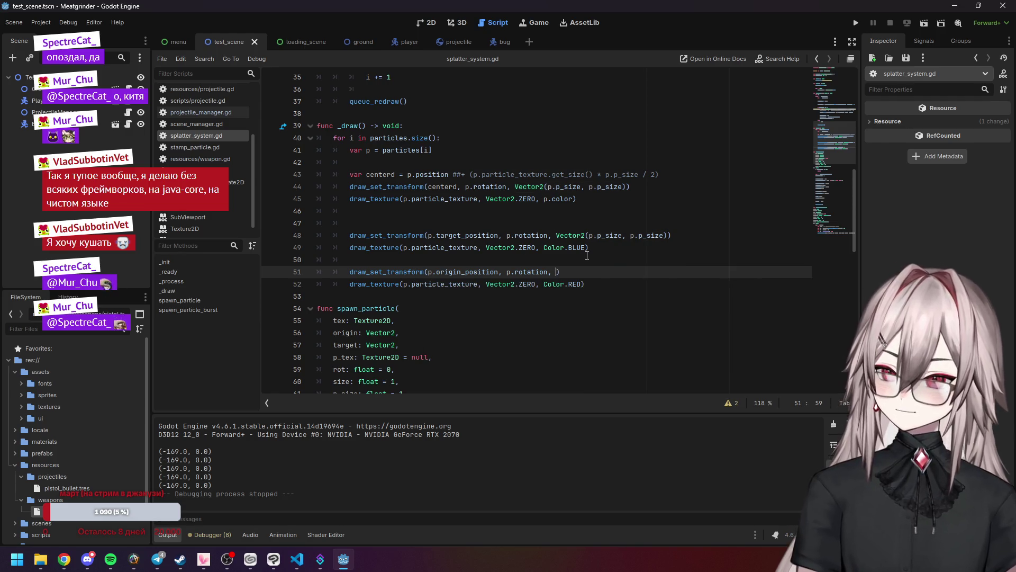
drag(557, 236, 671, 236)
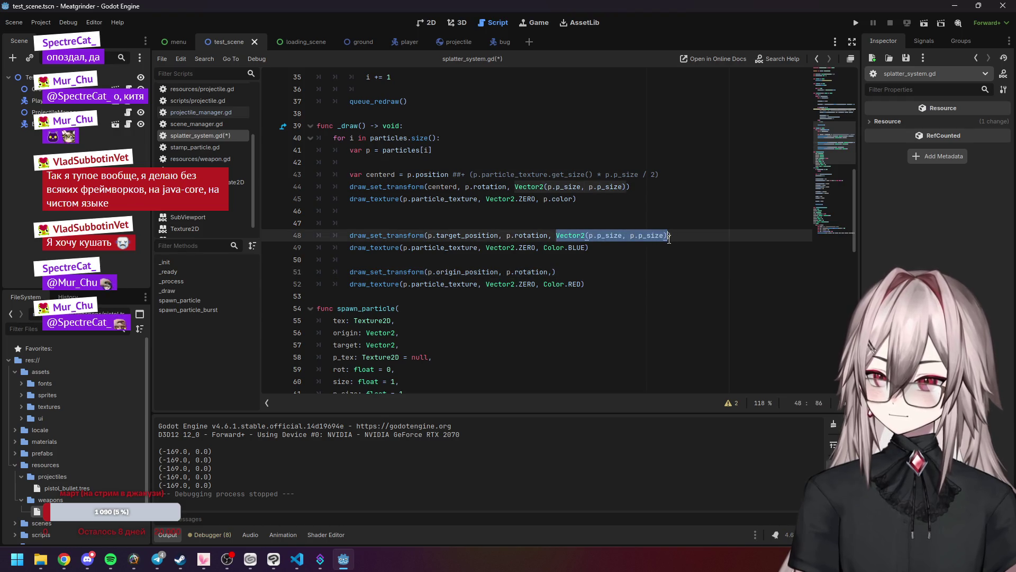
key(BackSpace)
- Save the script and run the current scene with F6
click(553, 272)
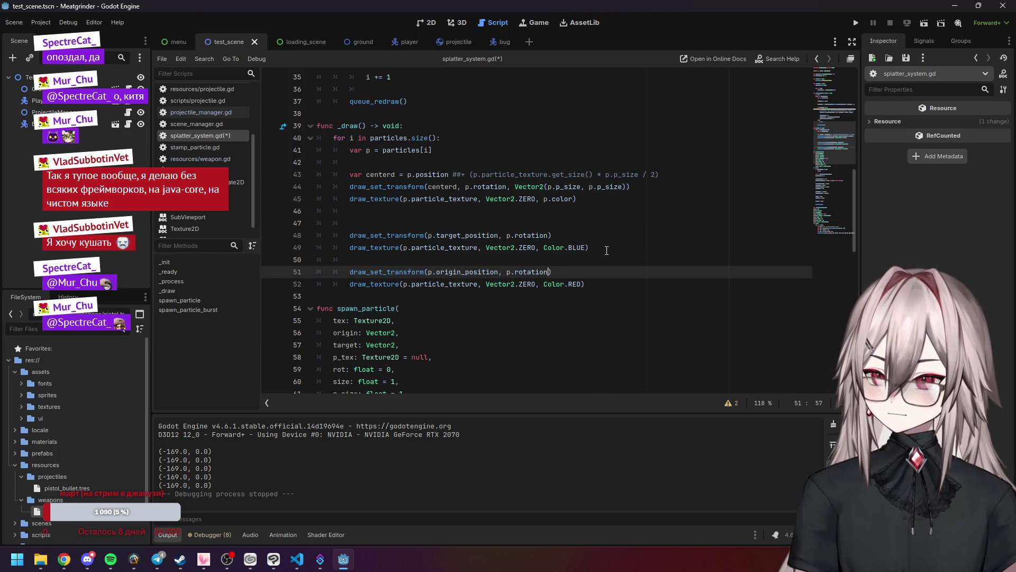
click(604, 256)
key(ctrl+s)
key(F6)
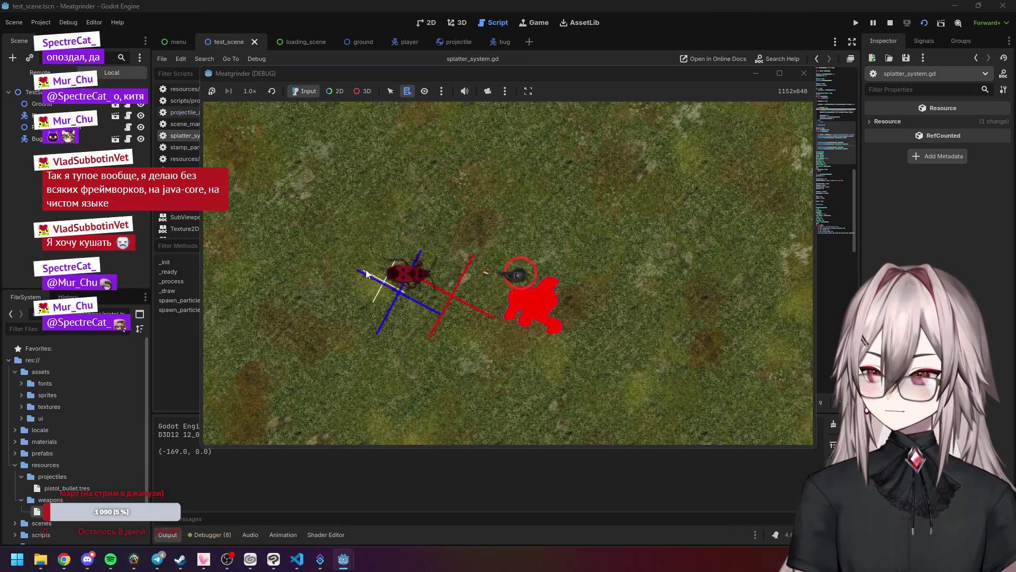
- Shoot the bug twice to spawn a stamp, then close the game window
click(363, 276)
click(362, 273)
click(804, 73)
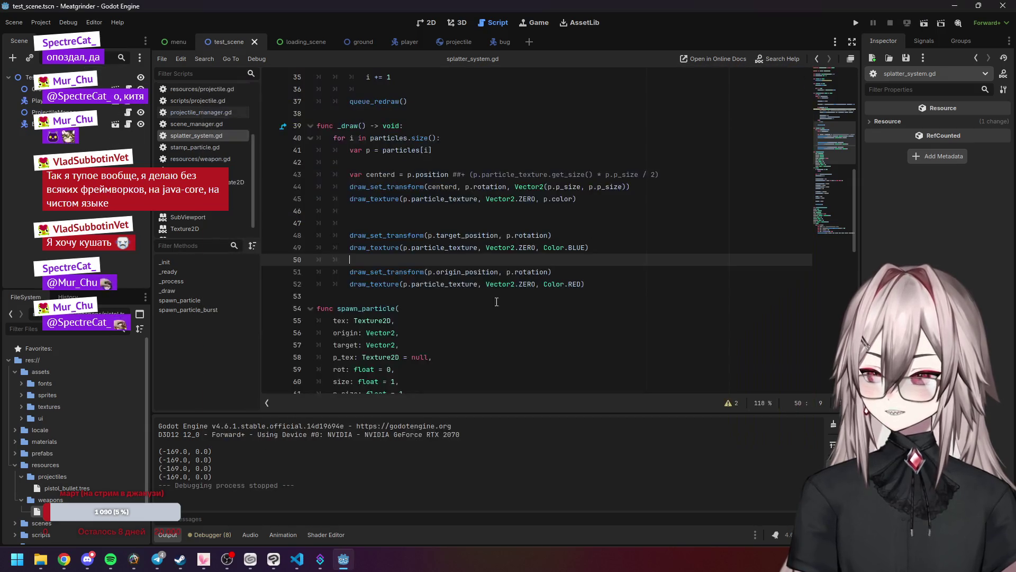
- Remove p.rotation from the transforms on lines 51 and 48, rerun the scene, then close it
drag(505, 272, 549, 272)
key(BackSpace)
key(BackSpace)
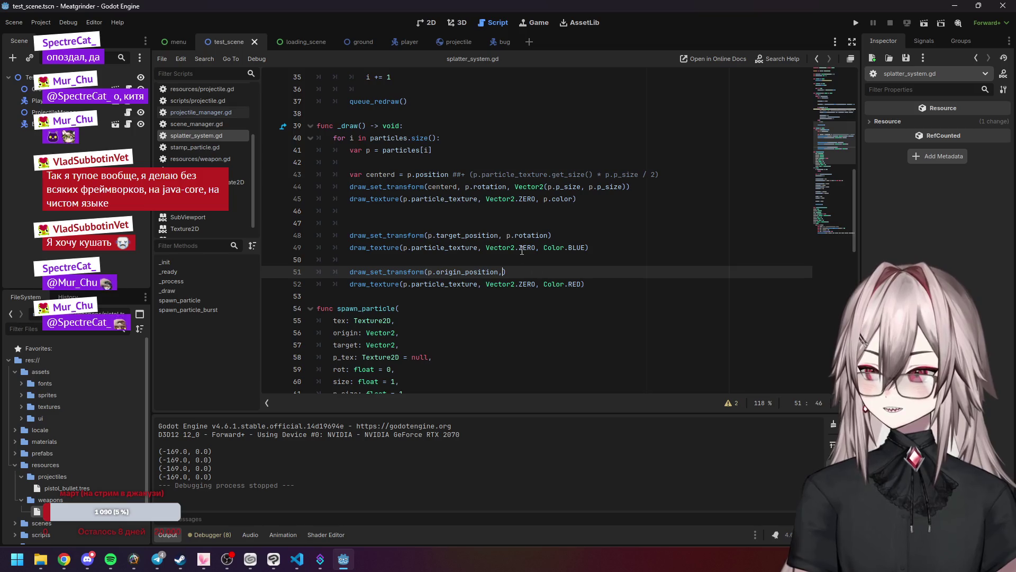
drag(507, 237, 548, 236)
key(BackSpace)
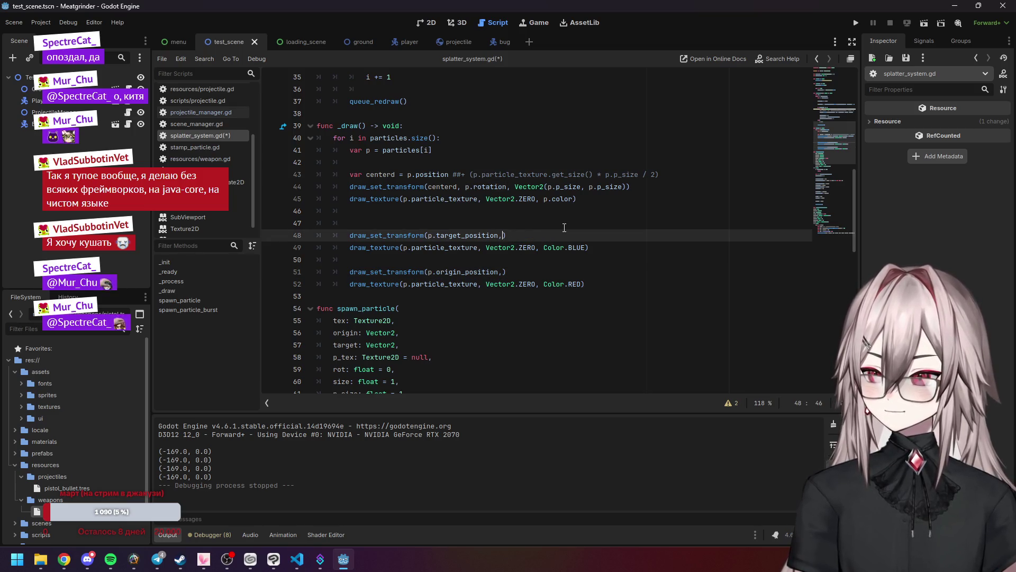
click(553, 270)
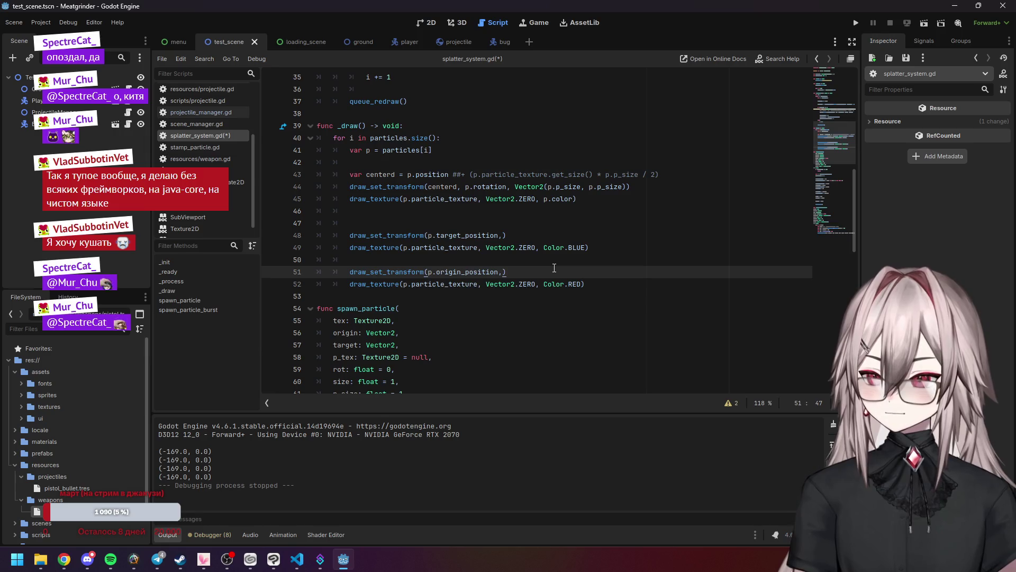
click(924, 22)
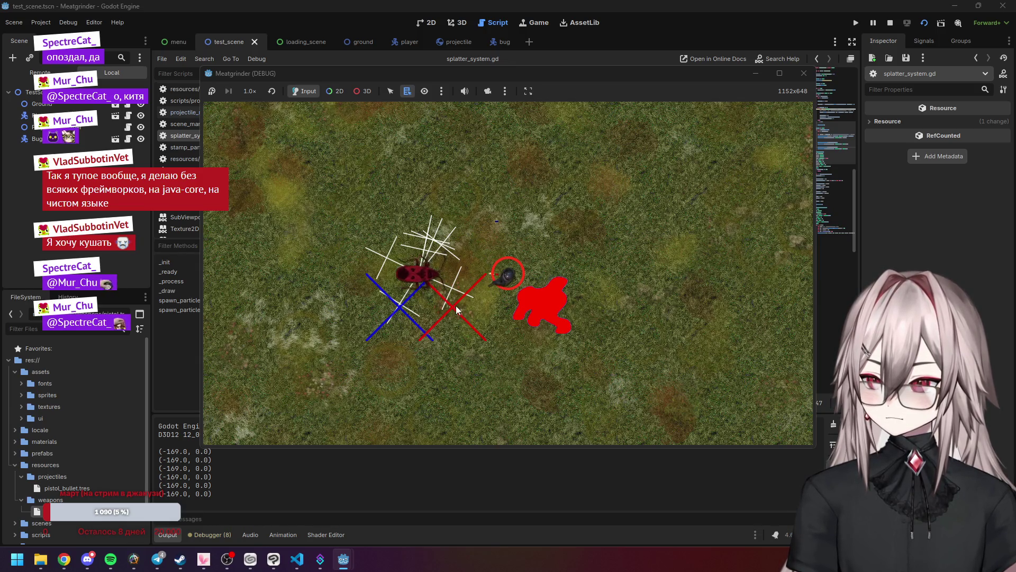
click(804, 73)
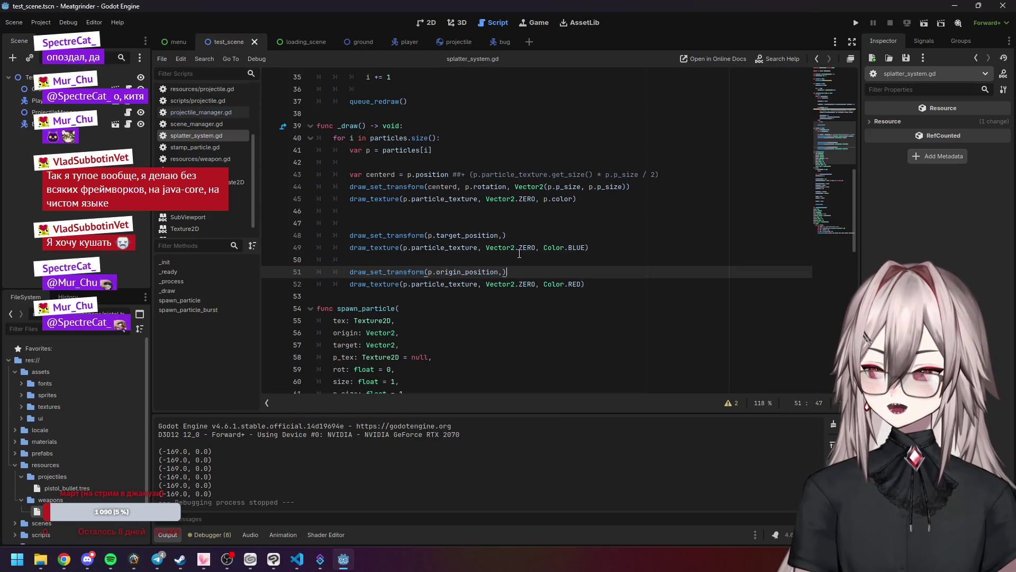
- Append /2 after origin_position on line 51, undo the same halving on line 48, and save
drag(350, 156, 578, 319)
click(637, 267)
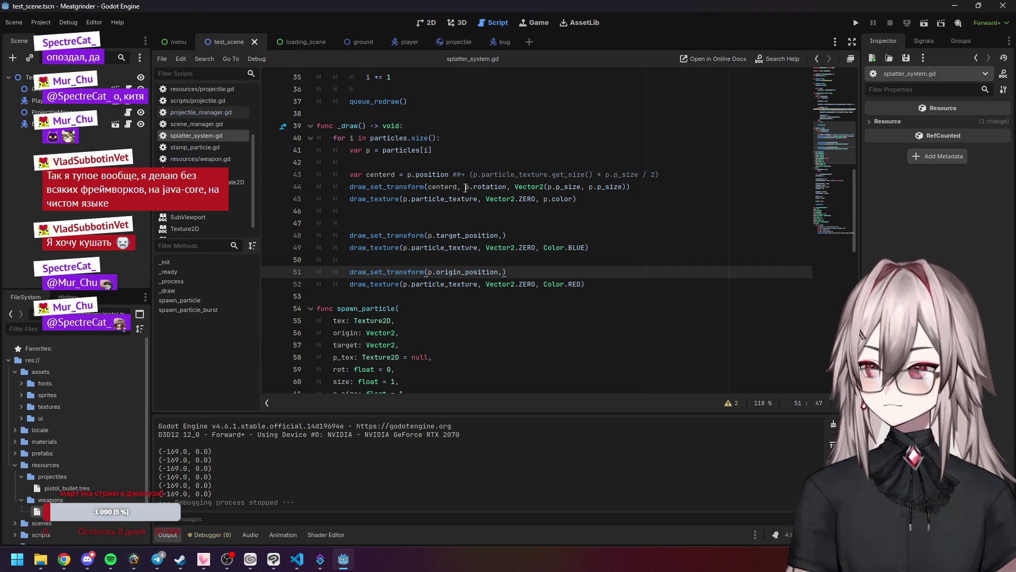
click(524, 215)
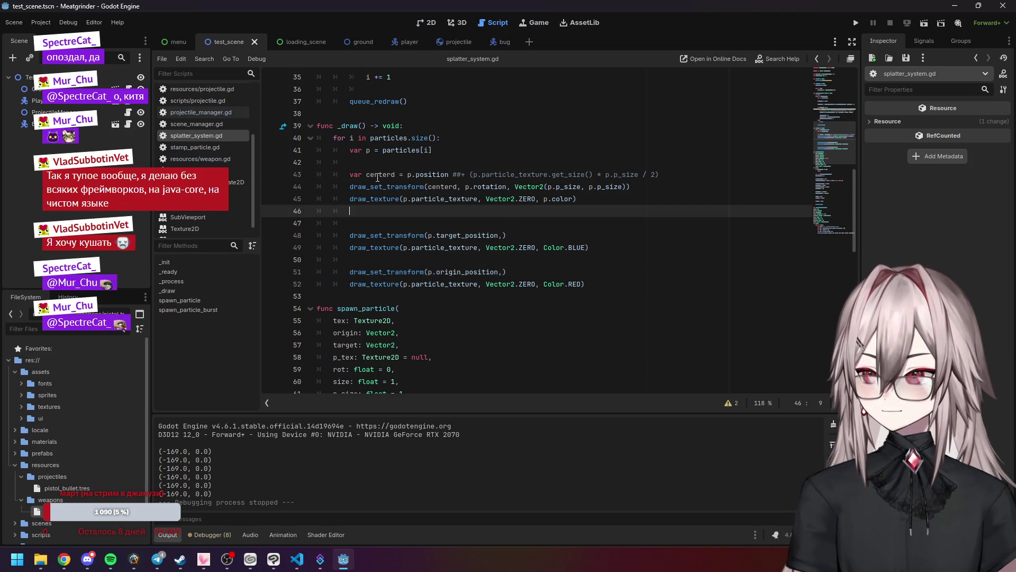
drag(367, 174, 395, 175)
click(498, 247)
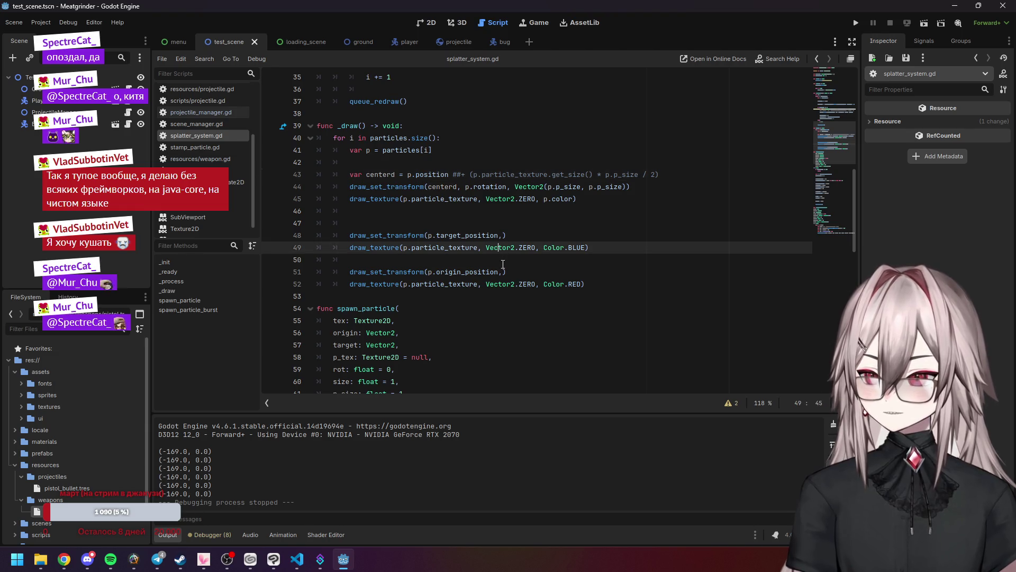
click(499, 271)
text(/2)
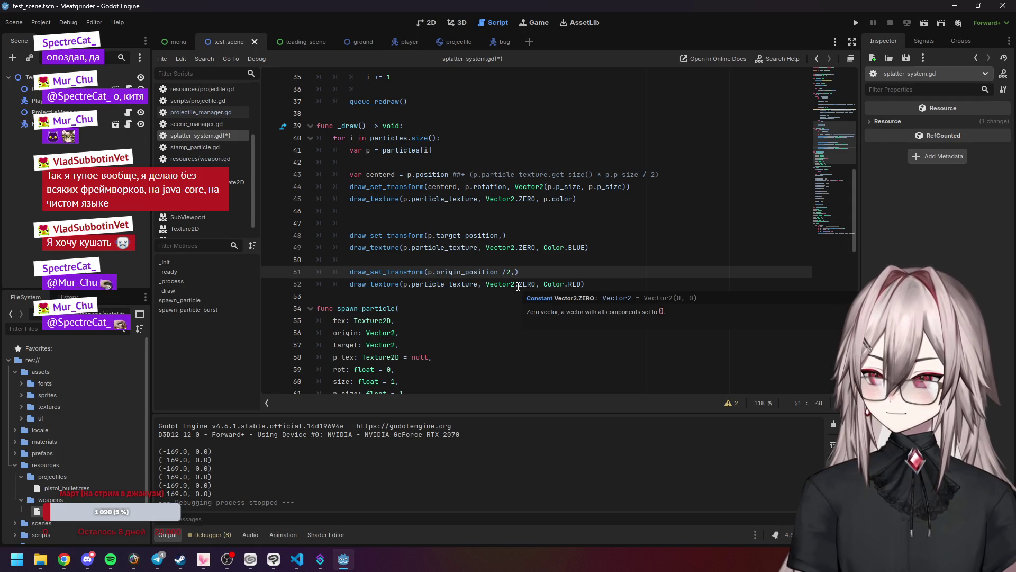
key(Up)
key(Up)
key(Up)
key(Left)
text(/2)
key(ctrl+z)
key(ctrl+z)
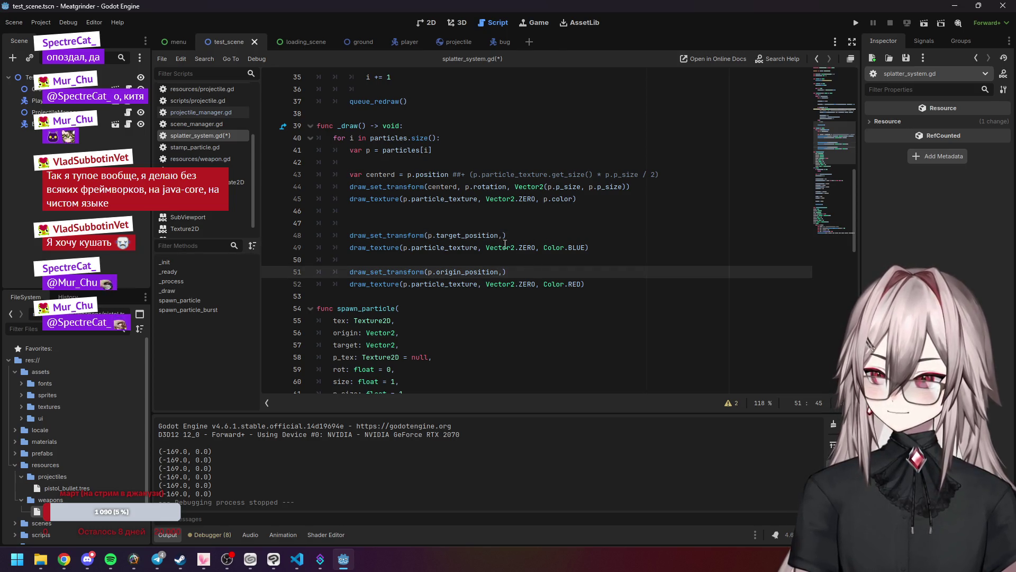
key(ctrl+s)
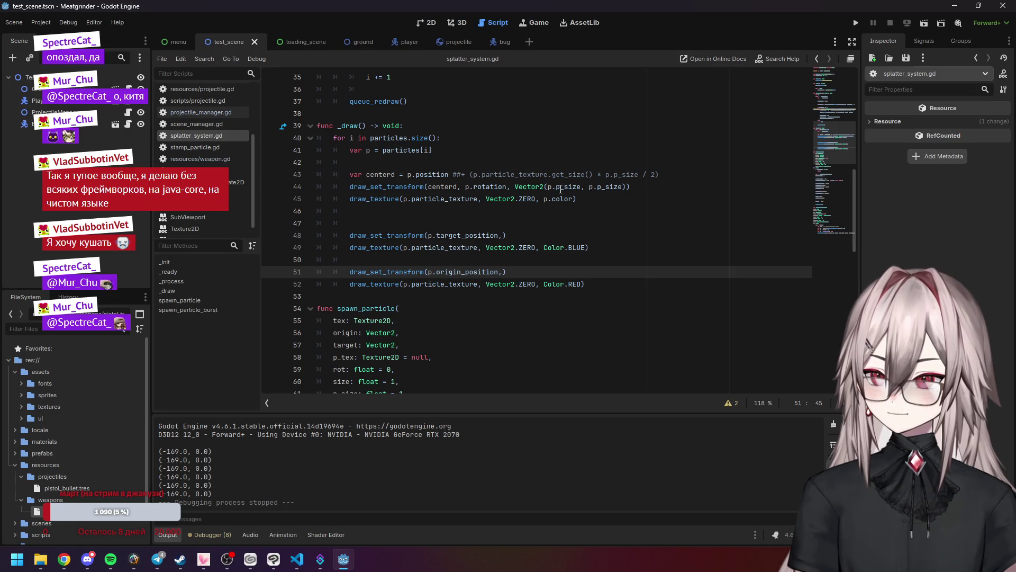
- Add '- p.particle_texture.get_size()/2' after target_position on line 48, copied from line 43
drag(485, 176, 594, 178)
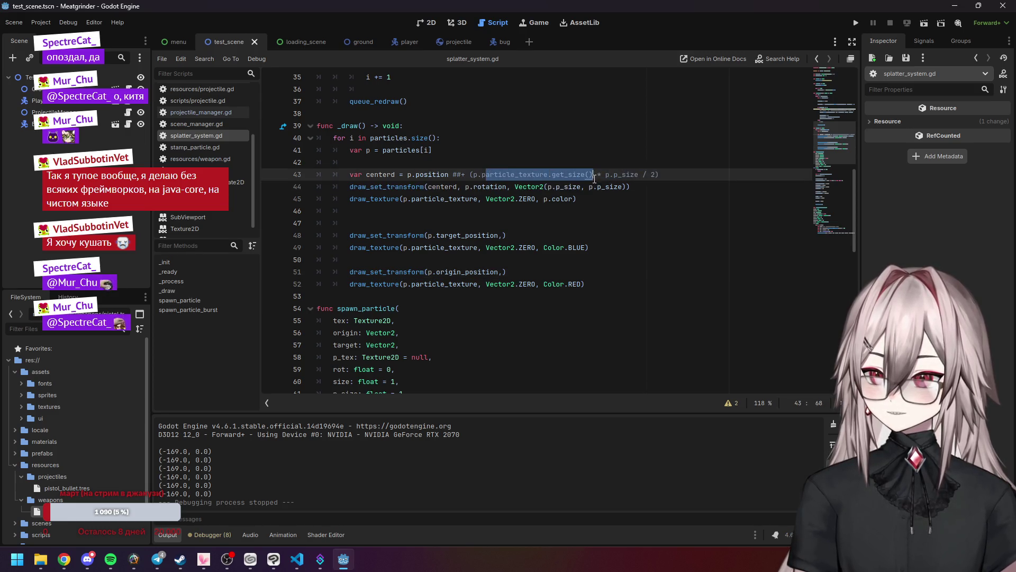
click(477, 199)
drag(473, 177, 492, 175)
drag(541, 178, 589, 180)
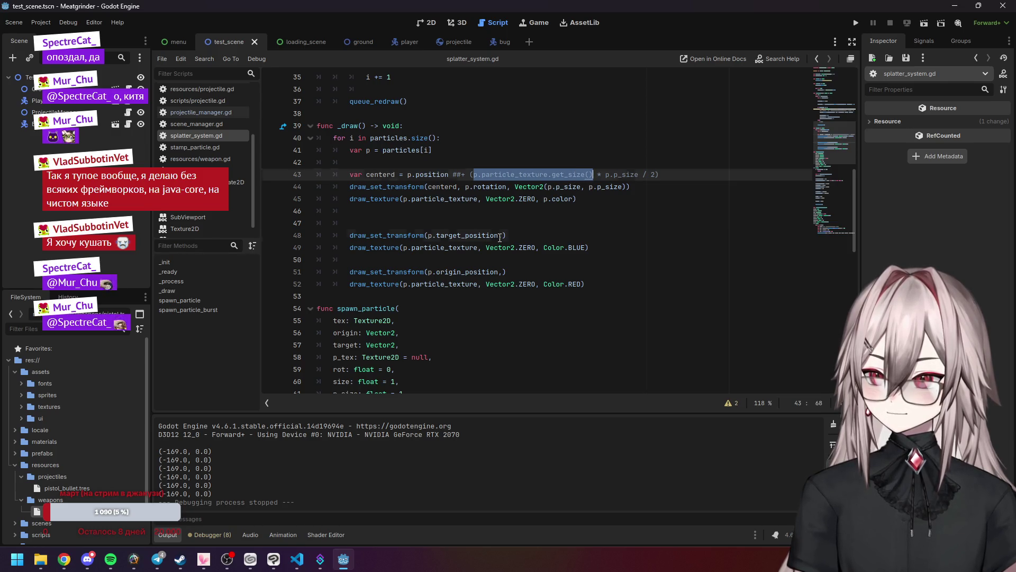
click(498, 236)
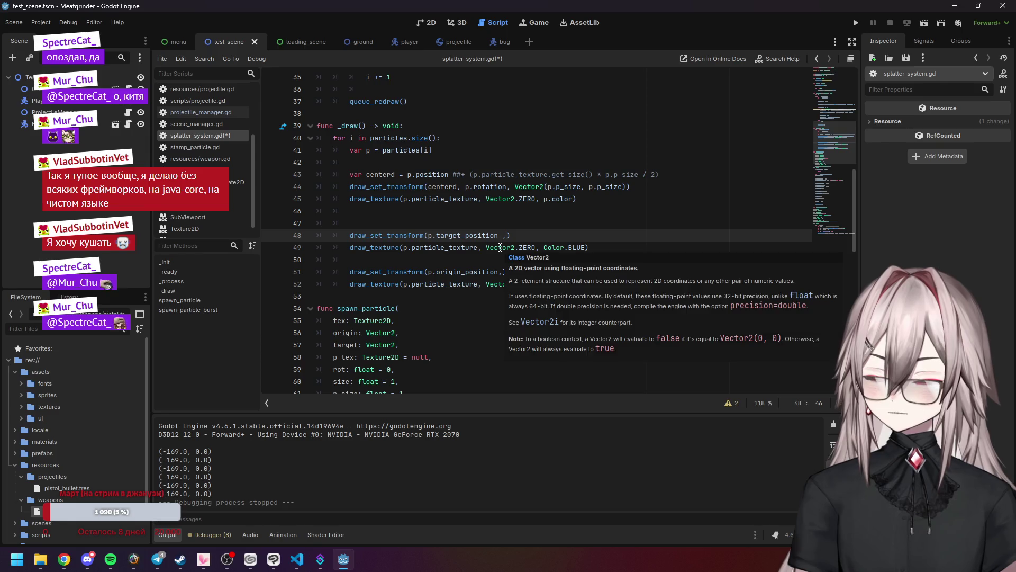
text(-)
text(p.particle_texture.get_size())
text(/2)
- Copy the half-texture-size offset to origin_position on line 51 and run the current scene
drag(502, 236, 641, 238)
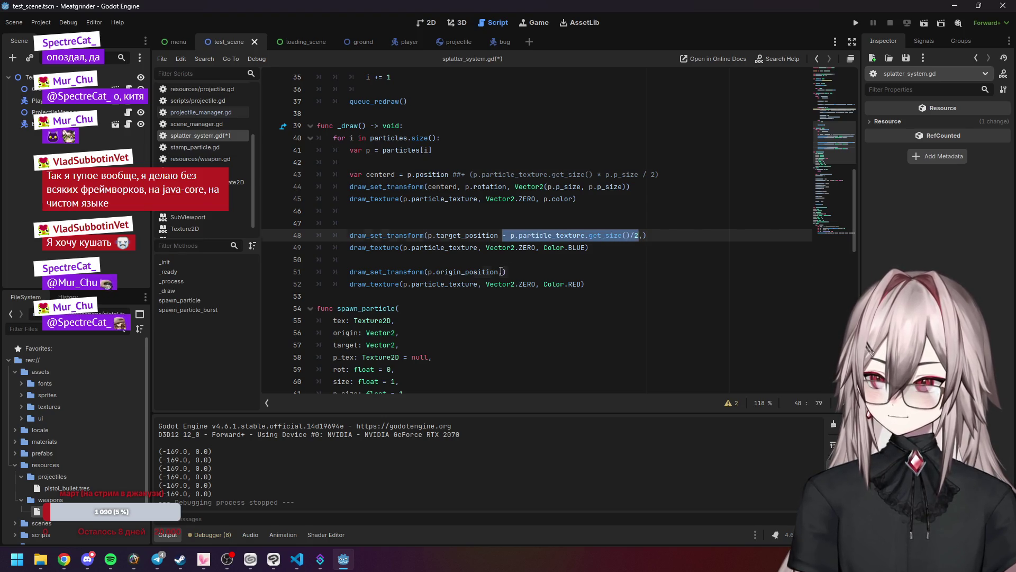
key(ctrl+c)
click(501, 272)
key(ctrl+v)
key(Up)
key(Up)
click(924, 22)
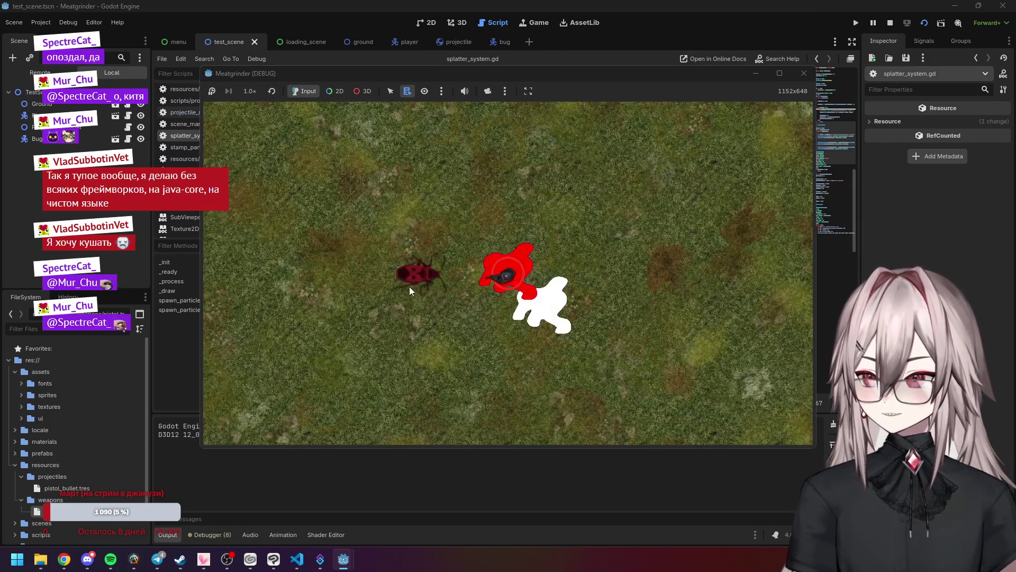
- Move around the field with WASD while repeatedly shooting the bug
click(380, 272)
click(380, 272)
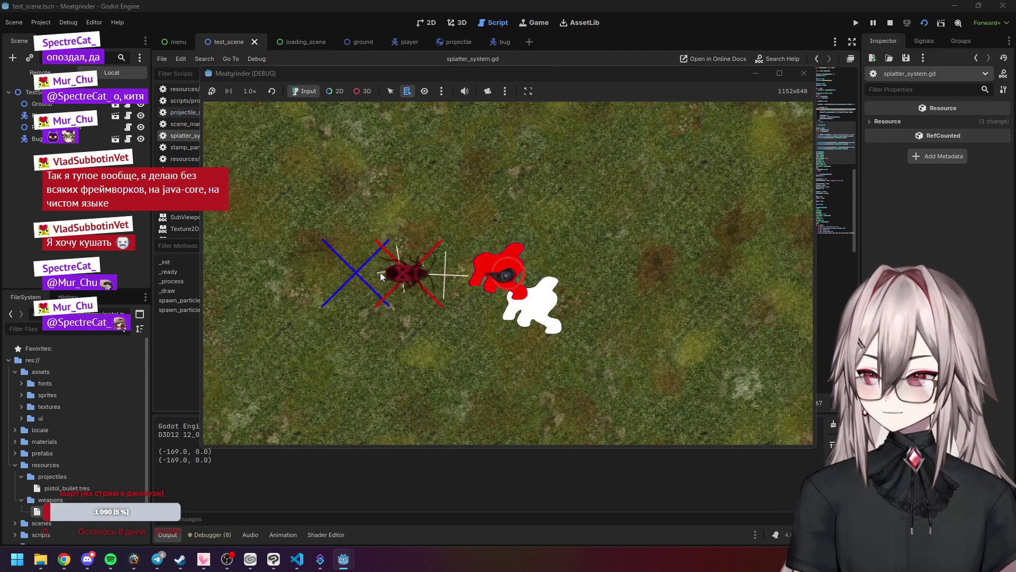
key(s)
key(a)
click(405, 243)
click(449, 199)
click(522, 164)
click(607, 176)
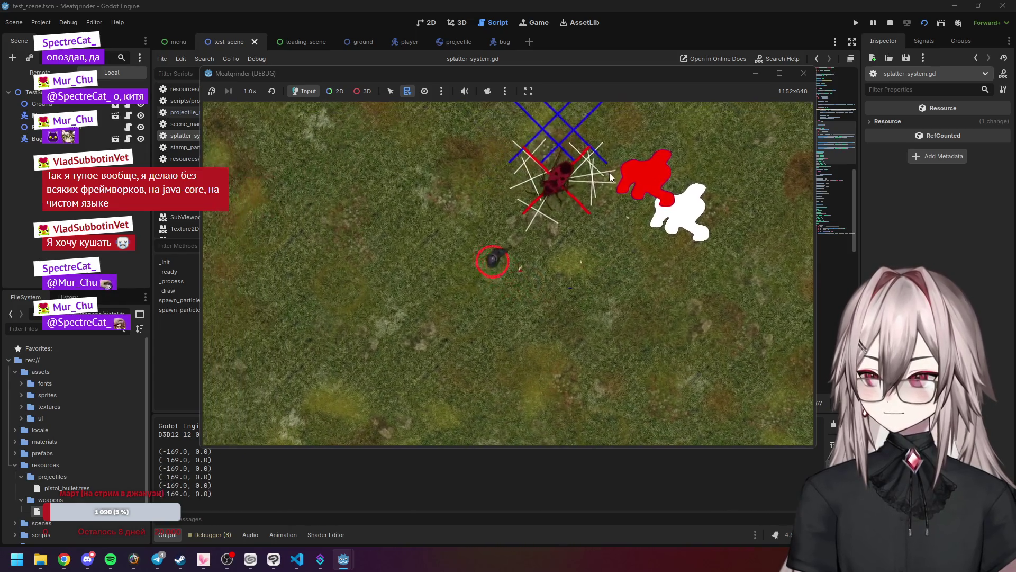
key(w)
click(661, 207)
click(681, 310)
click(611, 383)
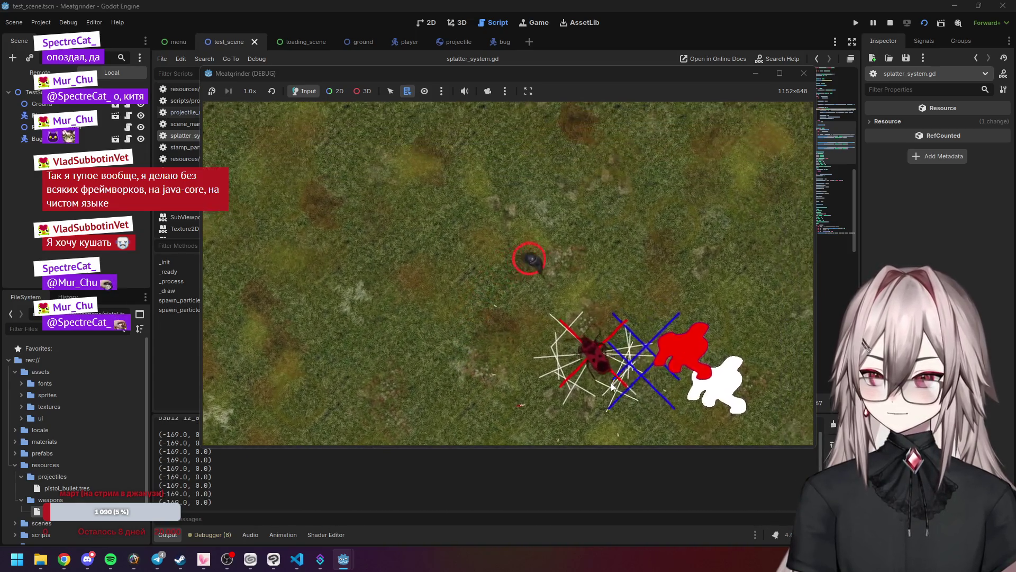
key(d)
click(437, 380)
click(369, 393)
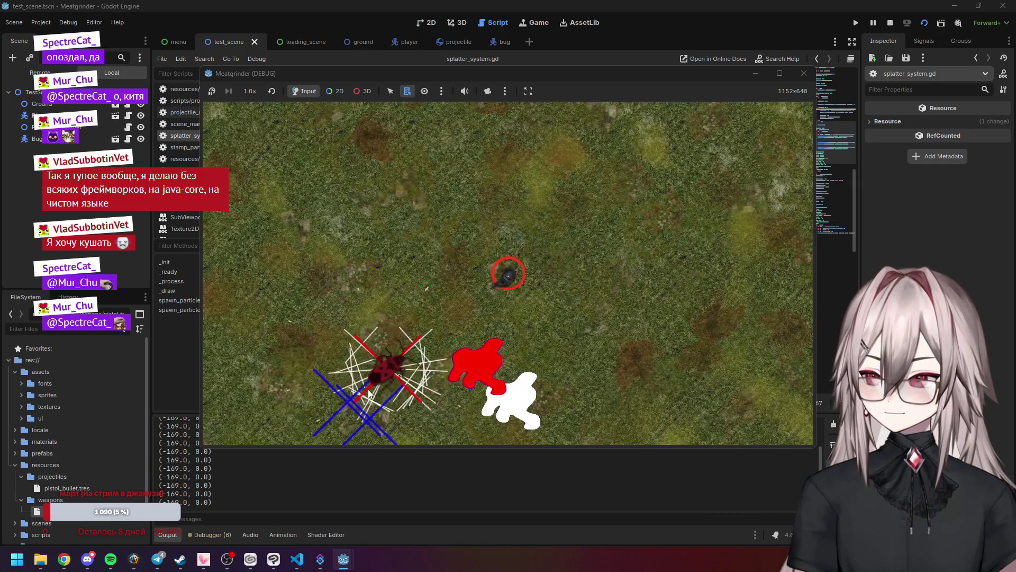
key(s)
key(d)
- Keep shooting the drifting bug to spawn hit markers, then move the player away
click(300, 320)
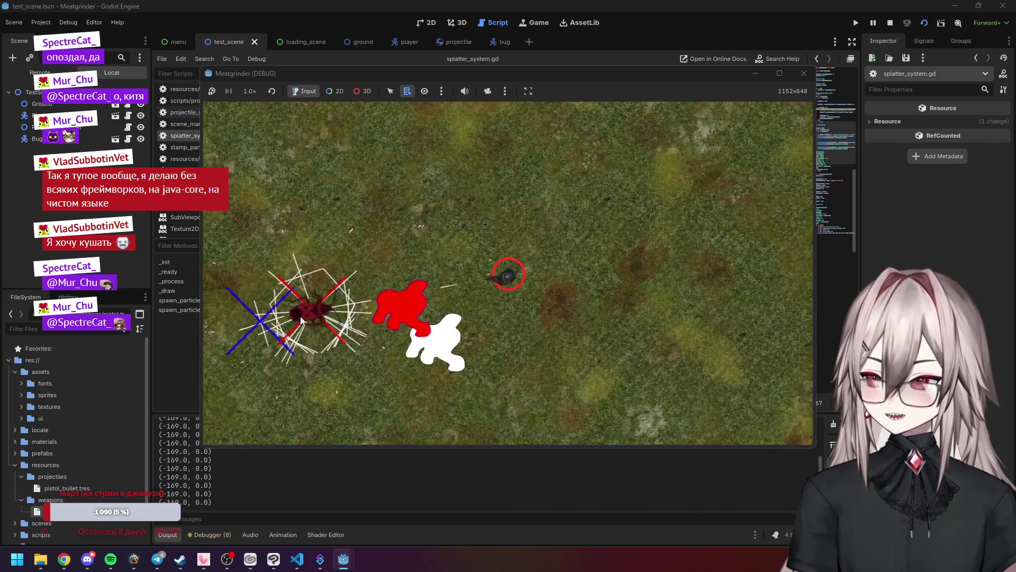
click(293, 304)
click(295, 310)
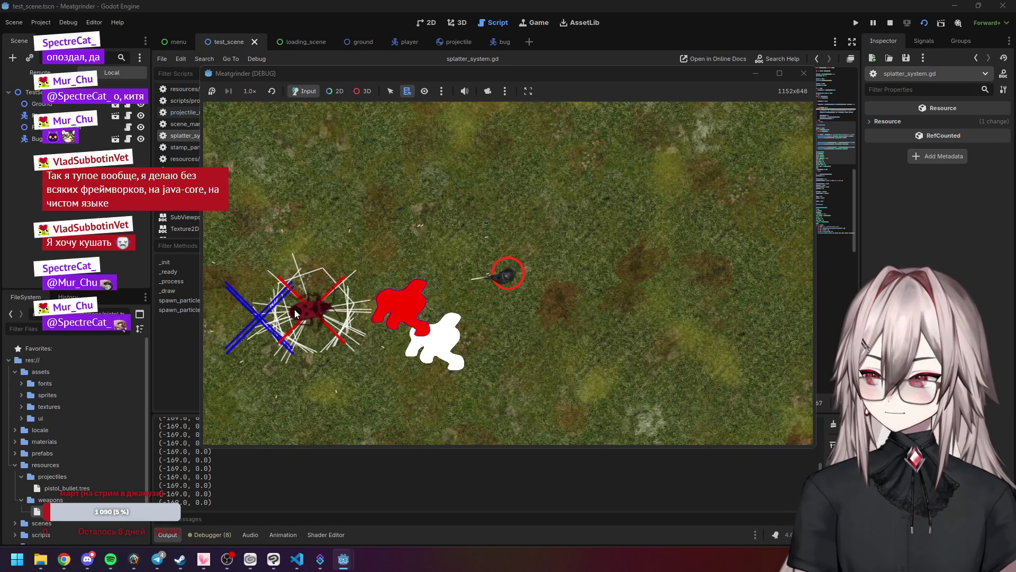
click(301, 310)
click(309, 310)
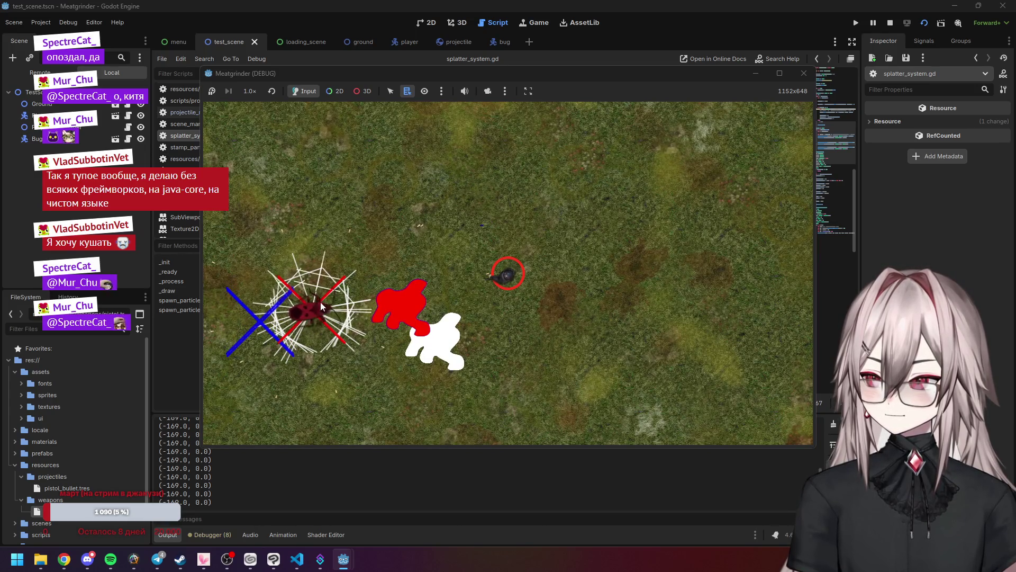
key(s)
key(a)
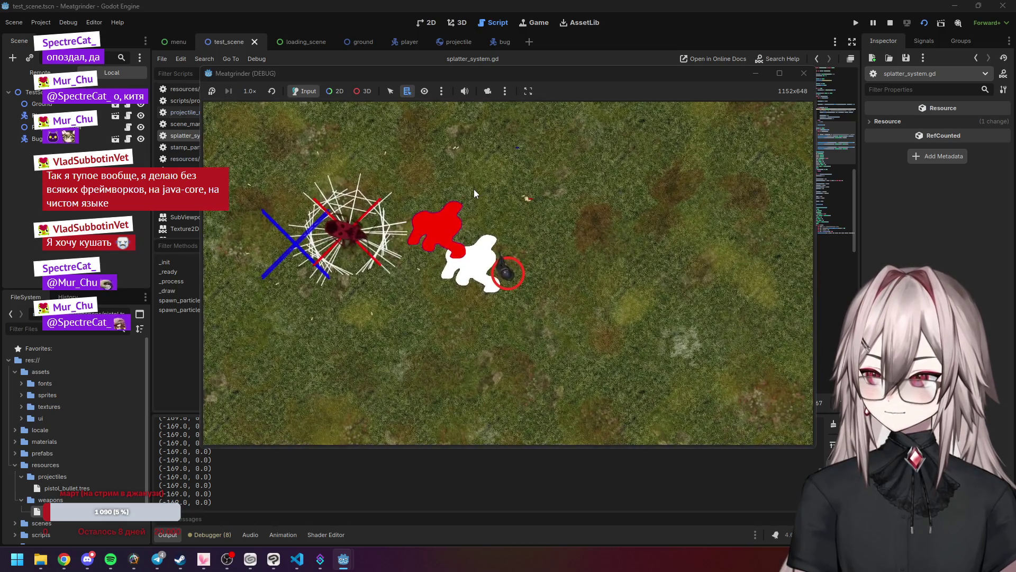
- Stop the game with F8 and return to the draw code in splatter_system.gd
key(F8)
click(572, 235)
click(550, 258)
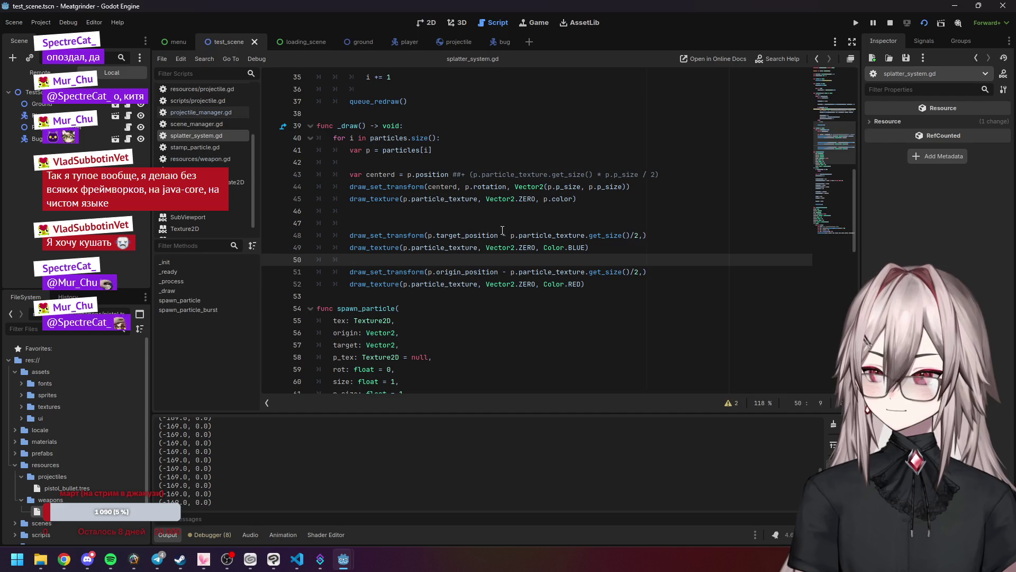
drag(459, 188, 506, 190)
click(643, 236)
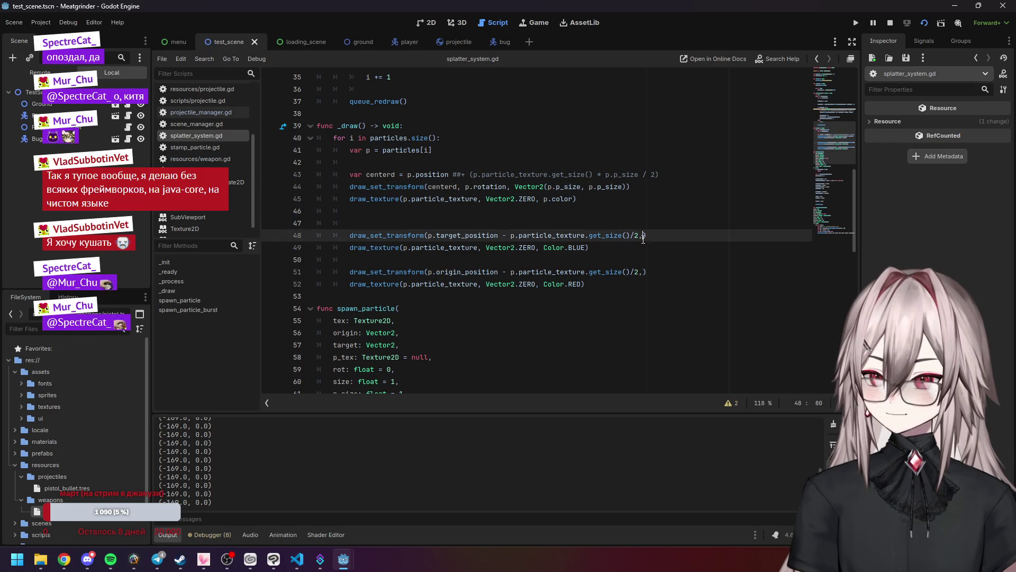
key(ctrl+v)
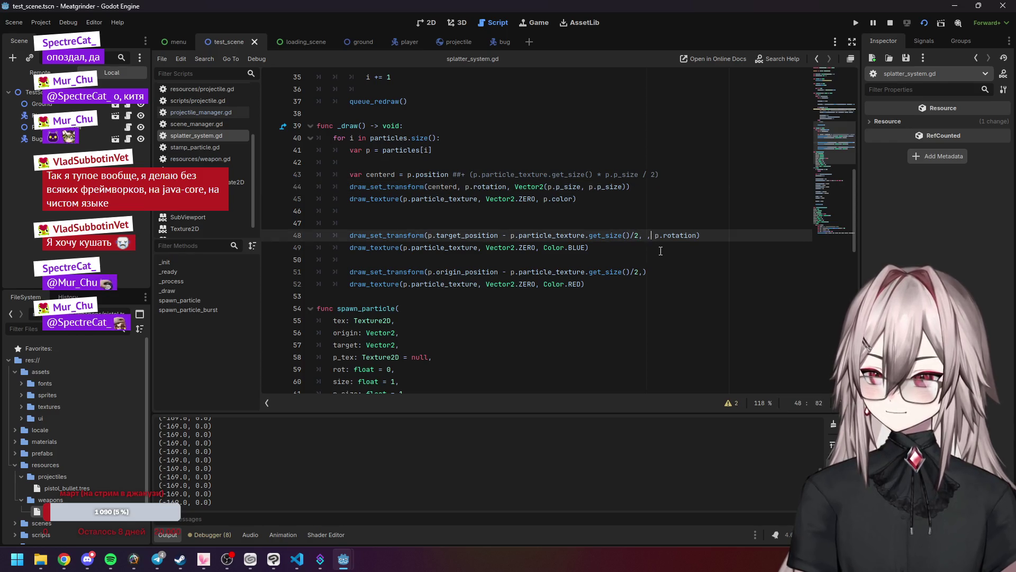
key(BackSpace)
key(BackSpace)
click(644, 273)
key(BackSpace)
key(ctrl+v)
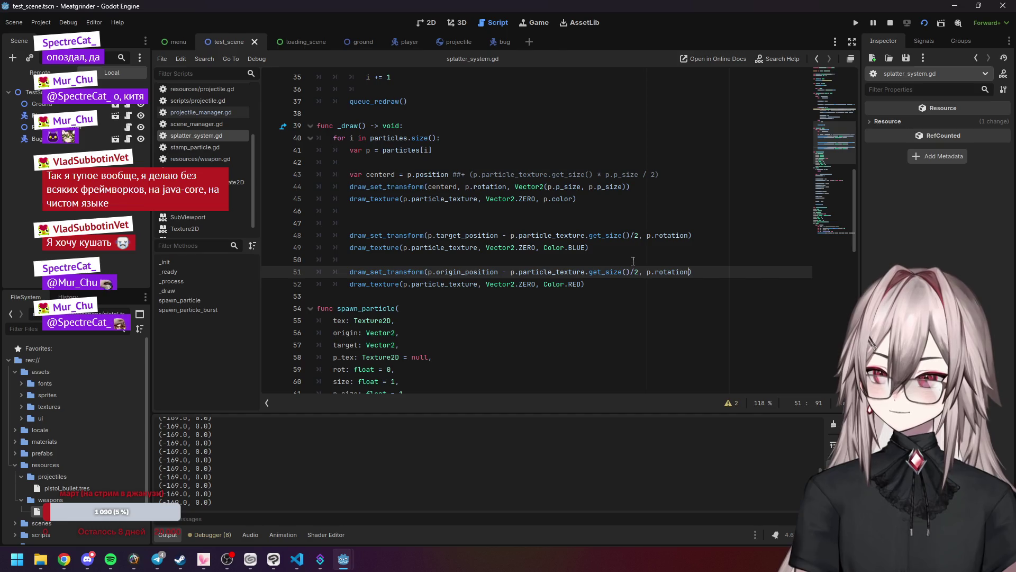
click(633, 261)
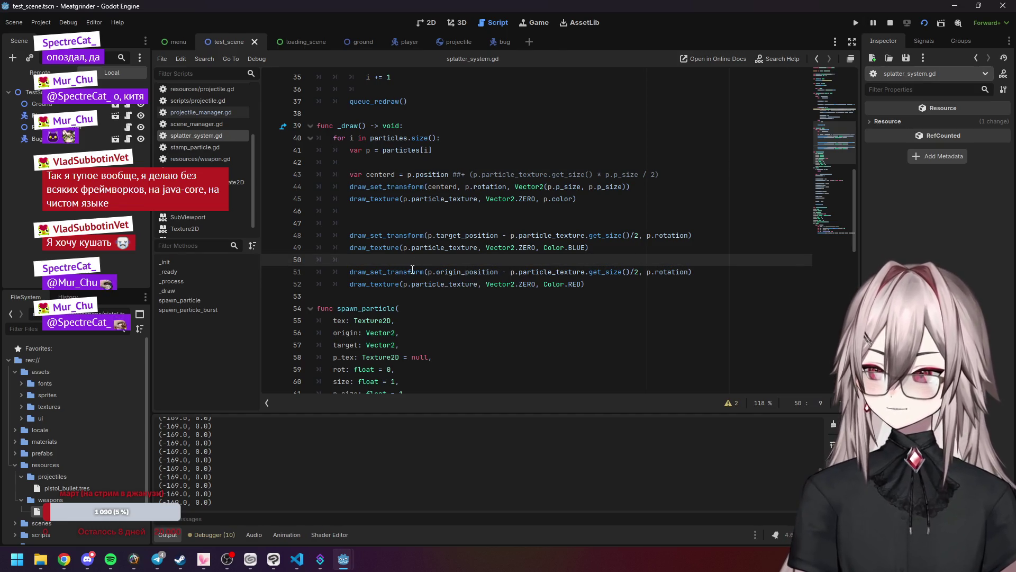
click(412, 271)
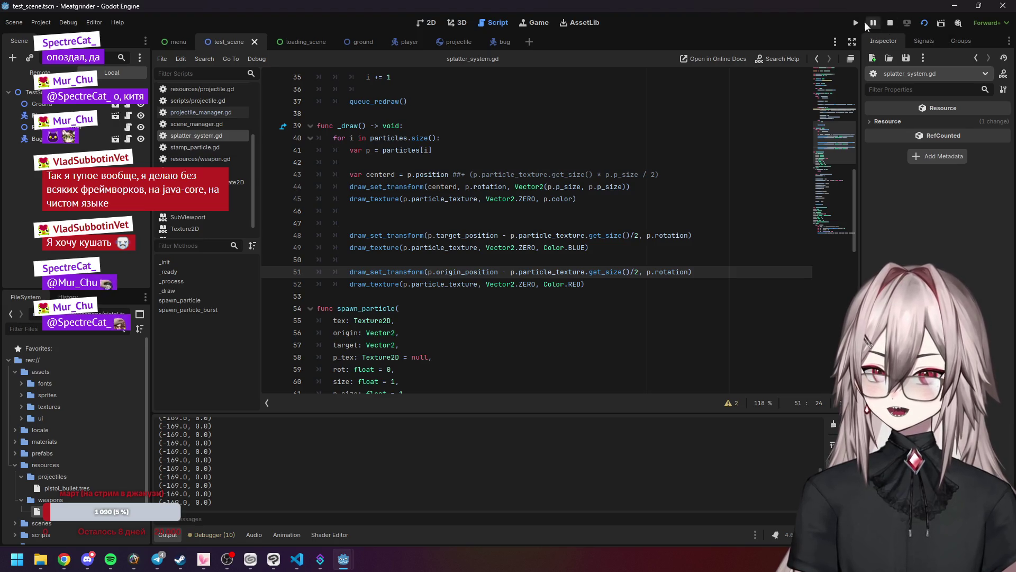
click(891, 25)
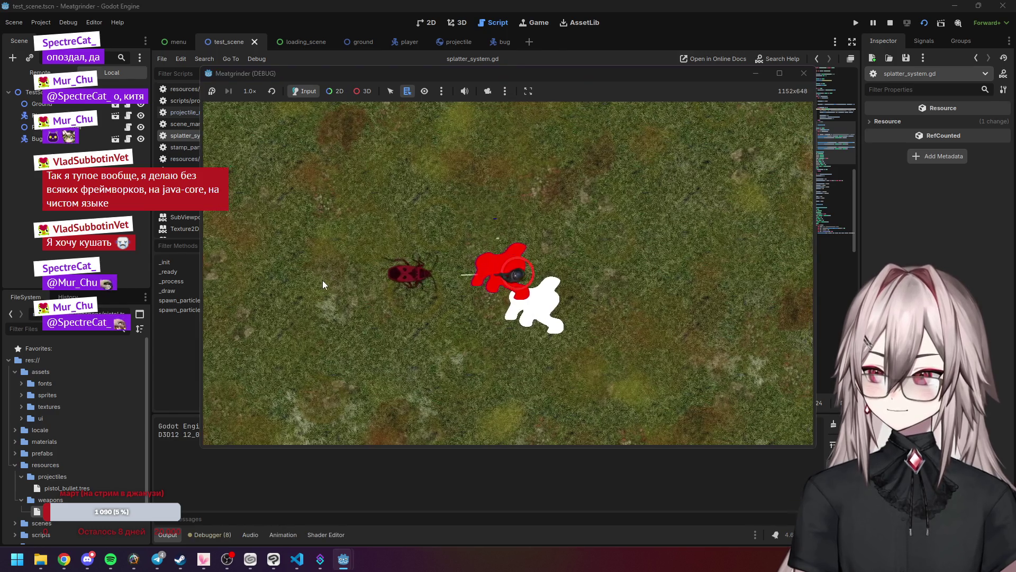
click(322, 280)
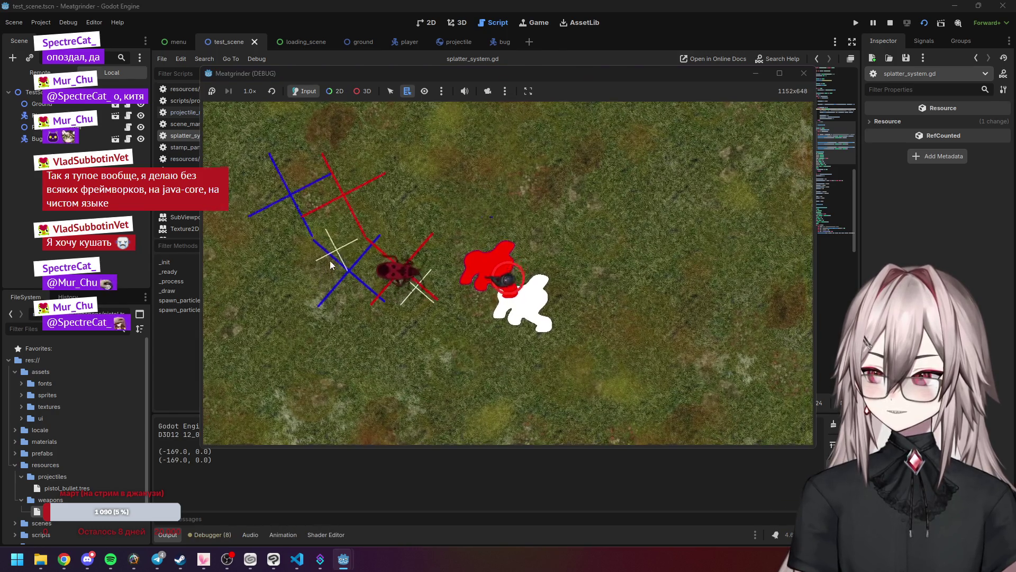
click(358, 220)
click(358, 222)
click(357, 236)
click(351, 267)
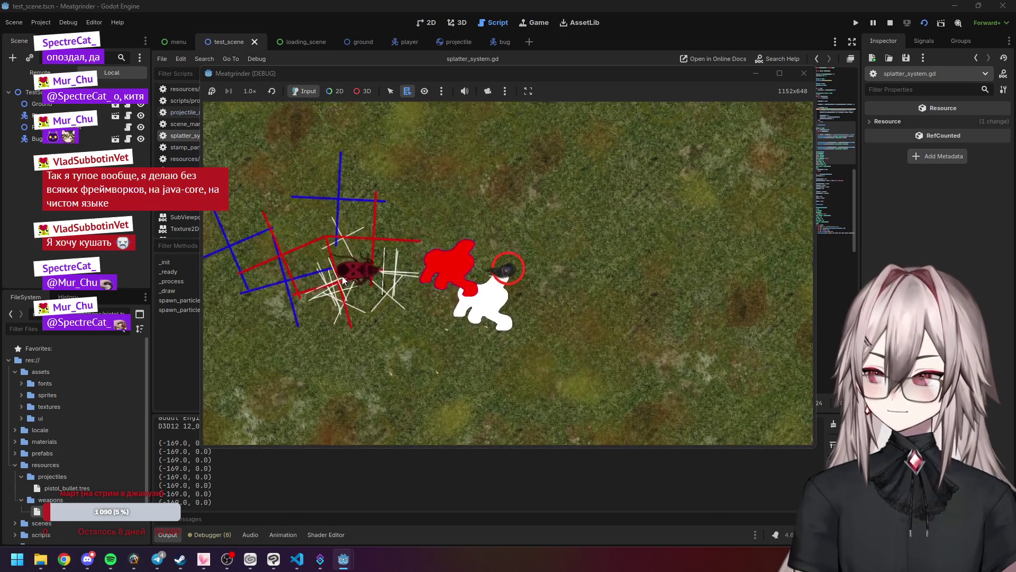
click(362, 352)
click(804, 73)
key(End)
key(Left)
key(ctrl+BackSpace)
key(ctrl+BackSpace)
key(Up)
key(Up)
key(Up)
key(End)
key(Left)
key(ctrl+BackSpace)
key(ctrl+BackSpace)
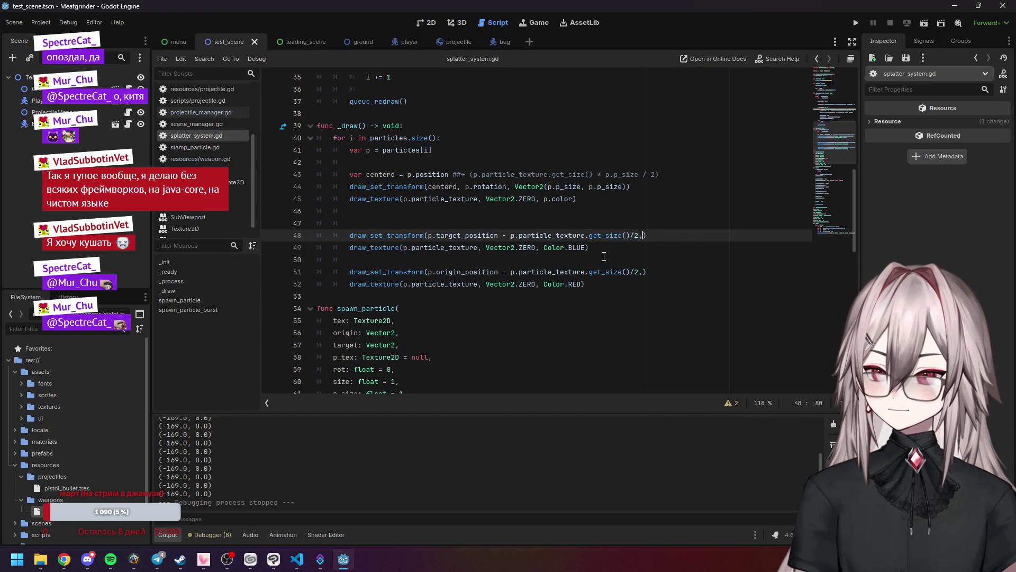
- Check the documentation popups for the draw_texture and draw_set_transform calls on lines 52 and 48
click(373, 285)
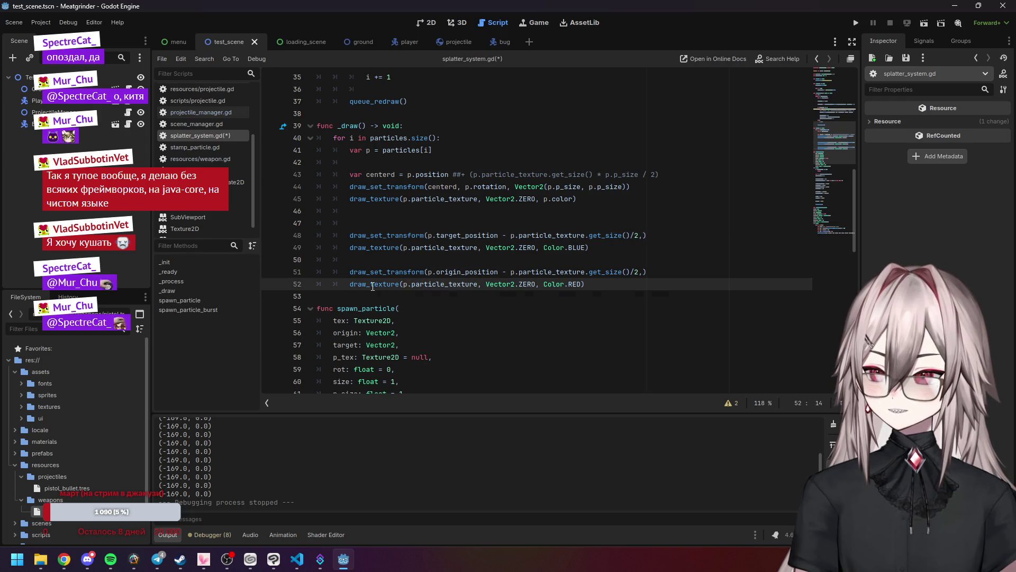
mouse_move(373, 287)
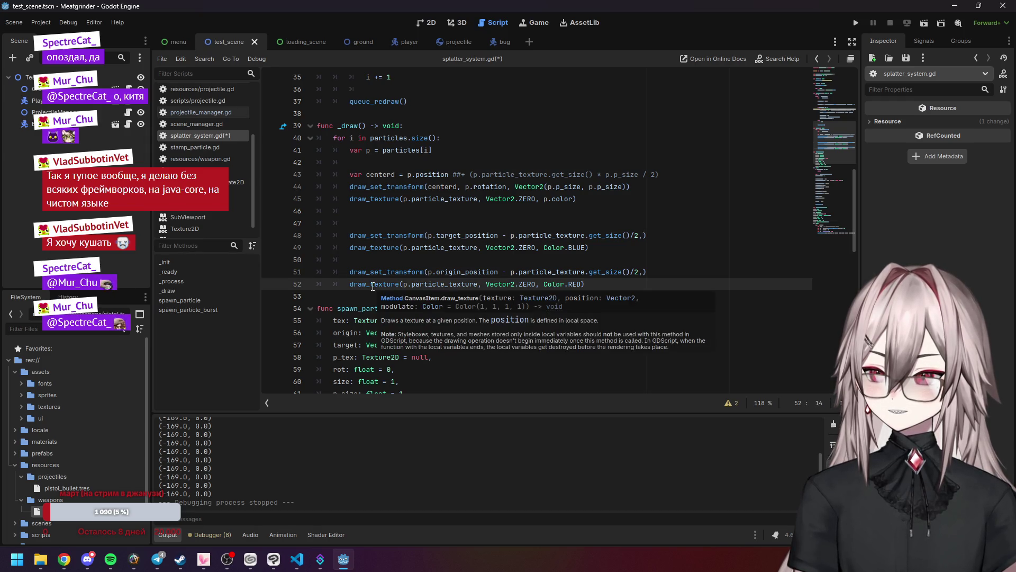
click(420, 233)
mouse_move(420, 231)
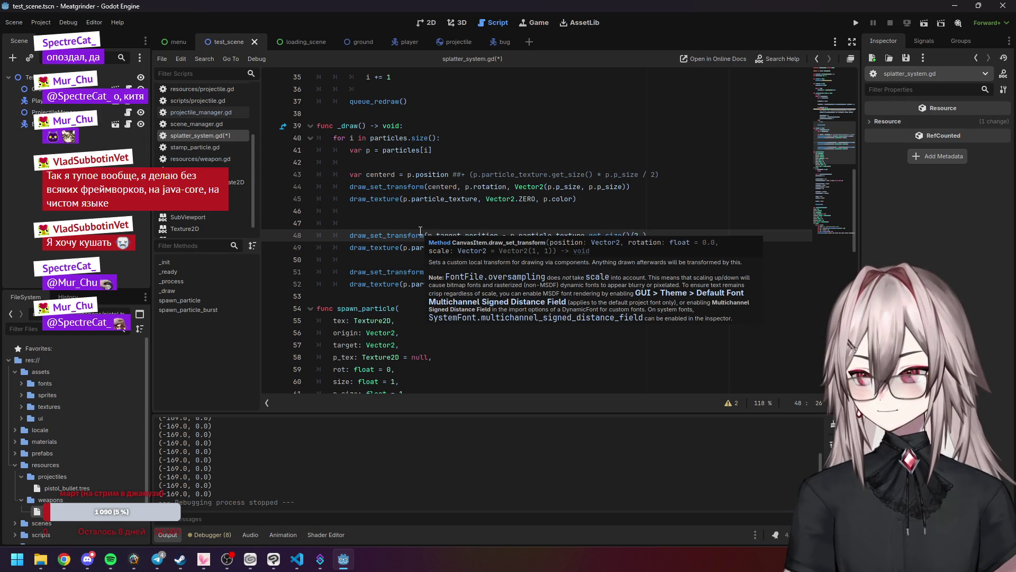
click(591, 247)
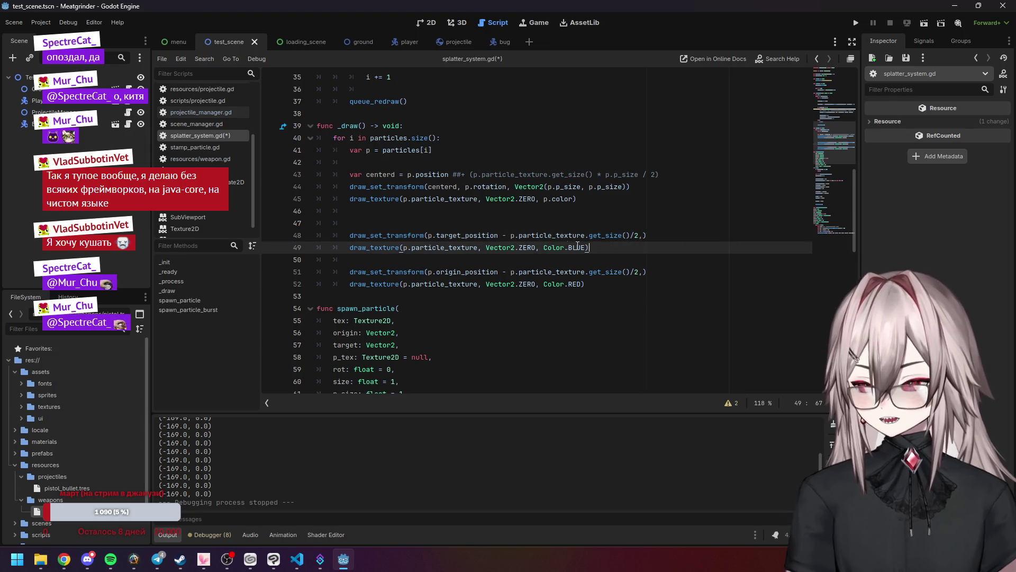
drag(428, 235, 640, 235)
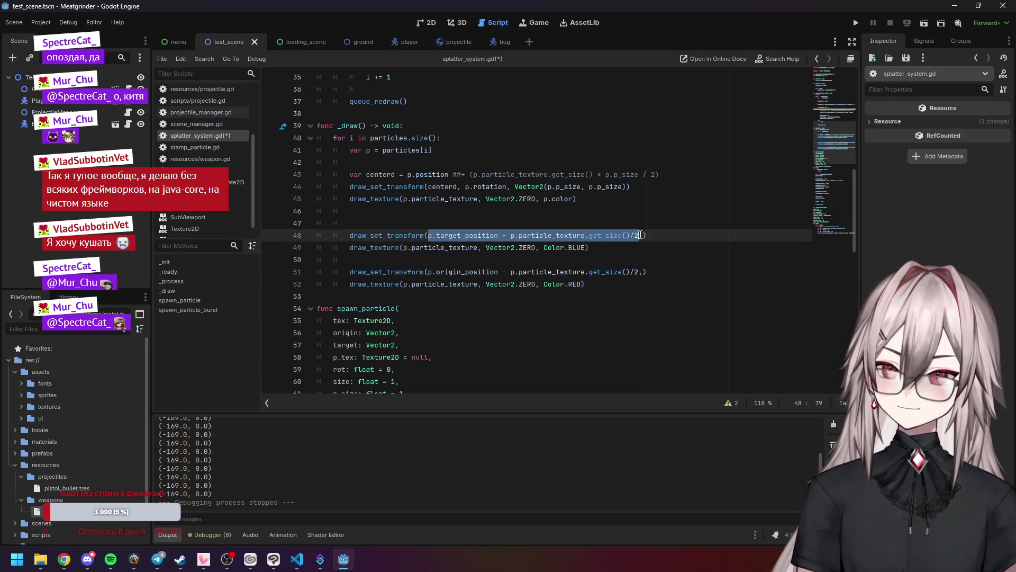
click(669, 204)
mouse_move(397, 233)
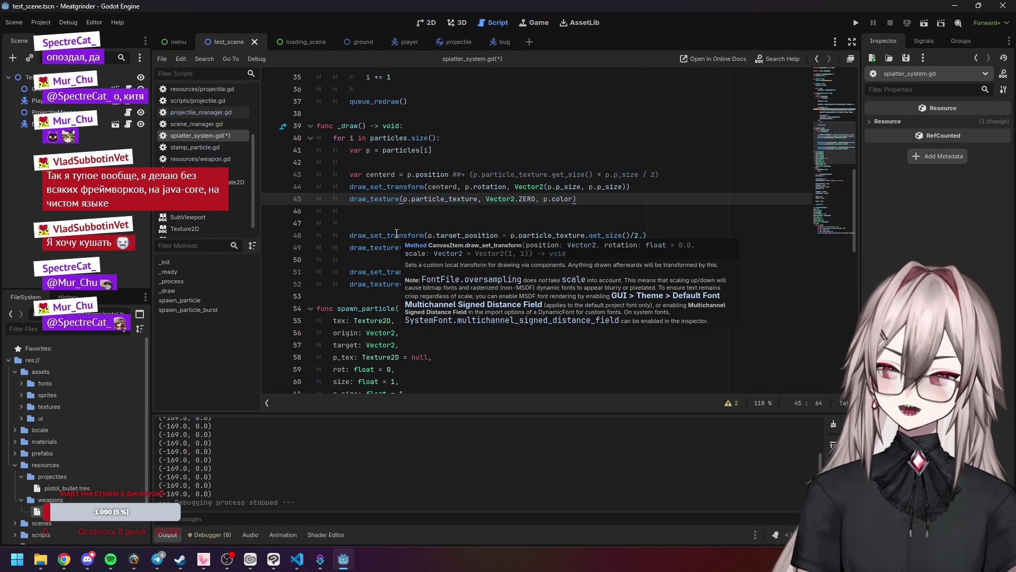
click(418, 221)
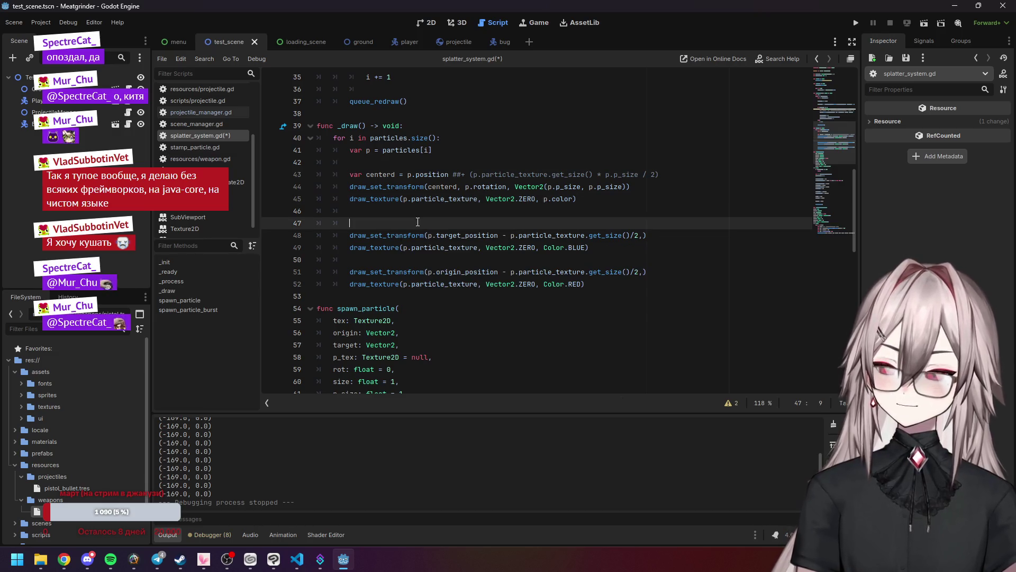
- Replace the half-texture-size offset on lines 48 and 51 with p.rotation as the second argument
drag(509, 233, 639, 235)
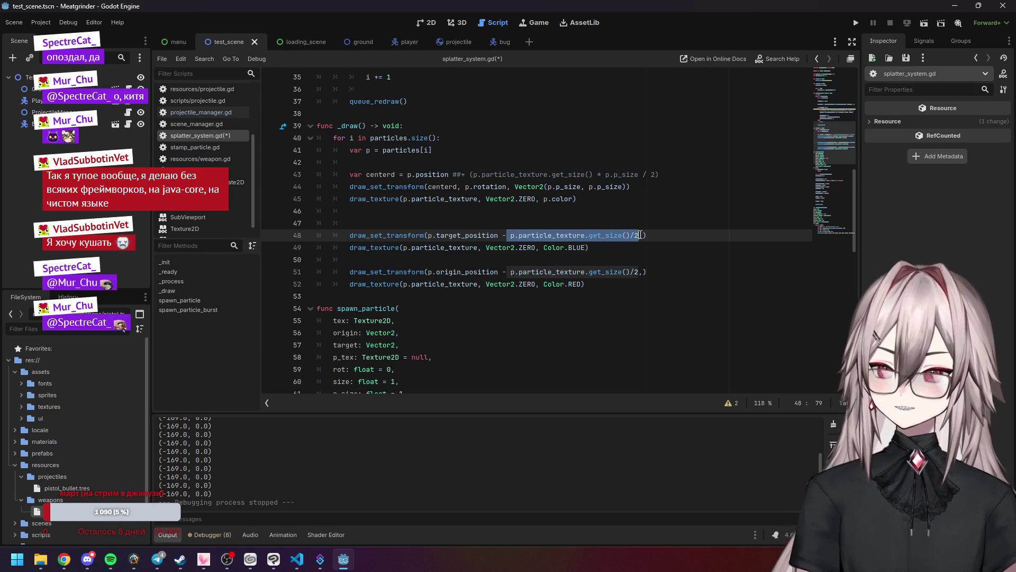
key(BackSpace)
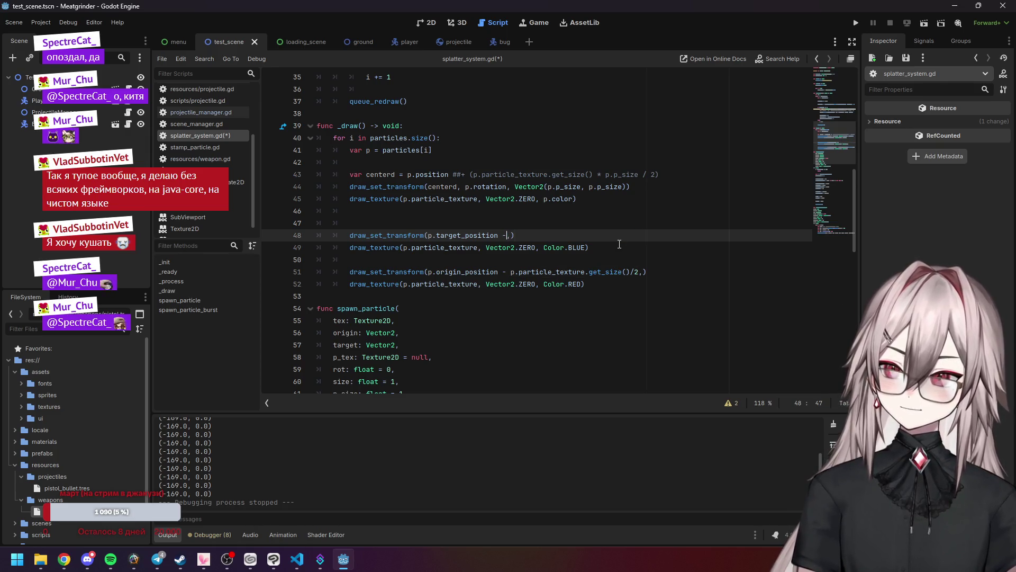
drag(502, 273, 642, 273)
key(BackSpace)
drag(465, 187, 507, 187)
key(ctrl+c)
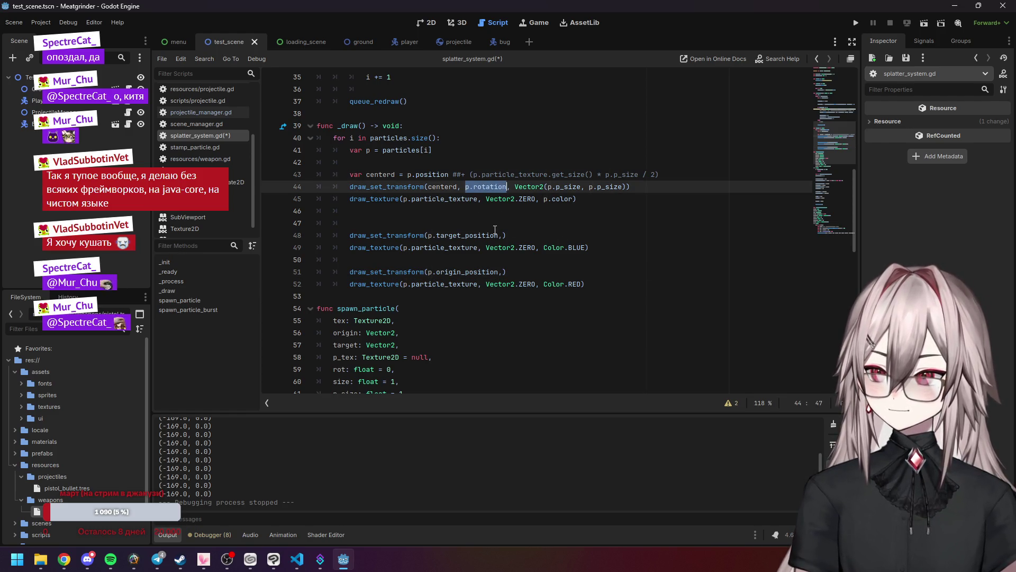
click(504, 235)
key(ctrl+v)
click(504, 272)
key(ctrl+v)
click(688, 223)
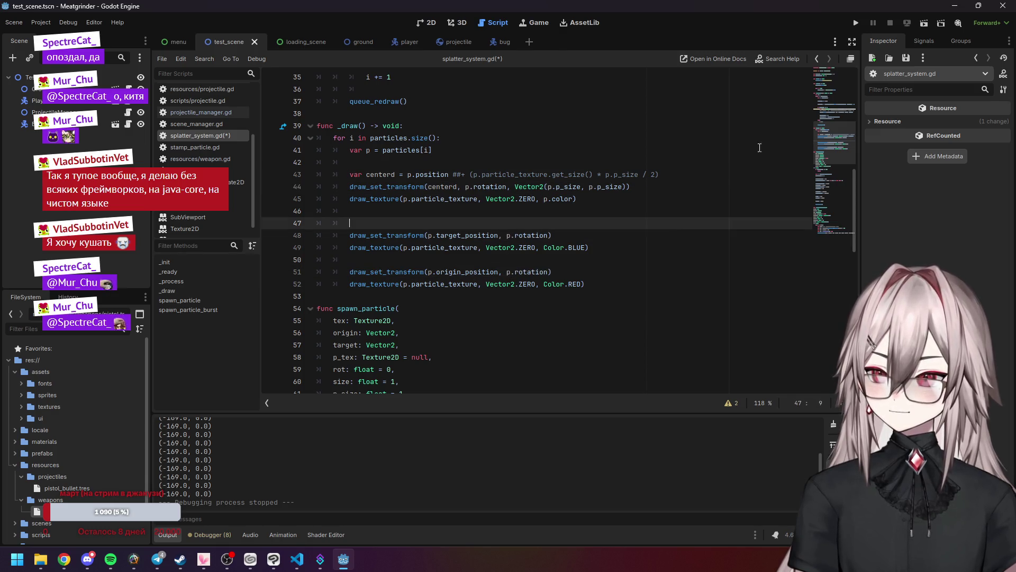
- Run the game with F5 and shoot the bug to check the rotated markers
key(F5)
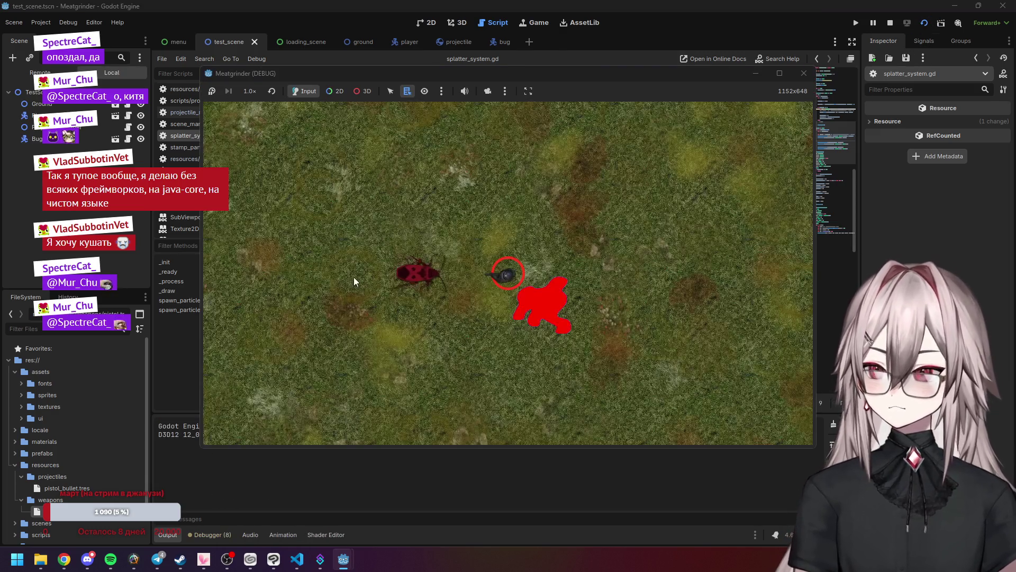
click(310, 273)
click(310, 273)
click(310, 273)
click(310, 273)
- Shoot the bug a few more times, then stop the running game
click(309, 273)
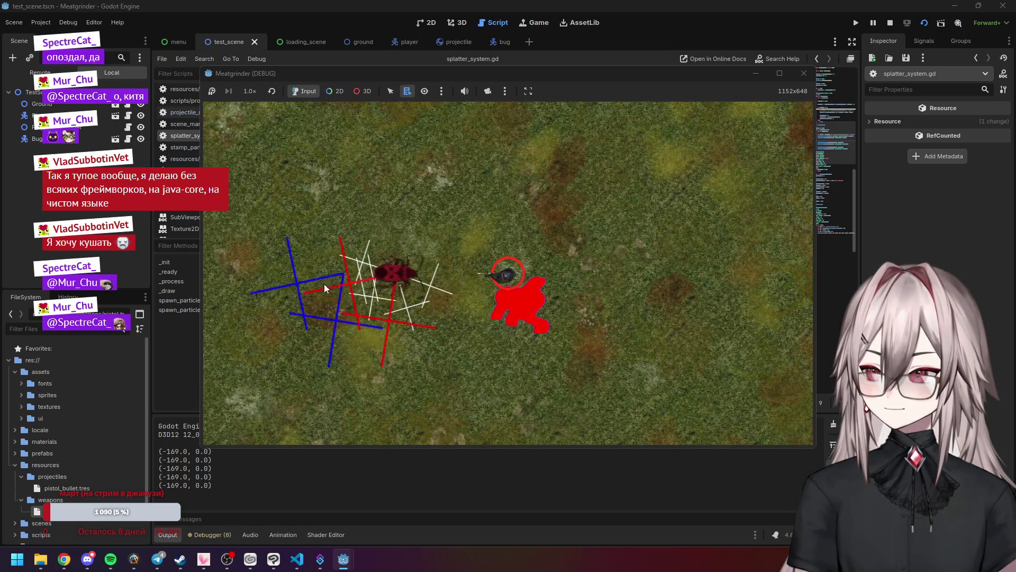
click(391, 278)
click(394, 282)
click(399, 271)
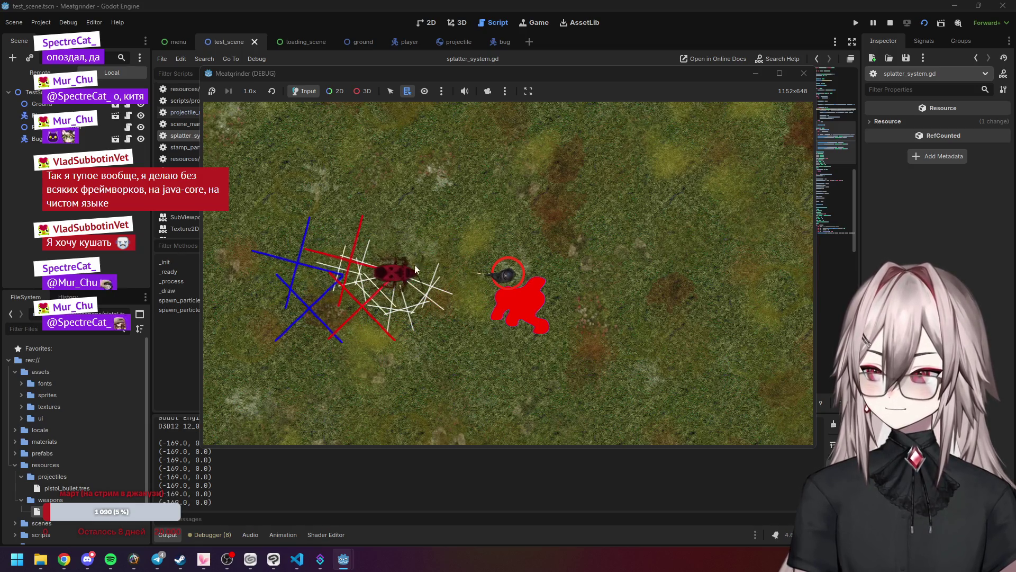
click(804, 73)
- Add '- p.particle_texture.get_size() /2' after target_position on line 48
click(499, 272)
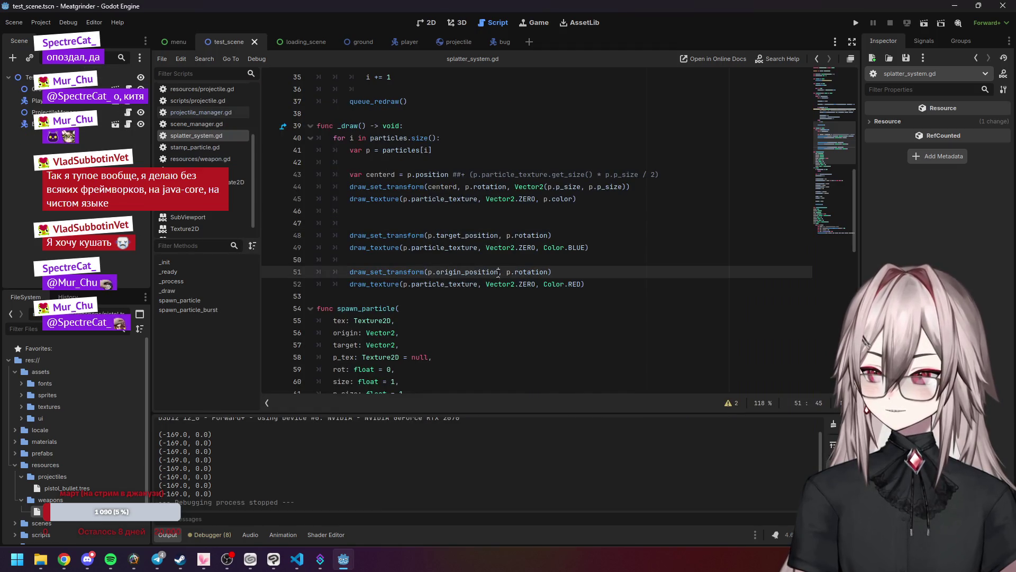
click(494, 298)
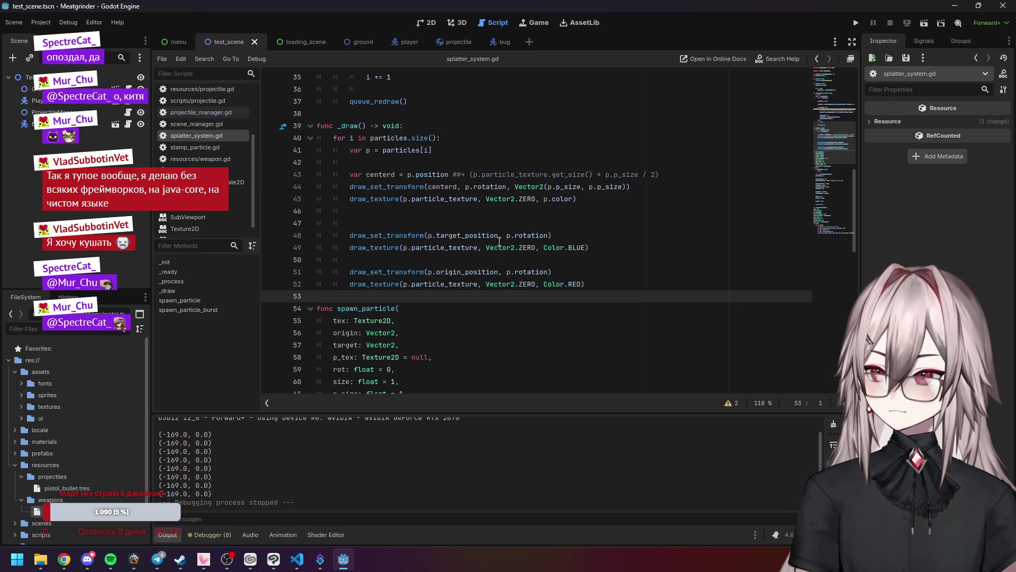
click(549, 247)
key(Down)
key(Down)
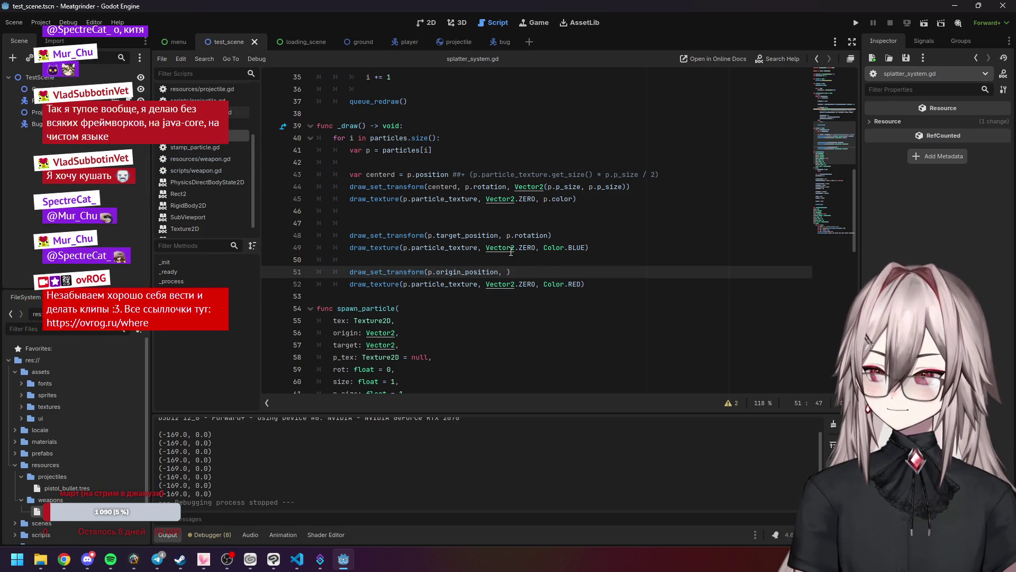
click(589, 247)
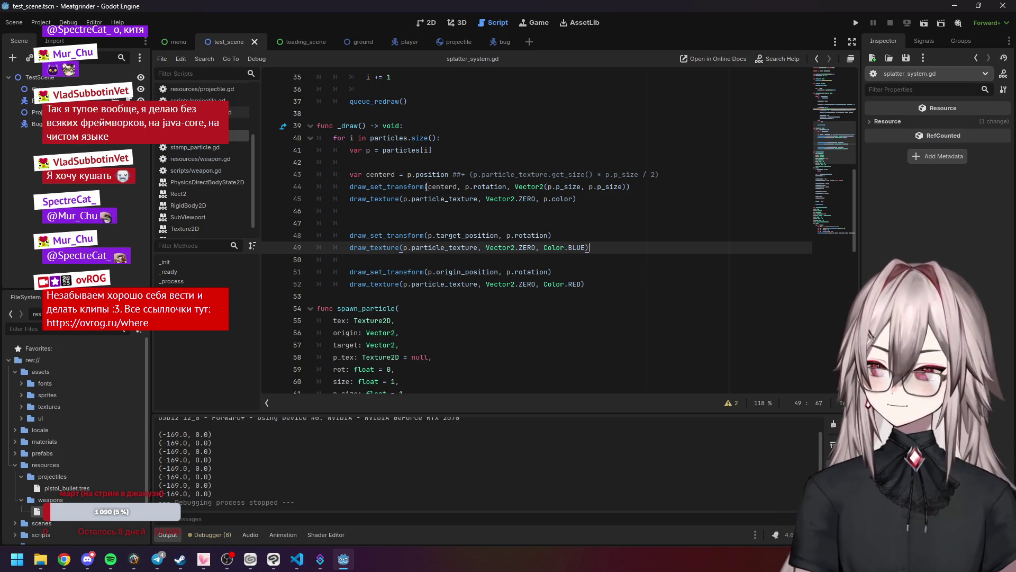
drag(475, 175, 590, 174)
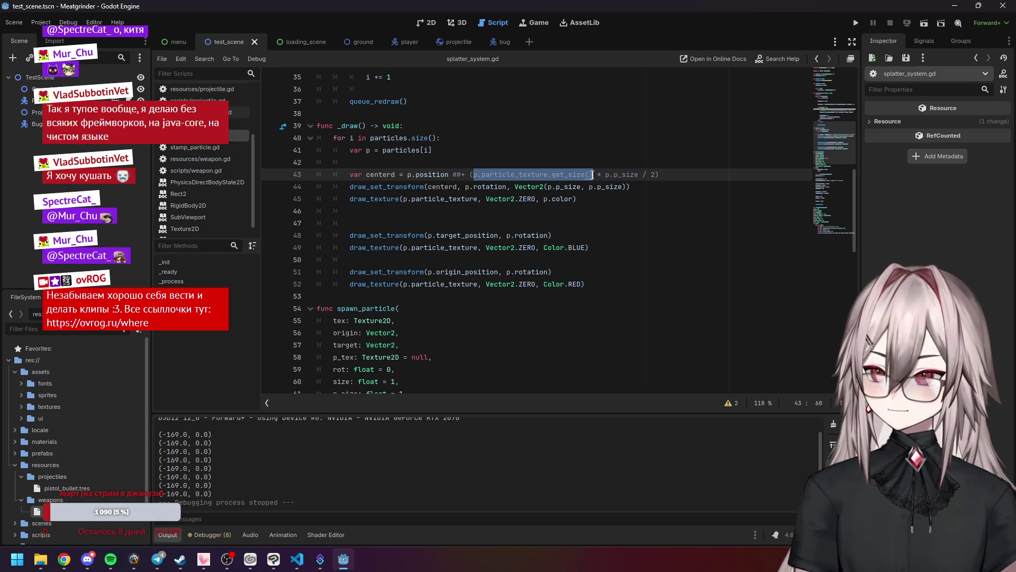
click(500, 236)
text(-)
text(p.particle_texture.get_size())
text() /2)
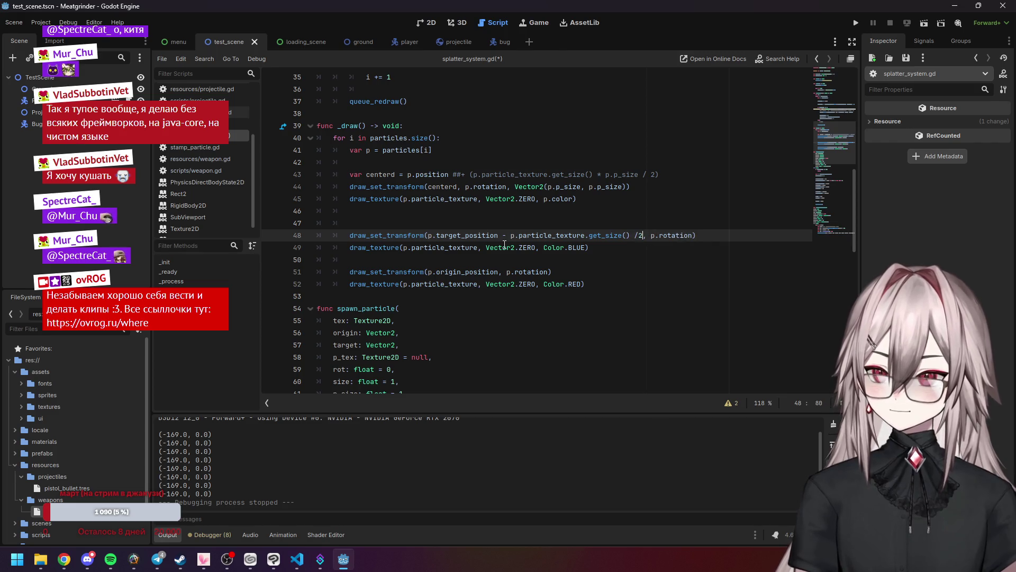
- Comment out the blue debug lines 48 and 49 with #
click(537, 219)
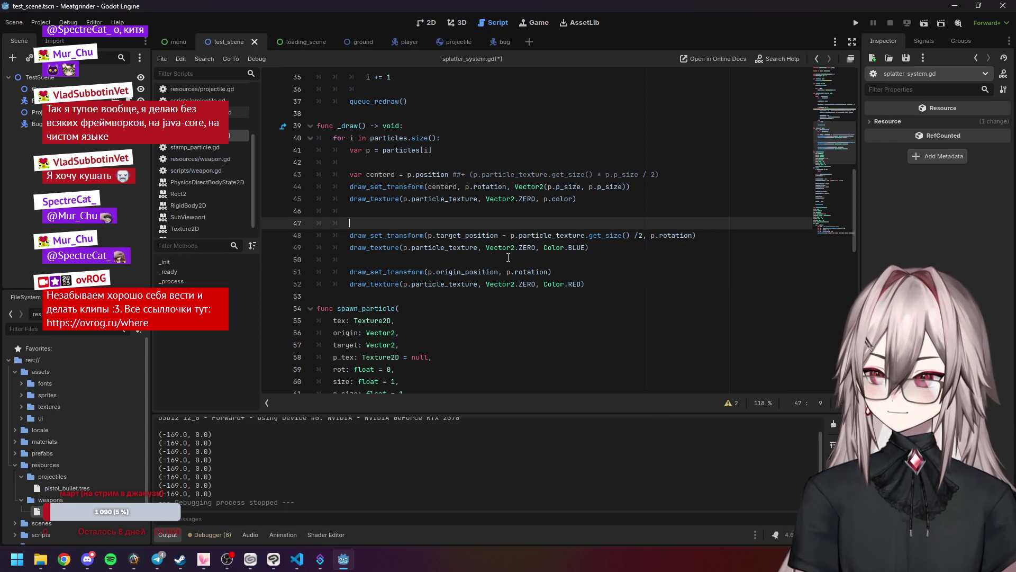
click(347, 245)
text(#)
click(350, 235)
text(#)
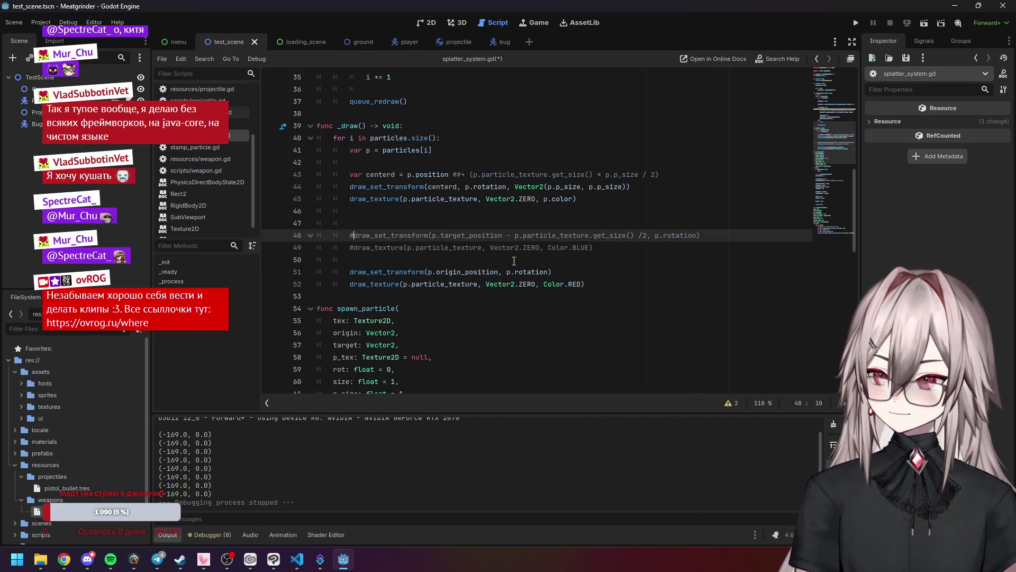
click(513, 260)
- Copy the half-size offset after origin_position on line 51, save, and run the current scene
drag(507, 235, 647, 236)
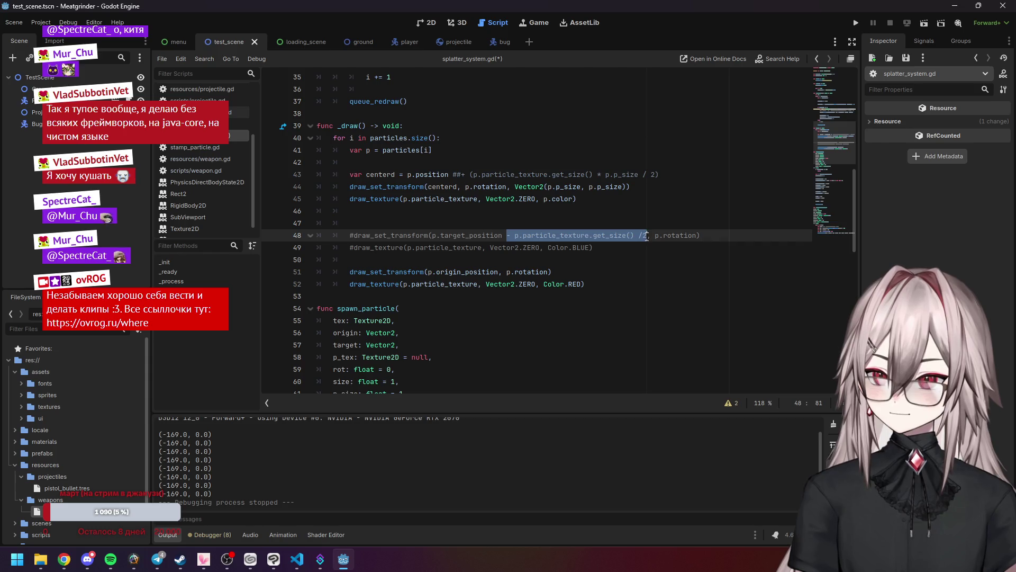
key(ctrl+c)
click(499, 271)
key(ctrl+v)
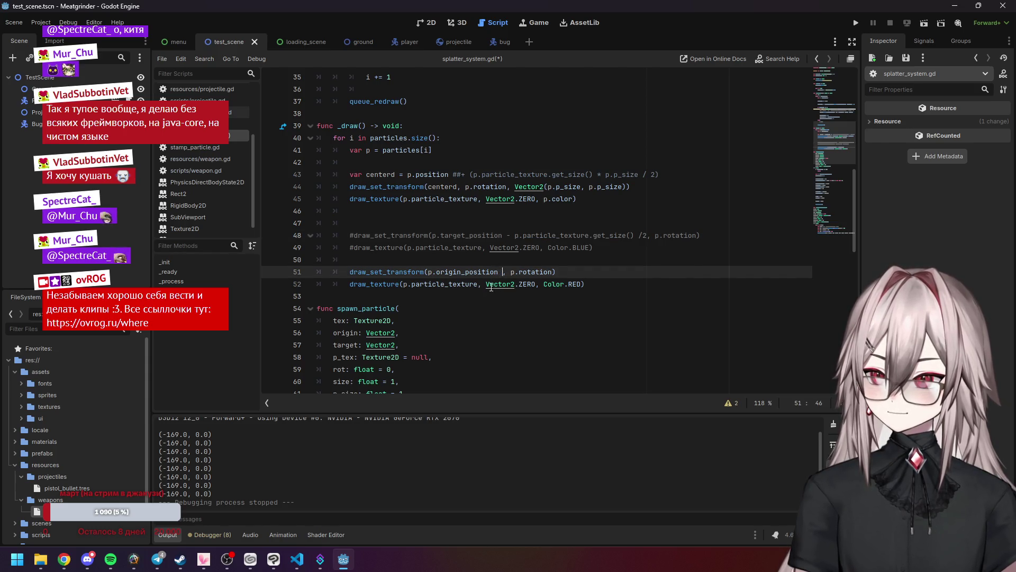
click(652, 248)
key(ctrl+s)
click(924, 23)
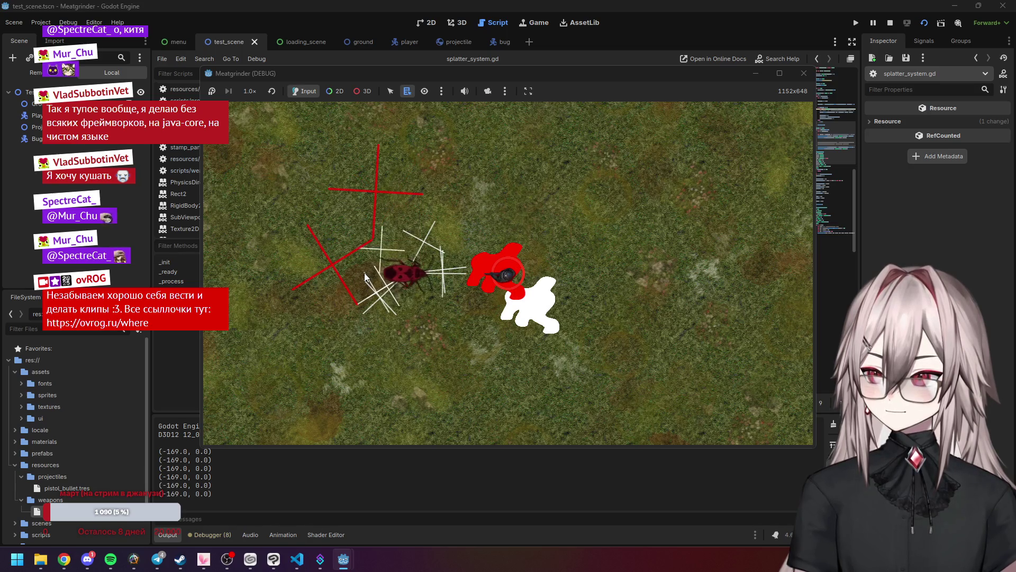
- Replace p.rotation with PI on line 51 and save the script
key(F8)
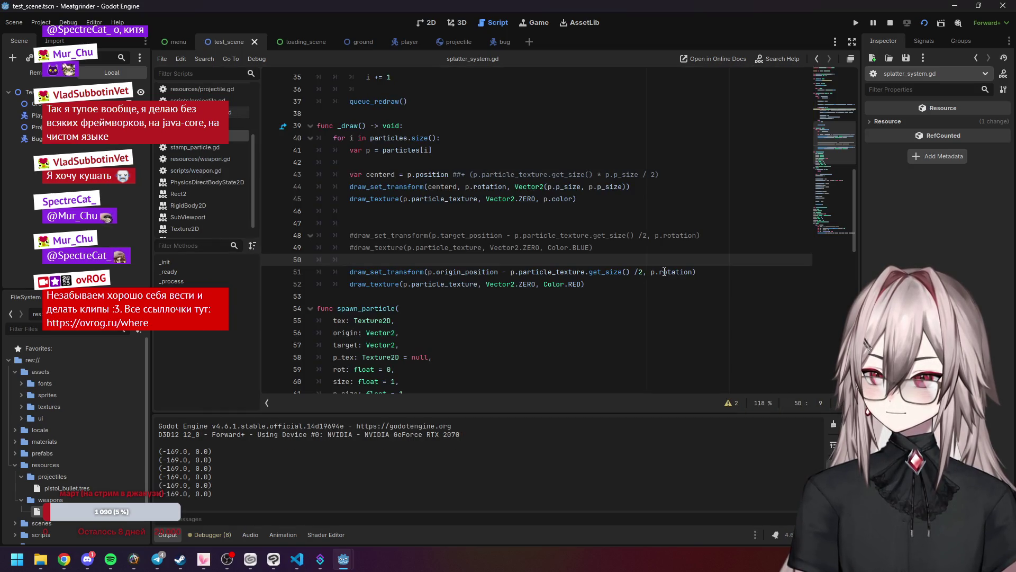
drag(651, 272, 692, 272)
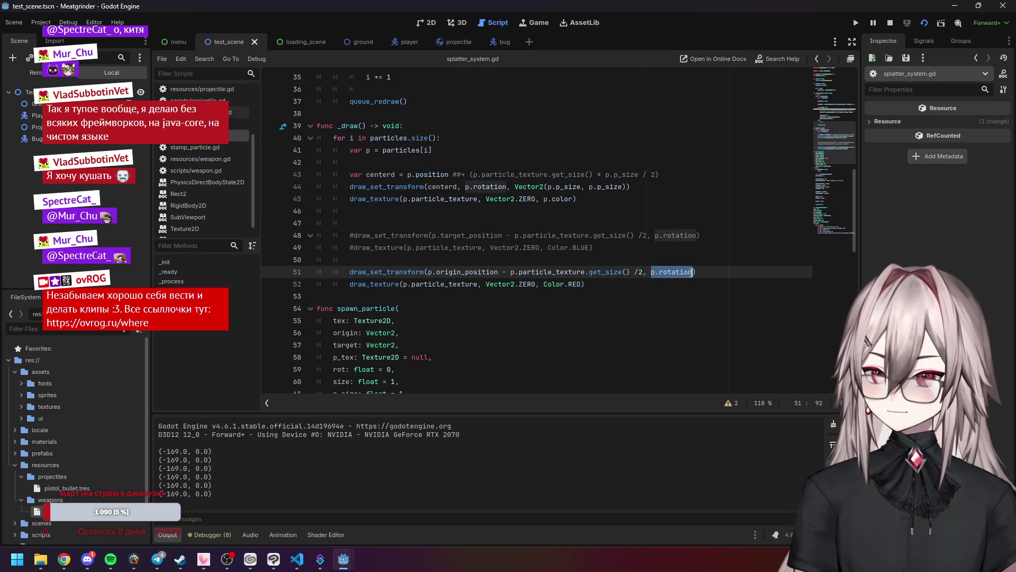
key(Up)
key(Up)
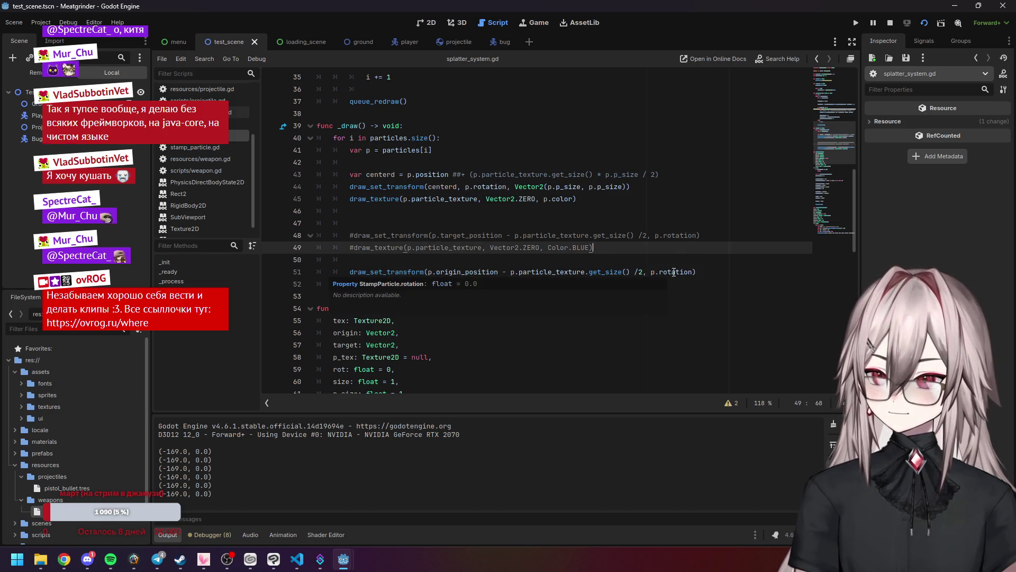
click(674, 272)
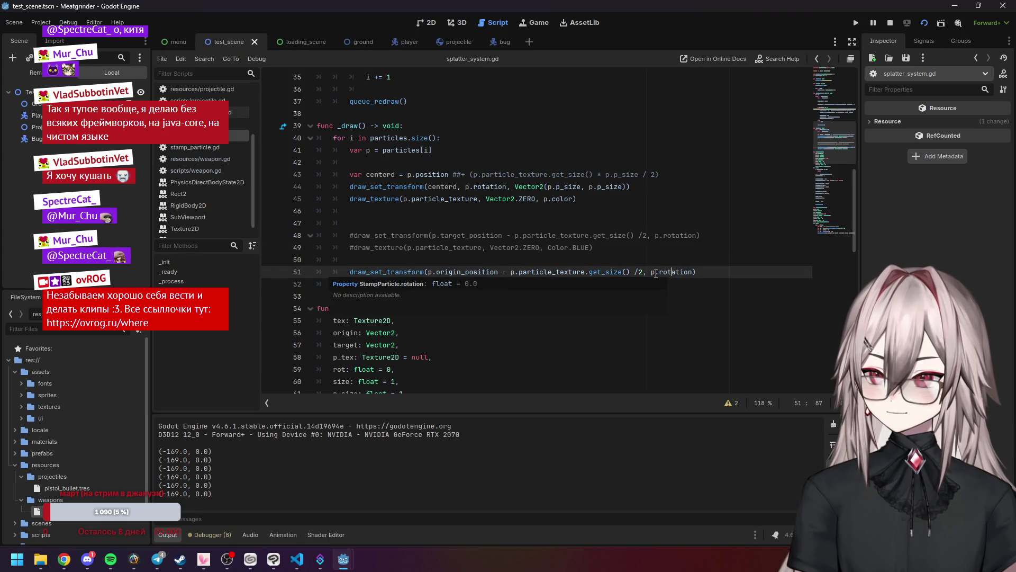
key(Down)
key(Down)
drag(652, 272, 694, 274)
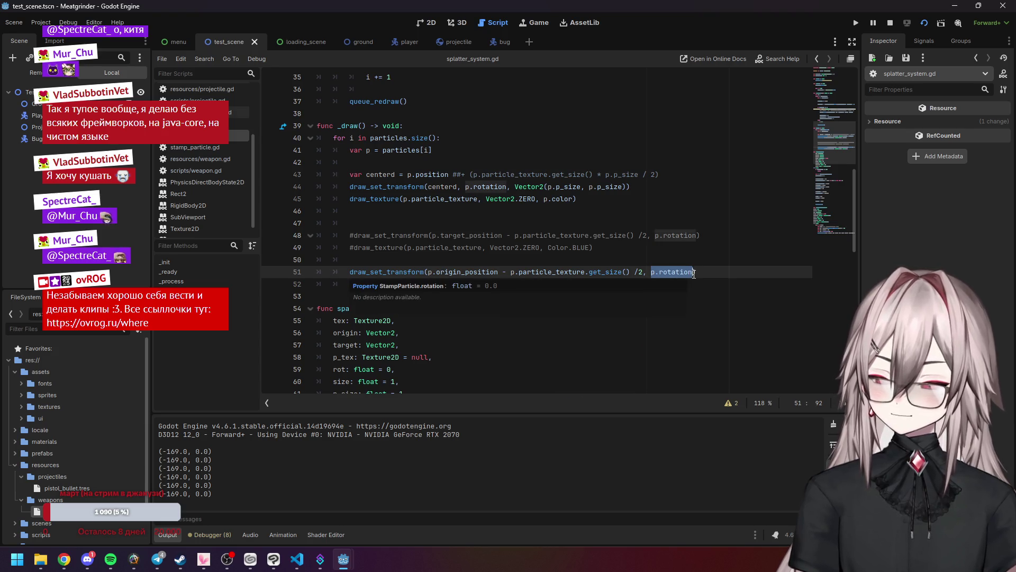
text(pi)
click(661, 315)
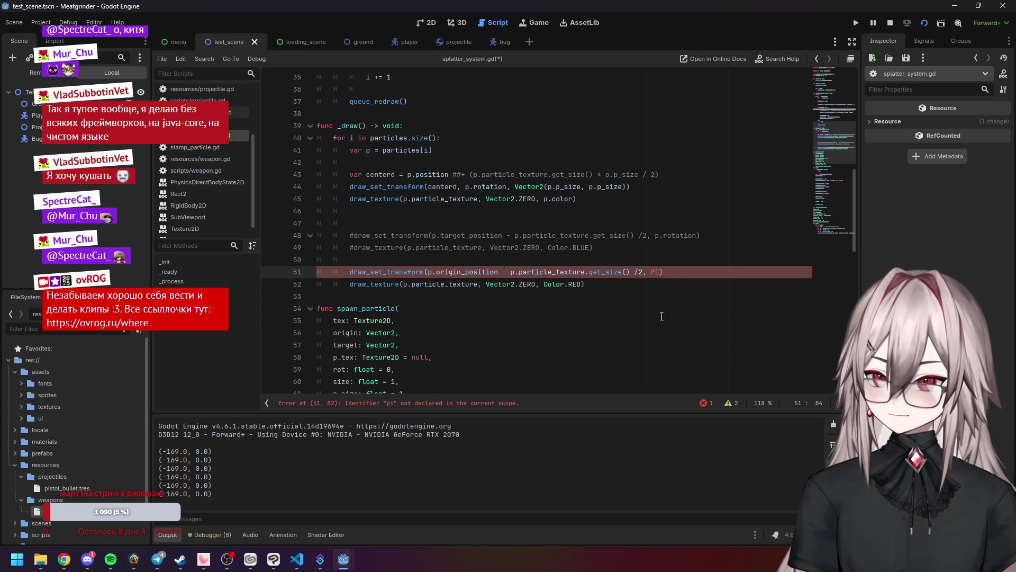
key(Up)
key(Up)
key(ctrl+s)
key(Up)
key(Up)
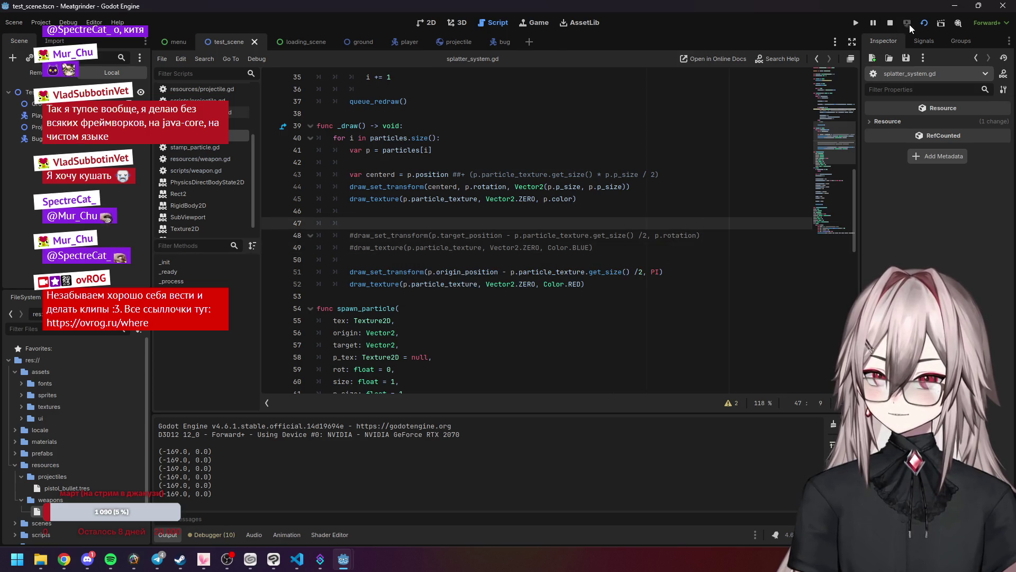
- Run the current scene, shoot the bug several times while moving around, then close the game
click(924, 25)
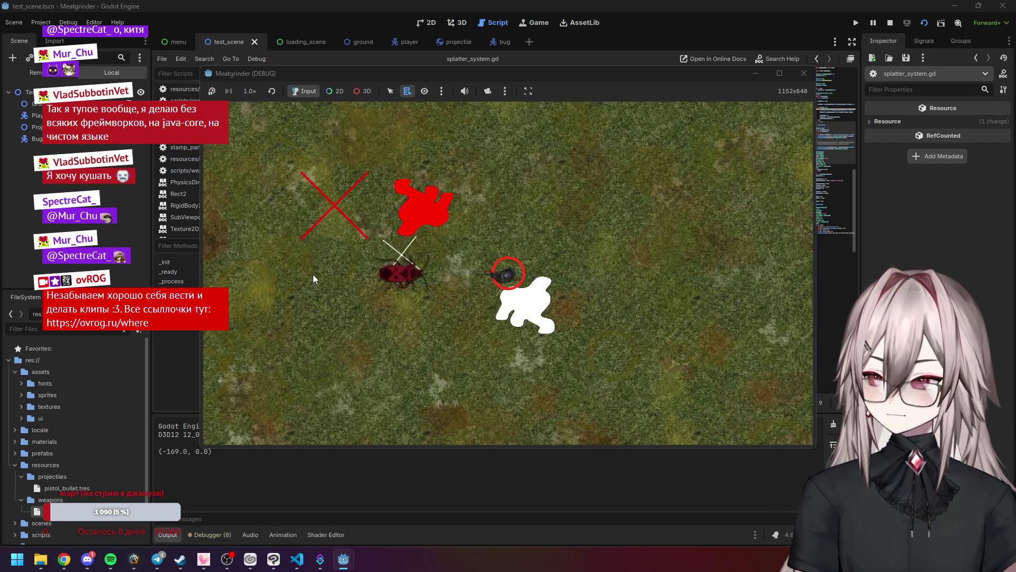
click(313, 274)
click(313, 274)
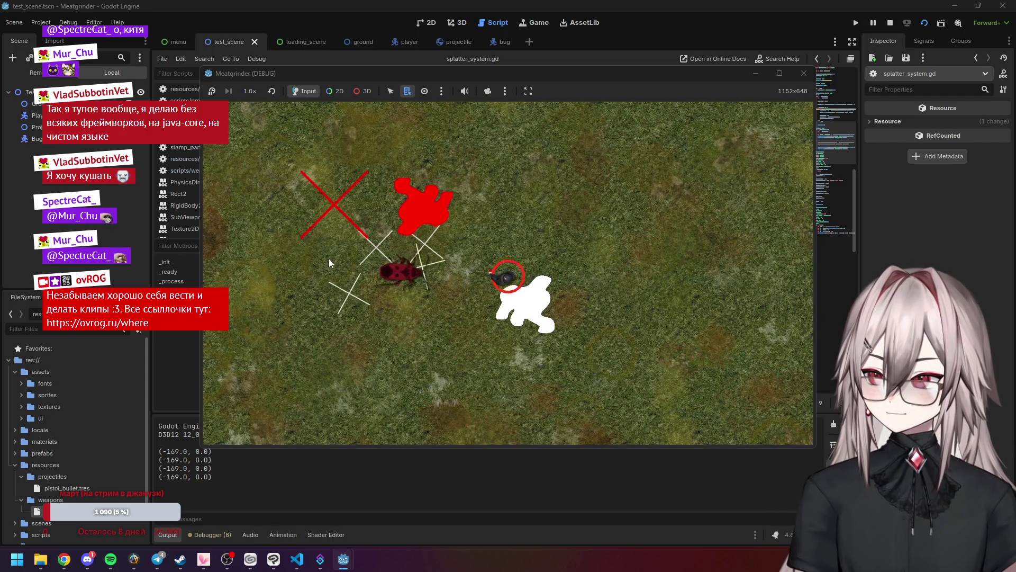
key(a)
key(s)
click(450, 171)
click(557, 160)
key(w)
key(d)
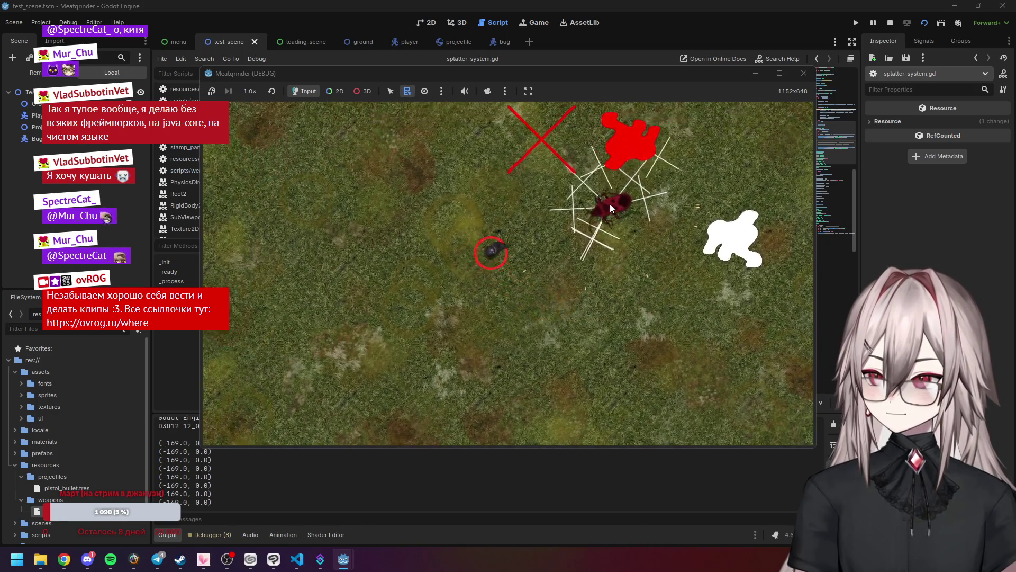
click(491, 310)
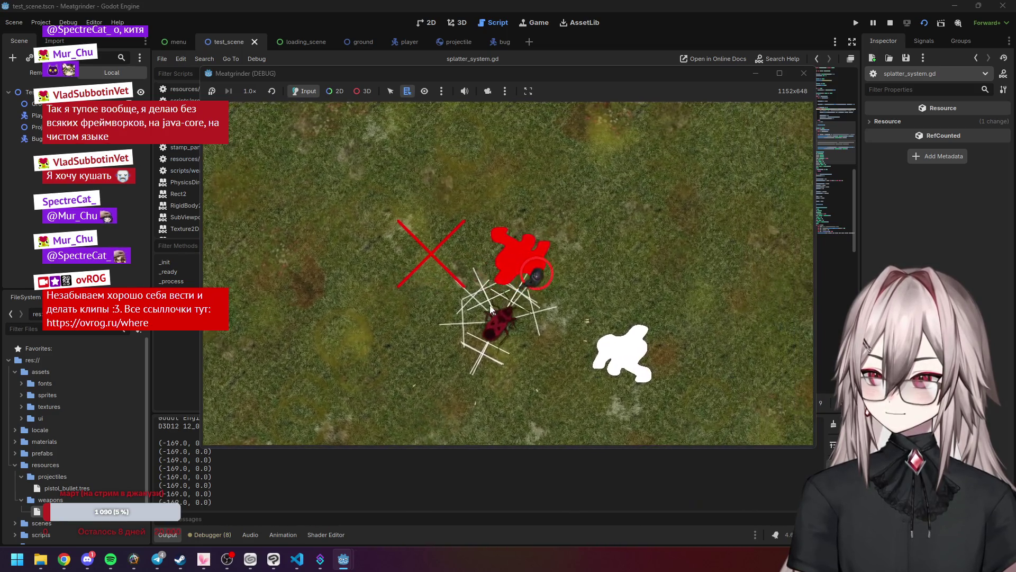
key(d)
key(s)
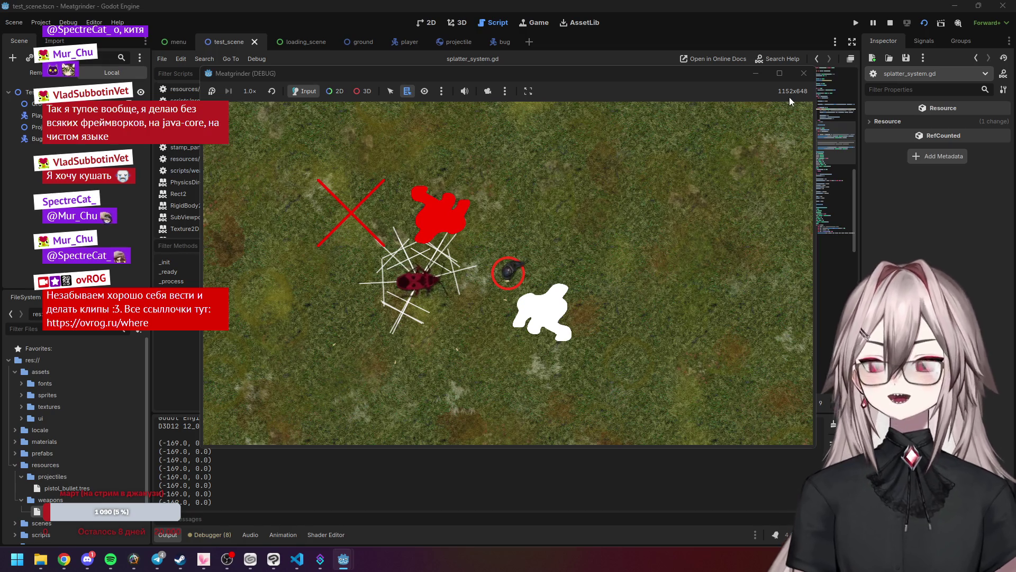
click(804, 73)
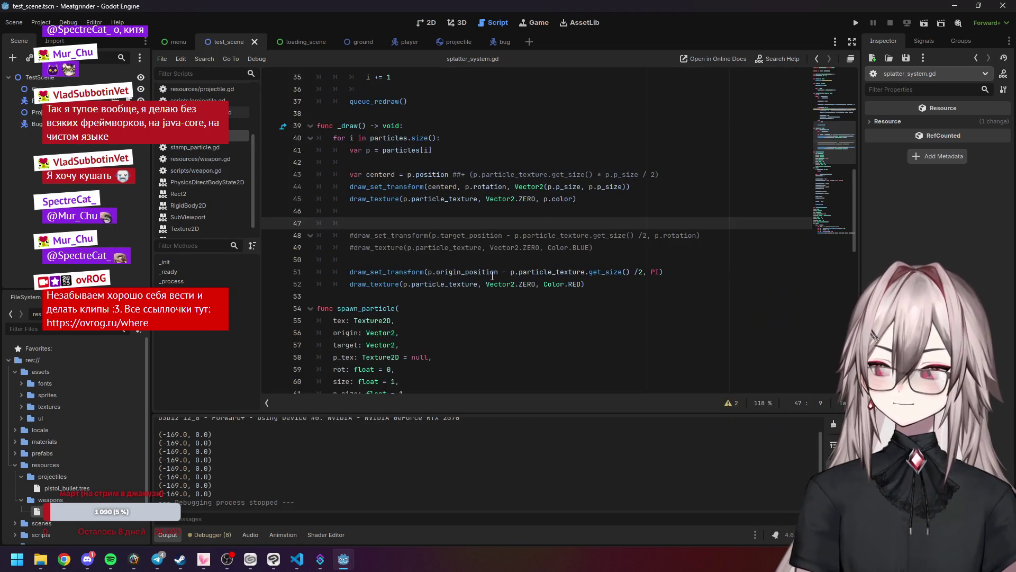
- Insert PI/90 after origin_position on line 51 and save the script
click(629, 286)
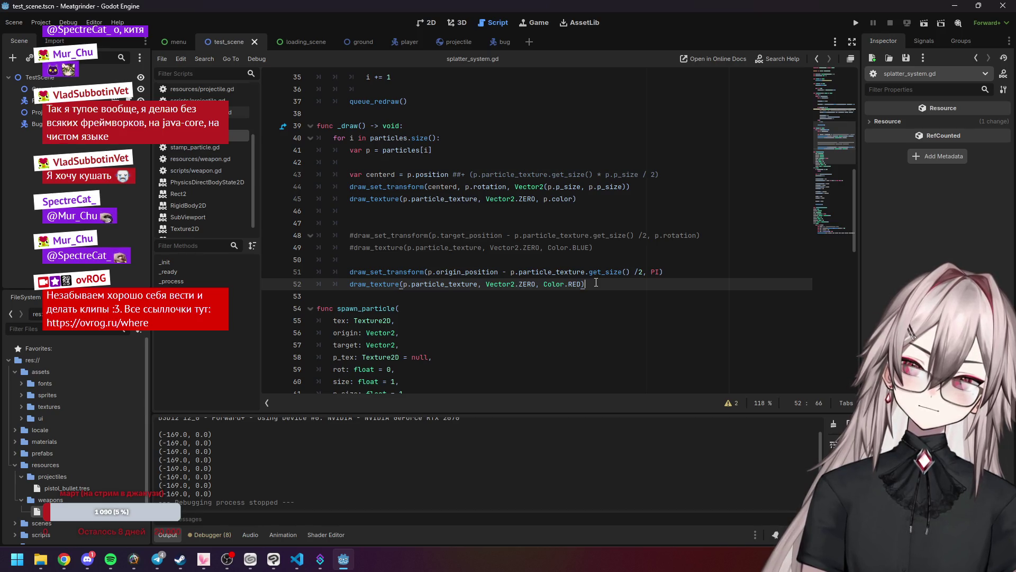
click(518, 272)
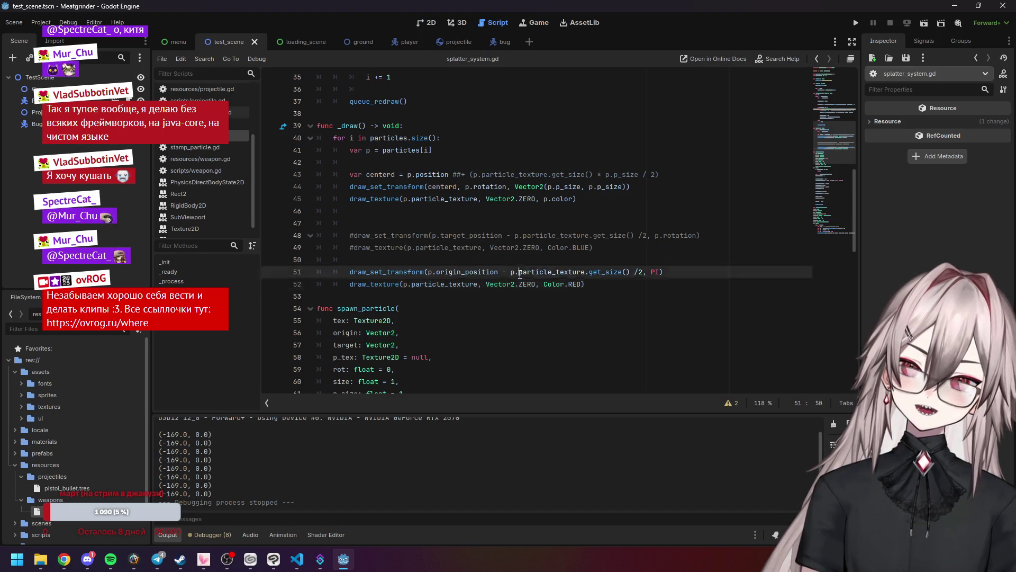
click(499, 272)
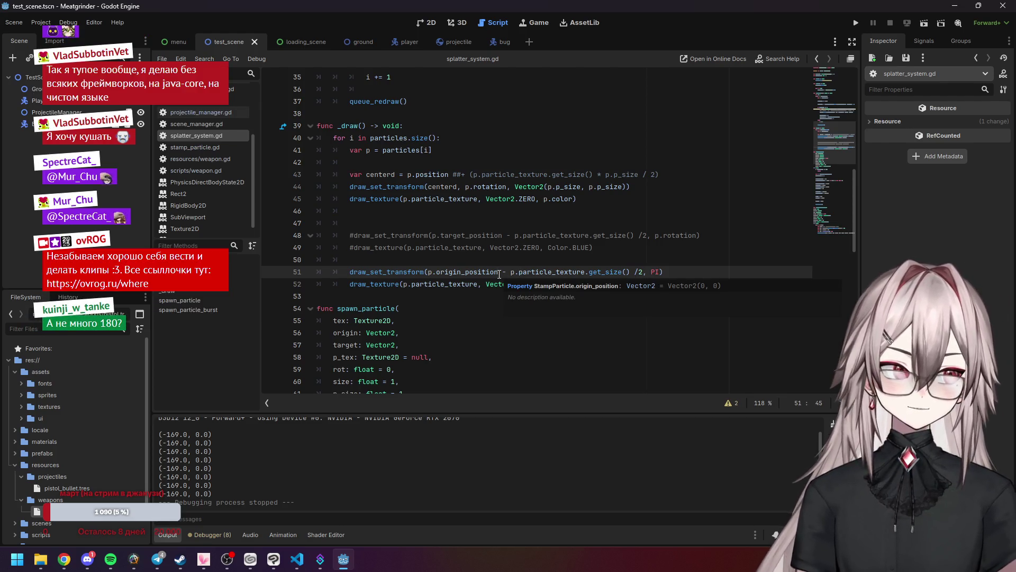
text(PI/90)
click(695, 235)
key(ctrl+s)
- Run the current scene, shoot the bug a few times, then close the game
click(924, 23)
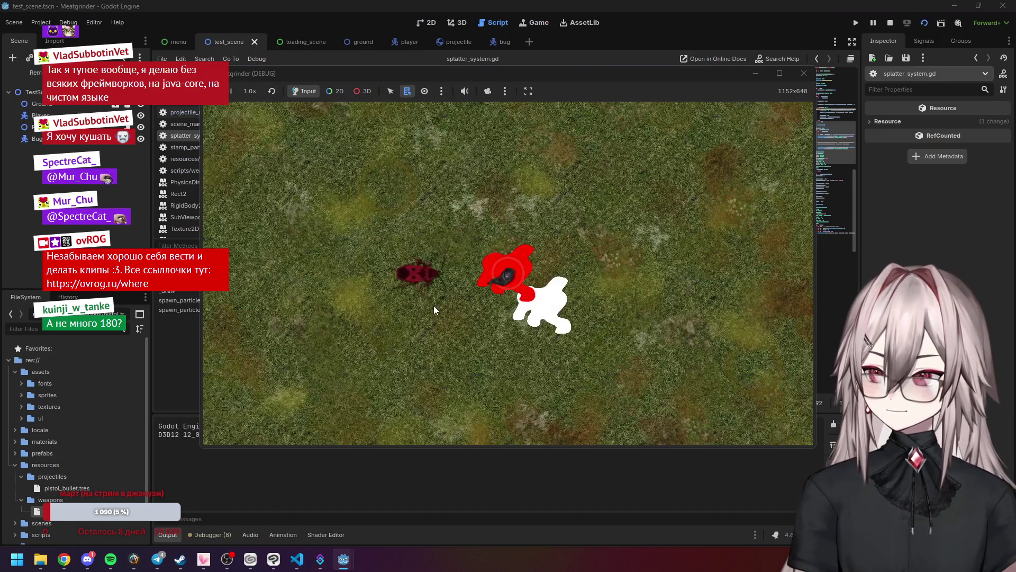
click(399, 275)
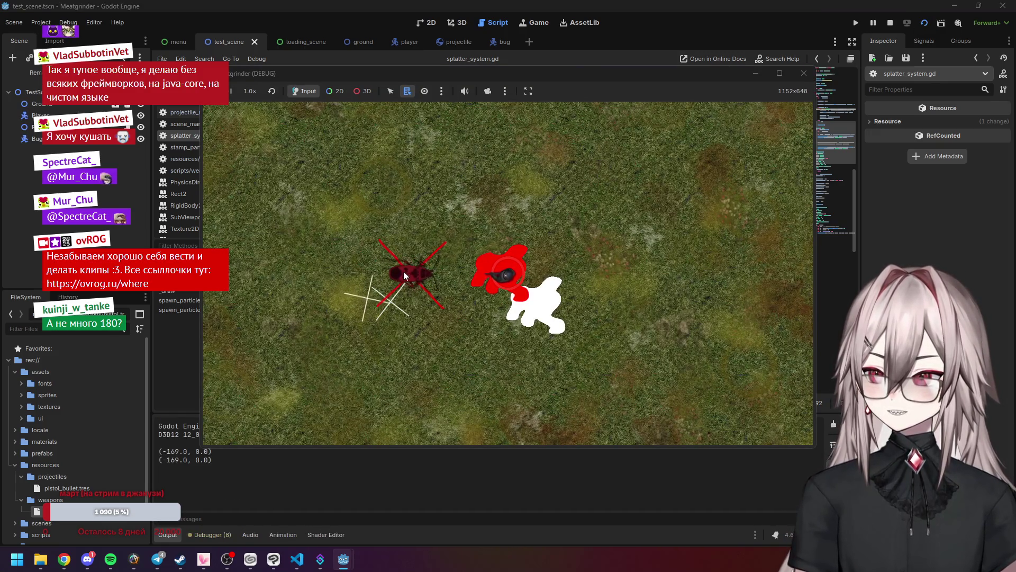
click(426, 207)
click(483, 173)
key(w)
click(523, 358)
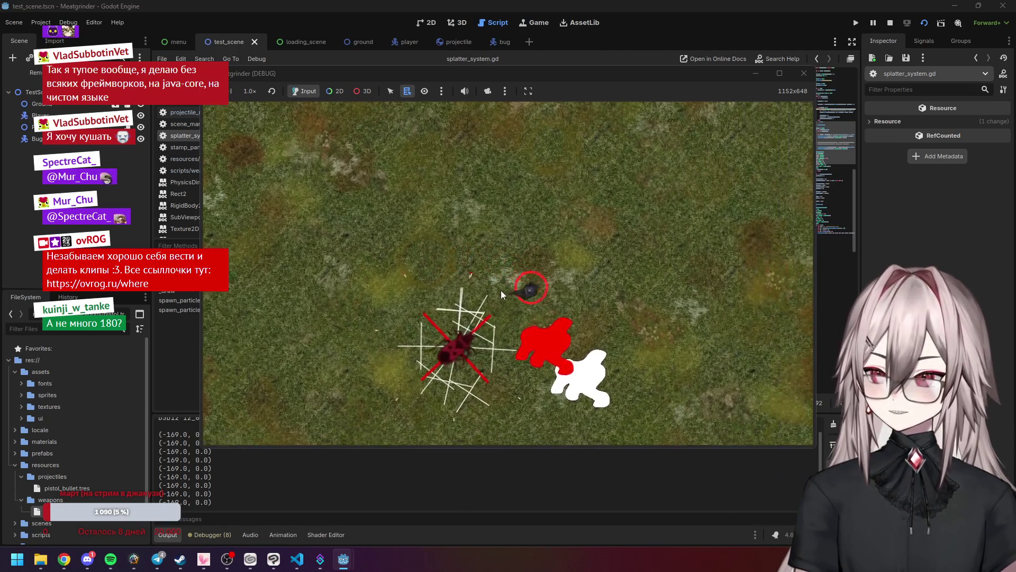
click(804, 73)
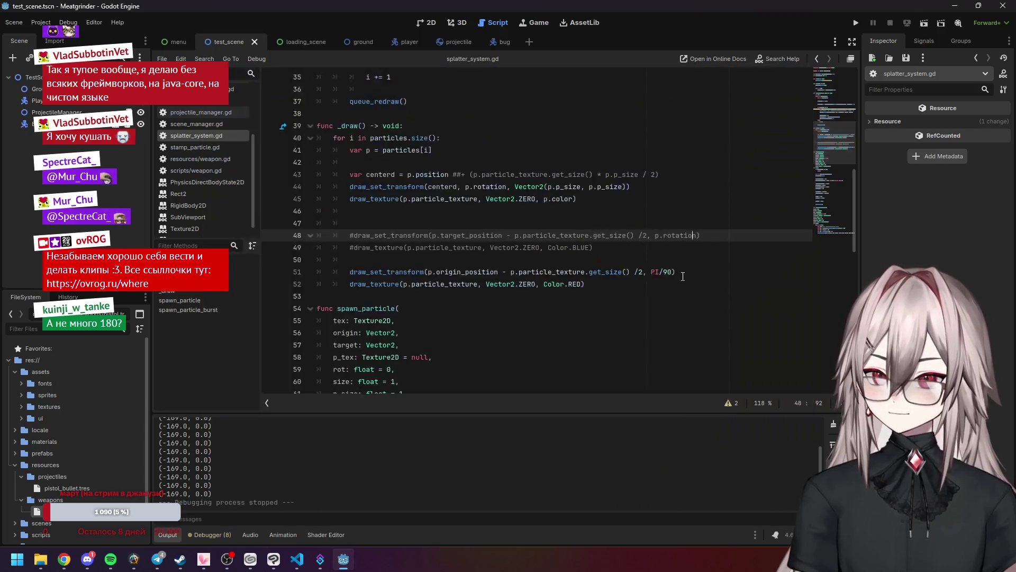
- Rerun the scene and capture screenshots of the splatter, relaunching the game for a second capture
click(668, 271)
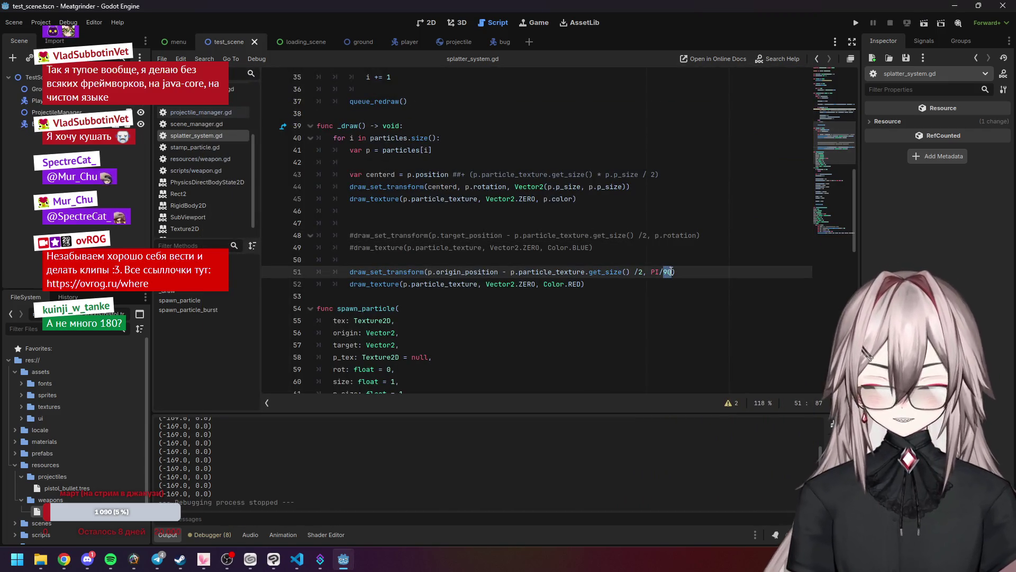
key(Up)
key(Up)
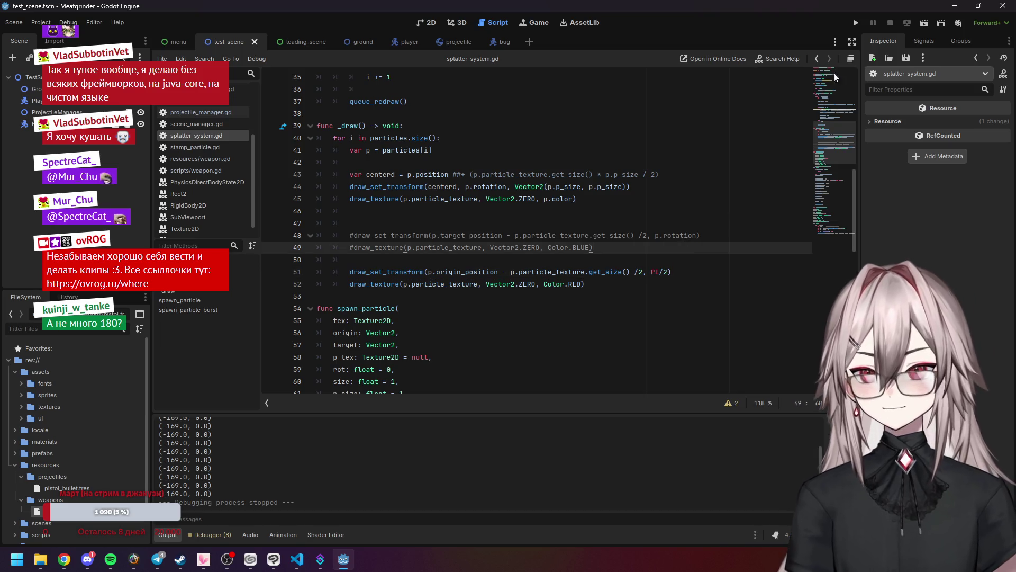
click(924, 23)
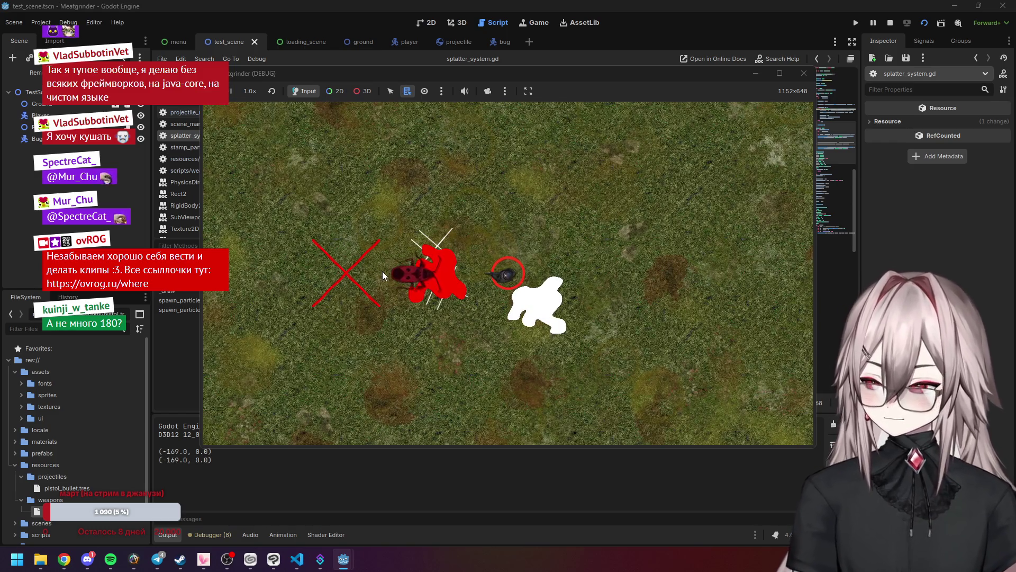
key(super+shift+s)
drag(289, 204, 500, 345)
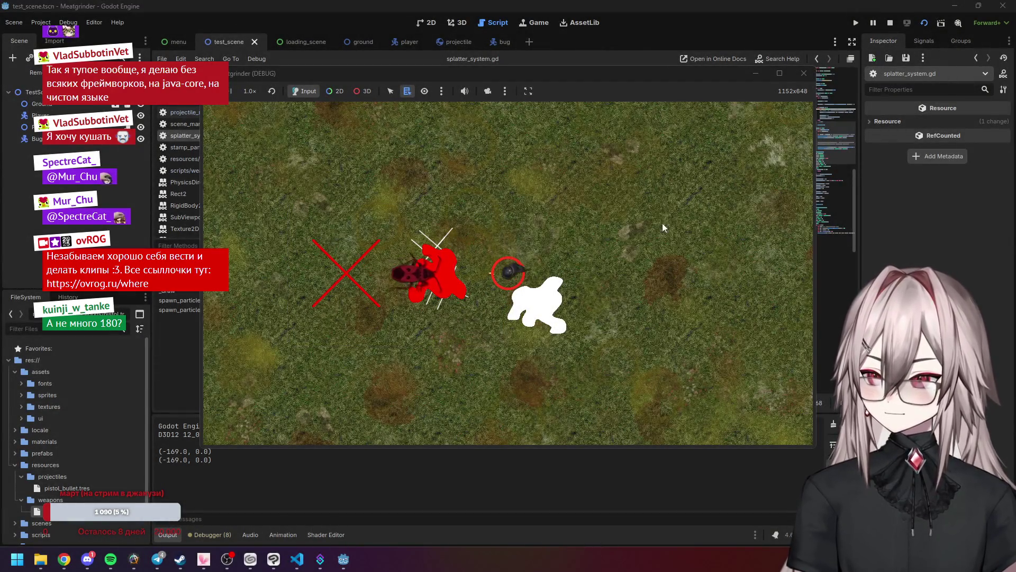
click(804, 73)
click(925, 22)
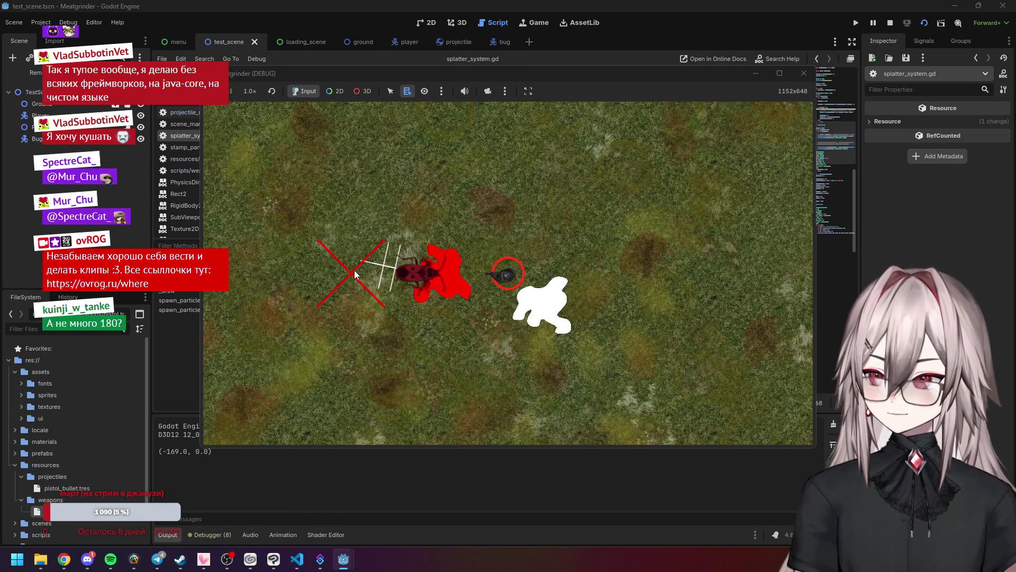
key(super+shift+s)
mouse_move(277, 201)
mouse_down()
mouse_move(379, 302)
mouse_move(519, 376)
mouse_up()
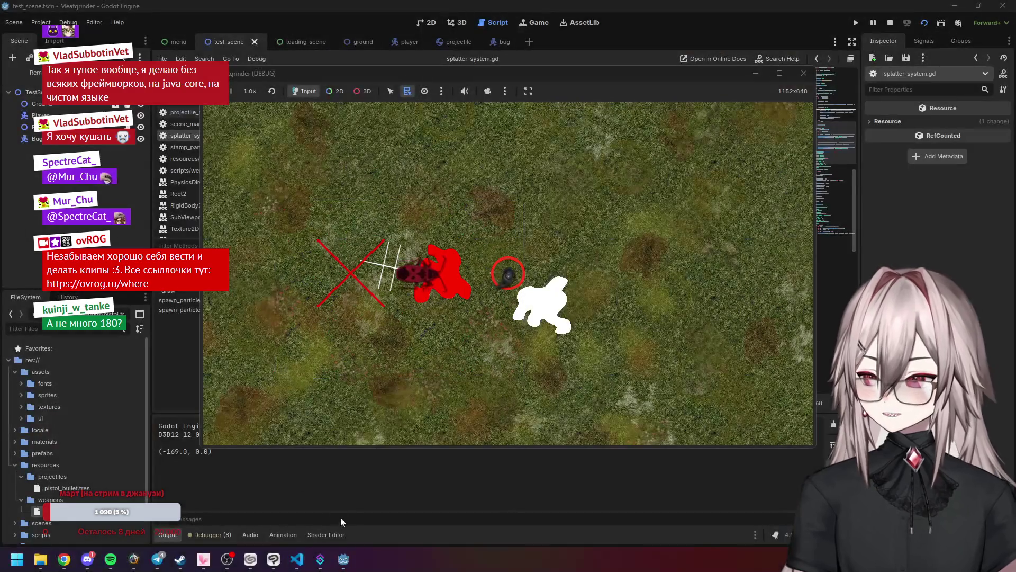
- Create a new 1000×1000 canvas in Clip Studio Paint
click(274, 559)
click(17, 18)
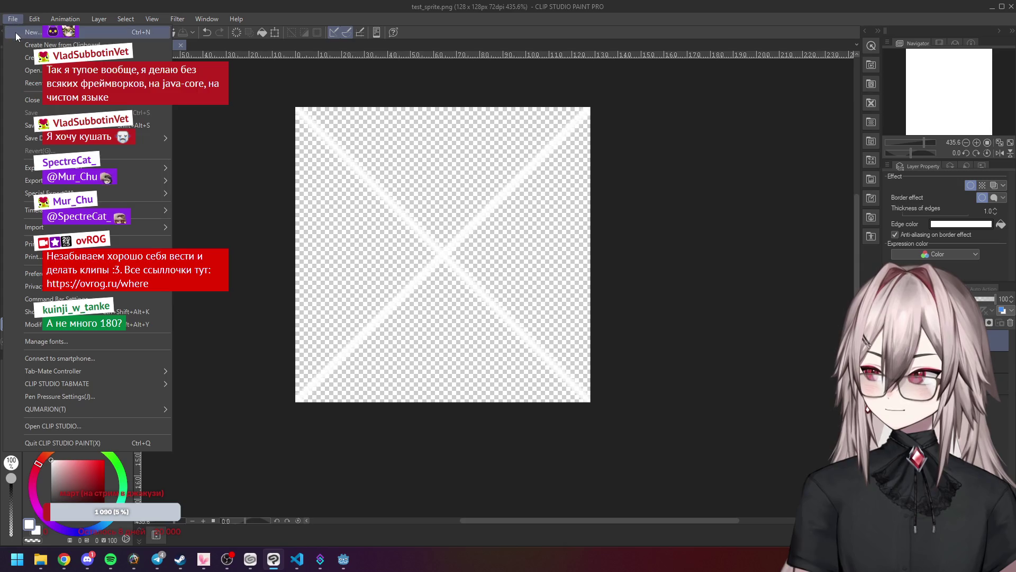
click(15, 33)
double_click(413, 207)
text(1000)
key(Tab)
text(1000)
click(521, 134)
- Paste the game screenshot, position it, and duplicate the red X via a rectangular selection
key(ctrl+v)
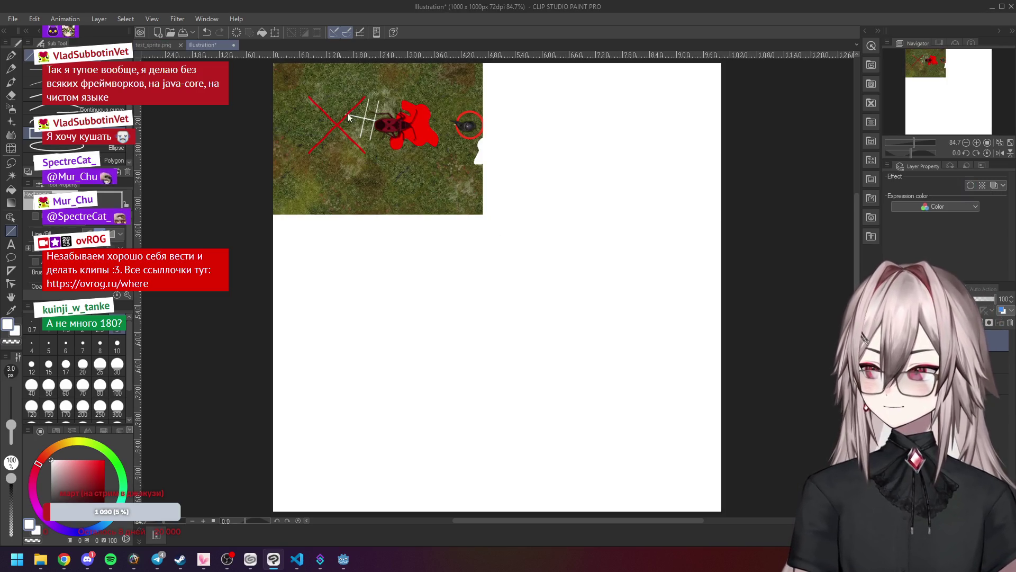
drag(338, 121, 414, 200)
scroll(412, 190, up, 5)
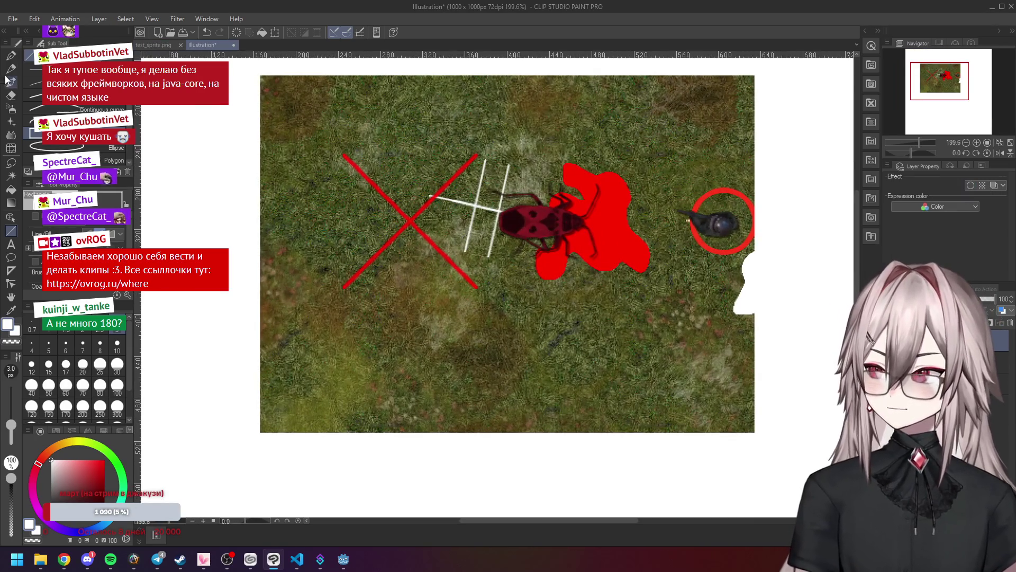
click(10, 163)
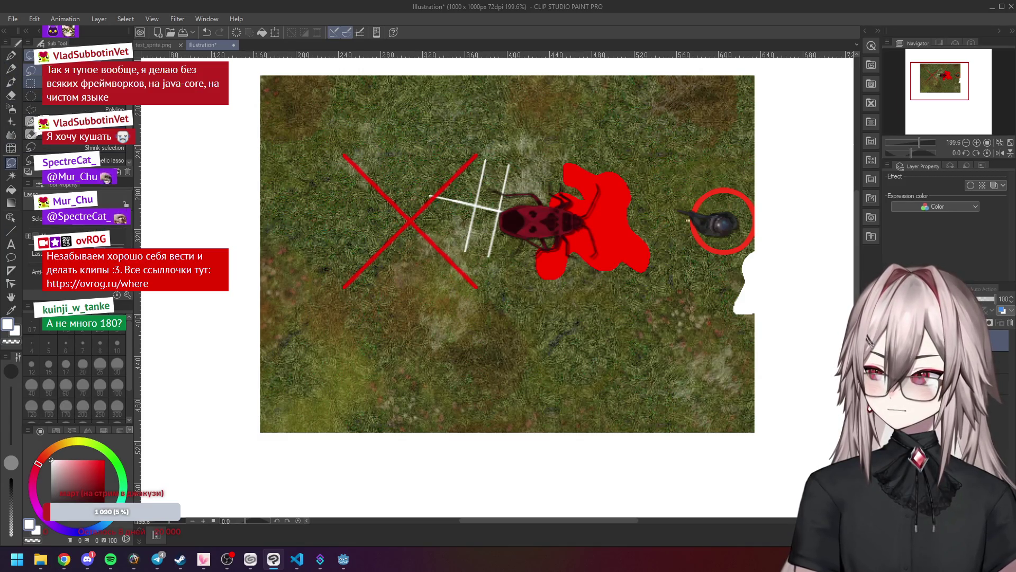
mouse_move(343, 153)
mouse_down()
mouse_move(481, 277)
mouse_move(479, 289)
mouse_up()
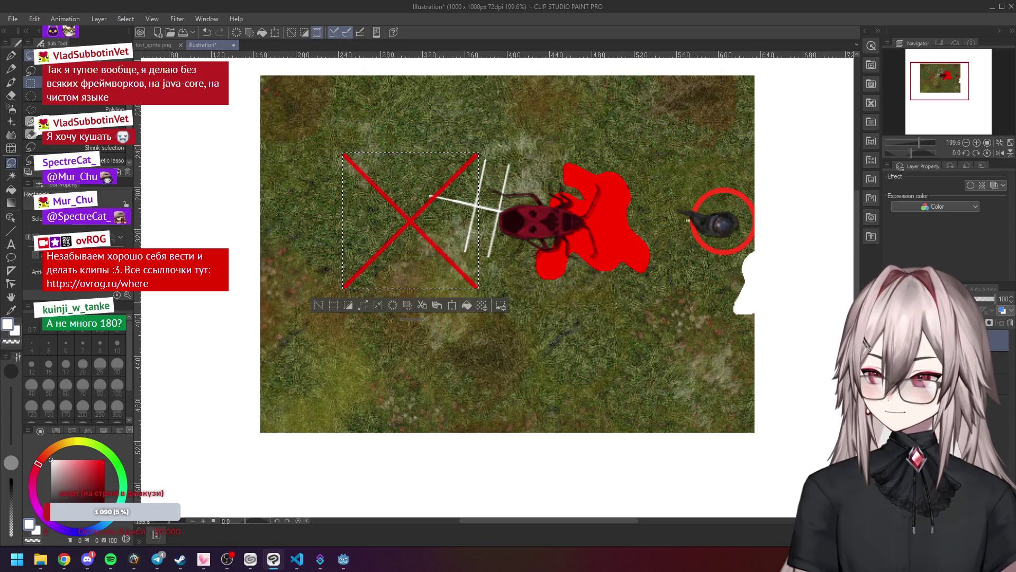
click(437, 306)
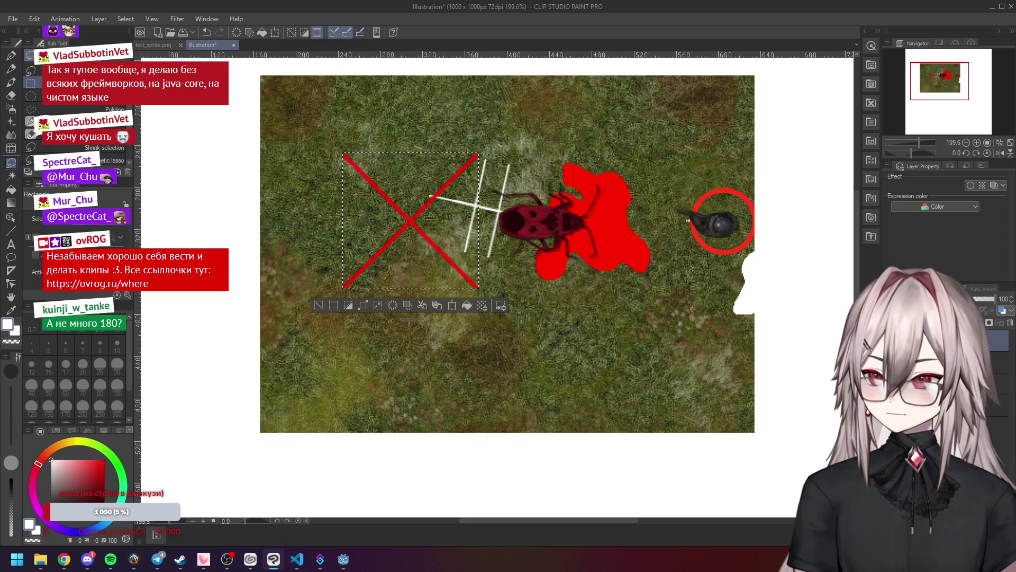
key(ctrl+d)
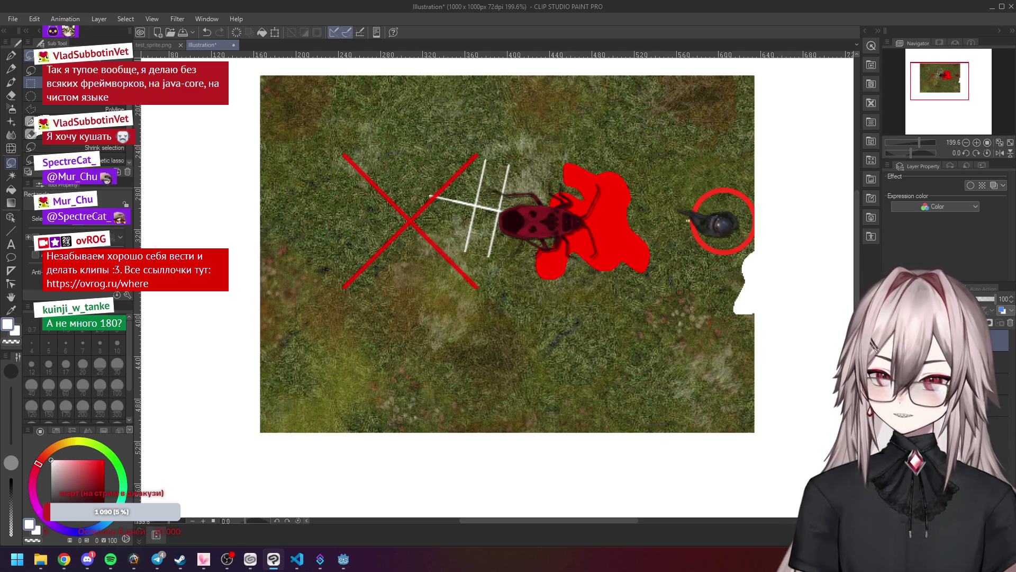
- Transform the X copy, moving and rotating it repeatedly over the original X, then commit
key(ctrl+t)
drag(382, 180, 597, 254)
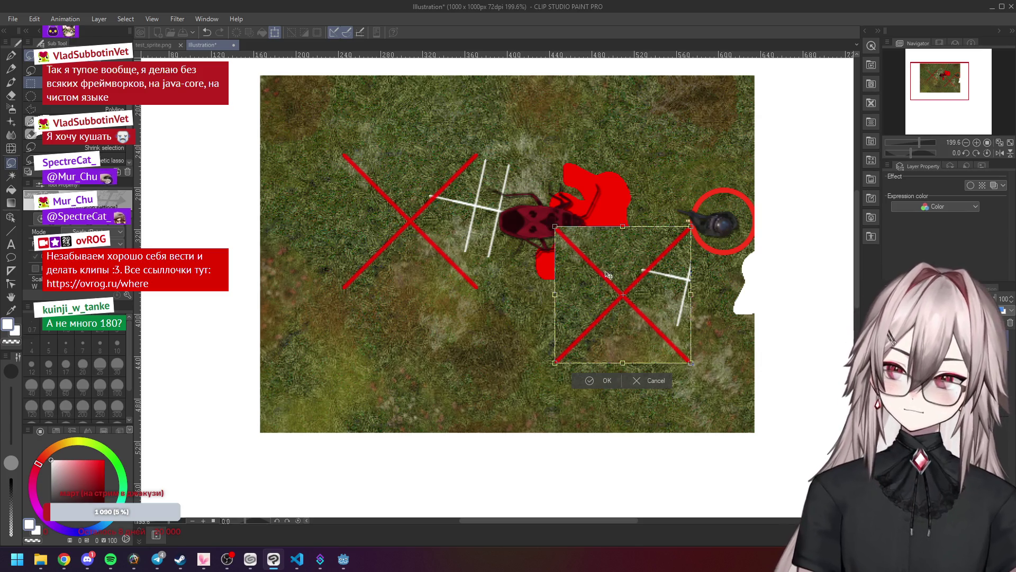
mouse_move(698, 364)
mouse_down()
mouse_move(638, 389)
mouse_move(573, 367)
mouse_up()
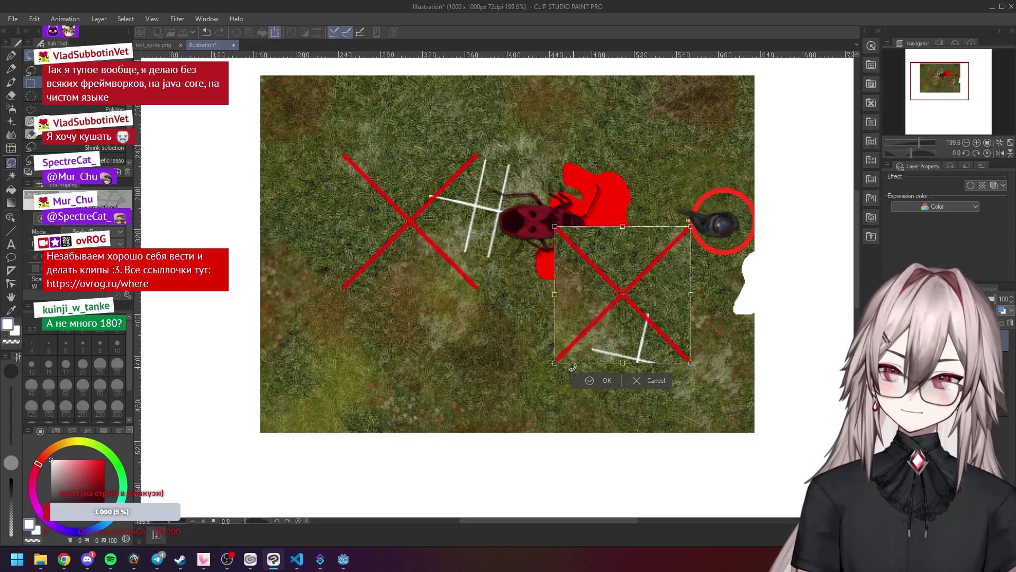
drag(666, 303, 524, 303)
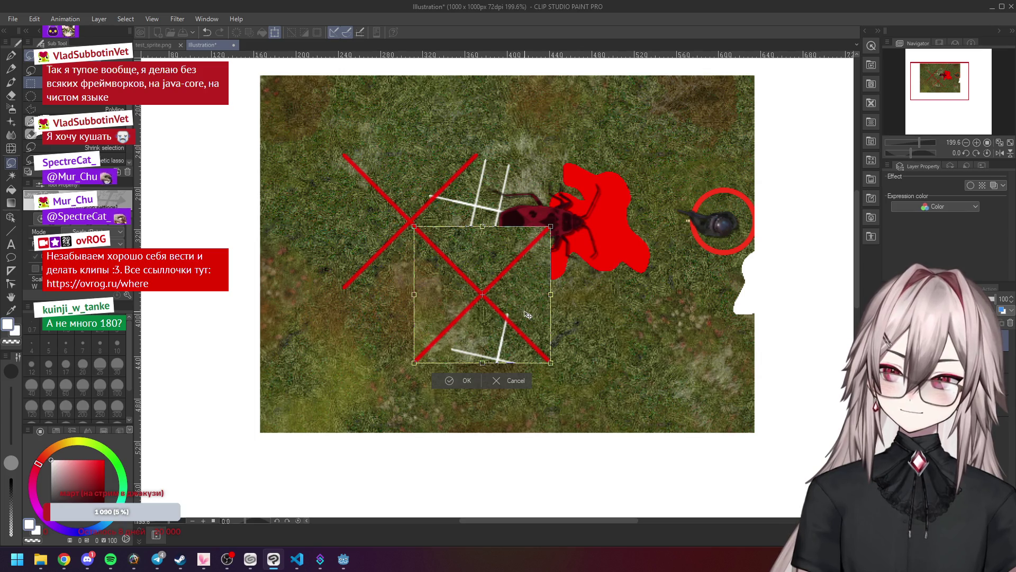
drag(527, 315, 452, 239)
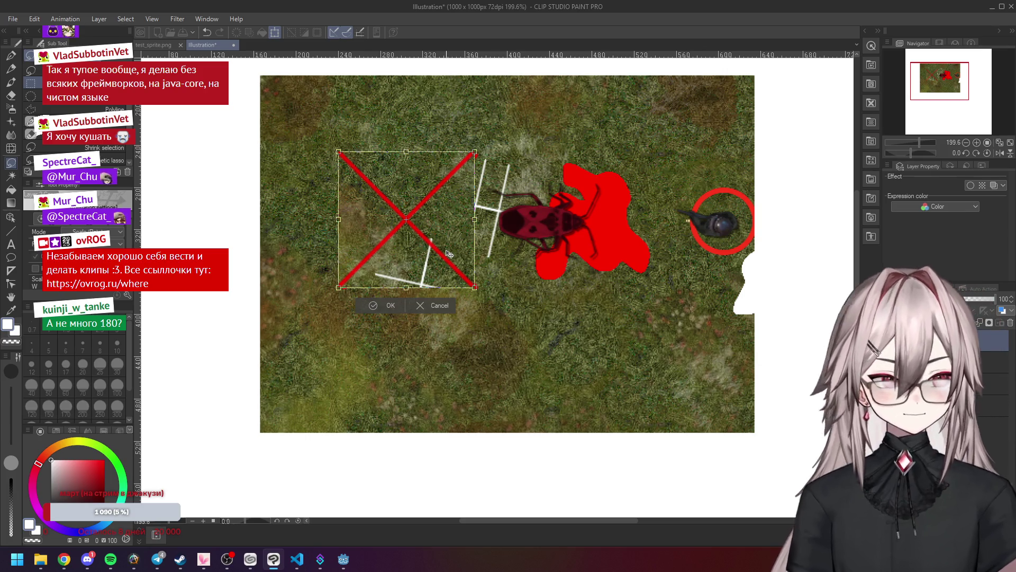
mouse_move(324, 289)
mouse_down()
mouse_move(424, 334)
mouse_move(466, 325)
mouse_up()
mouse_move(426, 213)
mouse_down()
mouse_move(639, 287)
mouse_move(580, 244)
mouse_up()
mouse_move(652, 191)
mouse_down()
mouse_move(643, 249)
mouse_move(595, 327)
mouse_up()
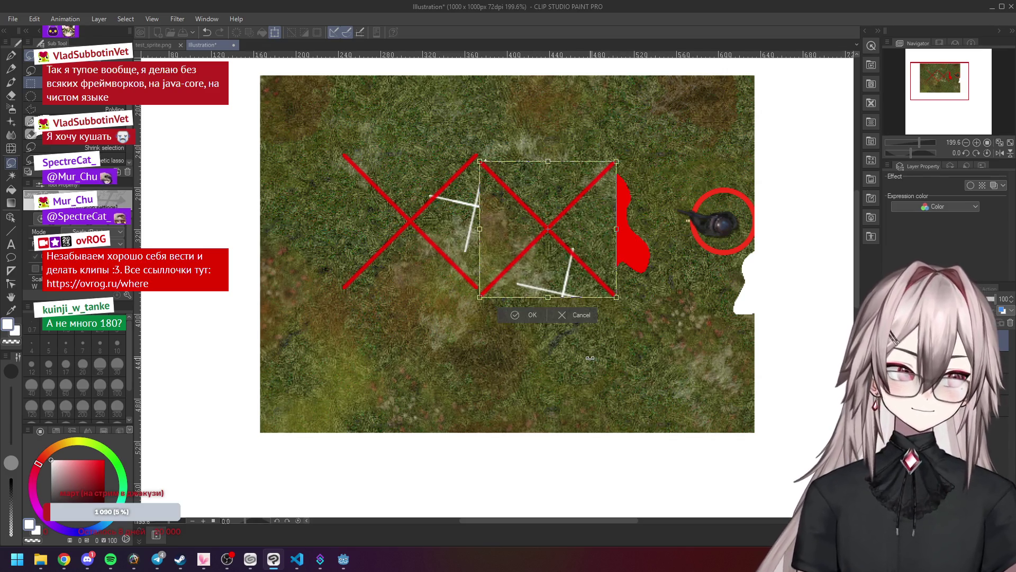
mouse_move(658, 185)
mouse_down()
mouse_move(598, 121)
mouse_move(508, 105)
mouse_up()
mouse_move(564, 198)
mouse_down()
mouse_move(629, 273)
mouse_move(641, 271)
mouse_up()
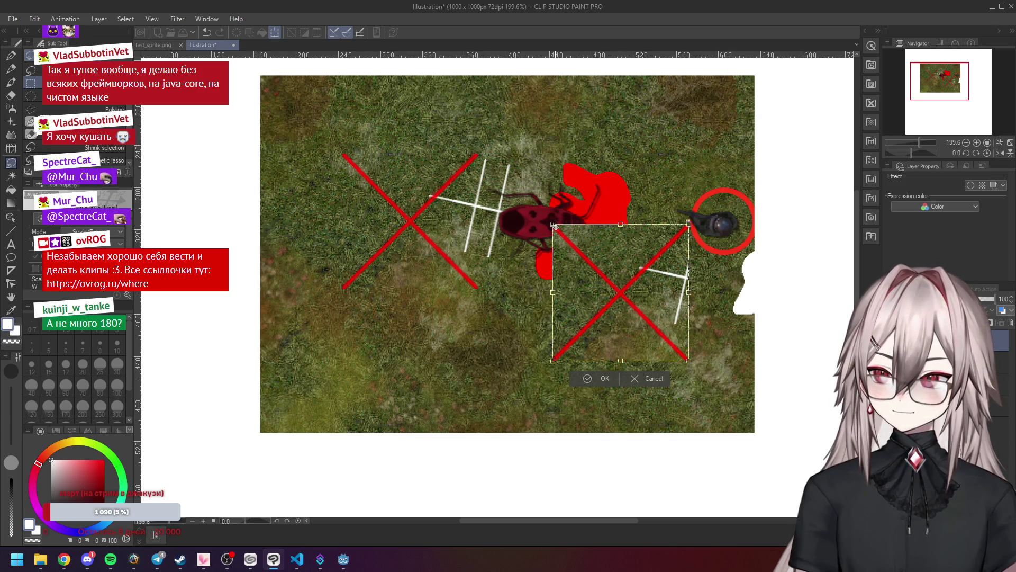
mouse_move(701, 364)
mouse_down()
mouse_move(606, 420)
mouse_move(517, 425)
mouse_move(468, 383)
mouse_move(421, 369)
mouse_up()
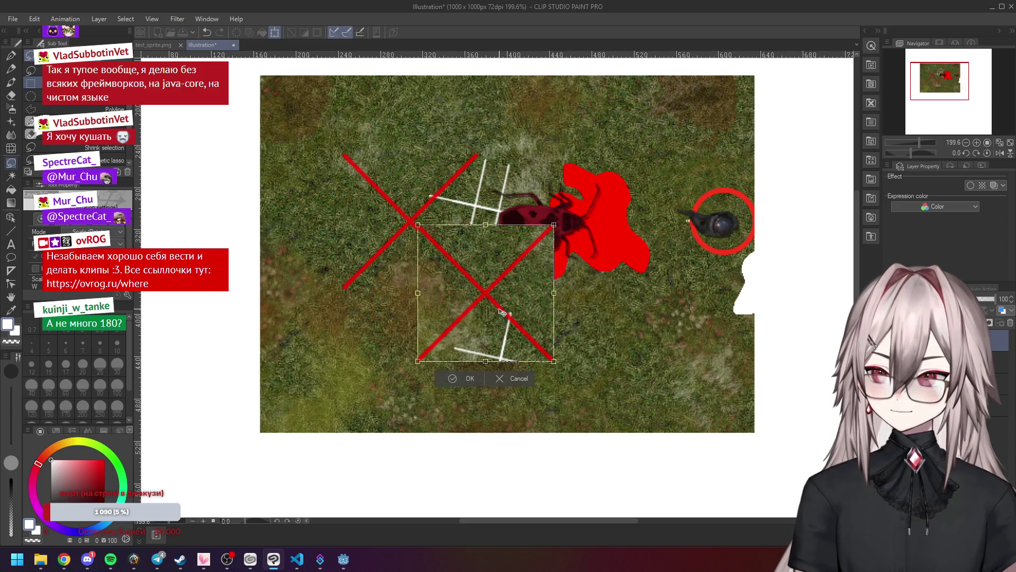
drag(517, 305, 443, 231)
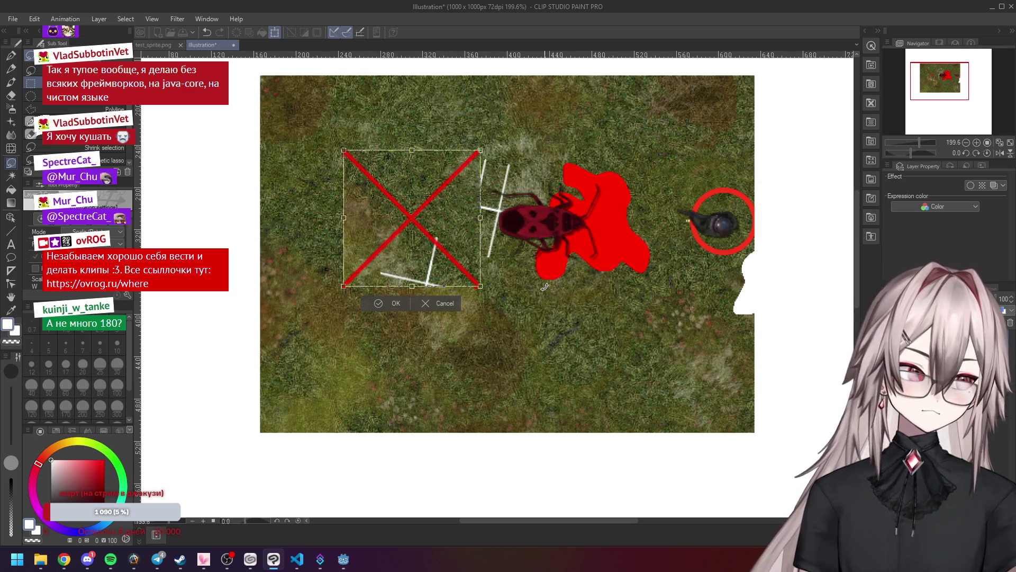
key(Return)
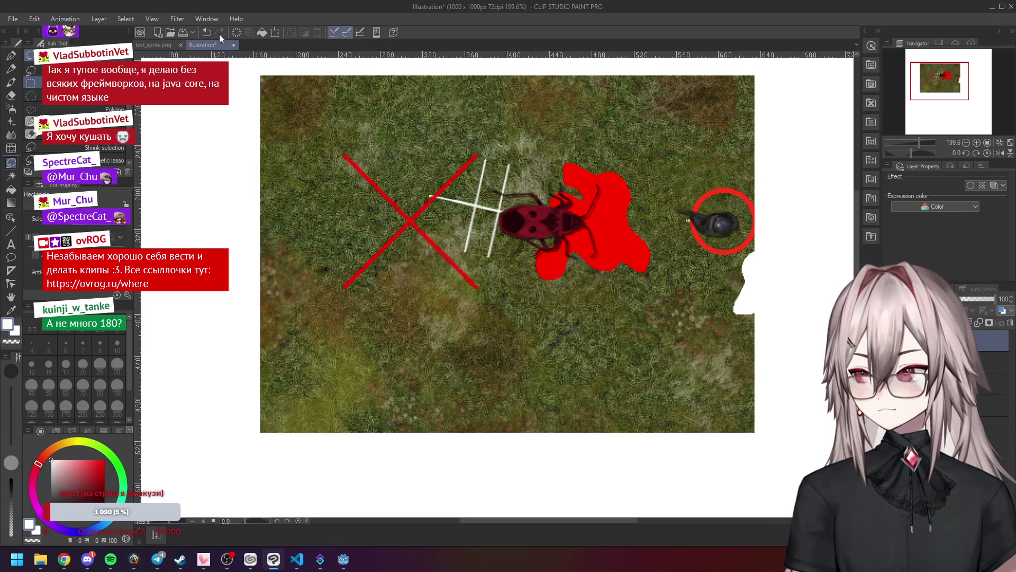
- Close the Illustration canvas without saving and stop the running game in Godot
click(234, 46)
click(579, 207)
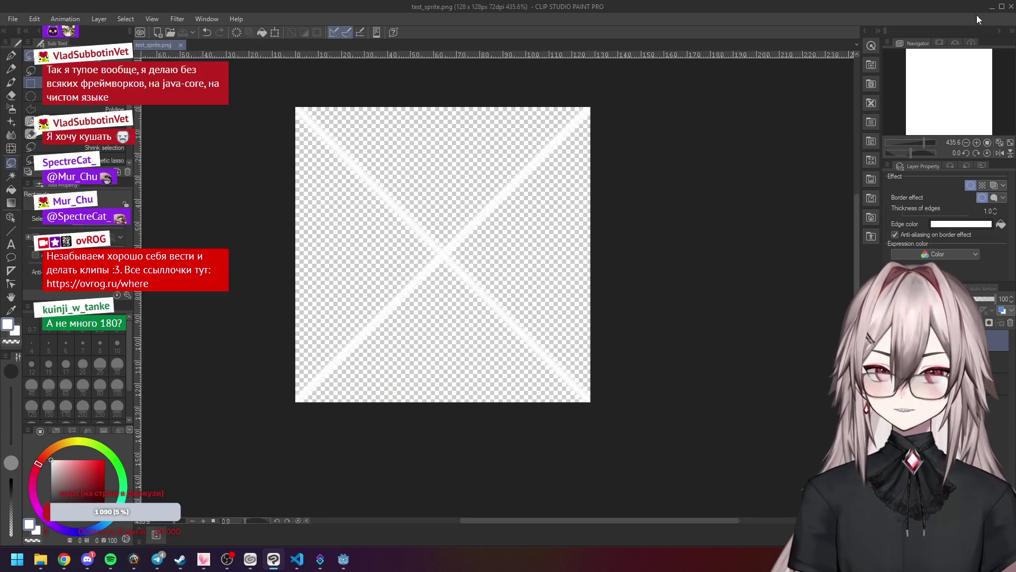
click(993, 7)
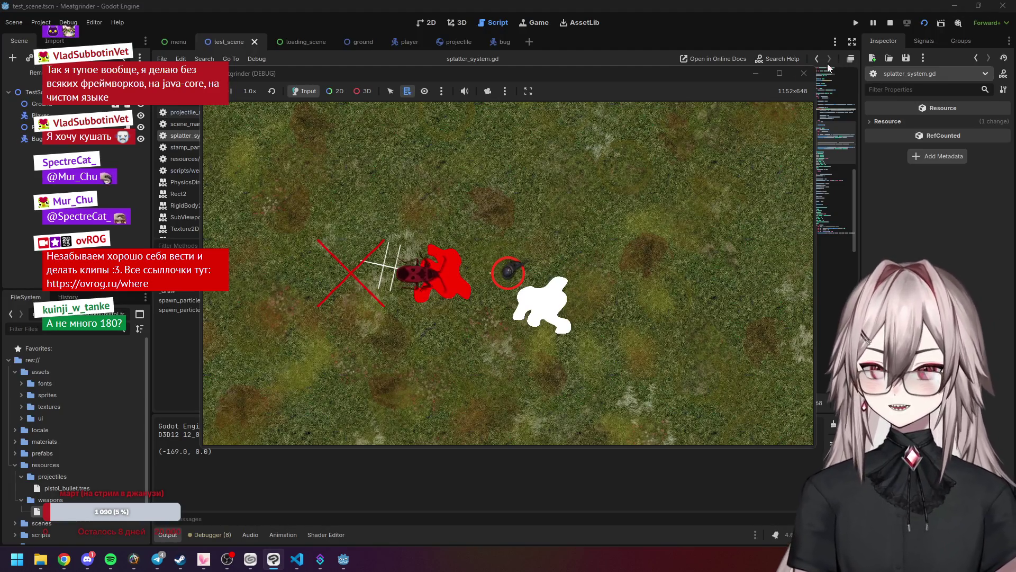
click(890, 23)
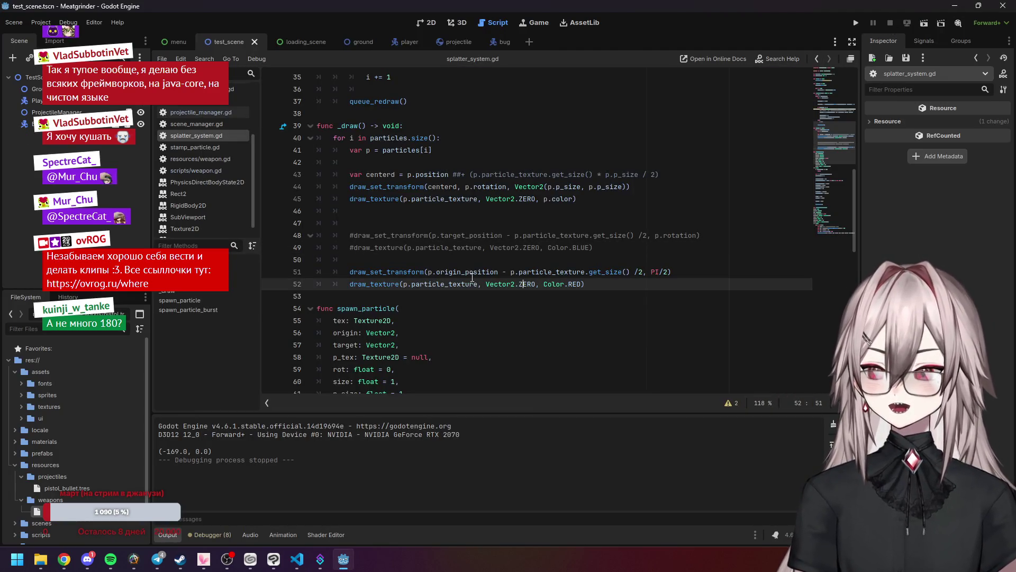
- Scroll through splatter_system.gd, reviewing the origin_position transform and spawning code around lines 32–52
click(398, 268)
click(605, 286)
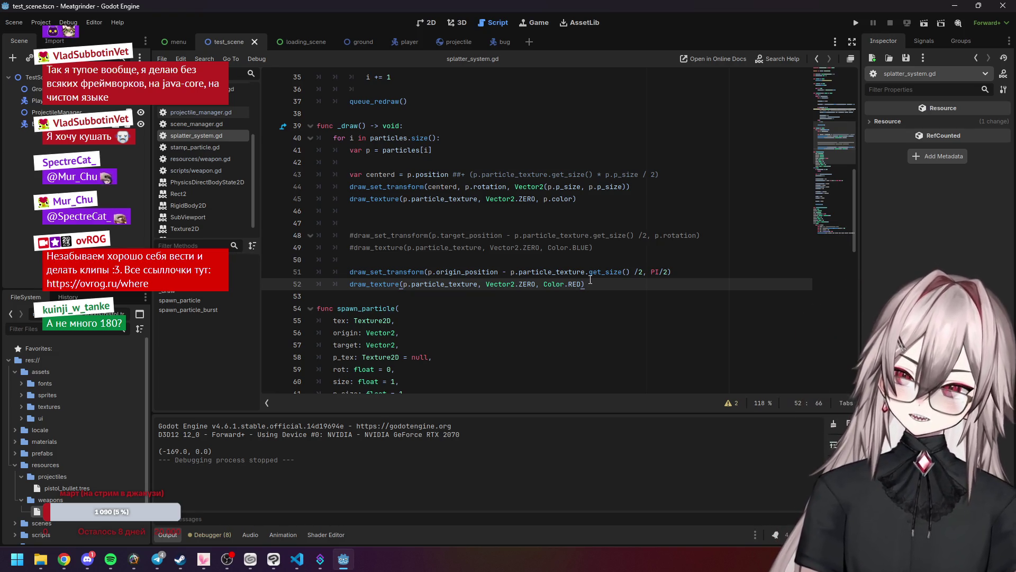
scroll(543, 251, up, 6)
click(543, 259)
scroll(543, 259, down, 3)
scroll(493, 315, down, 2)
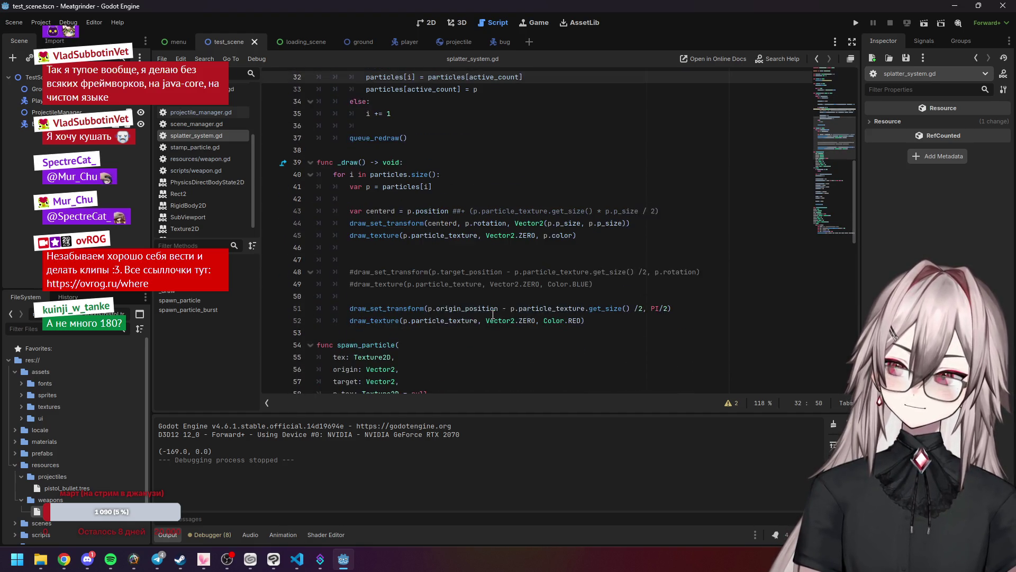
scroll(493, 314, down, 10)
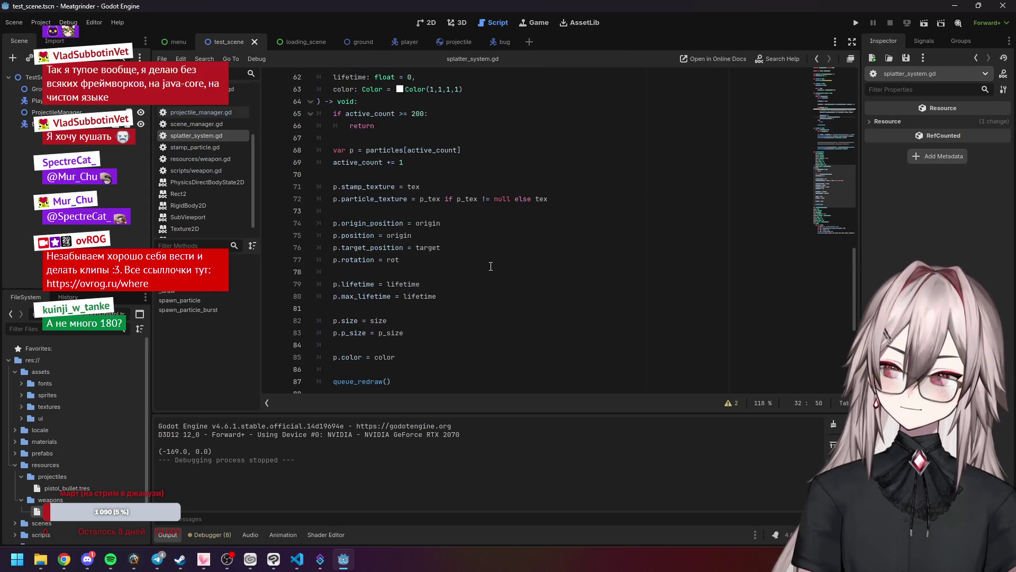
scroll(489, 267, down, 7)
scroll(495, 261, up, 10)
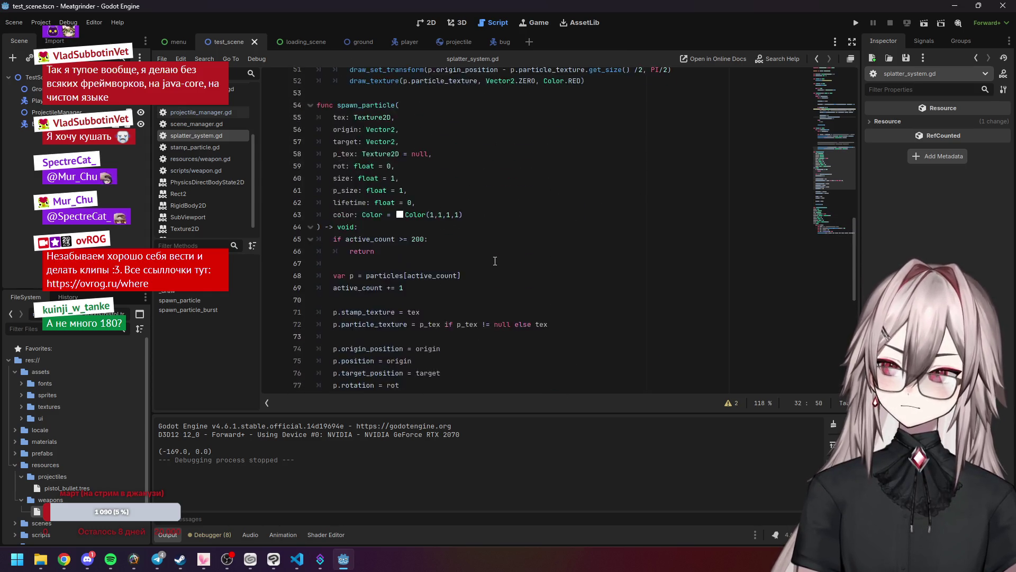
scroll(495, 261, up, 6)
scroll(495, 261, up, 7)
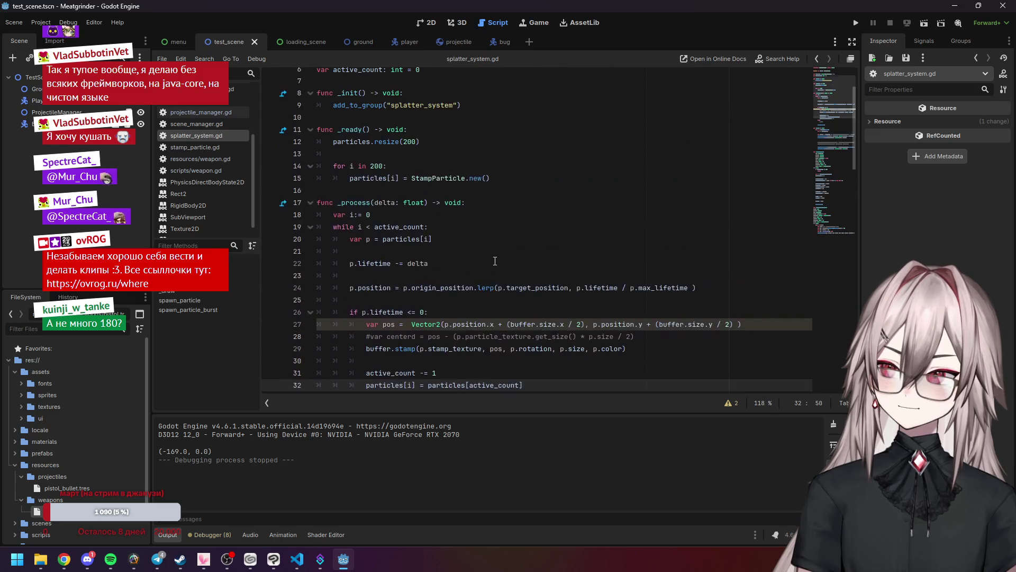
scroll(495, 261, down, 6)
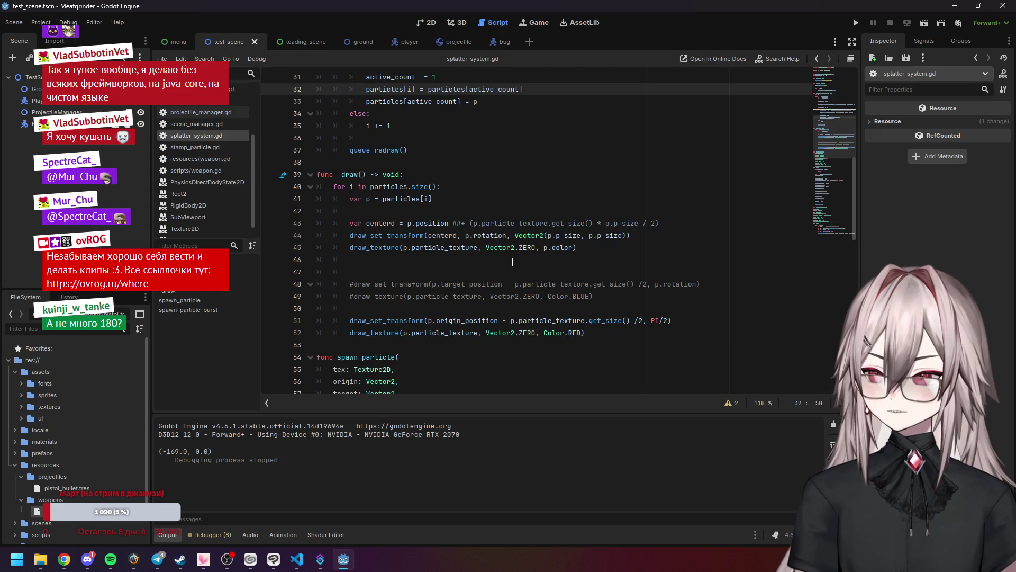
click(507, 265)
scroll(213, 116, up, 4)
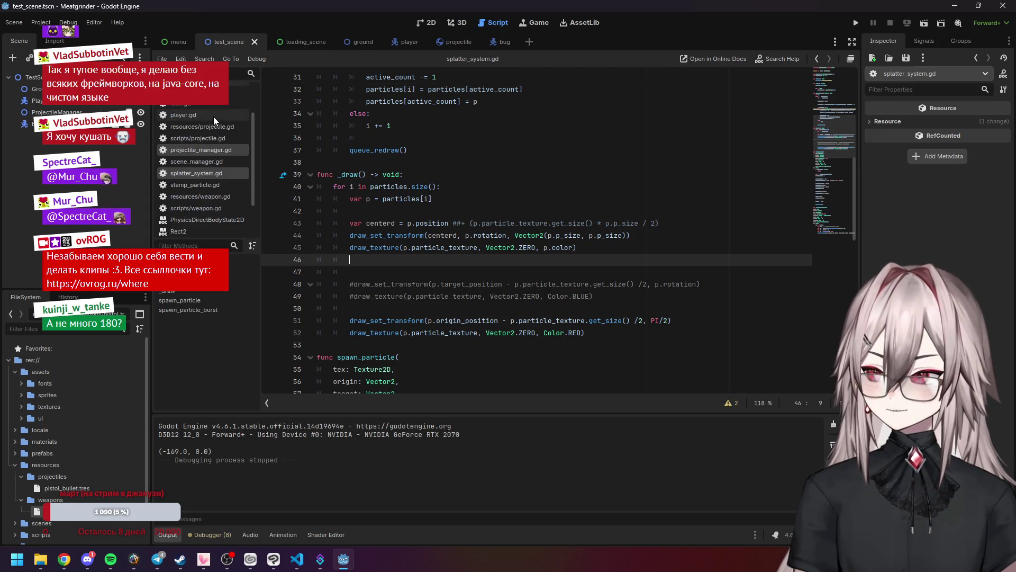
- Open buffer.gd and examine the Transform2D line 48 and the drawing code through line 52
click(201, 102)
scroll(498, 234, down, 5)
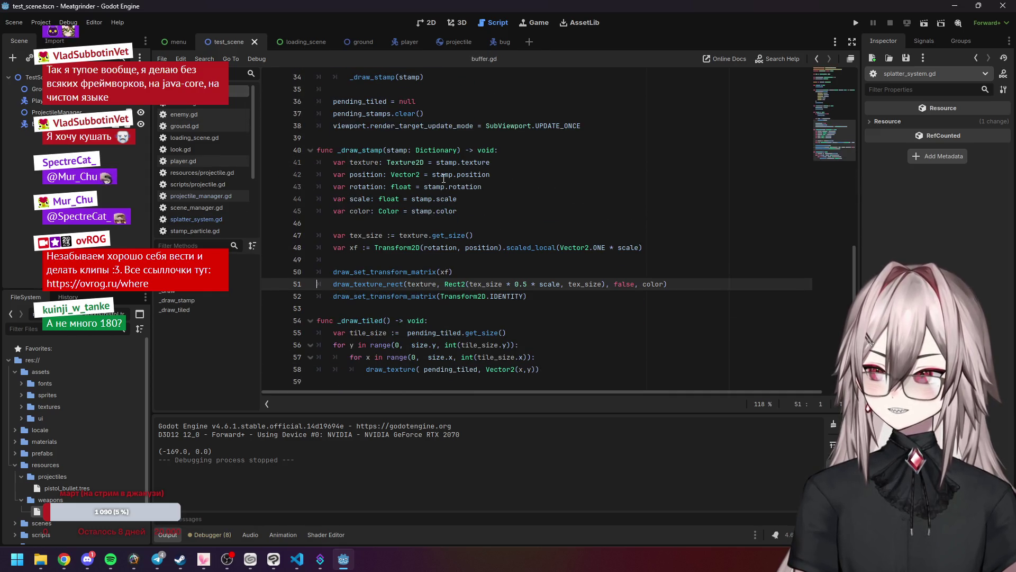
click(405, 248)
drag(678, 248, 330, 248)
click(619, 309)
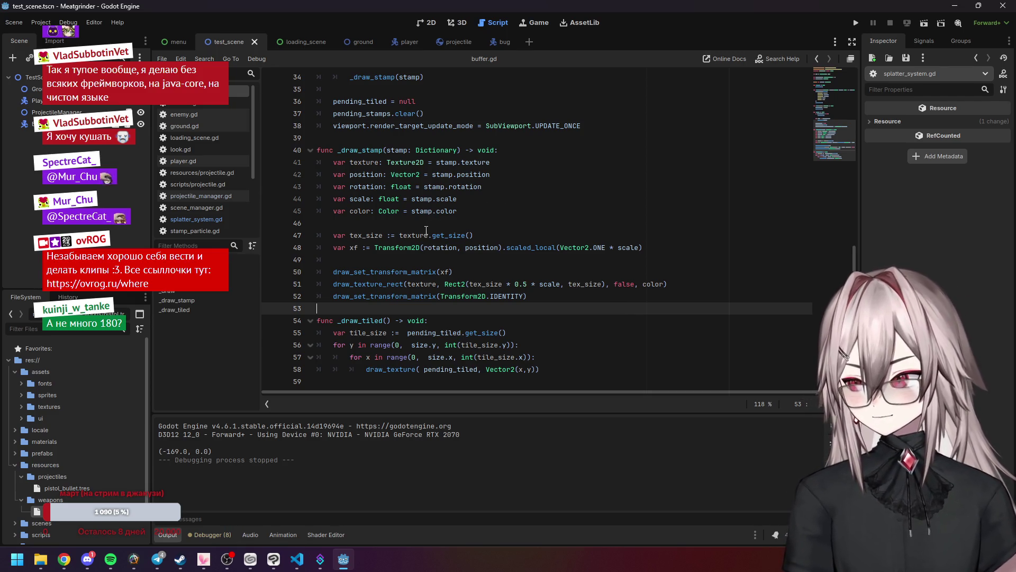
click(408, 247)
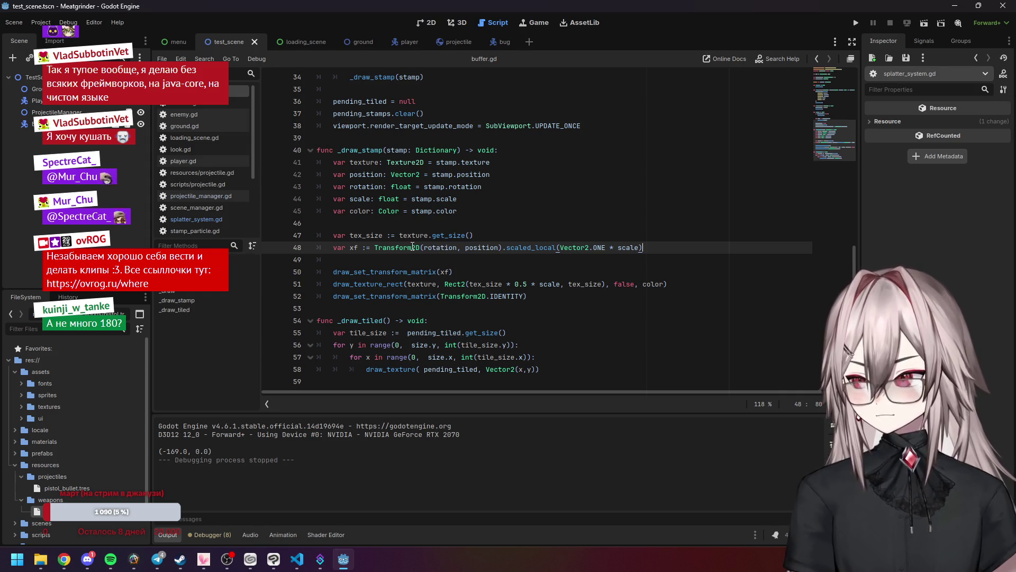
mouse_move(412, 247)
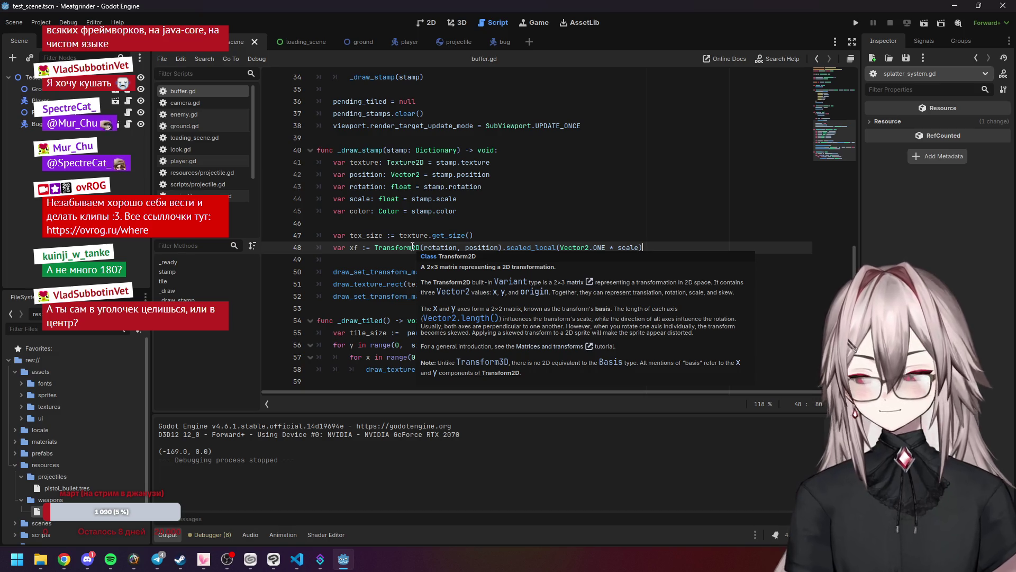
scroll(413, 249, right, 2)
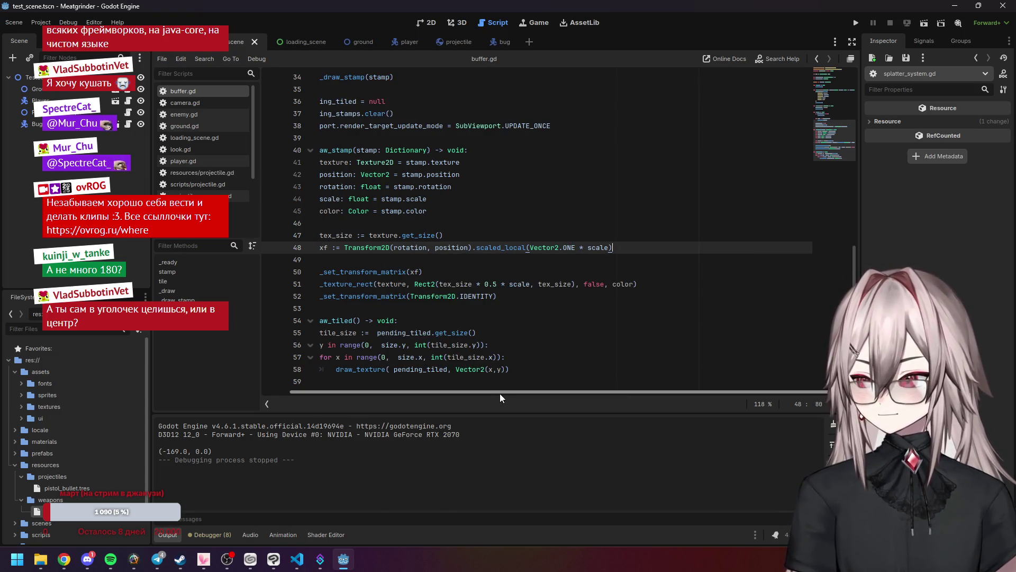
drag(502, 393, 382, 398)
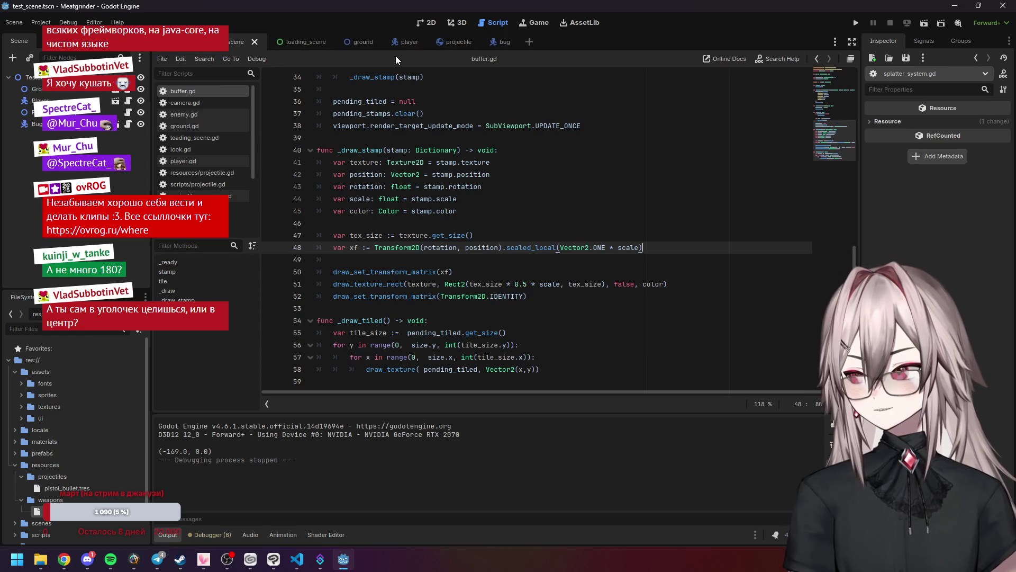
click(514, 274)
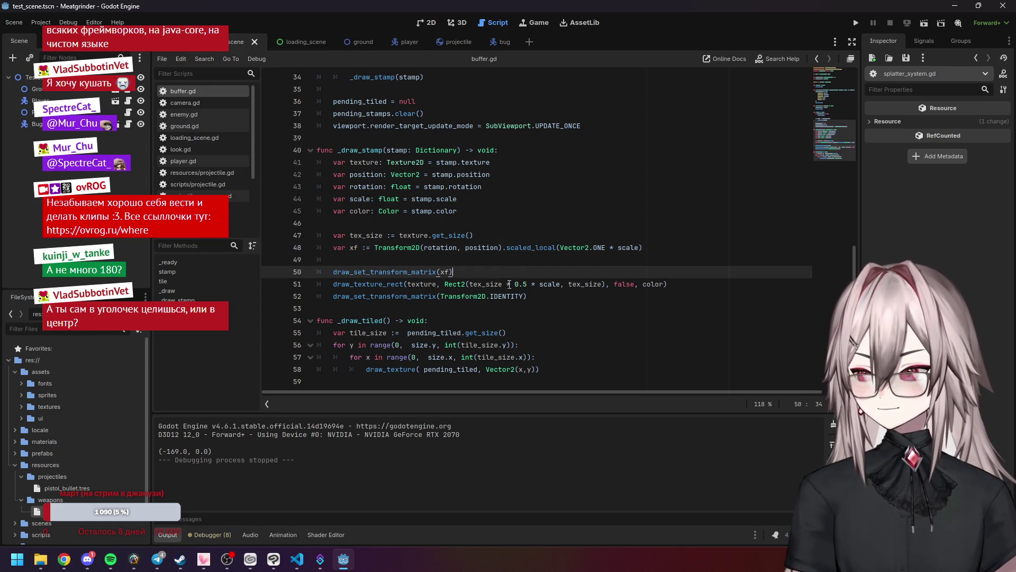
click(527, 297)
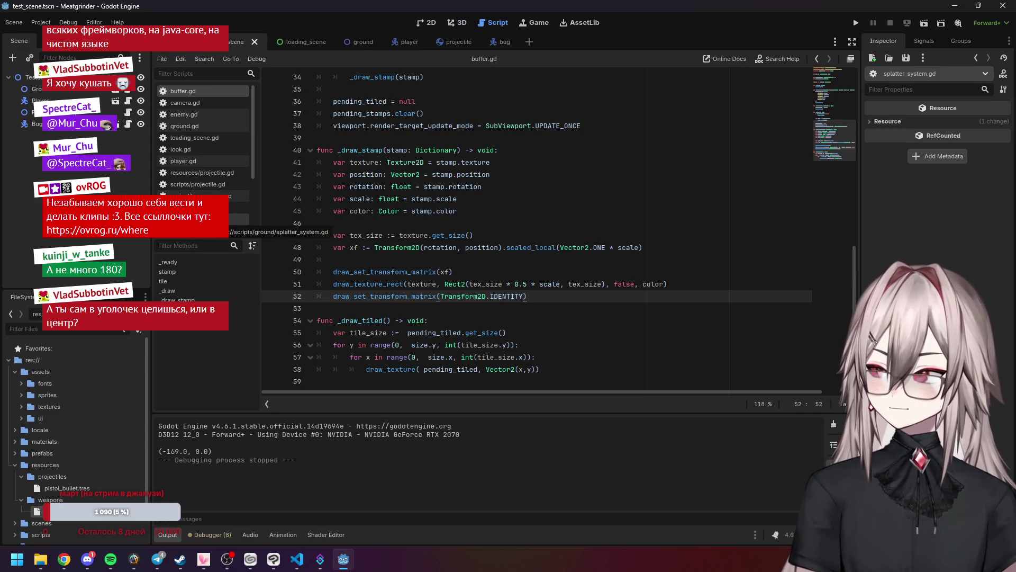
click(236, 219)
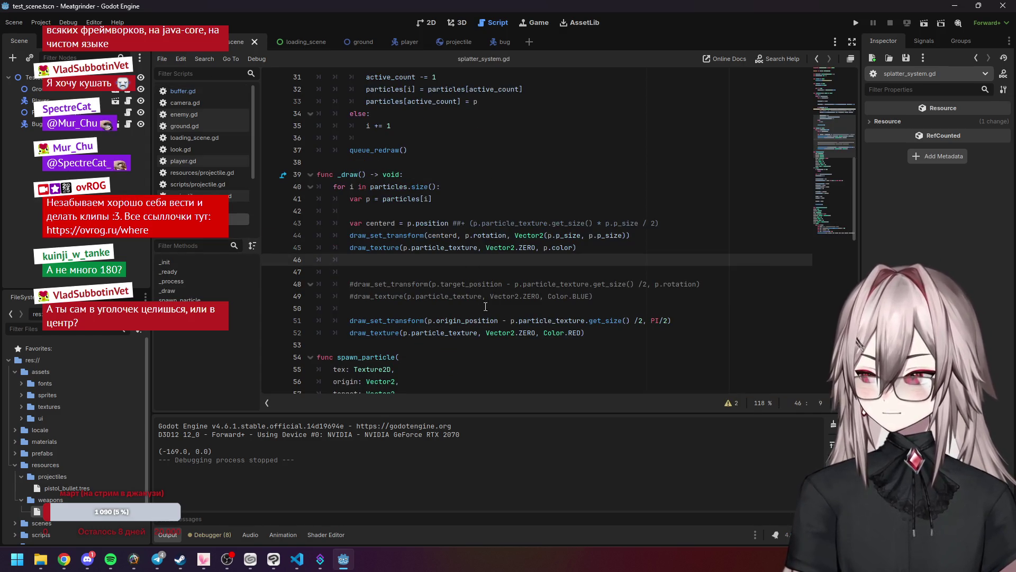
- Inspect the draw_set_transform call on line 51 of splatter_system.gd
click(471, 319)
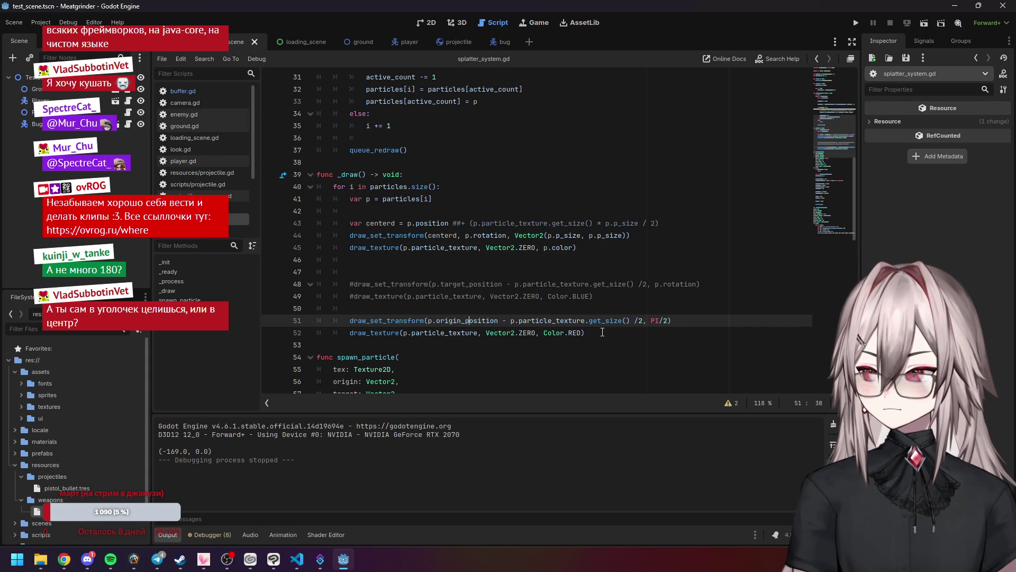
mouse_move(413, 323)
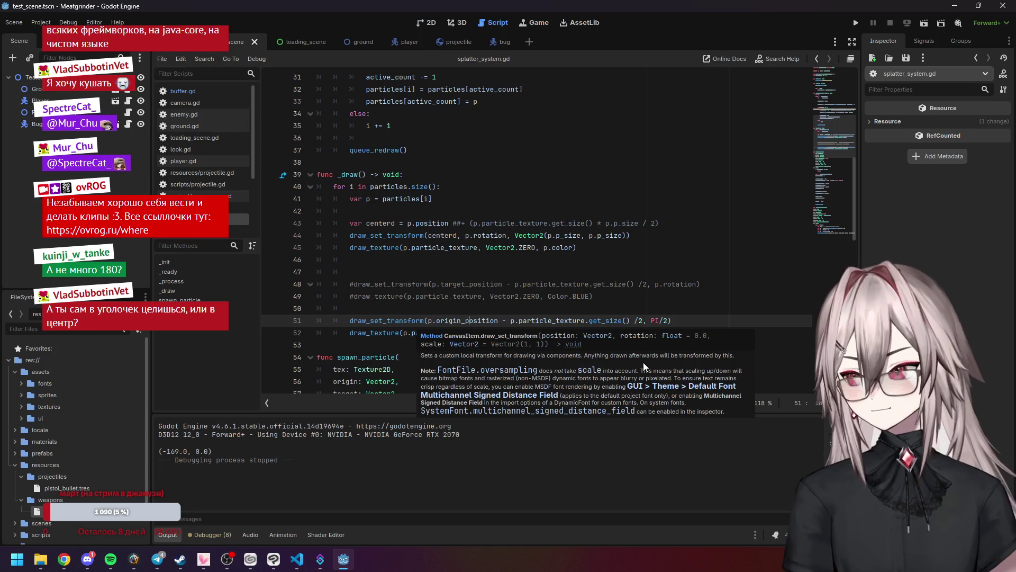
- Reopen buffer.gd and examine the Transform2D built from rotation on line 48
mouse_move(491, 48)
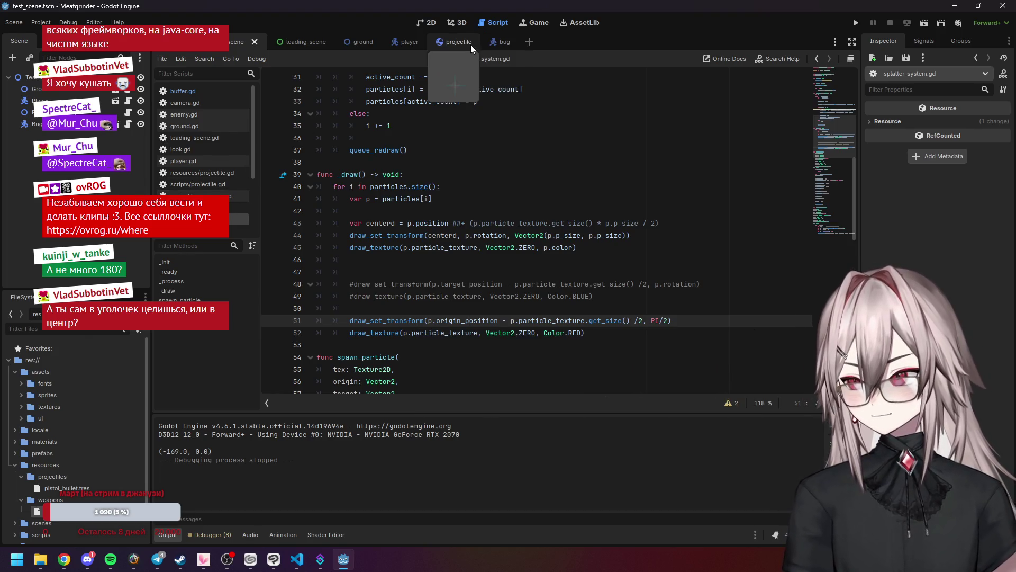
click(216, 91)
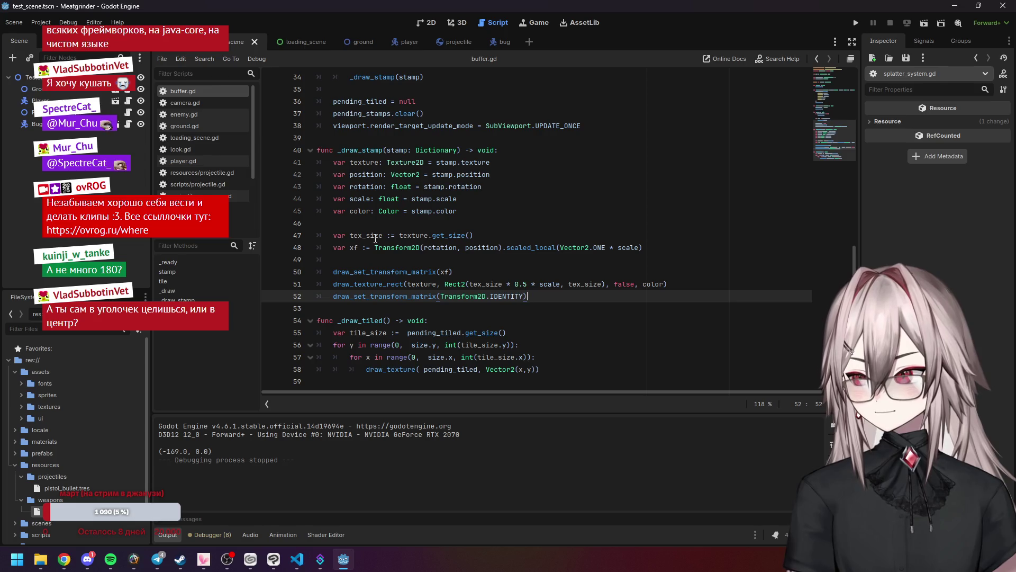
click(376, 237)
click(395, 247)
drag(667, 250, 339, 235)
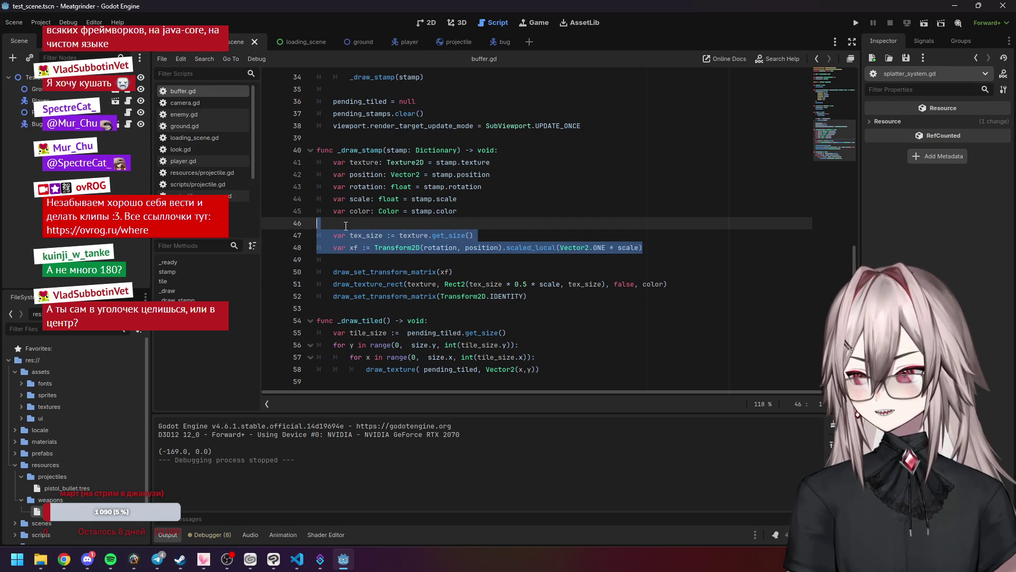
click(506, 189)
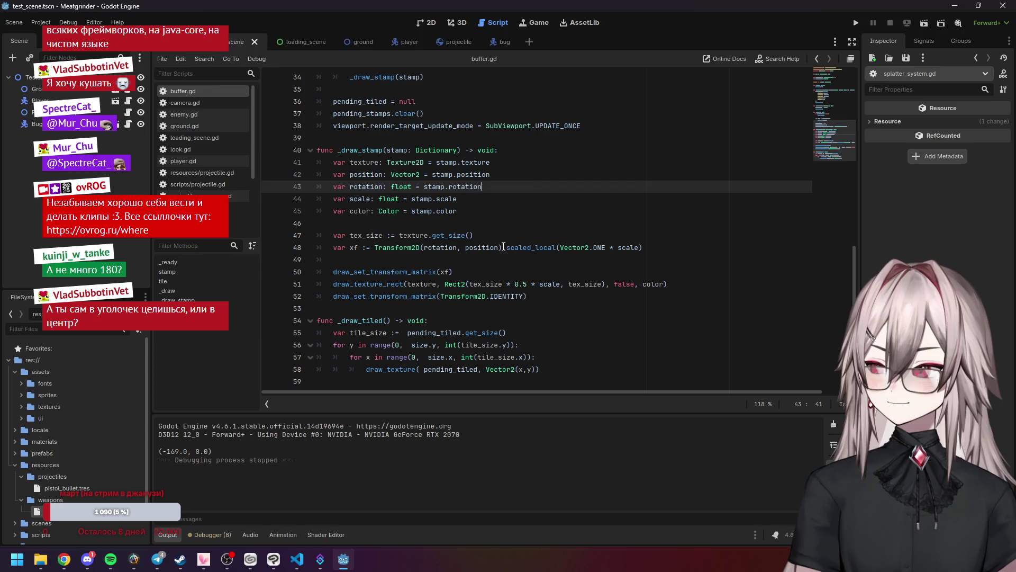
click(444, 247)
click(403, 247)
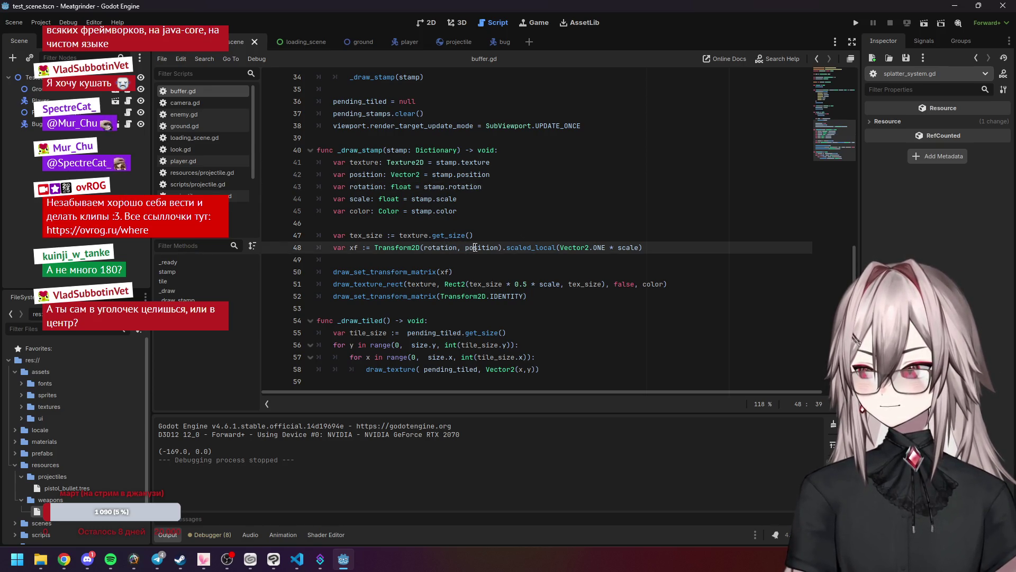
- Step through the draw_set_transform_matrix and draw_texture_rect lines, then select lines 48–50
click(489, 263)
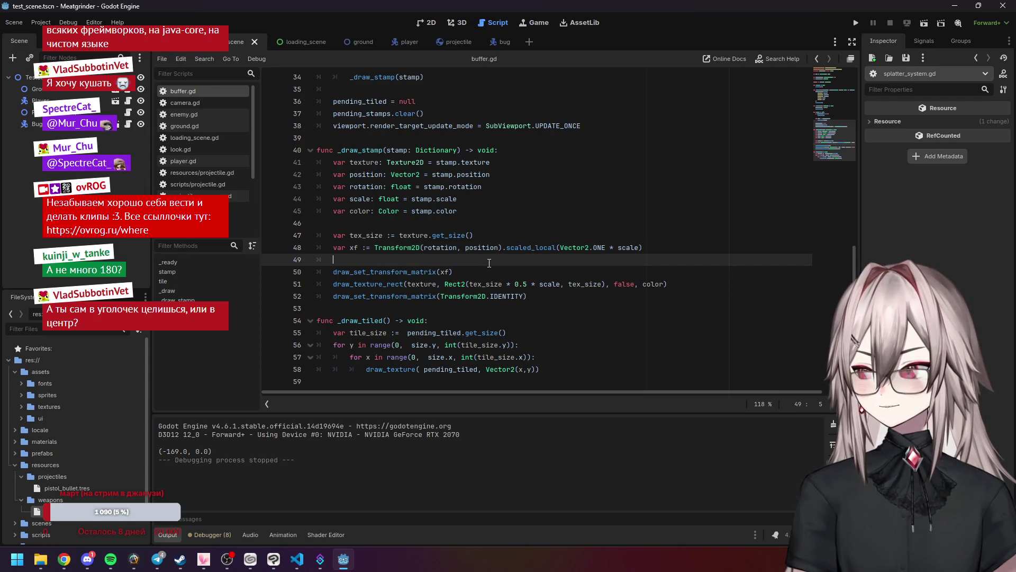
click(416, 271)
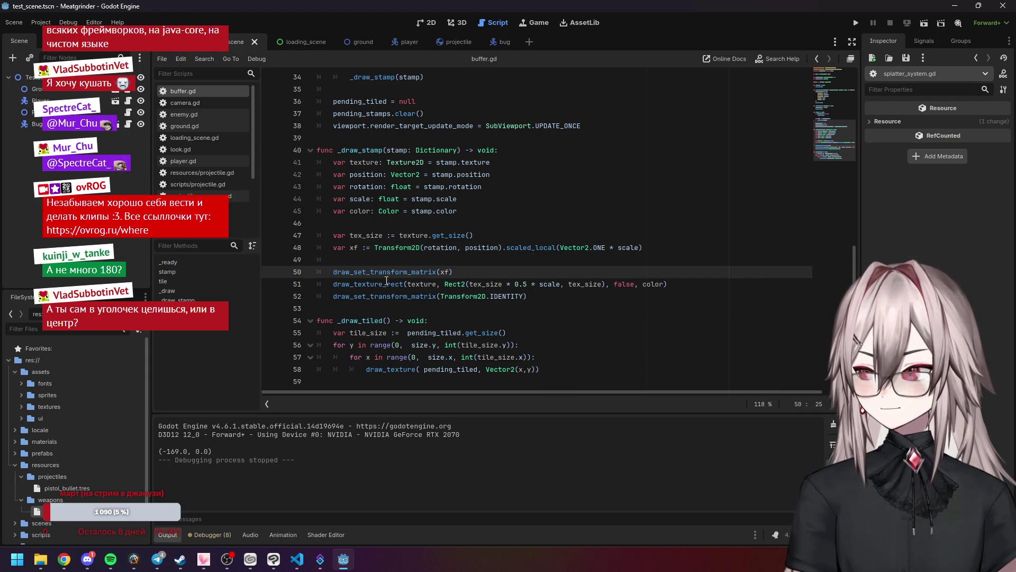
click(383, 284)
click(373, 296)
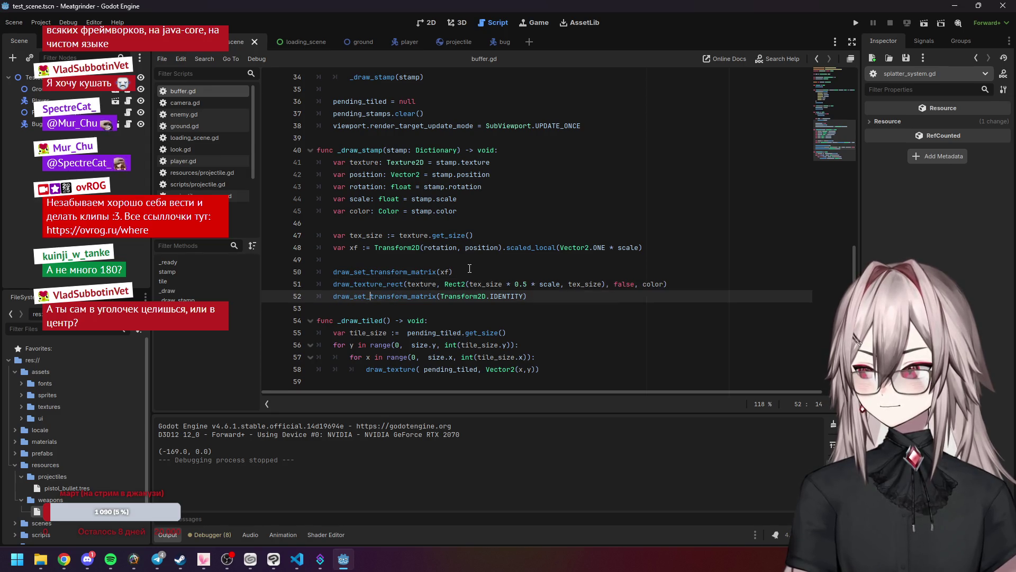
click(469, 270)
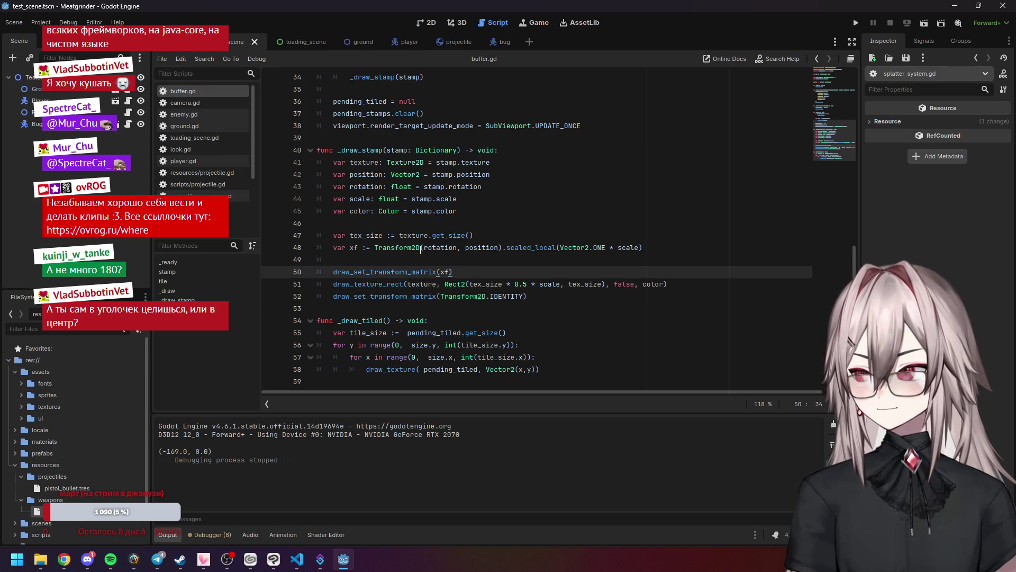
click(421, 248)
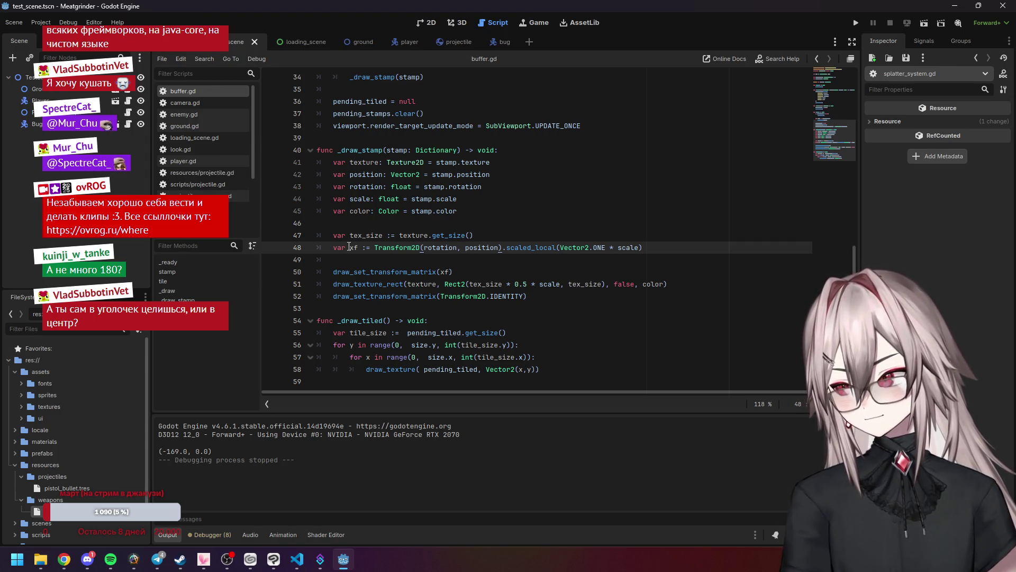
drag(349, 247, 355, 247)
mouse_move(401, 251)
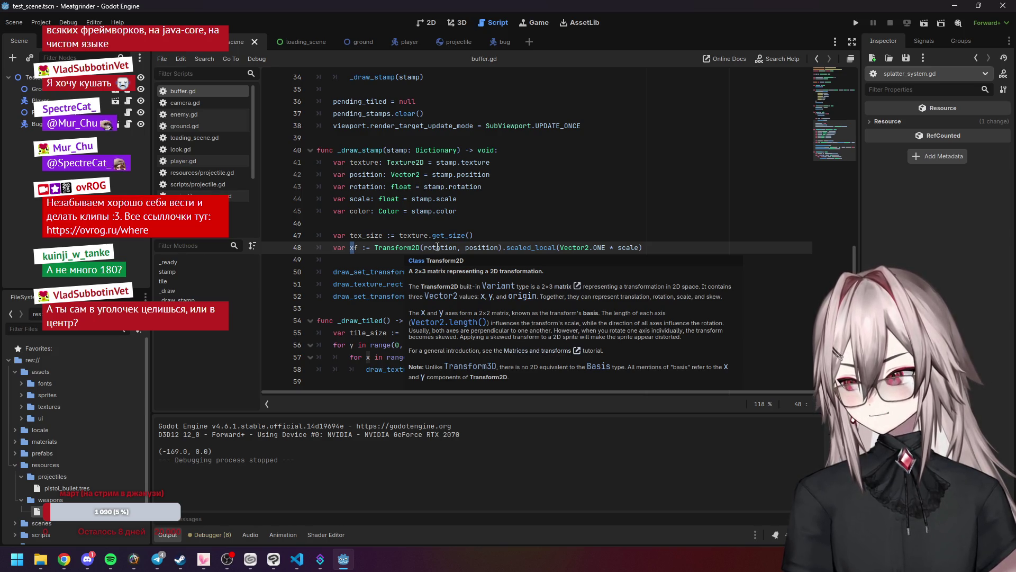
click(414, 259)
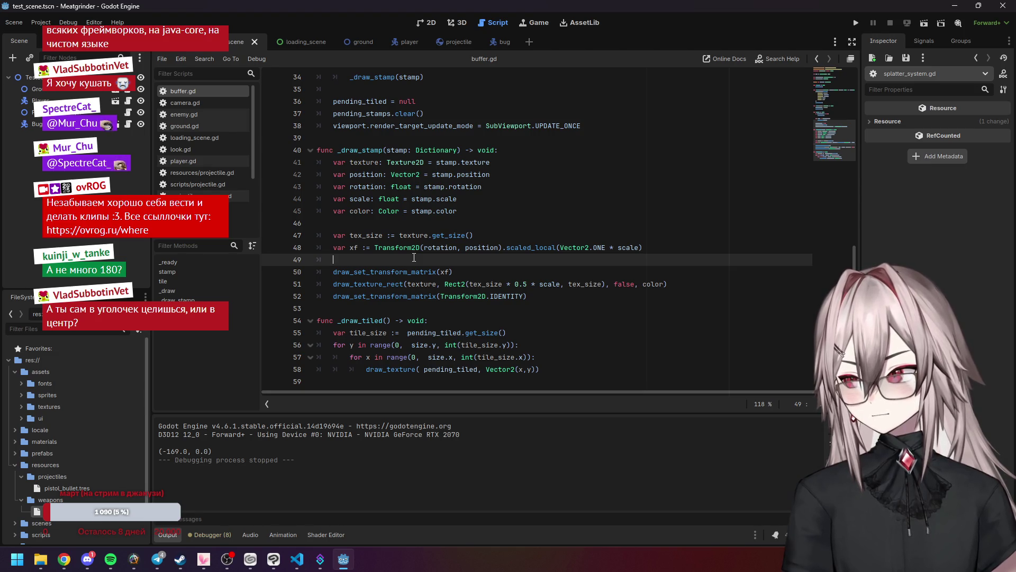
drag(493, 273, 312, 249)
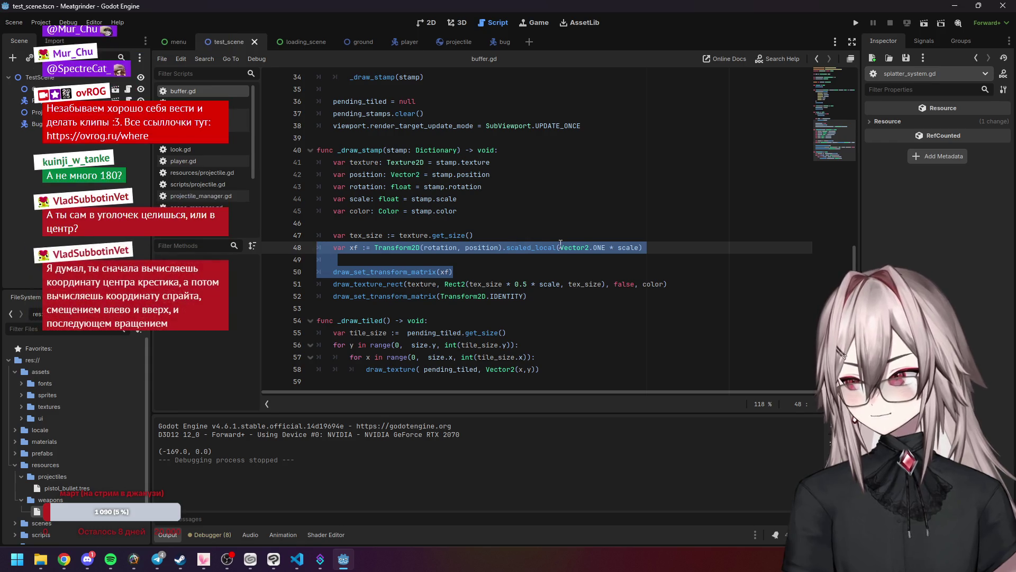
mouse_move(560, 244)
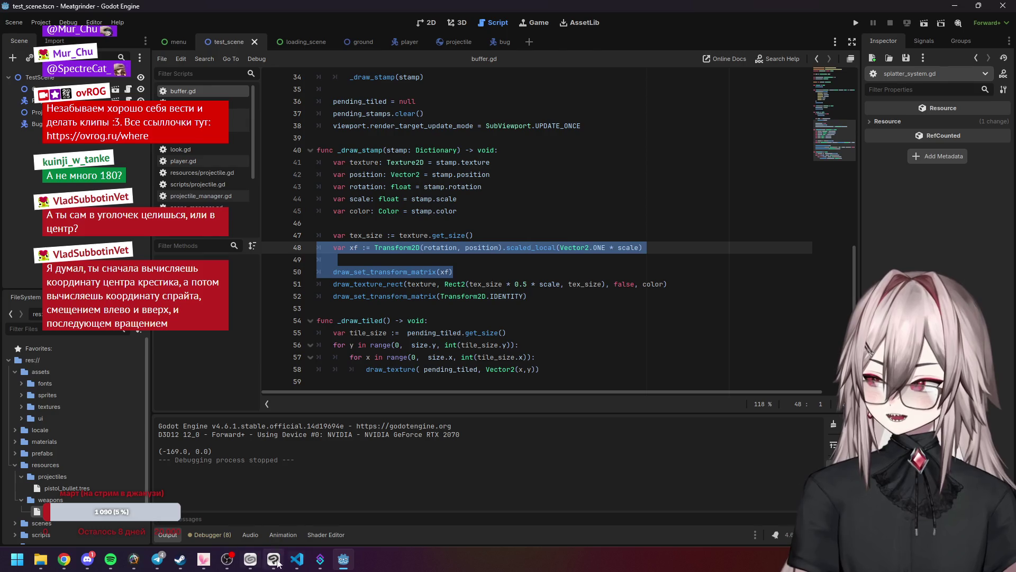
- Run the current scene with F6 and fire a shot just left of the bug
key(F6)
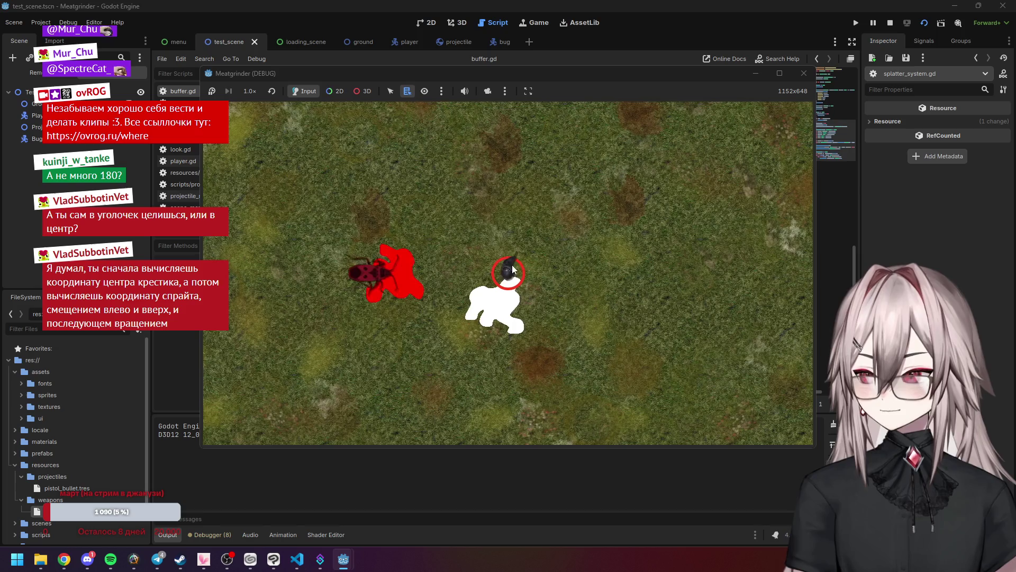
click(386, 277)
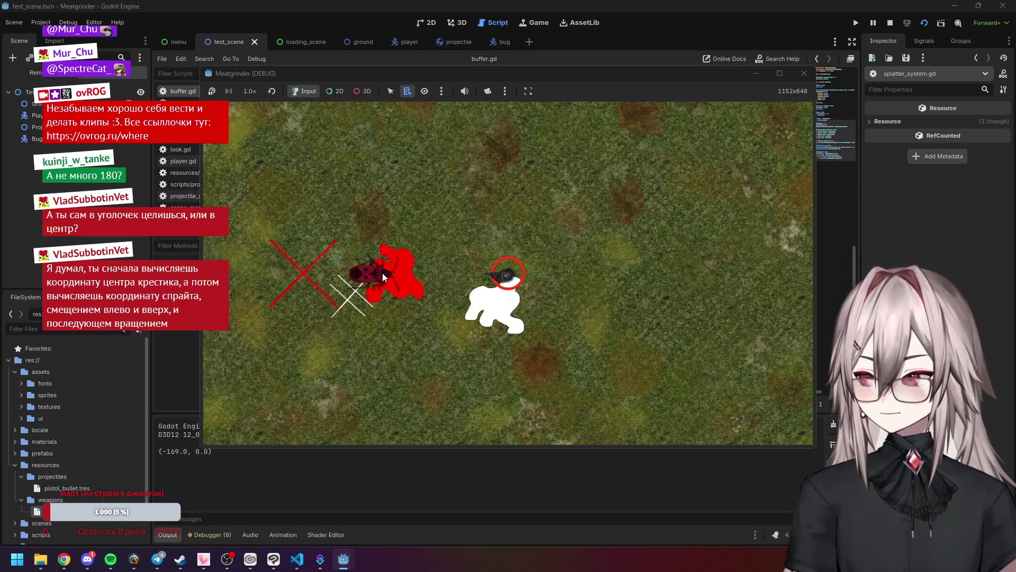
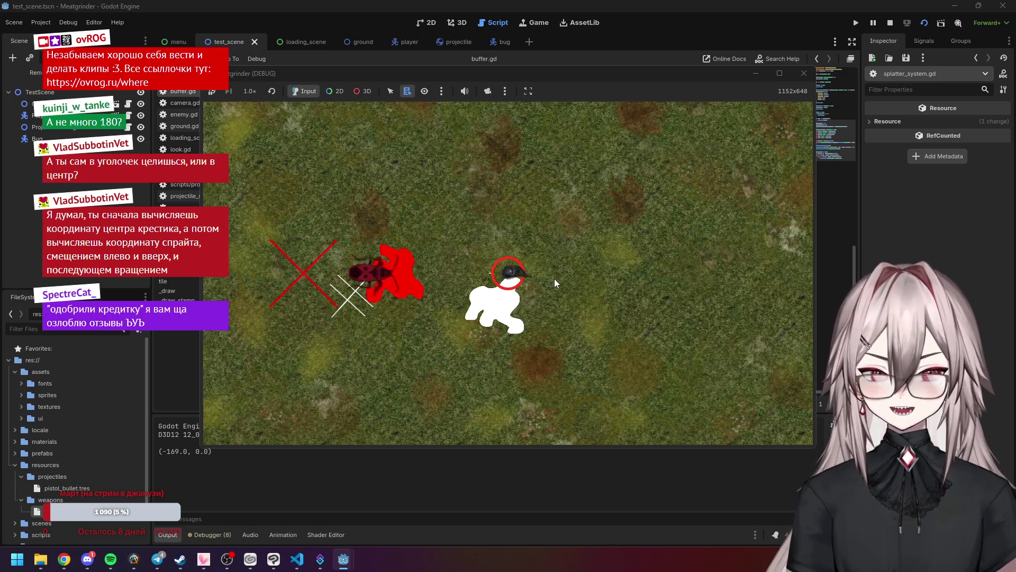
- Stop the game and select buffer.gd's xf transform lines 48–50 for copying
click(804, 73)
click(478, 273)
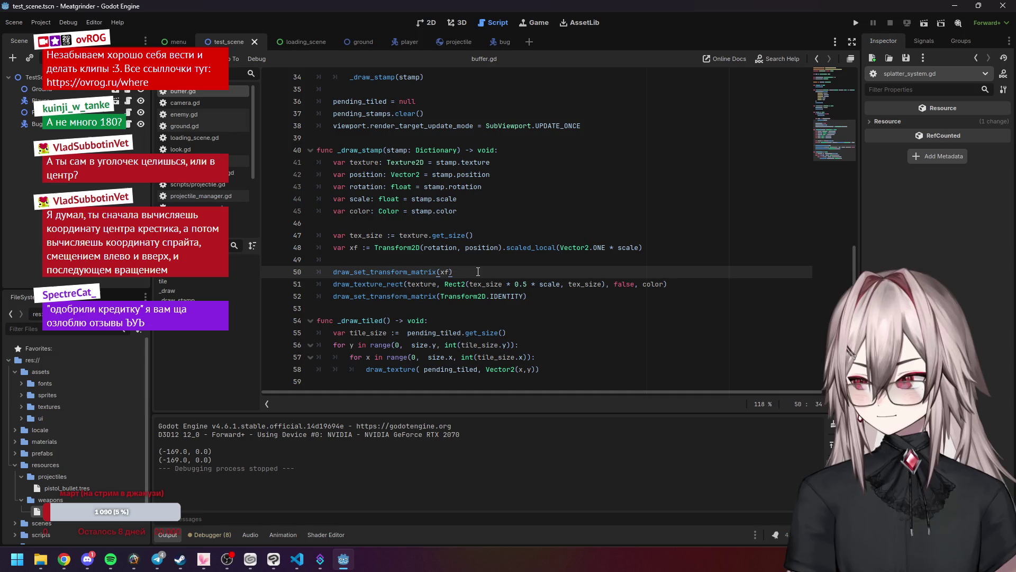
drag(467, 272, 303, 249)
key(ctrl+c)
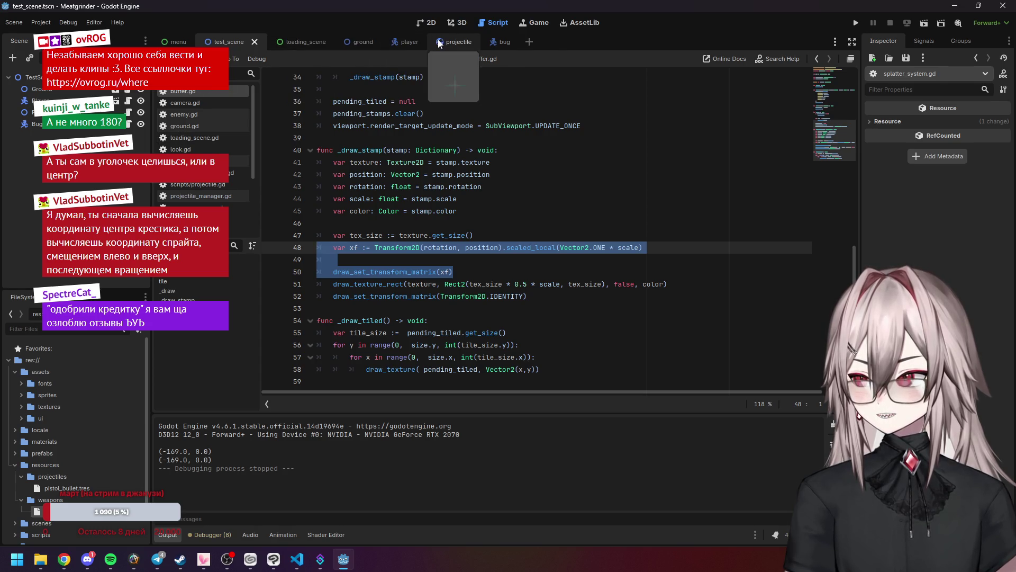
- Browse the open scripts through to splatter_system.gd
click(201, 173)
click(201, 161)
click(190, 149)
click(194, 92)
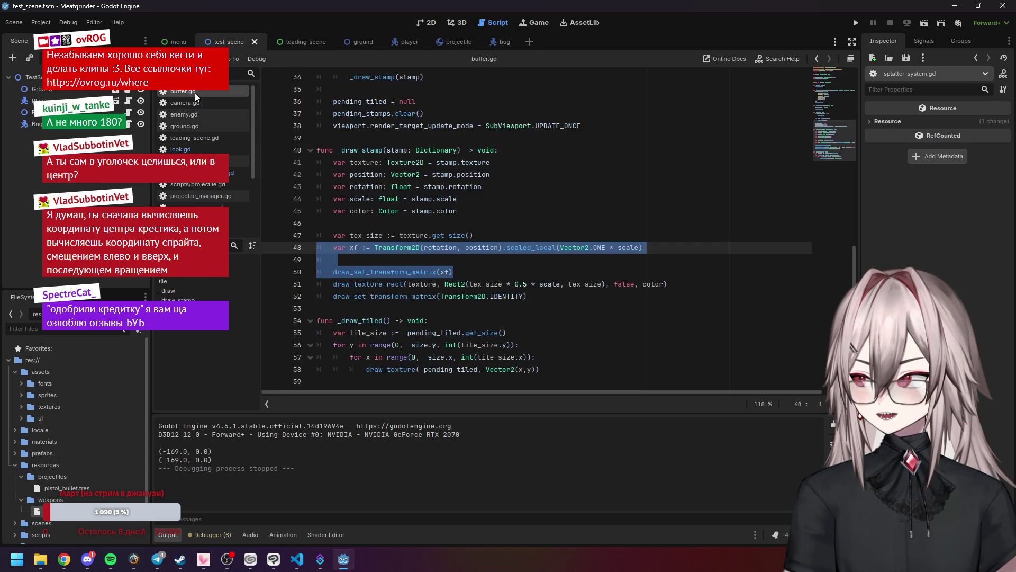
click(194, 149)
click(199, 196)
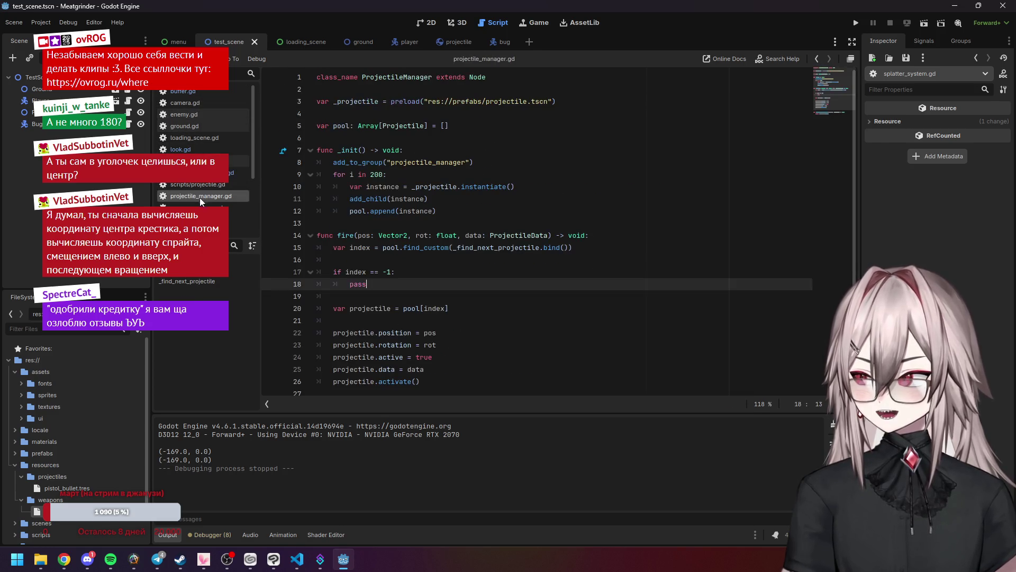
click(199, 208)
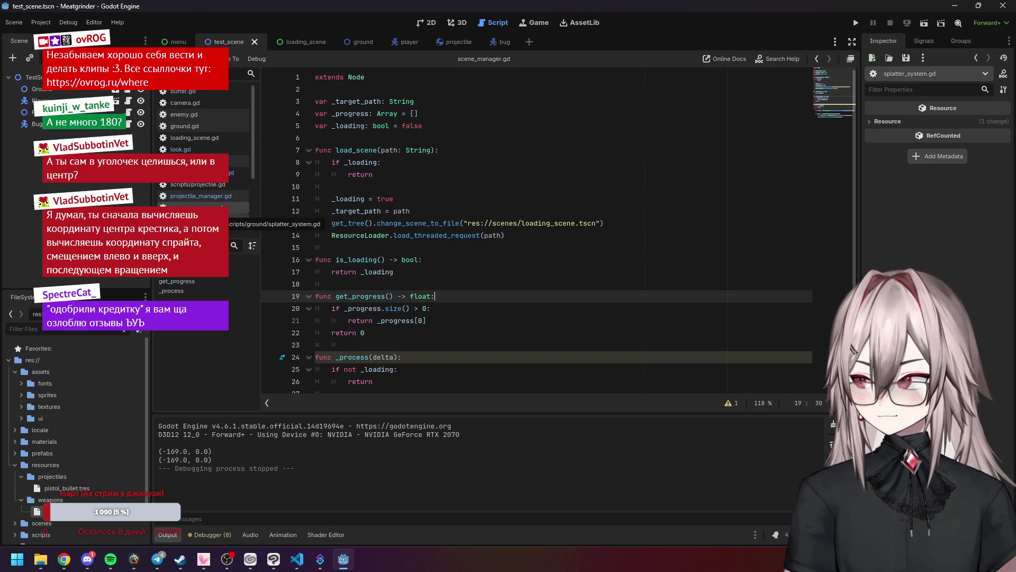
scroll(442, 237, down, 2)
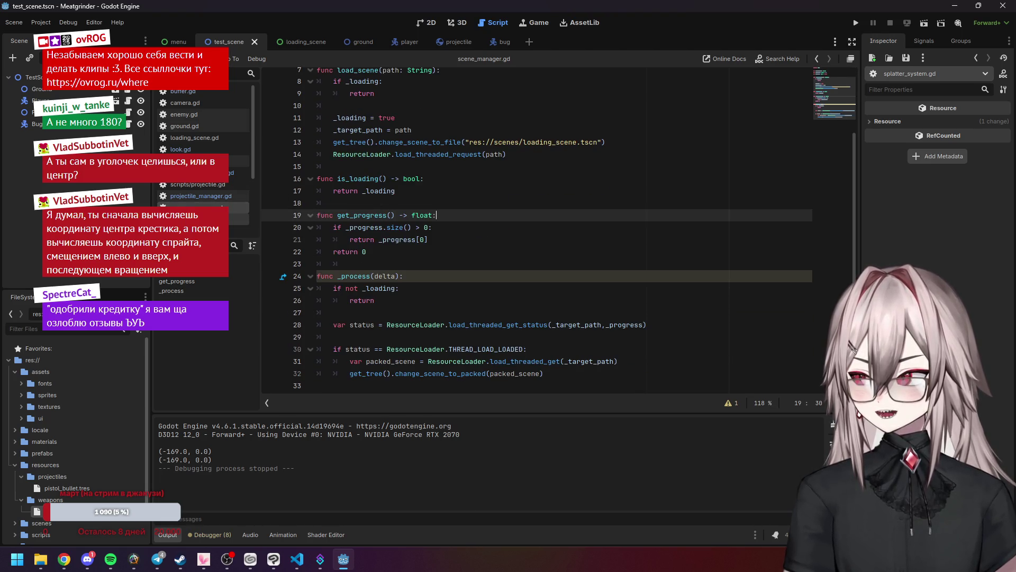
click(201, 220)
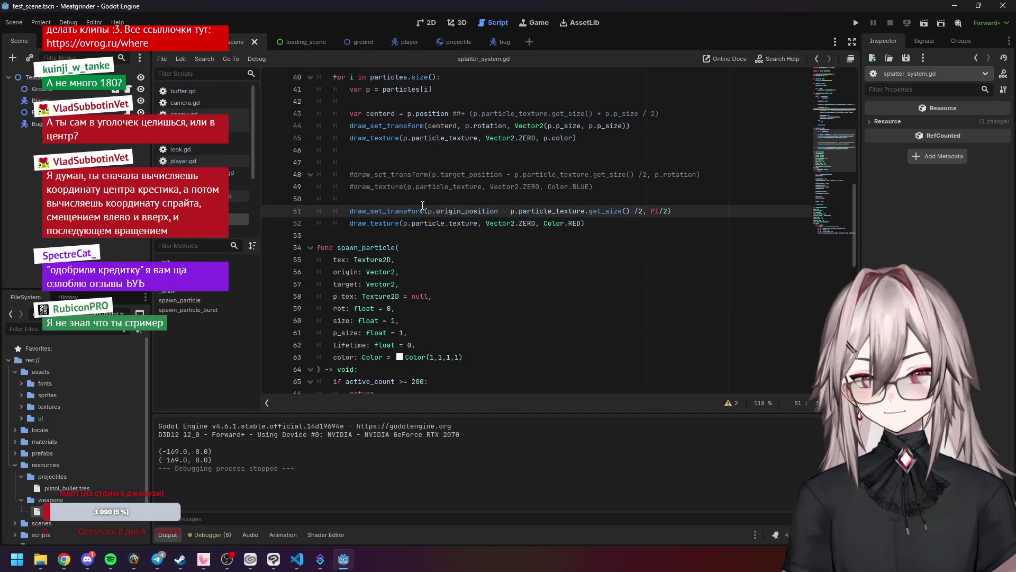
- Paste the xf Transform2D and draw_set_transform_matrix(xf) lines into empty line 50 of _draw
scroll(388, 169, up, 1)
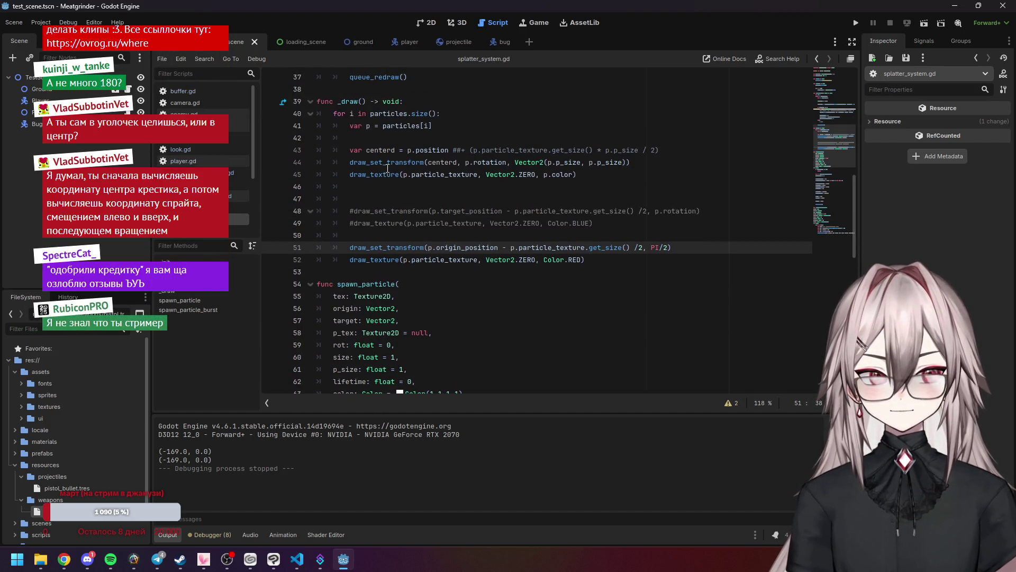
click(390, 235)
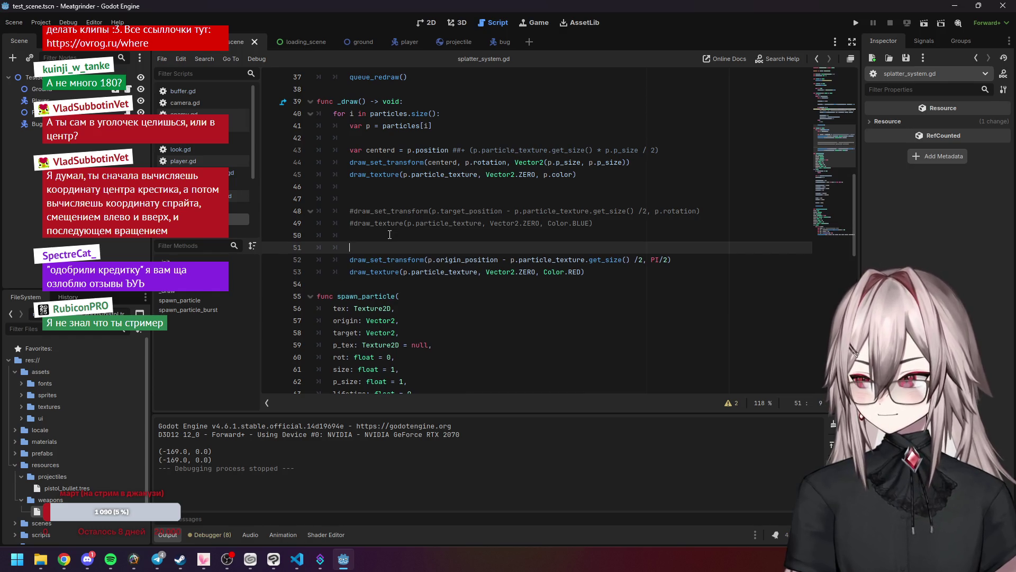
key(ctrl+v)
click(487, 262)
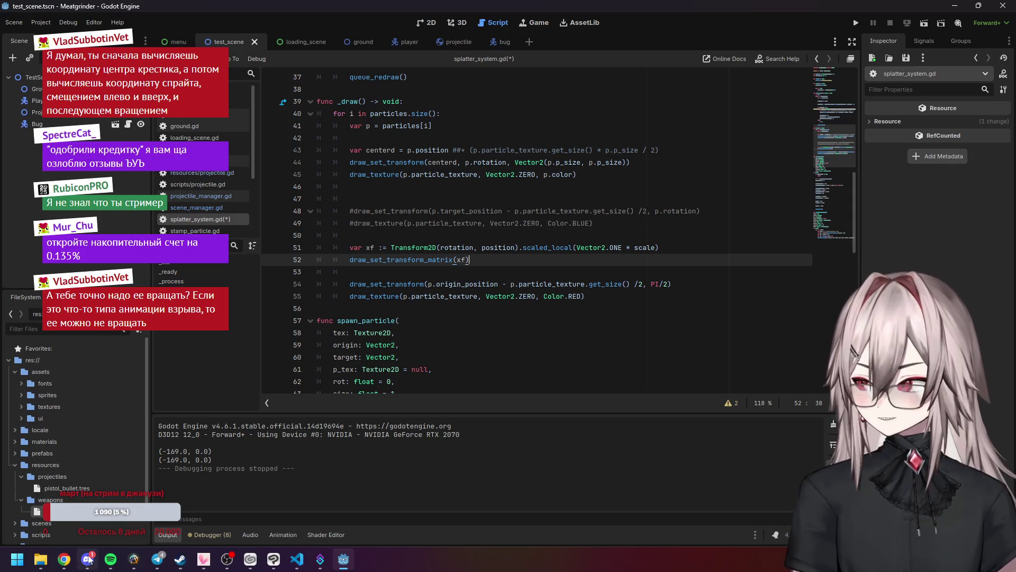
mouse_move(64, 561)
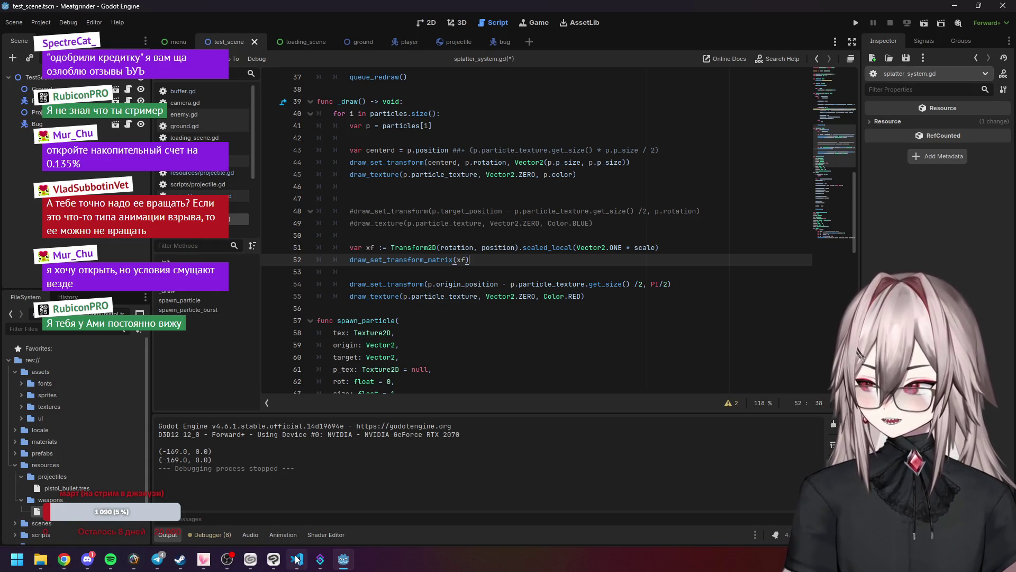
mouse_move(298, 560)
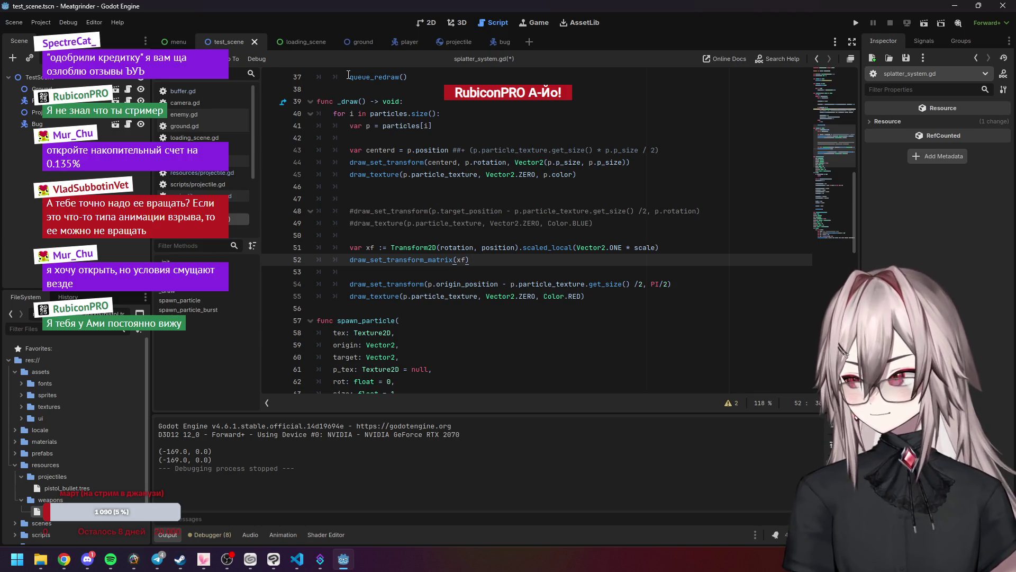
click(305, 43)
click(229, 42)
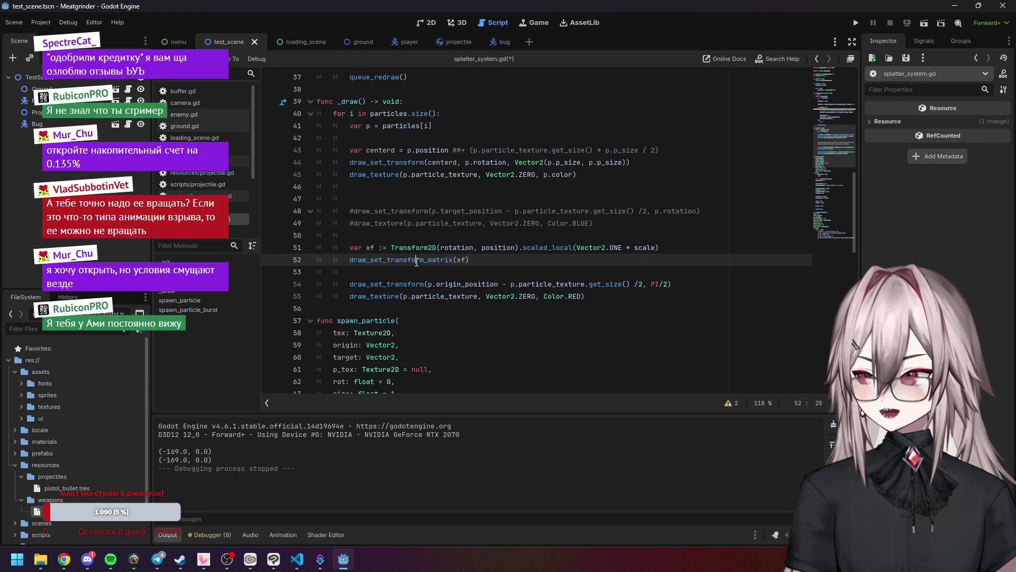
click(387, 284)
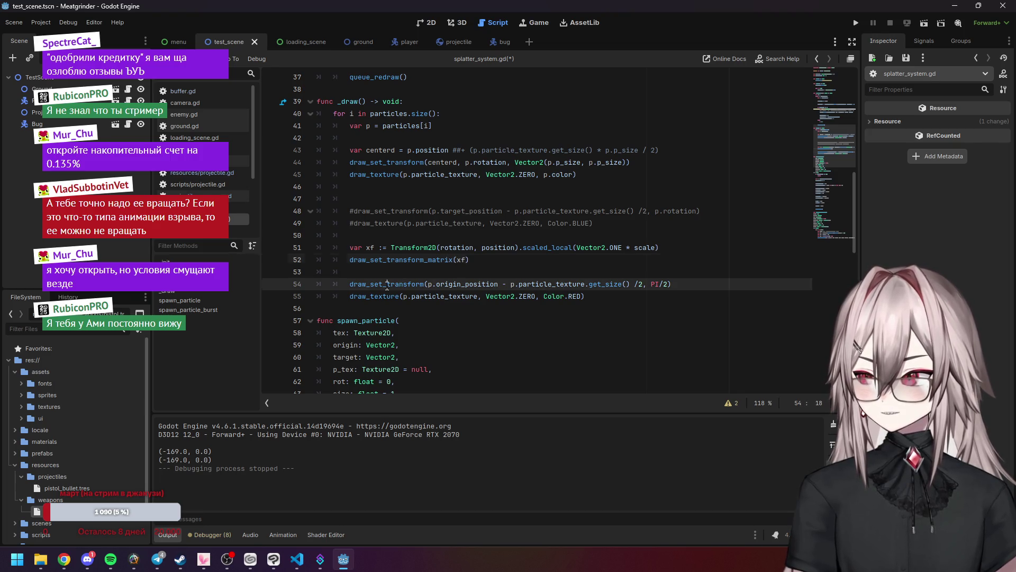
- Compare against buffer.gd's stamp code and comment out the old draw_set_transform call
click(196, 93)
click(378, 295)
click(365, 271)
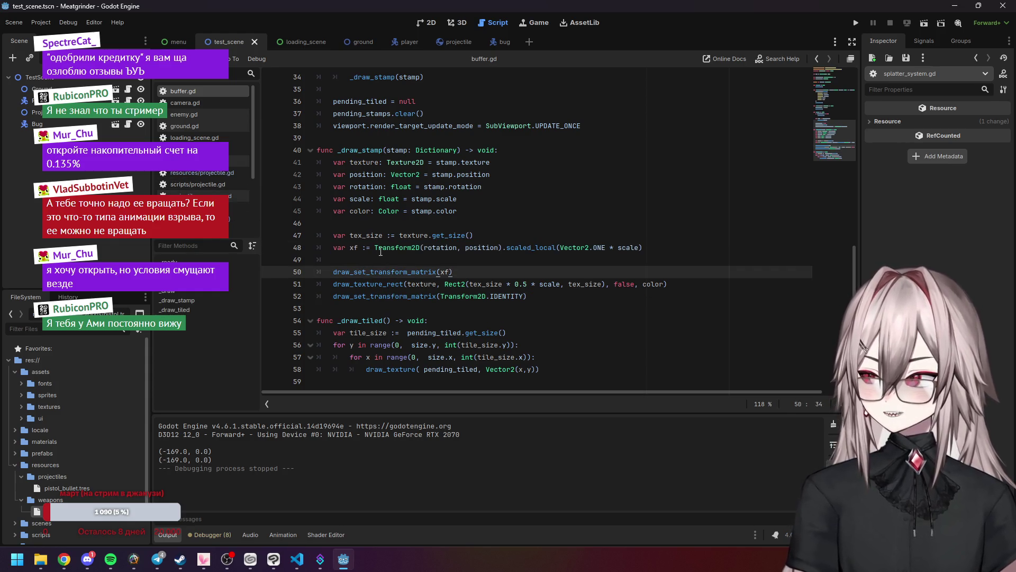
click(380, 271)
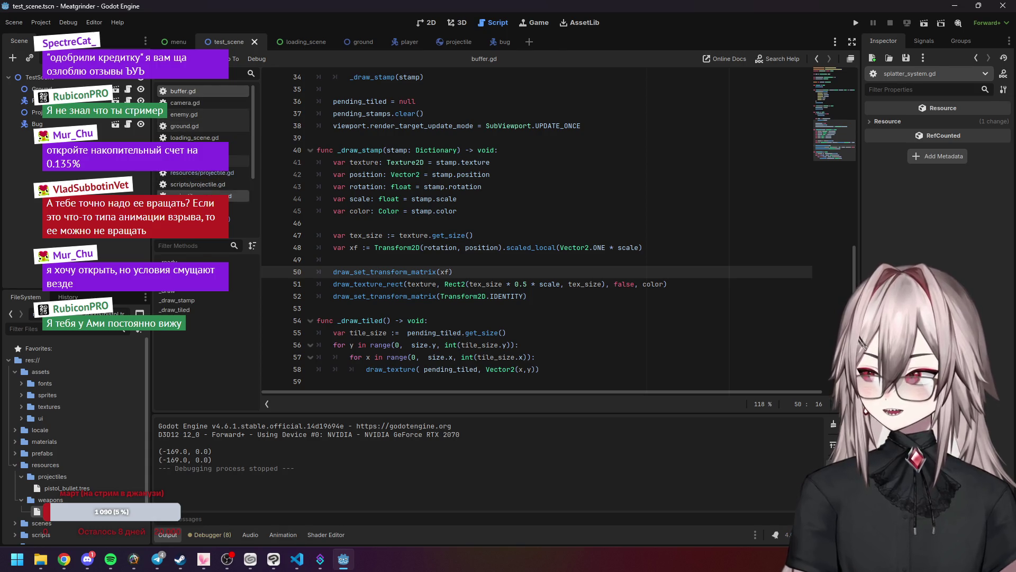
click(238, 219)
click(405, 272)
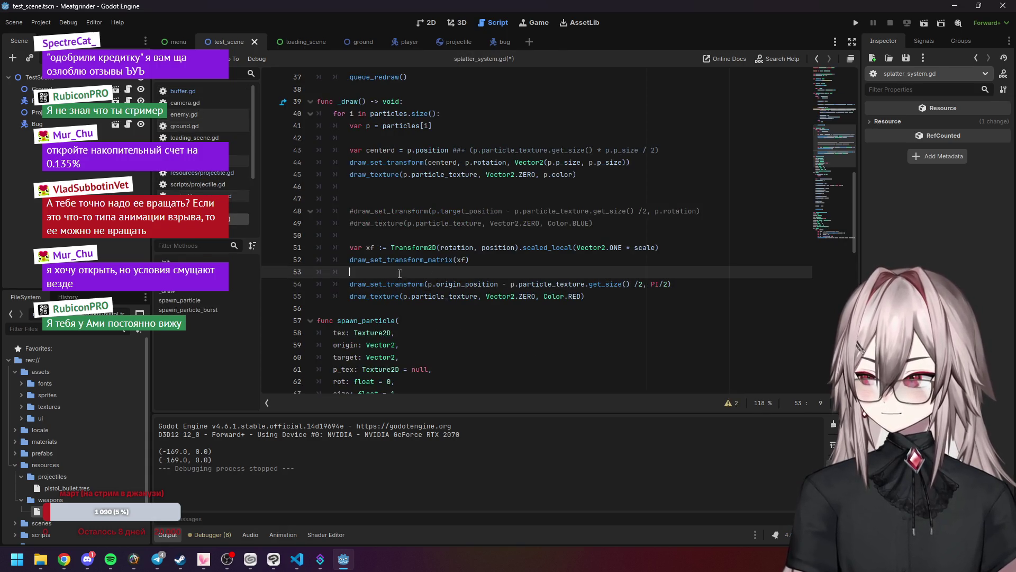
click(352, 286)
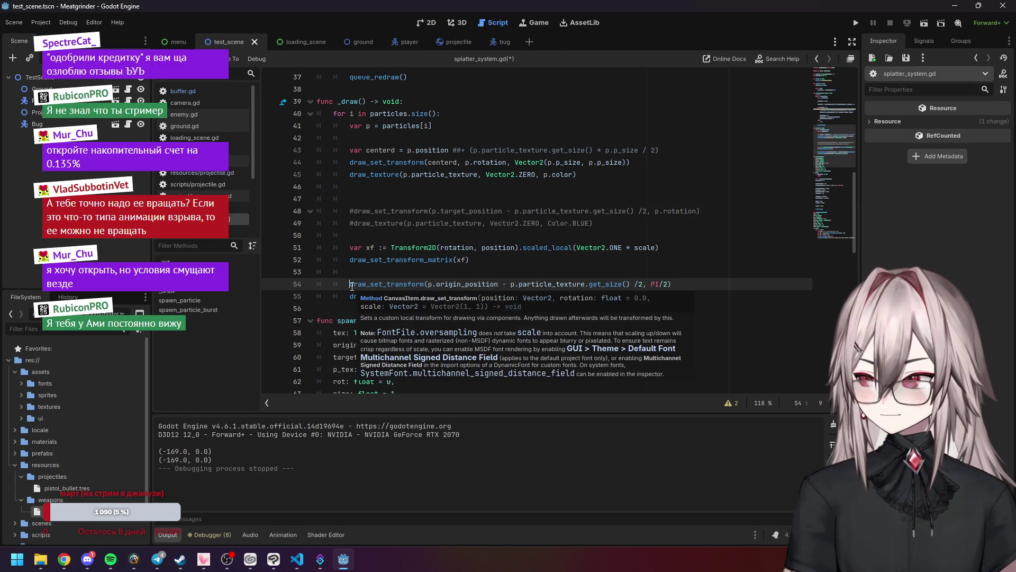
key(ctrl+k)
- Use p.origin_position as the Transform2D position argument on line 51
click(500, 261)
click(456, 243)
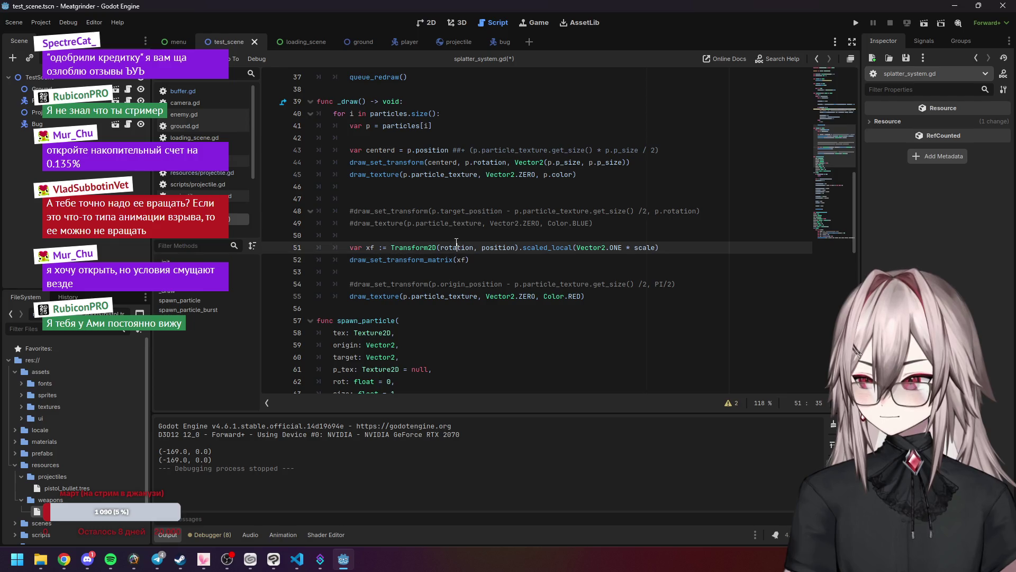
click(442, 178)
drag(502, 284, 431, 284)
key(ctrl+c)
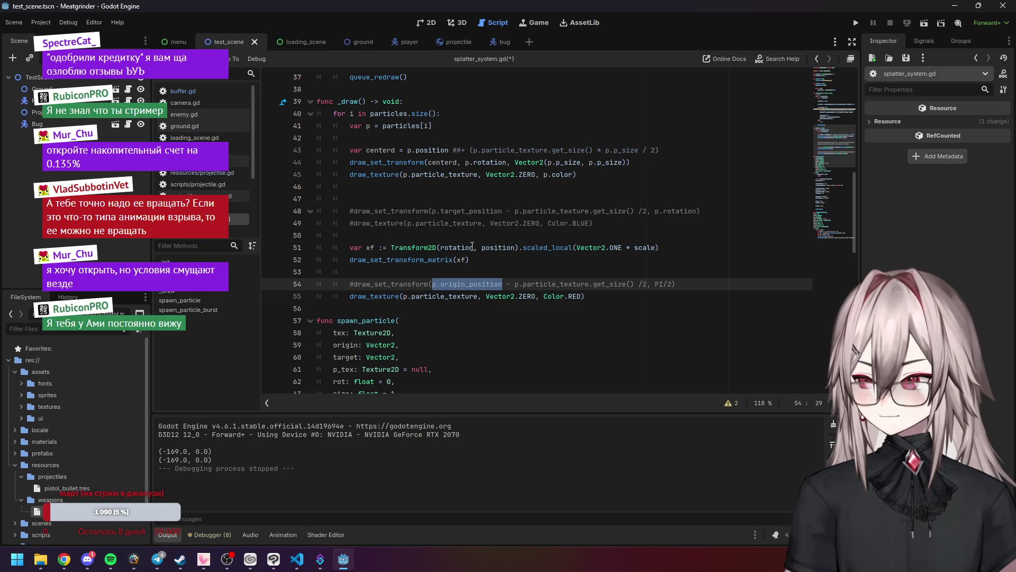
click(472, 247)
drag(473, 248, 443, 249)
key(ctrl+v)
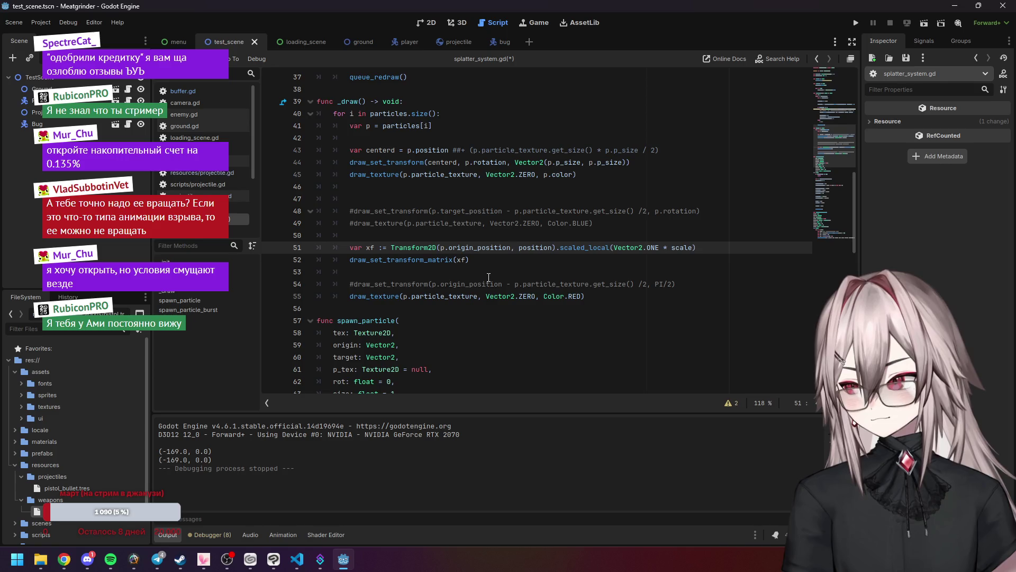
click(495, 272)
key(ctrl+z)
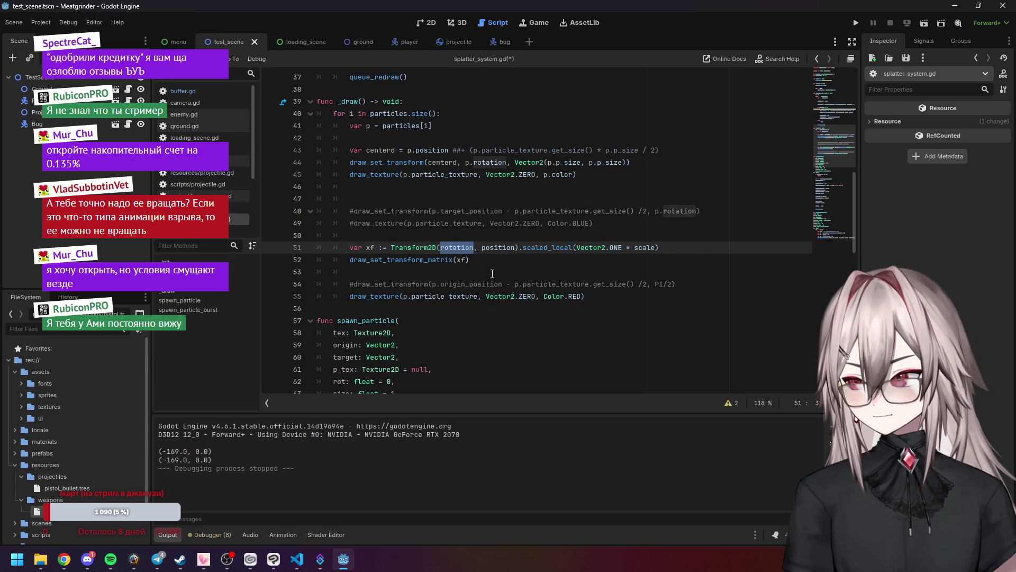
double_click(498, 247)
key(ctrl+v)
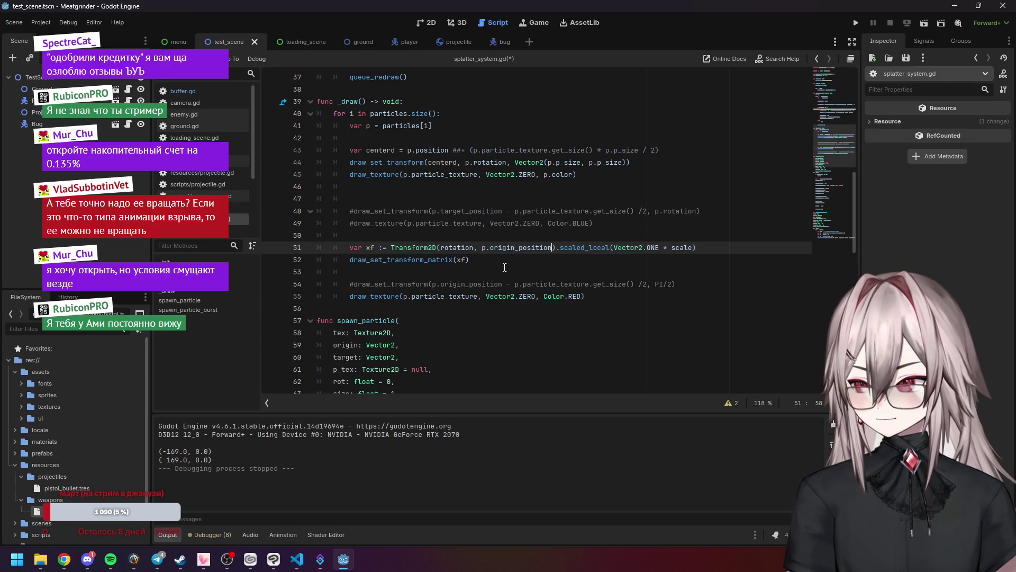
click(502, 271)
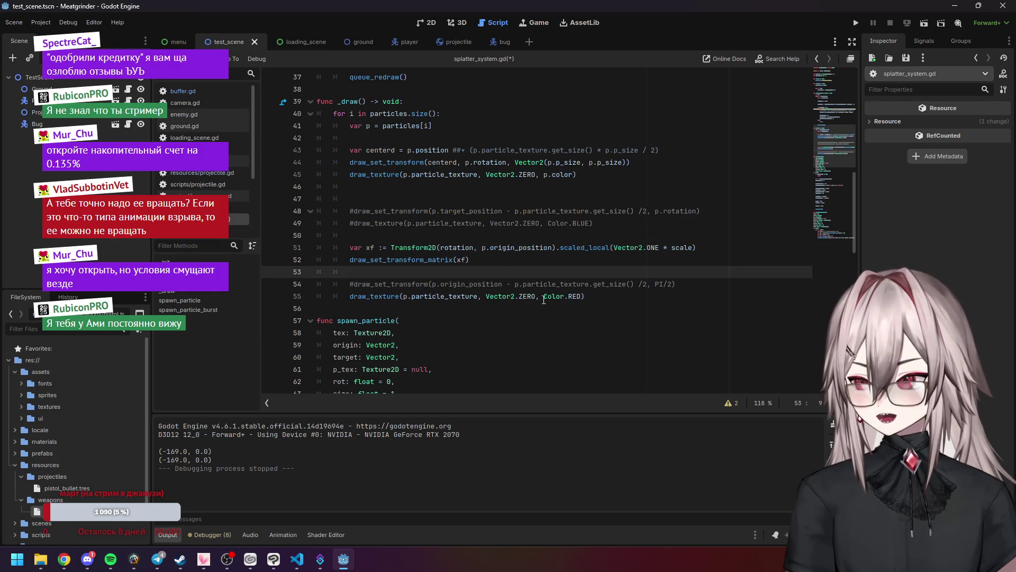
- Set the Transform2D rotation argument to 0, consulting the Transform2D documentation
drag(474, 248, 443, 249)
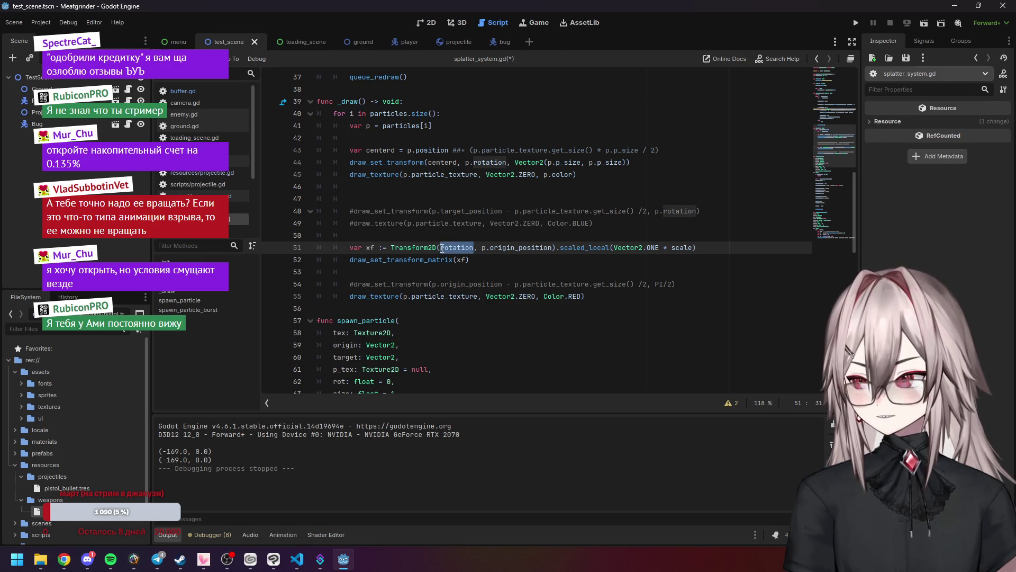
text(0)
click(424, 237)
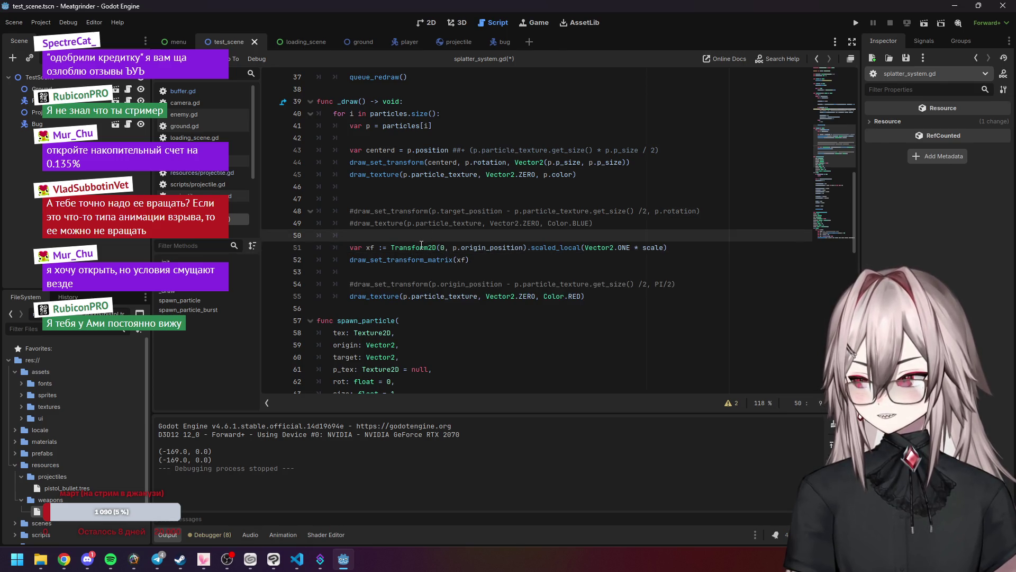
mouse_move(422, 245)
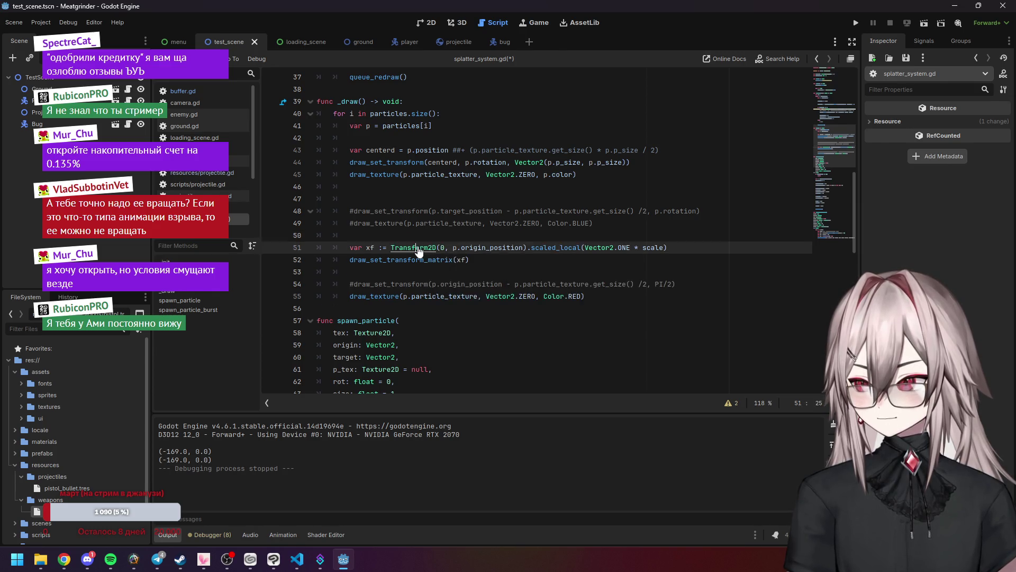
ctrl+click(422, 246)
scroll(440, 226, down, 8)
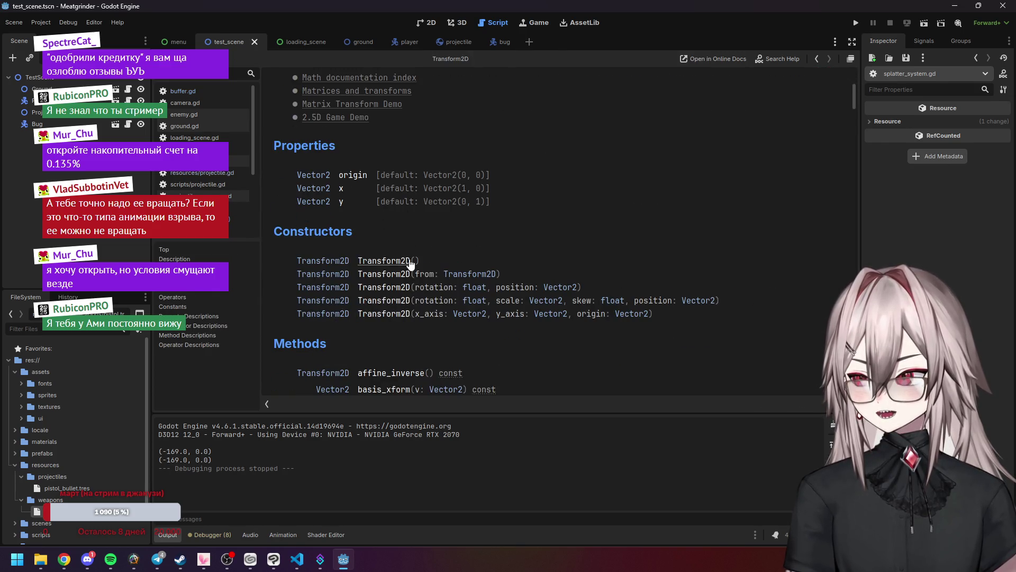
key(alt+Left)
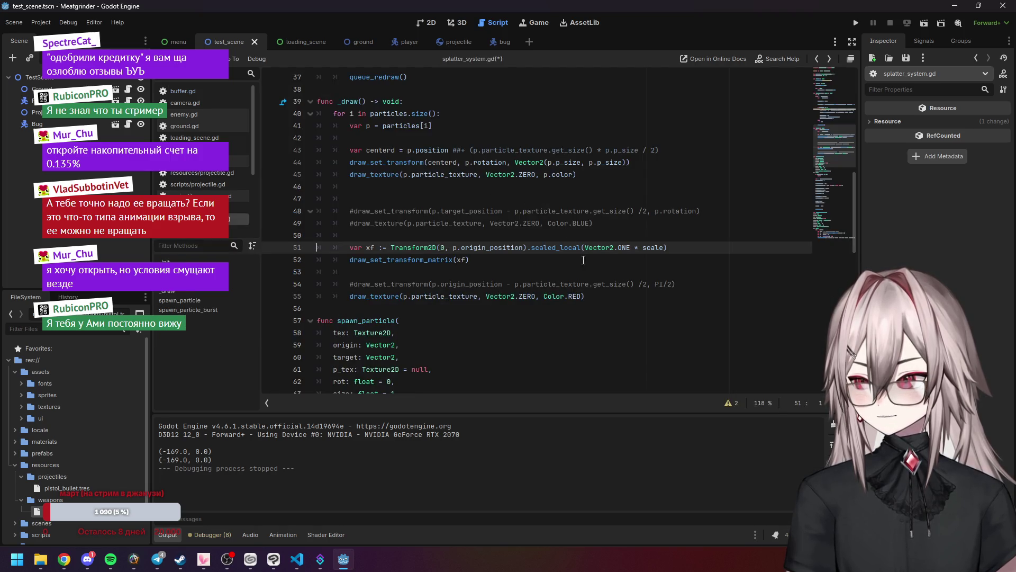
- Save splatter_system.gd and run the project
click(586, 259)
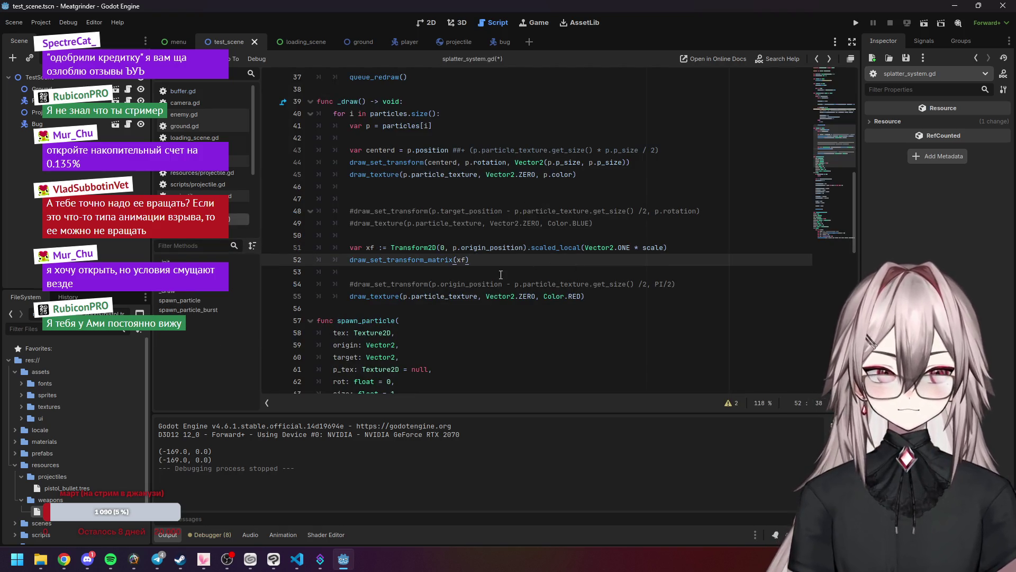
click(663, 248)
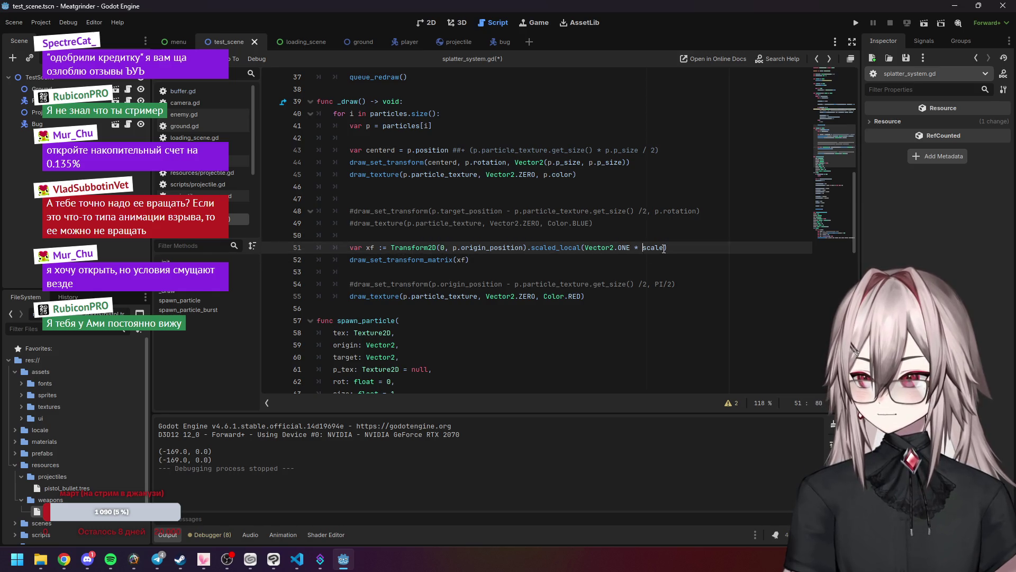
click(524, 224)
key(ctrl+s)
key(Down)
click(856, 22)
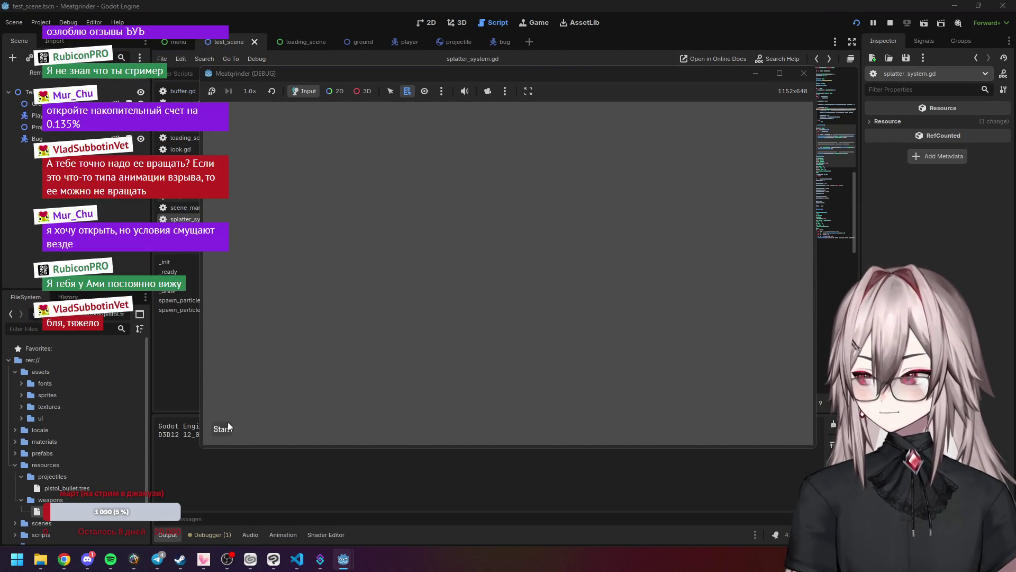
- After a quick test run, subtract p.particle_texture.get_size() /2 from origin_position on line 51
click(228, 426)
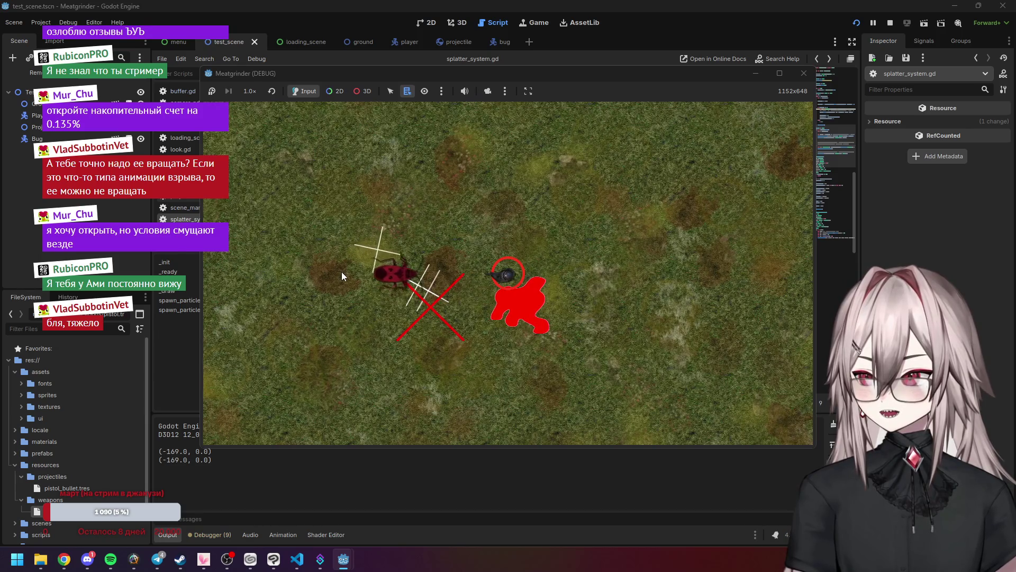
click(804, 73)
click(506, 247)
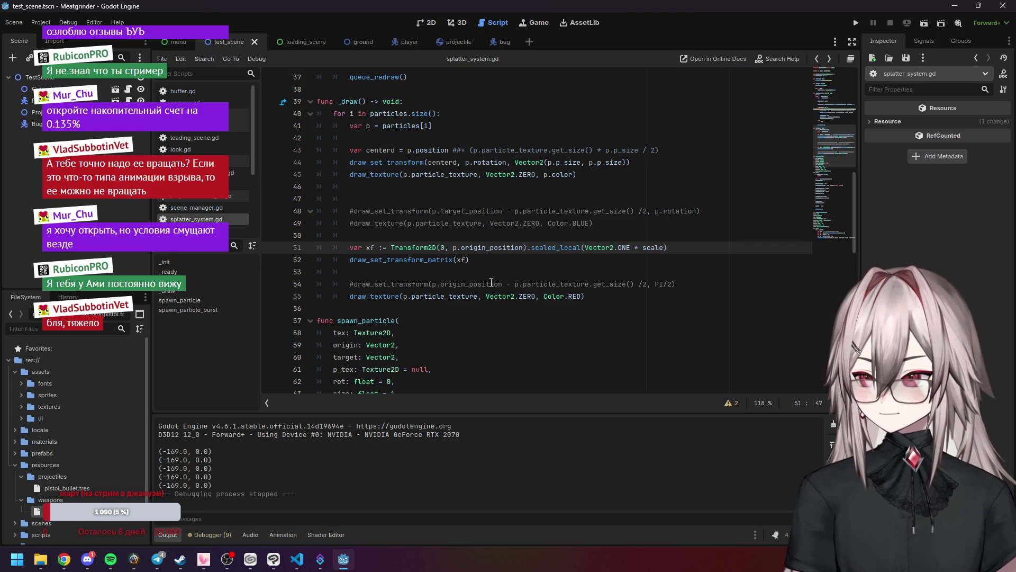
drag(507, 283, 648, 284)
click(524, 247)
key(ctrl+v)
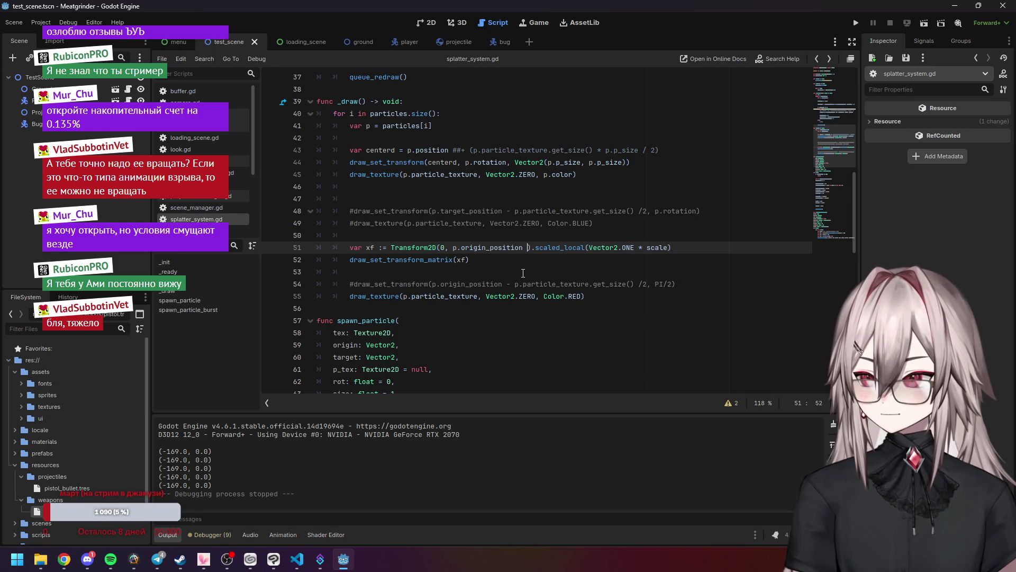
click(521, 271)
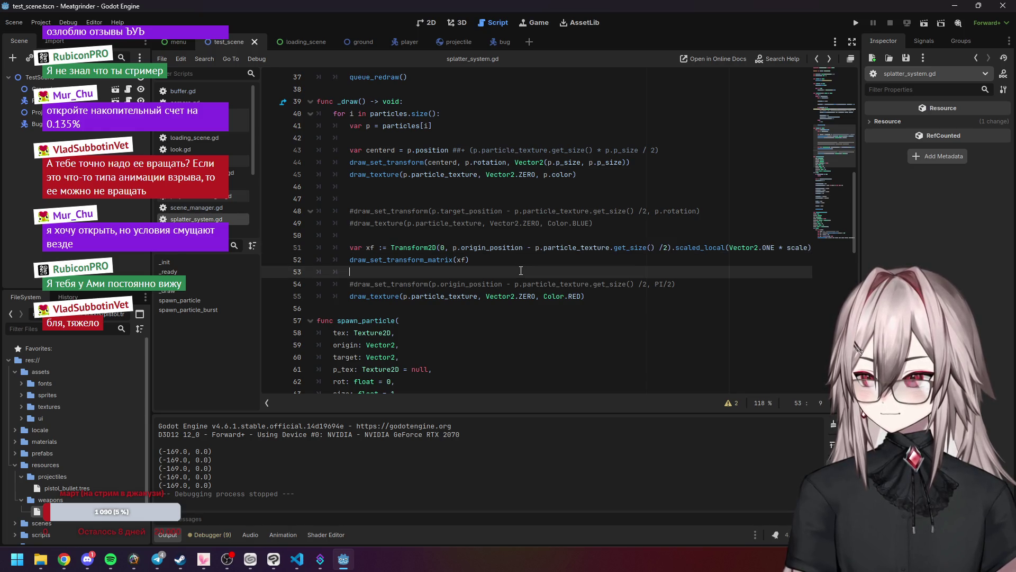
- Run the current scene and shoot the bug twice to check the offset splatter
click(922, 27)
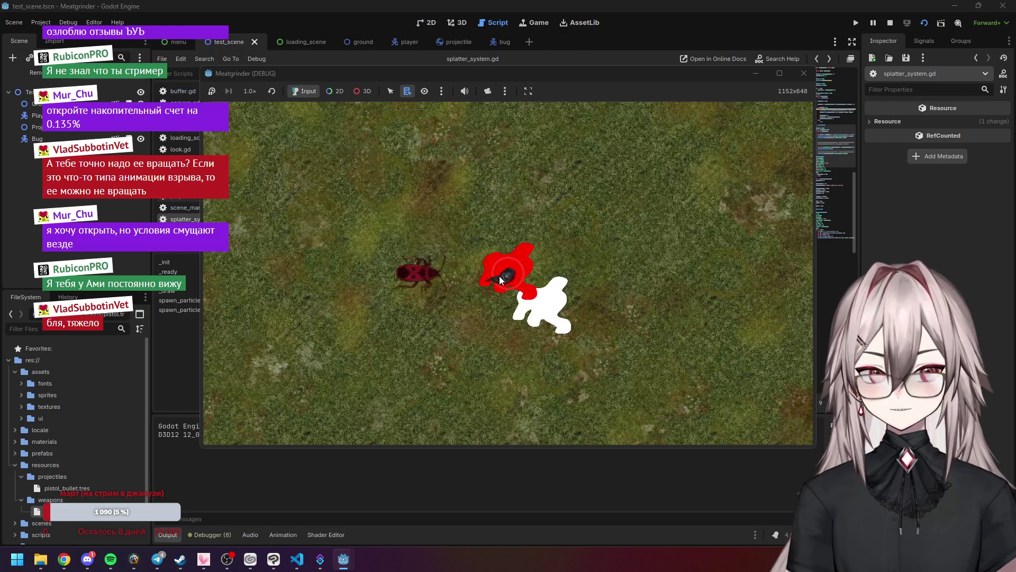
click(411, 275)
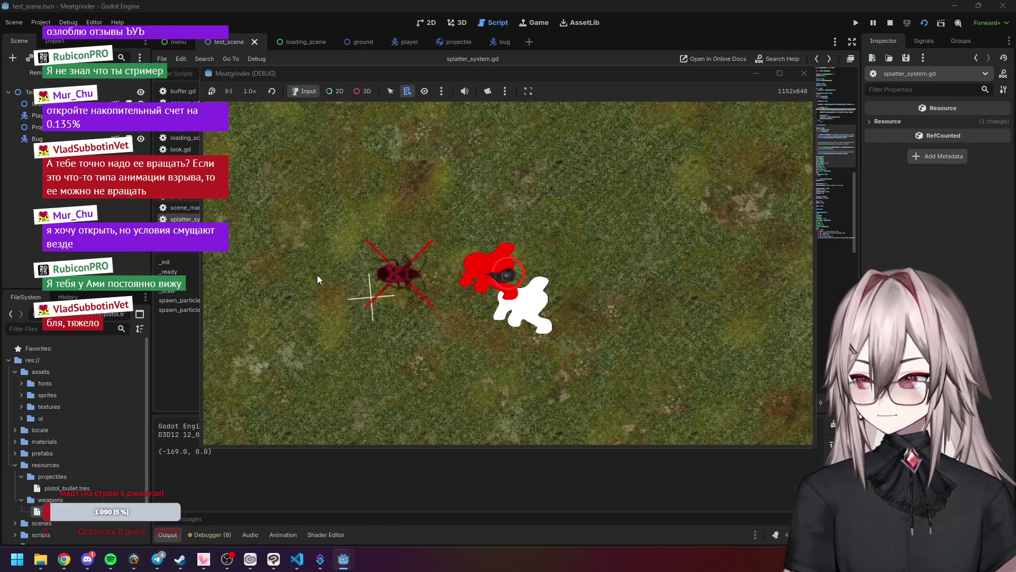
click(317, 273)
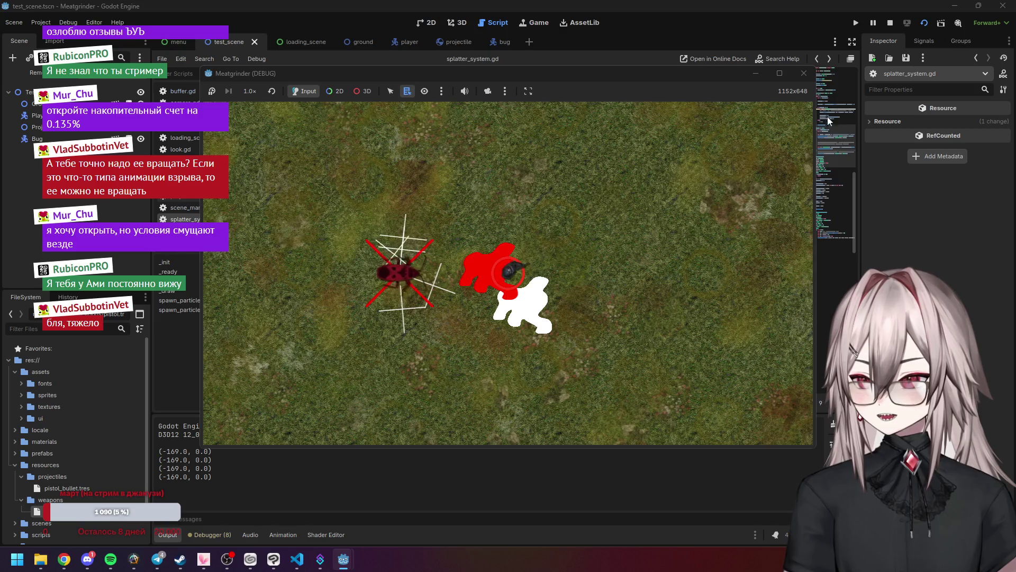
click(804, 73)
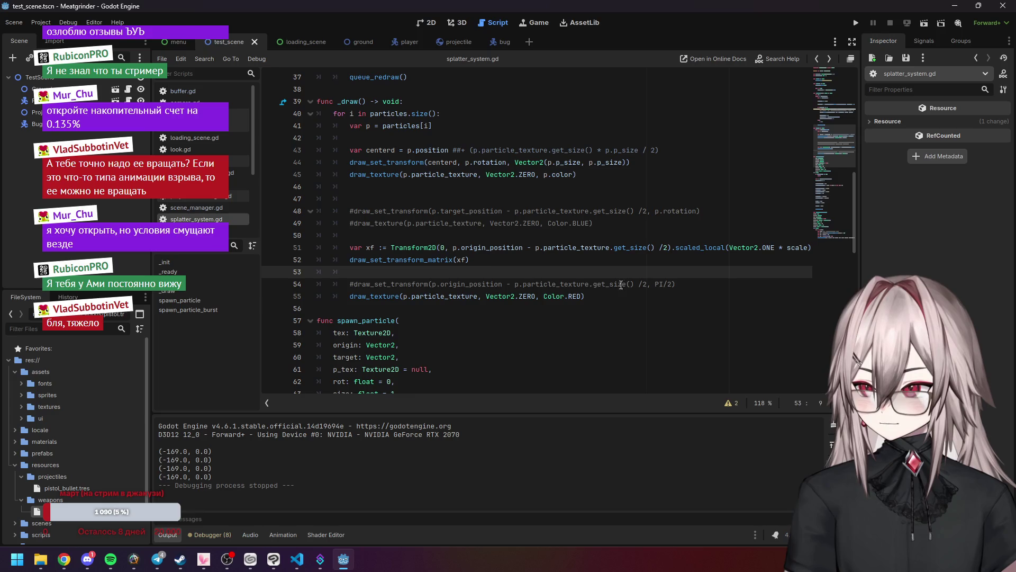
- Replace the 0 rotation on line 51 with PI/2 and rerun the scene
drag(656, 285, 672, 284)
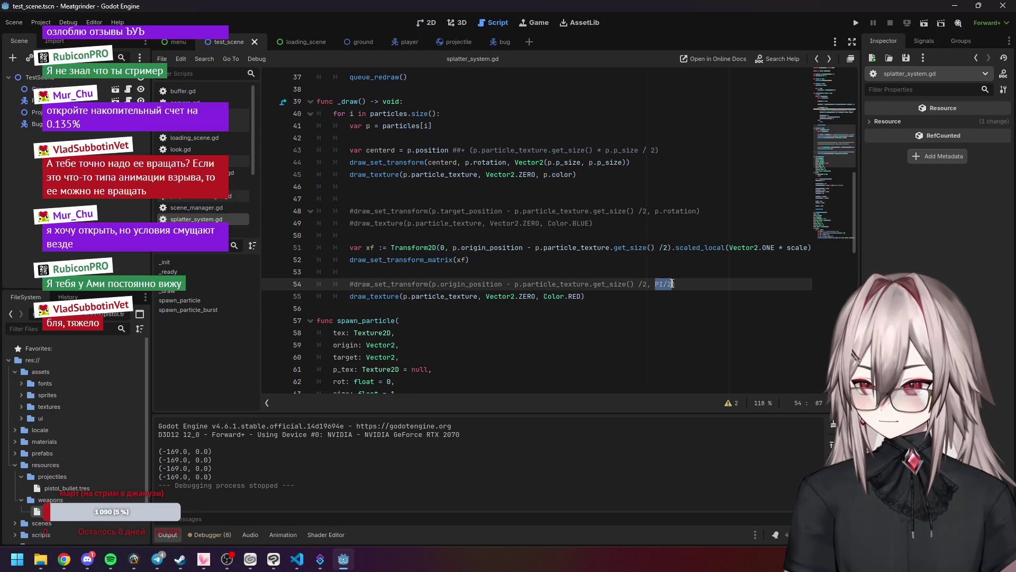
key(ctrl+c)
double_click(445, 247)
key(ctrl+v)
key(Up)
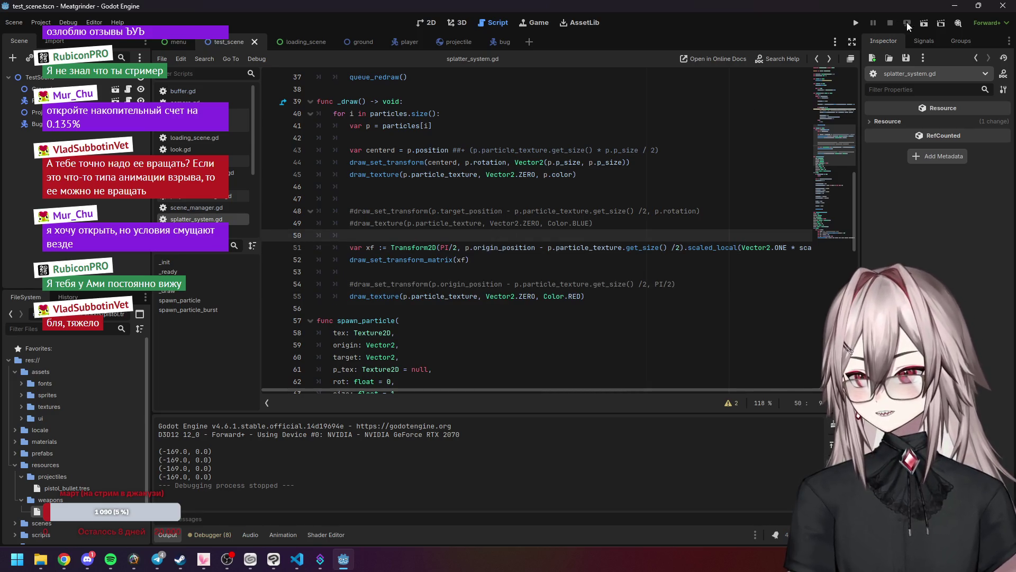
click(921, 26)
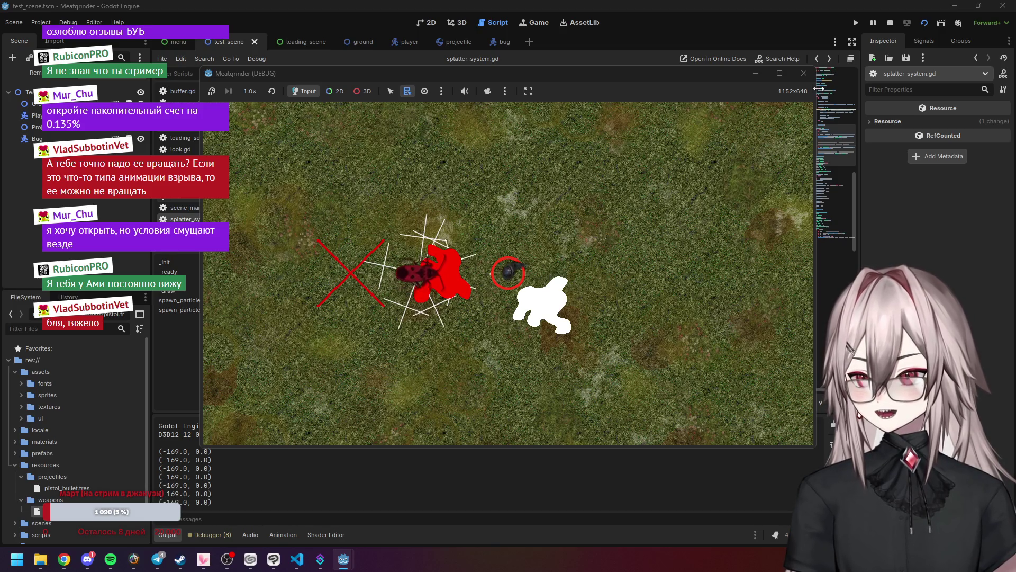
- Close the game and review the xf transform lines 51–52
click(804, 74)
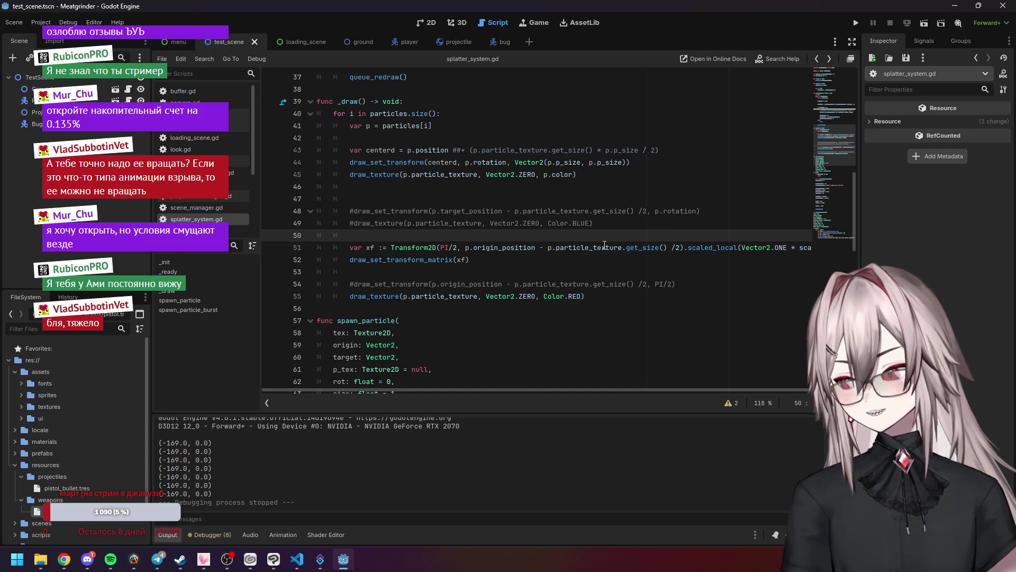
drag(462, 247, 671, 247)
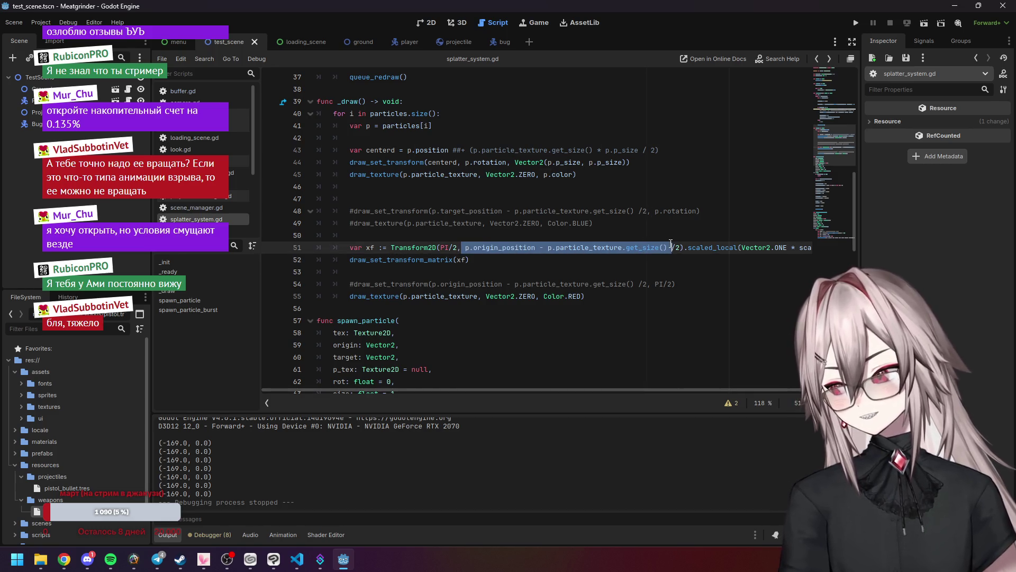
click(599, 270)
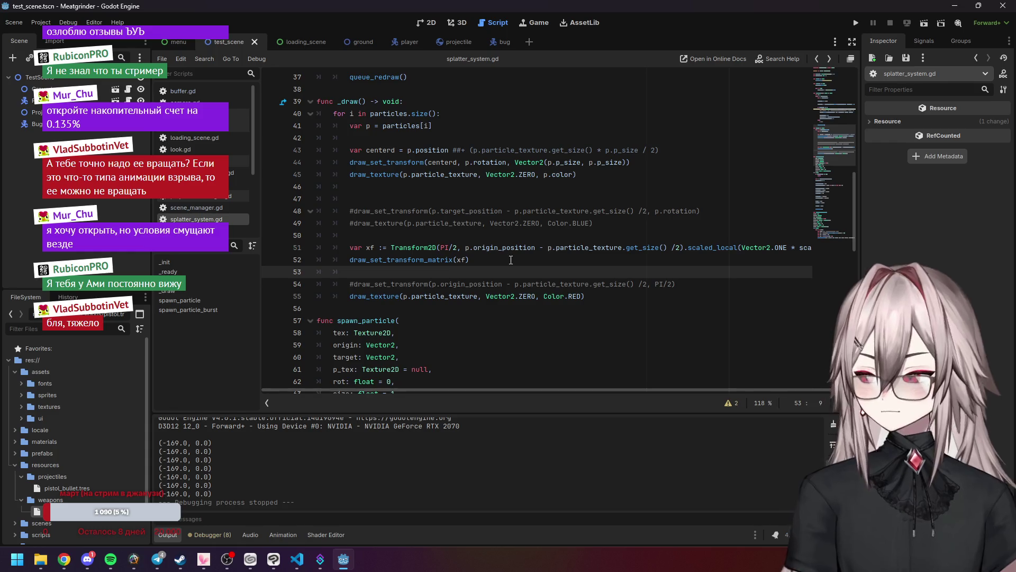
click(483, 257)
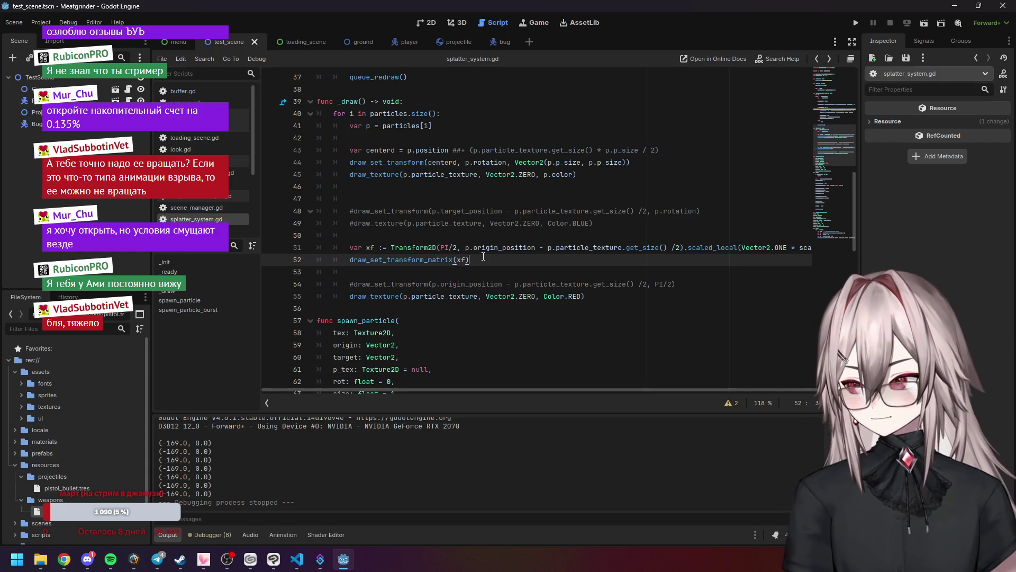
scroll(508, 296, up, 1)
scroll(625, 390, right, 1)
scroll(581, 299, down, 1)
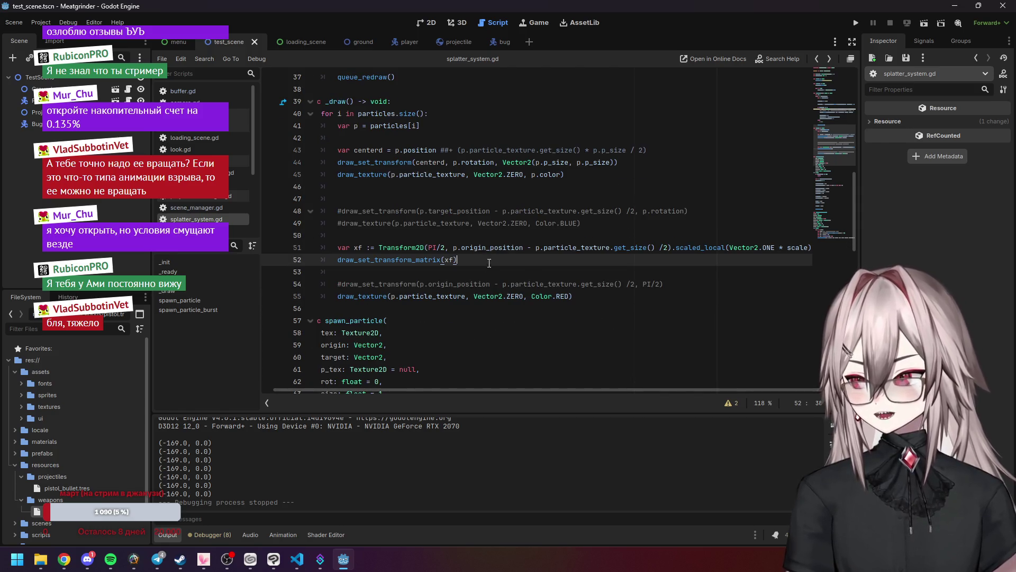
click(475, 284)
- Delete lines 51–52 and switch to splatter_system.gd in VS Code
key(Up)
key(Up)
key(shift+Up)
key(shift+Home)
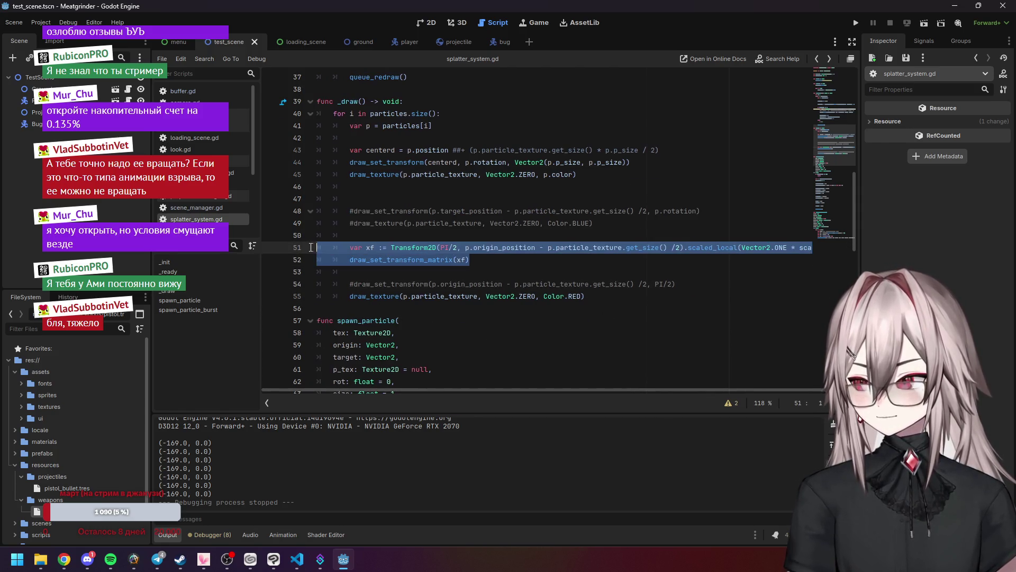
key(BackSpace)
key(Up)
key(Up)
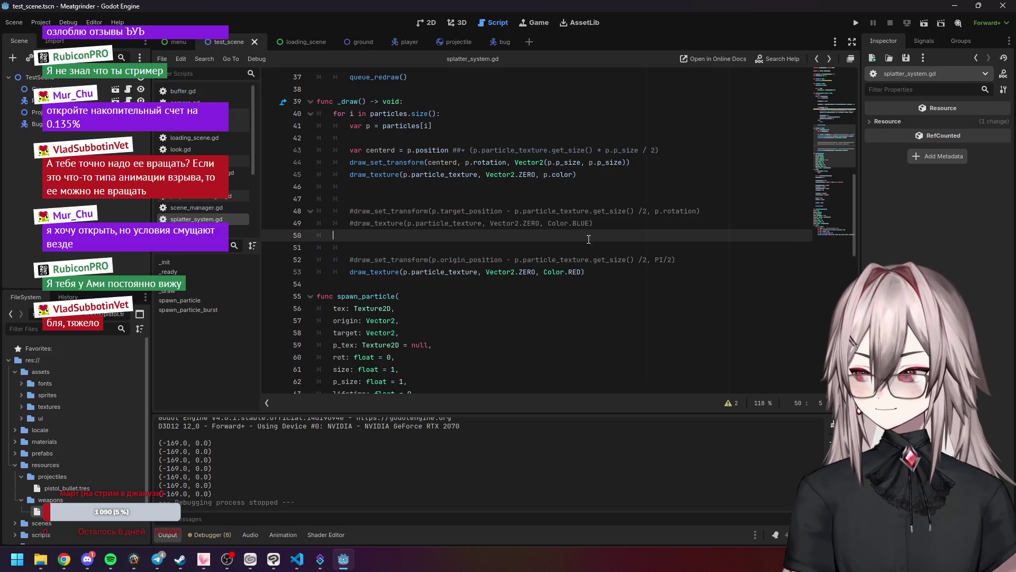
key(End)
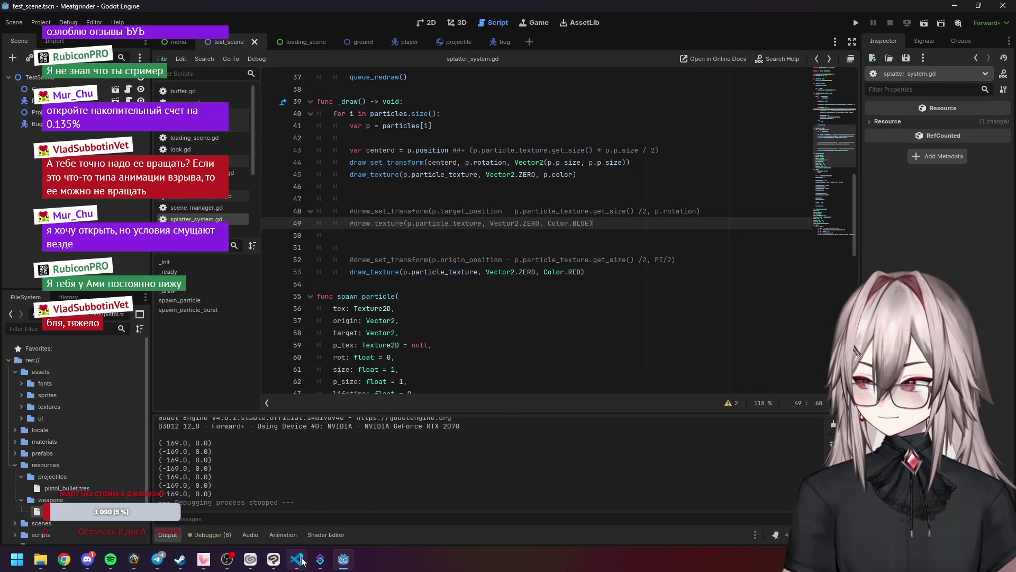
click(297, 559)
click(349, 252)
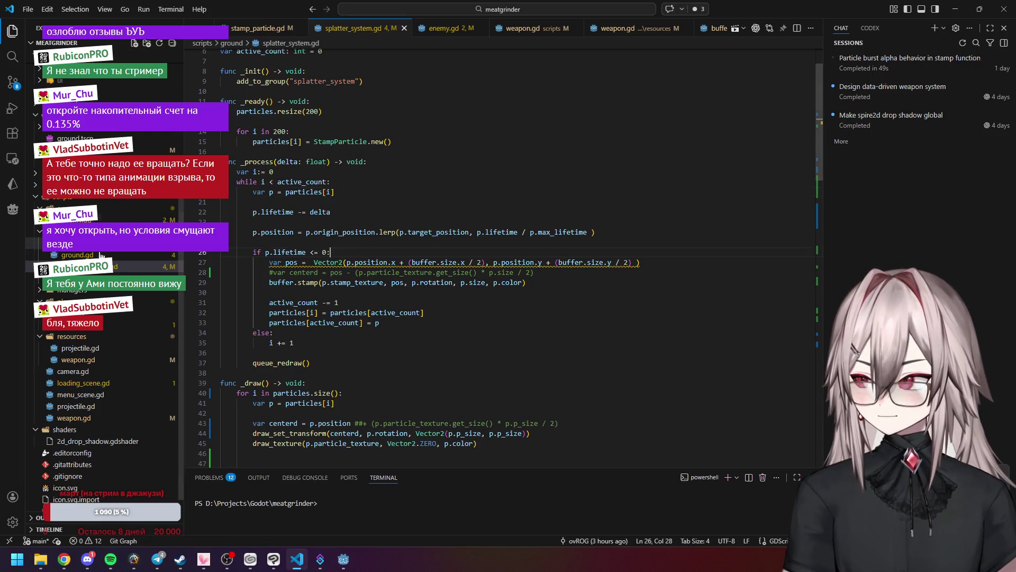
scroll(476, 238, down, 7)
click(502, 233)
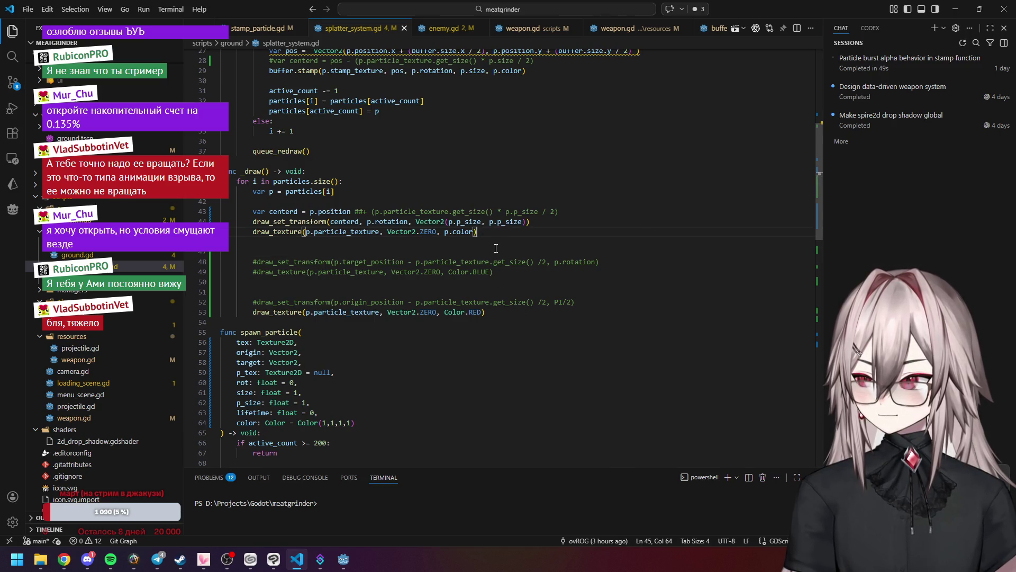
drag(520, 312, 237, 282)
key(shift+Up)
key(shift+Up)
key(shift+Up)
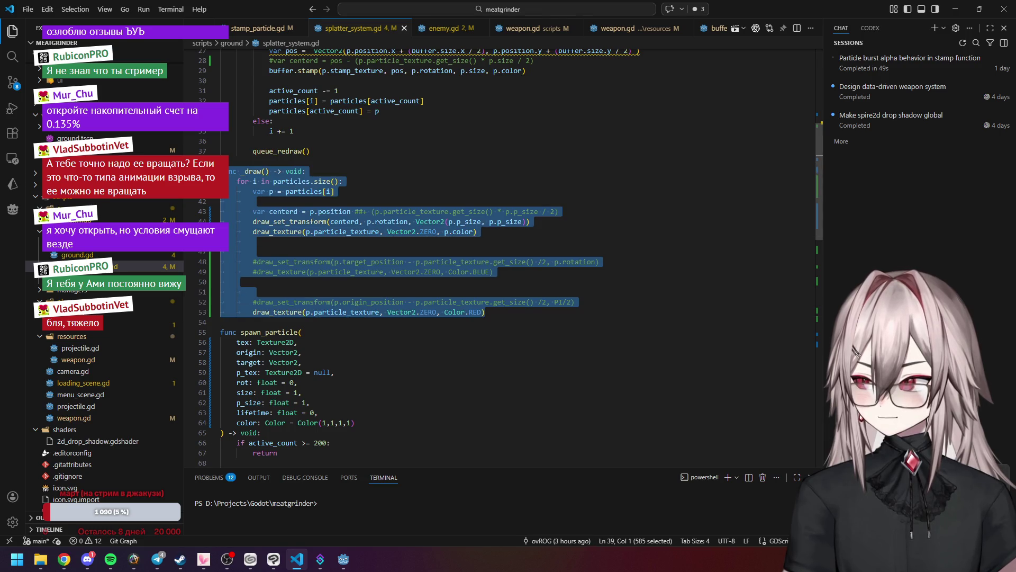
click(868, 28)
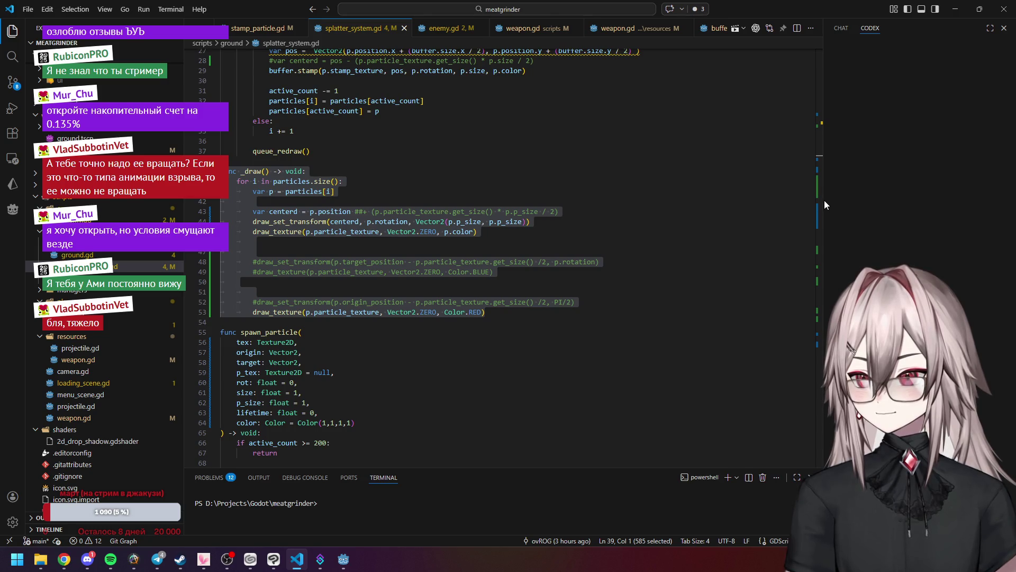
drag(825, 205, 742, 205)
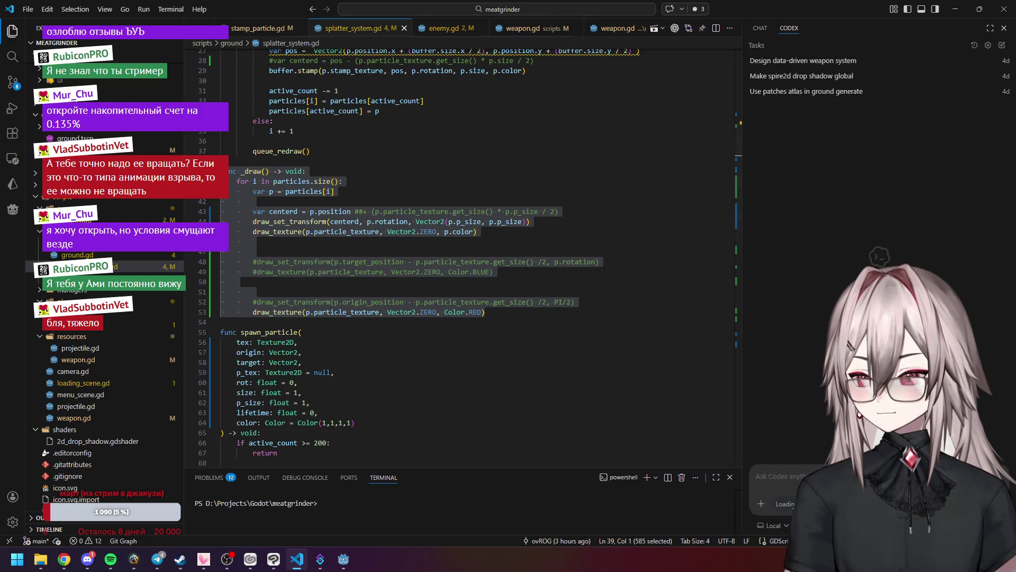
click(784, 504)
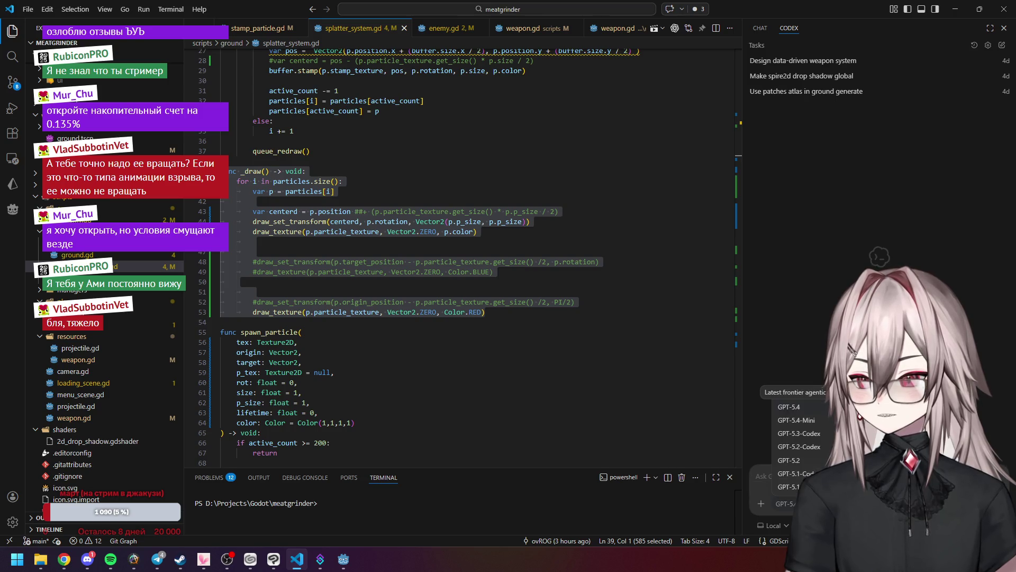
click(799, 406)
click(847, 444)
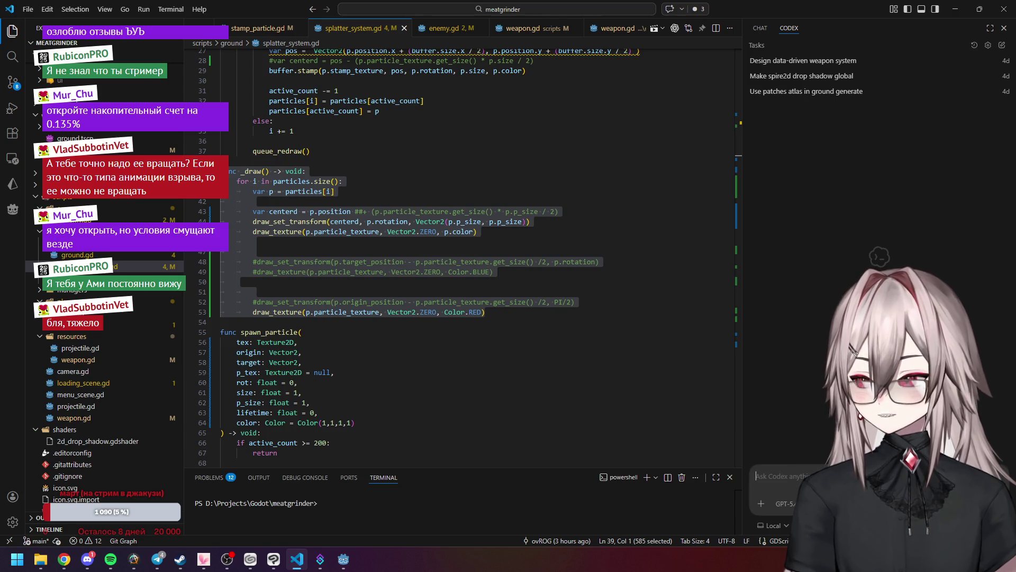
text(in)
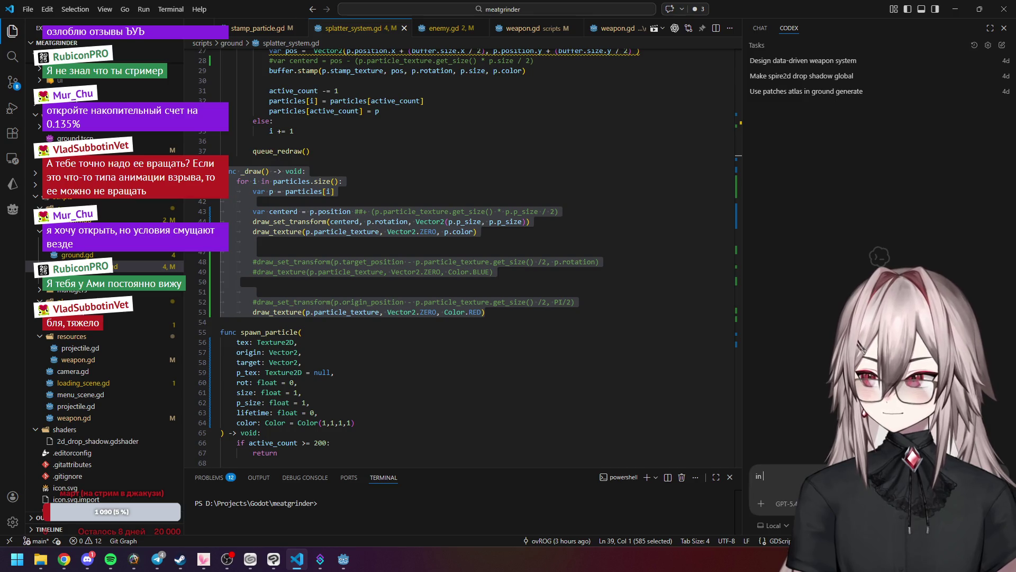
text( secel)
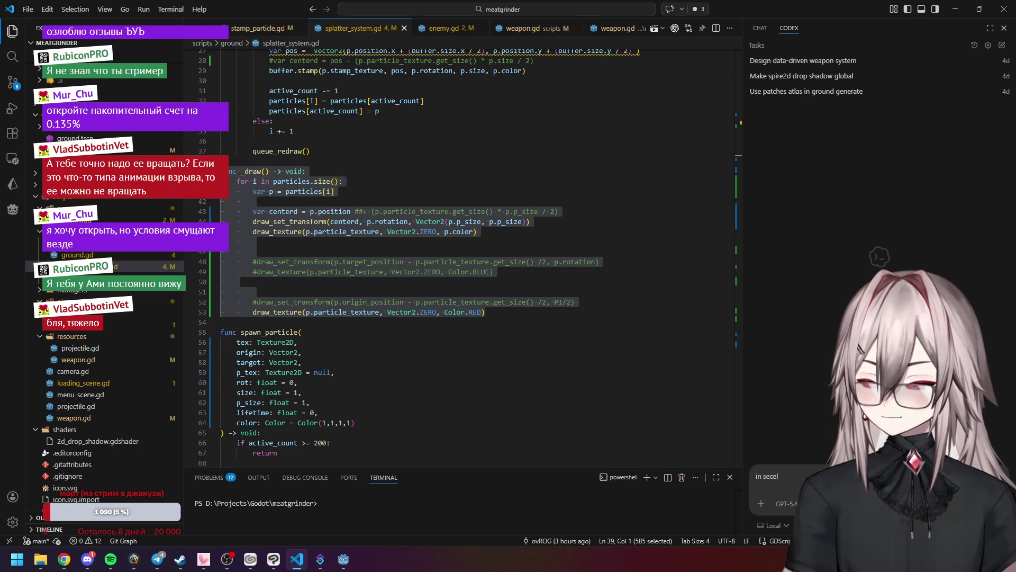
key(BackSpace)
key(BackSpace)
key(BackSpace)
text(c)
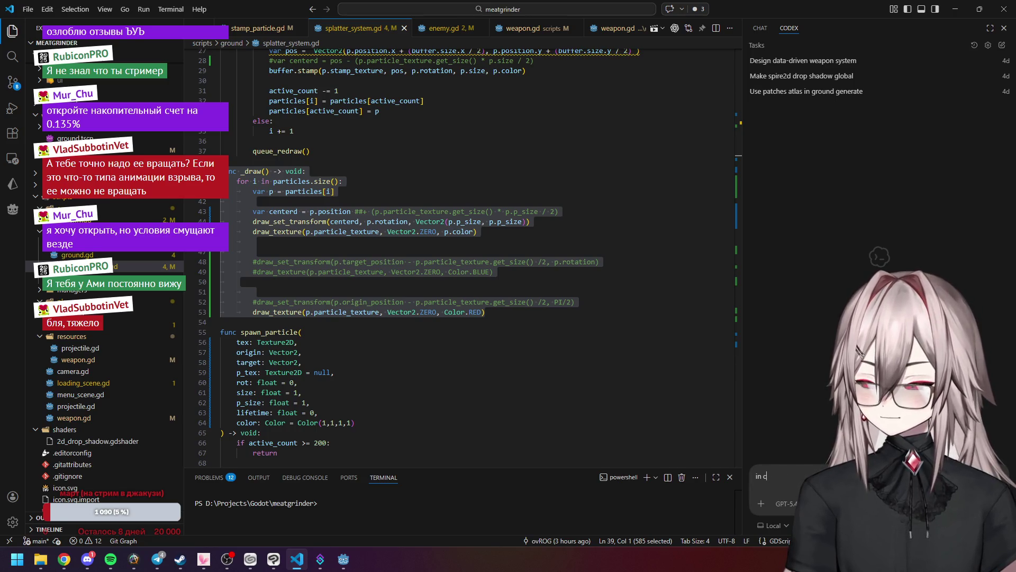
key(BackSpace)
text(secelted)
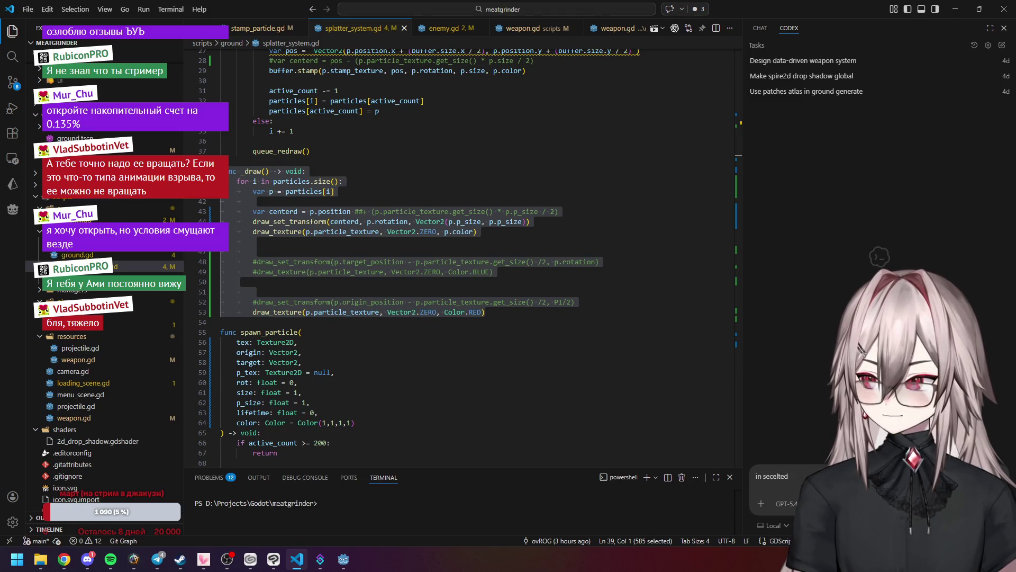
key(ctrl+BackSpace)
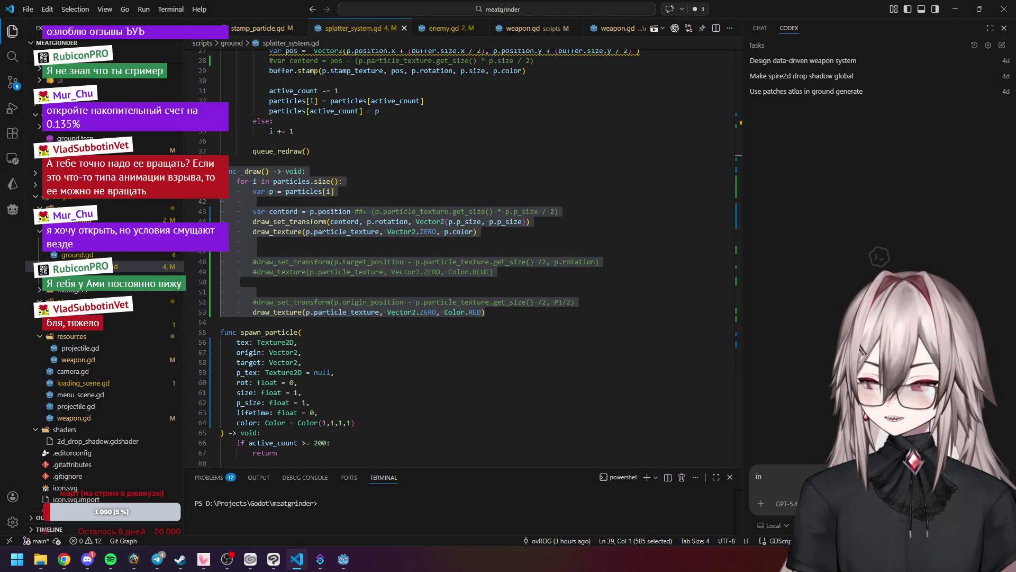
click(281, 211)
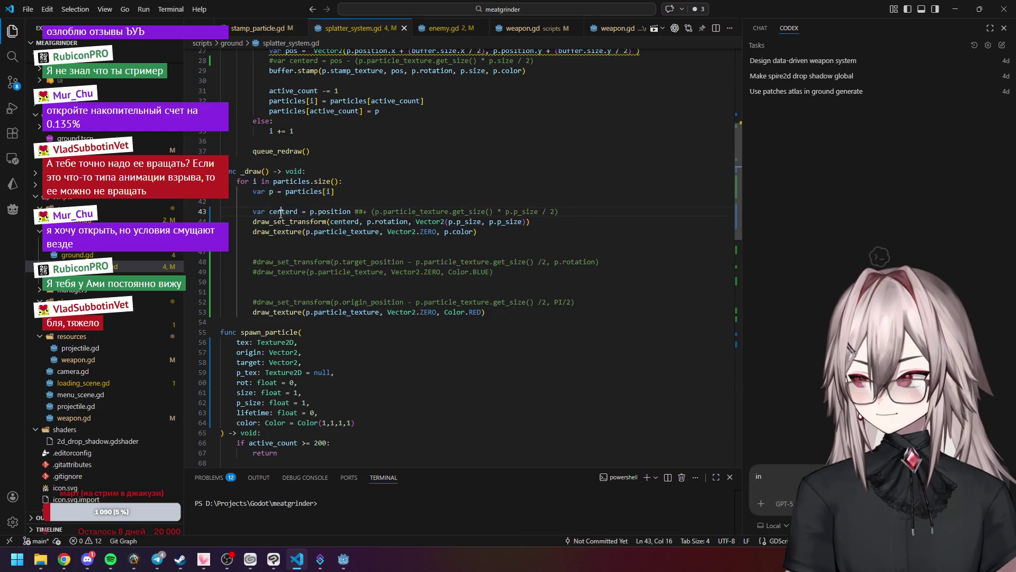
drag(265, 171, 262, 171)
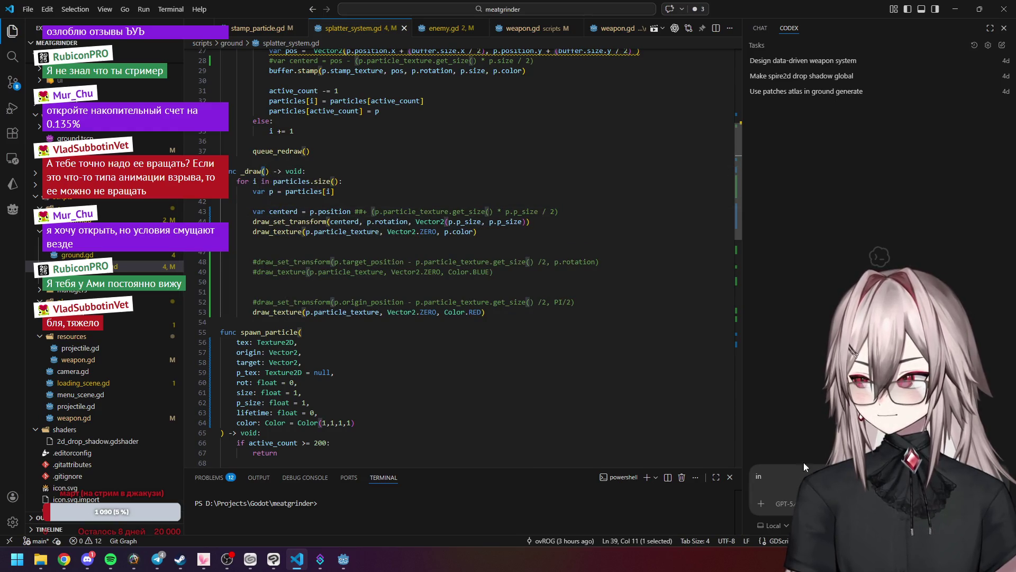
text(@)
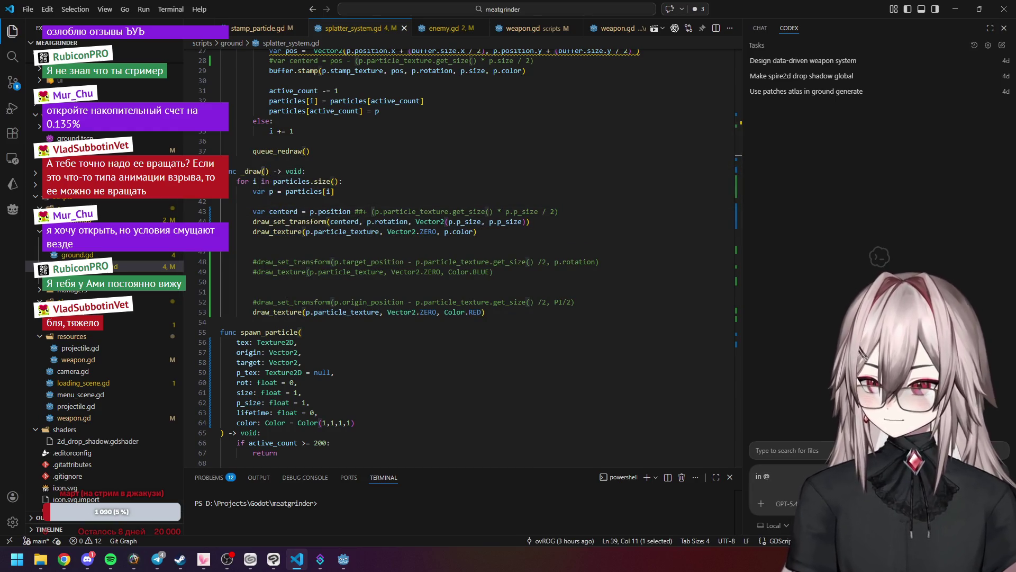
text(splat)
key(Return)
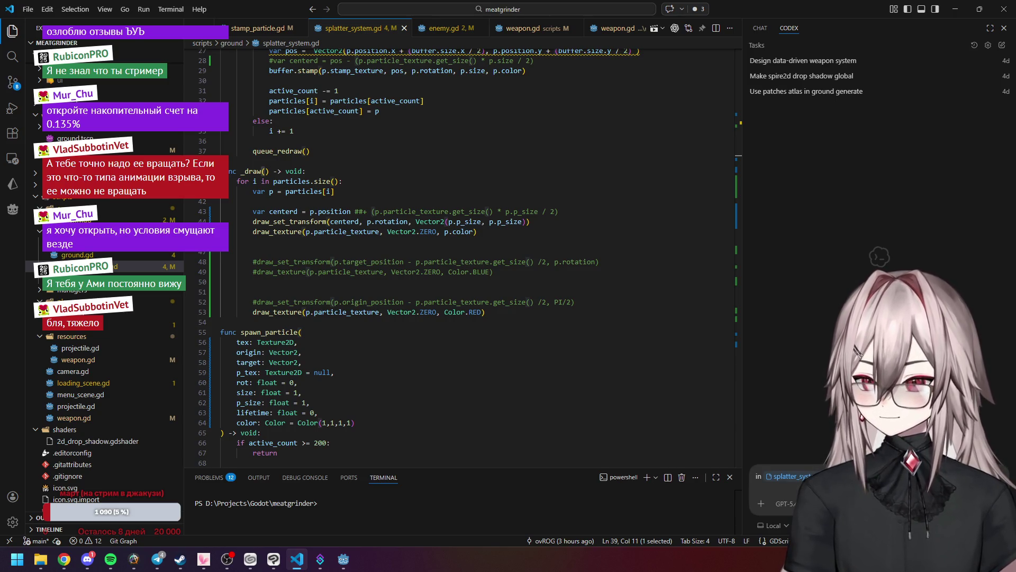
double_click(245, 172)
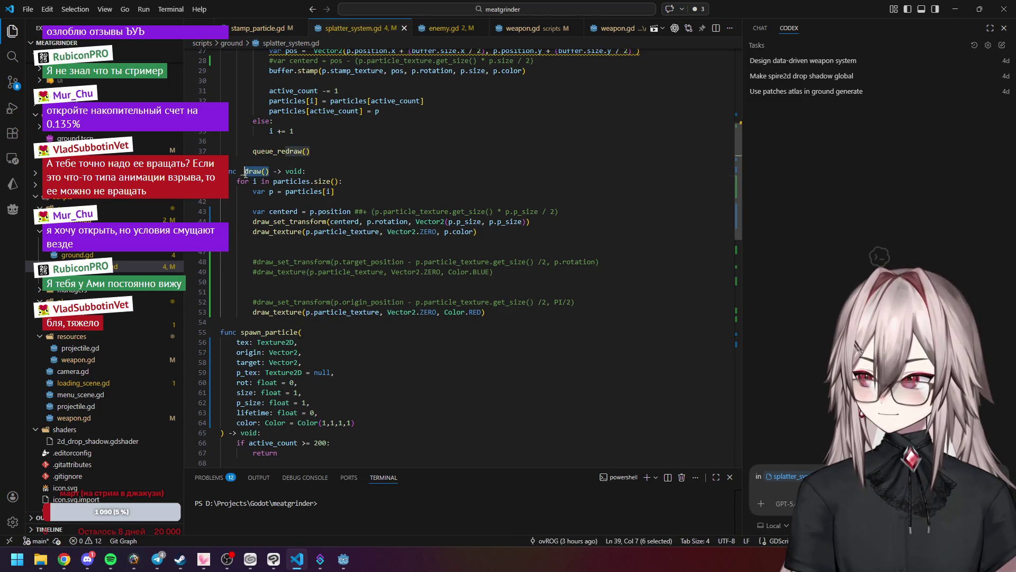
key(shift+Left)
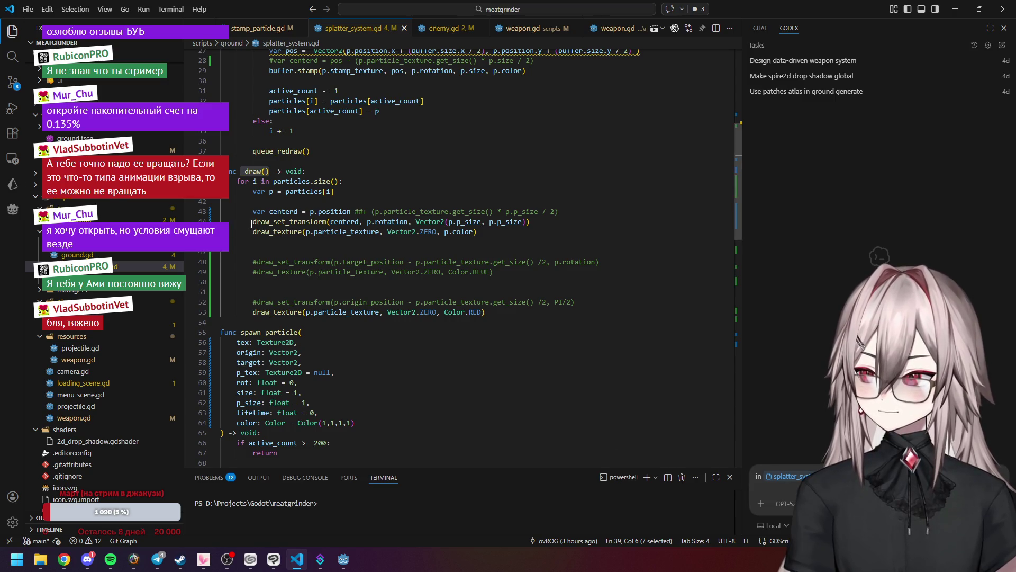
drag(251, 225, 318, 221)
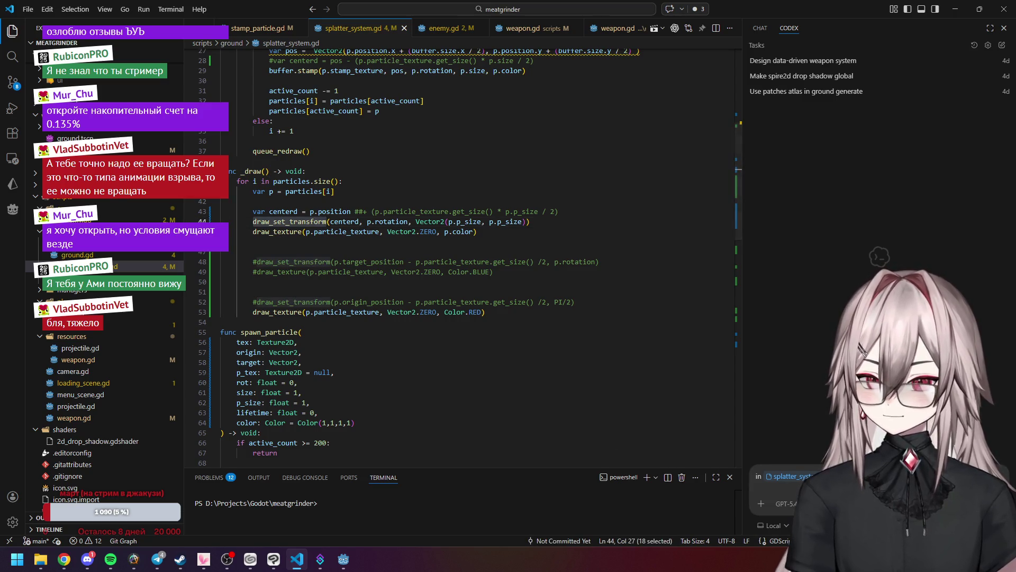
key(shift+Return)
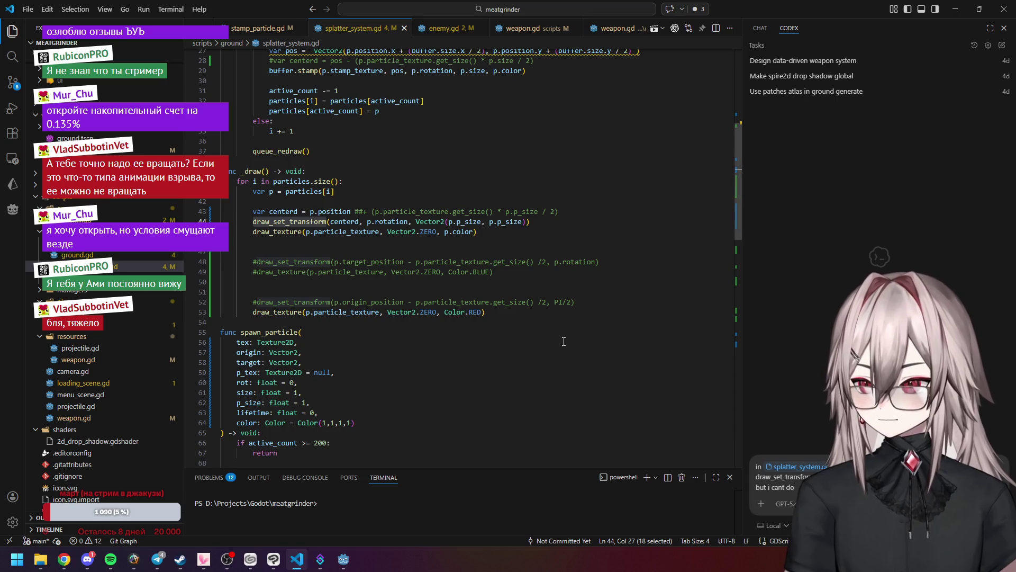
- Add the target_position offset expression and p.target_position to the prompt
mouse_move(547, 261)
mouse_down()
mouse_move(222, 252)
mouse_move(334, 261)
mouse_up()
click(795, 487)
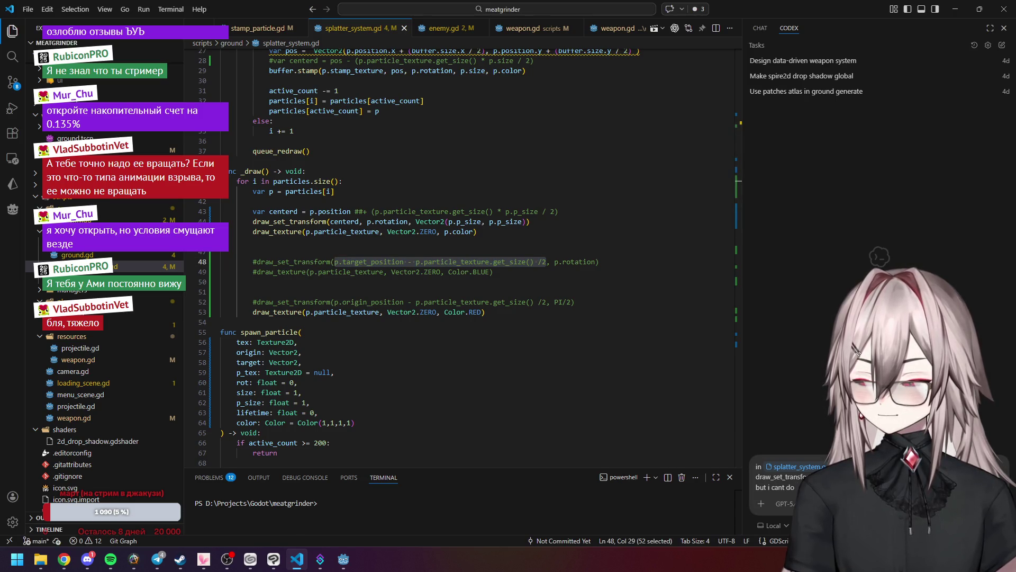
text(p)
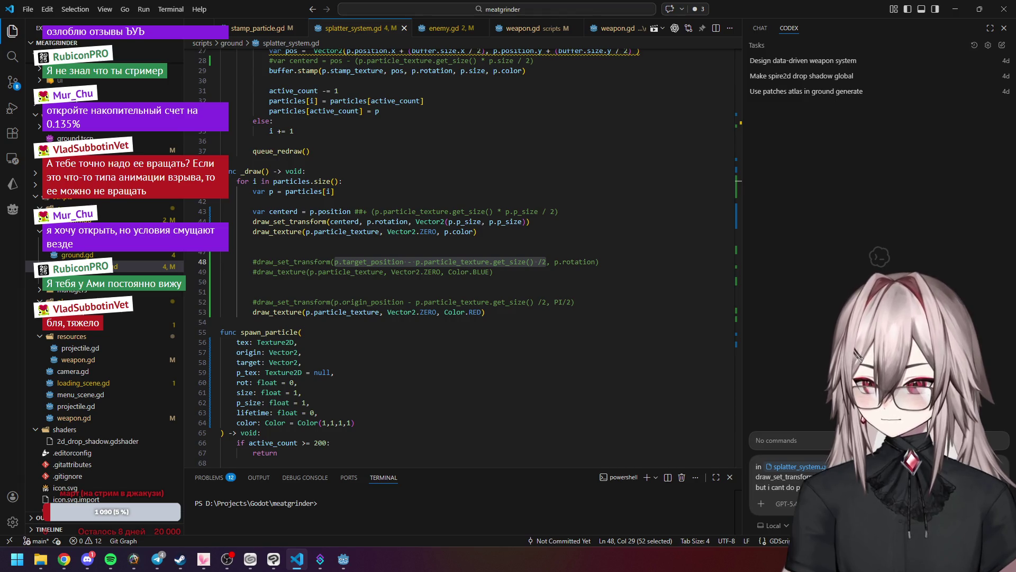
key(BackSpace)
key(shift+Return)
text(p.target_position)
key(shift+Return)
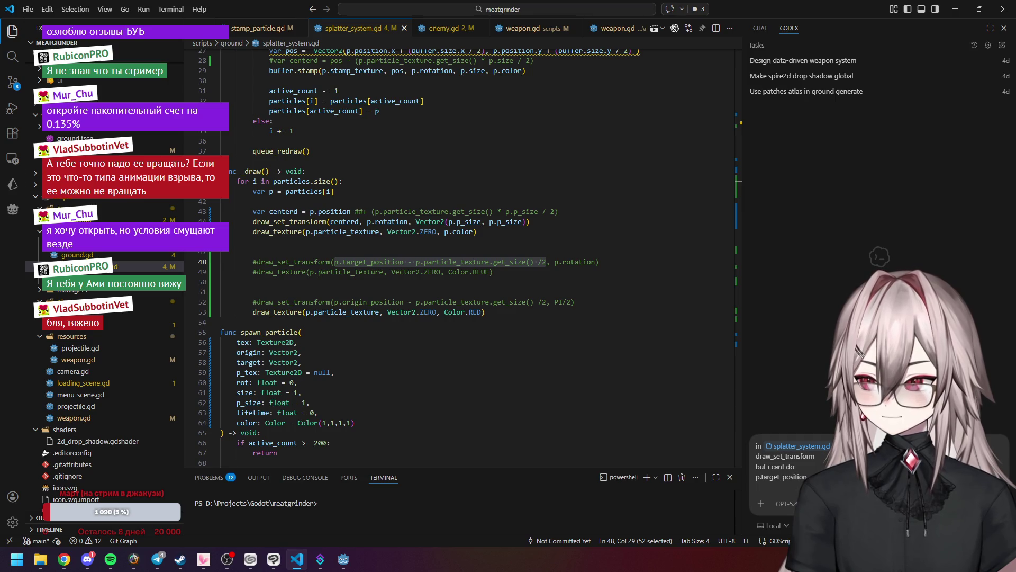
- Swap target_position for origin_position, ask 'can we fix it?' and send
drag(402, 302, 345, 301)
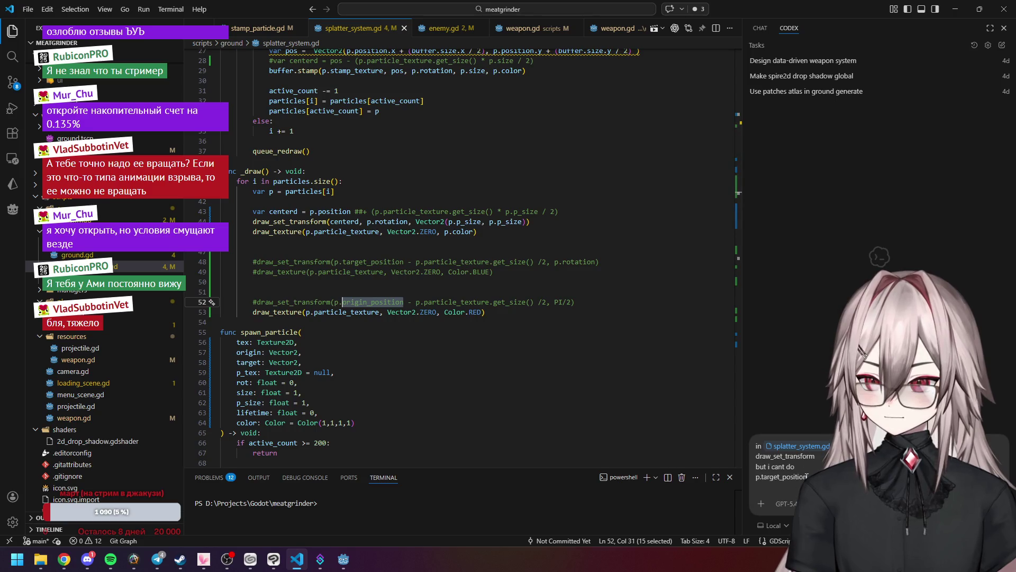
drag(808, 476, 768, 477)
text(origin_position)
key(shift+Return)
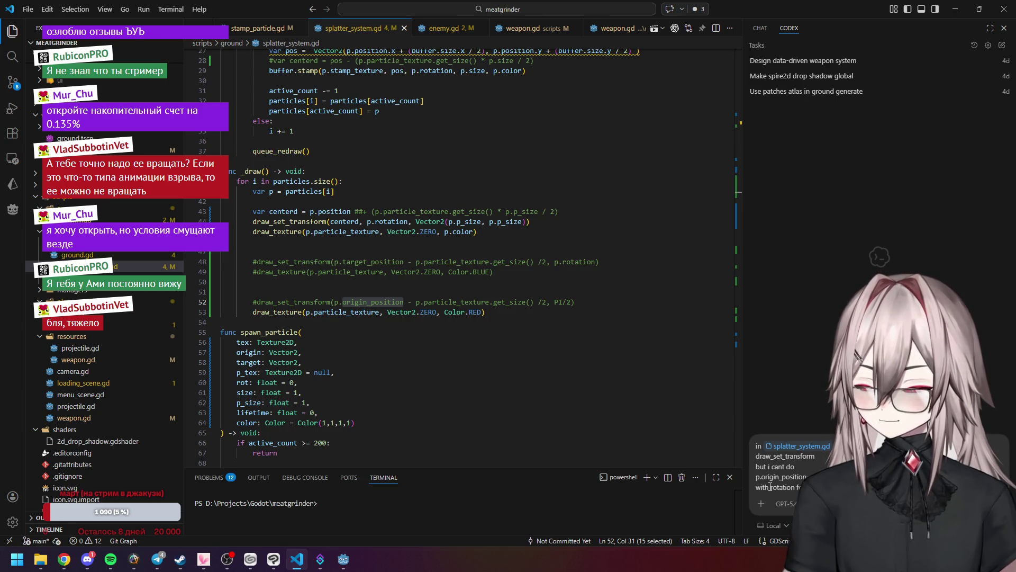
key(shift+Return)
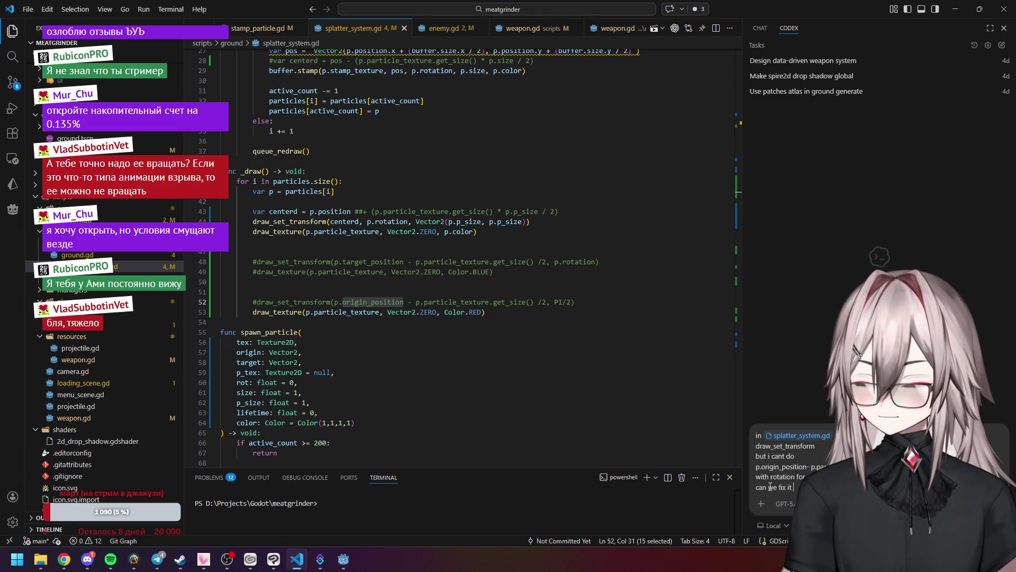
text(()
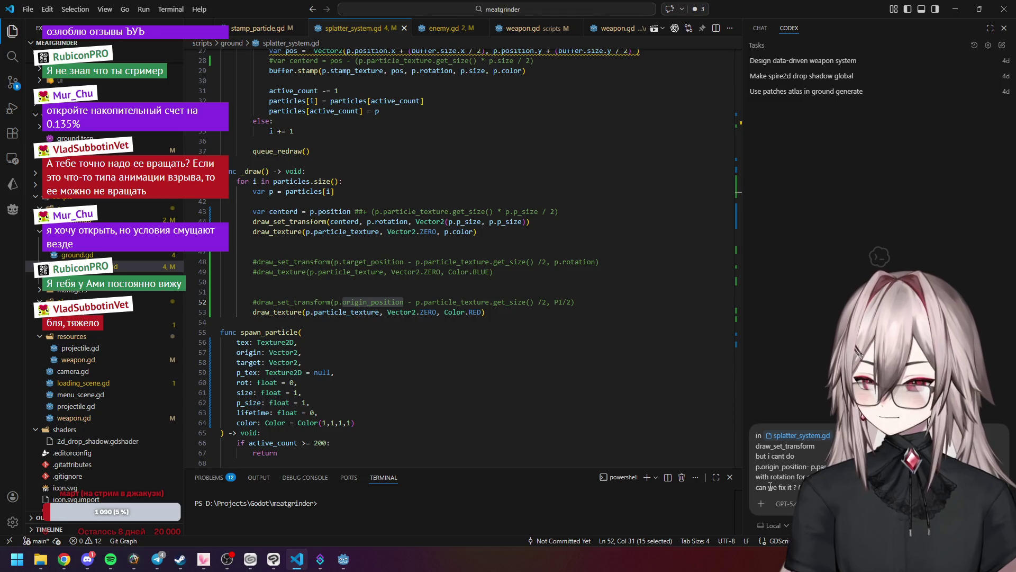
key(Return)
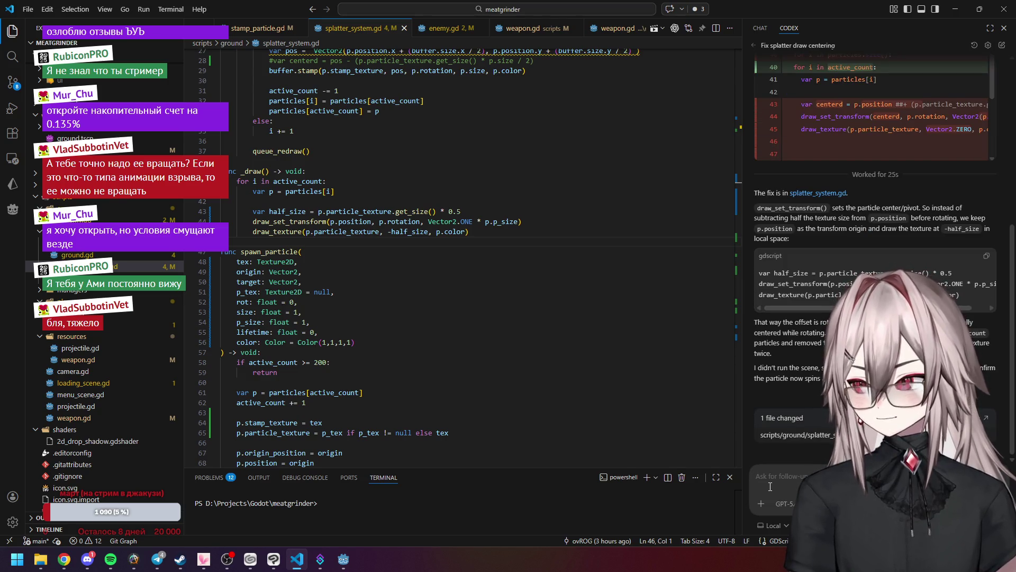
- Review the fixed code's particle_texture, draw_texture, half_size and get_size usage
scroll(830, 222, up, 3)
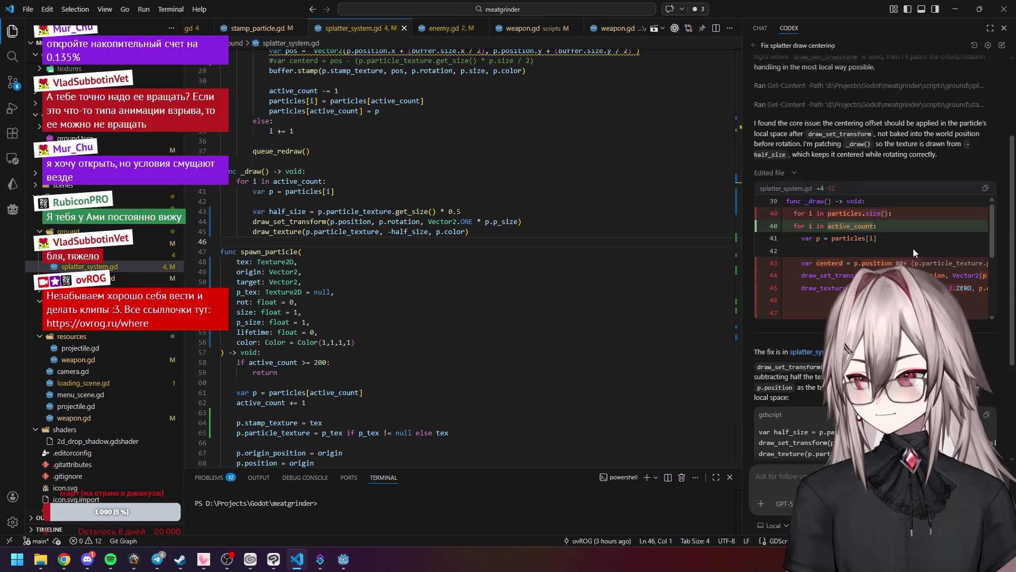
scroll(830, 223, down, 3)
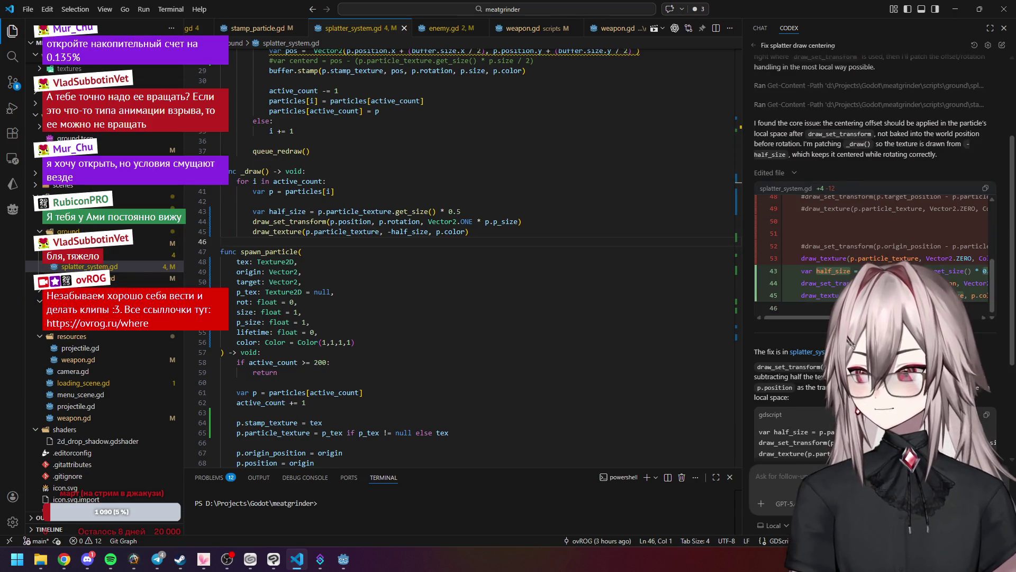
scroll(802, 296, up, 3)
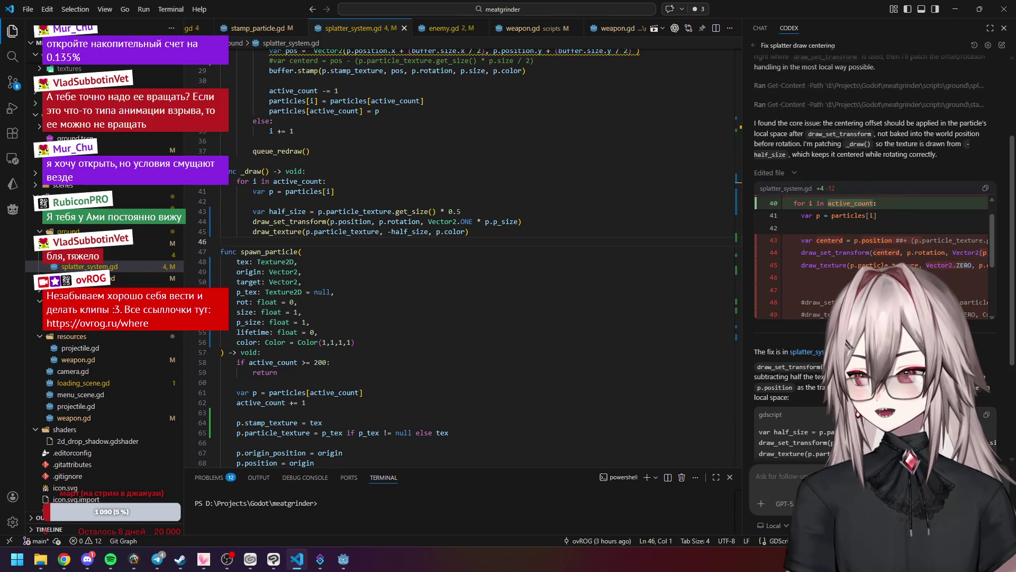
click(379, 231)
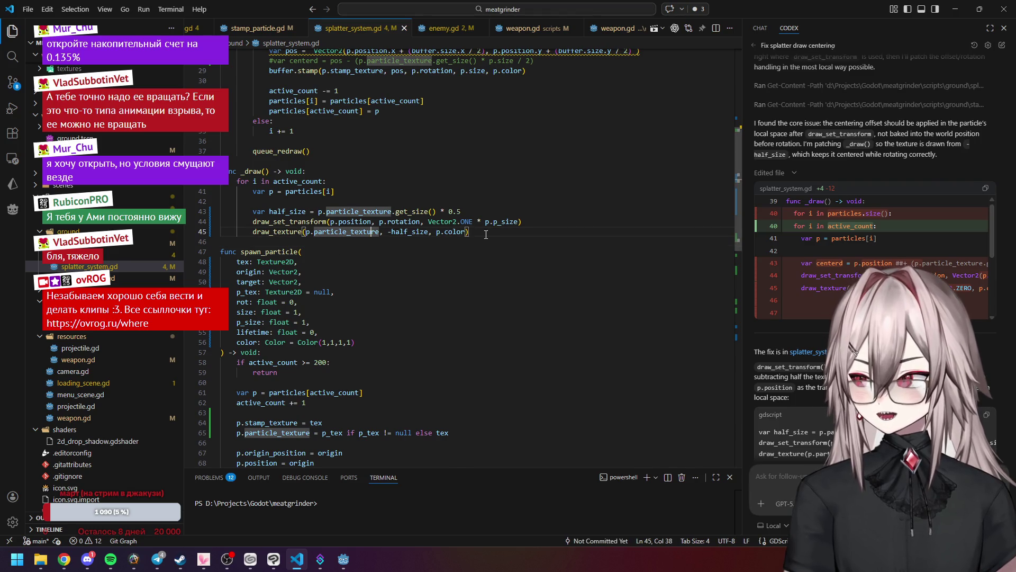
click(292, 231)
scroll(876, 267, down, 3)
scroll(873, 269, down, 1)
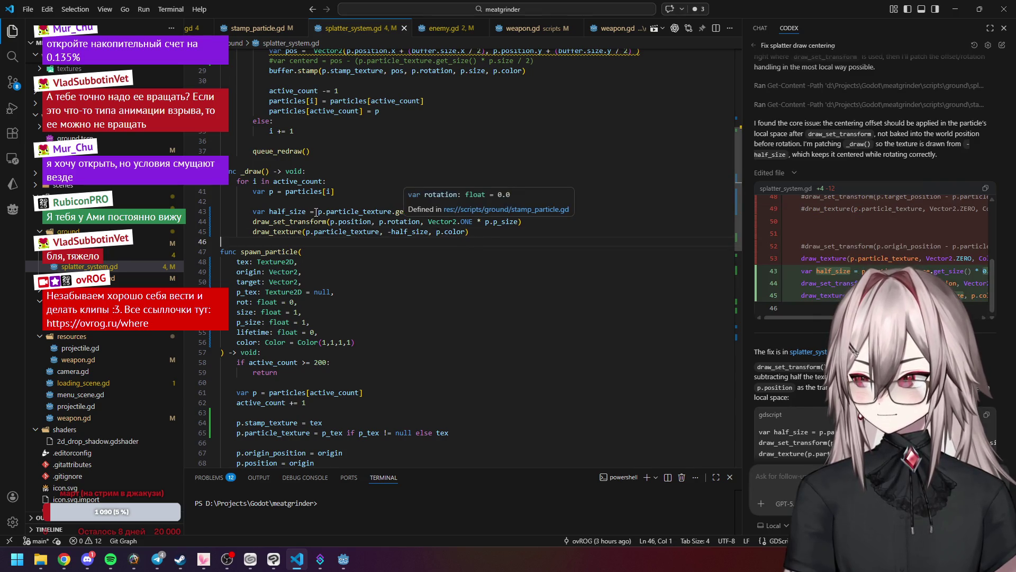
click(304, 211)
click(334, 211)
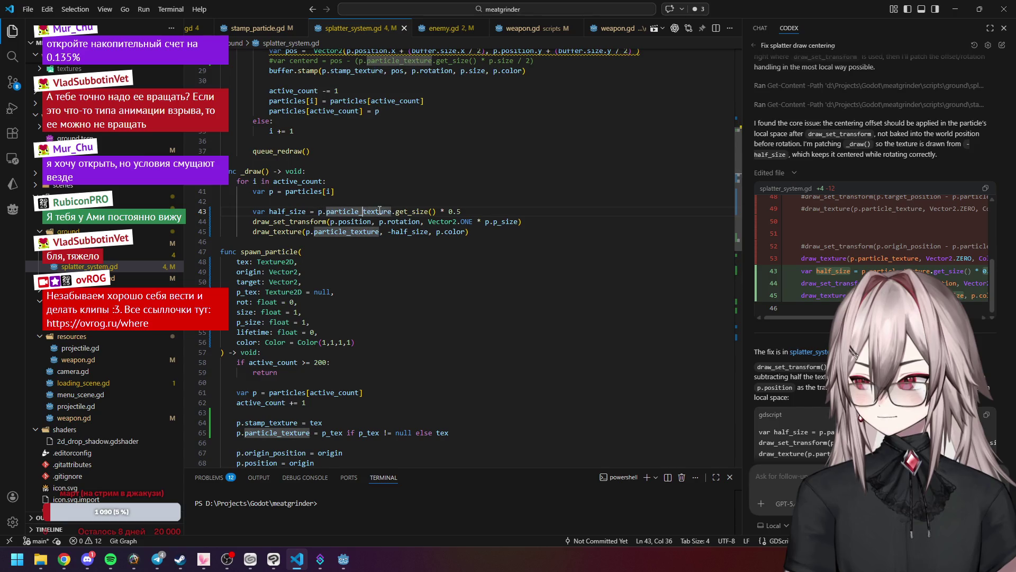
click(399, 211)
- Check the position, rotation, color and 0.5 half-size factor, then run the scene in Godot
click(352, 222)
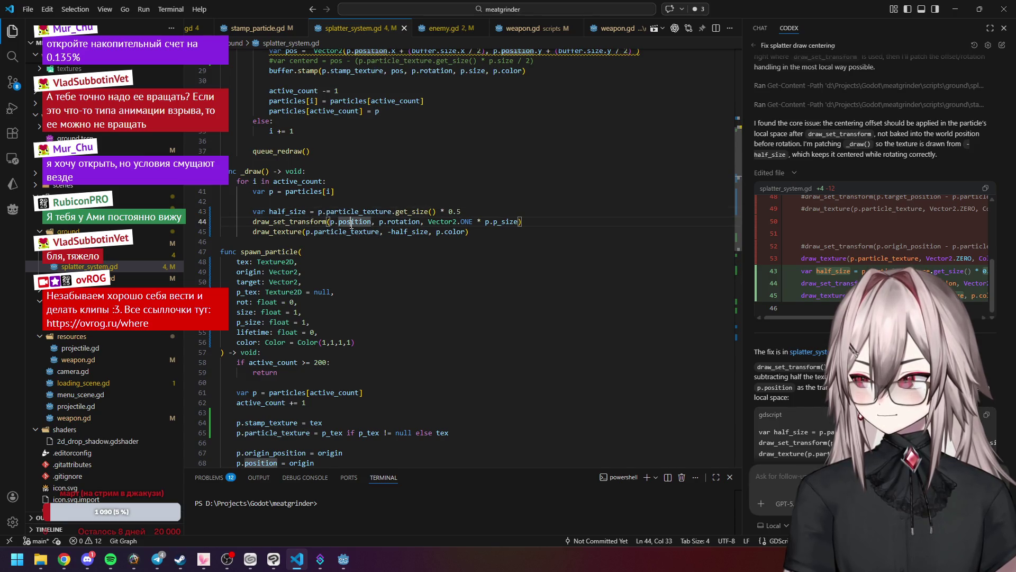
click(395, 221)
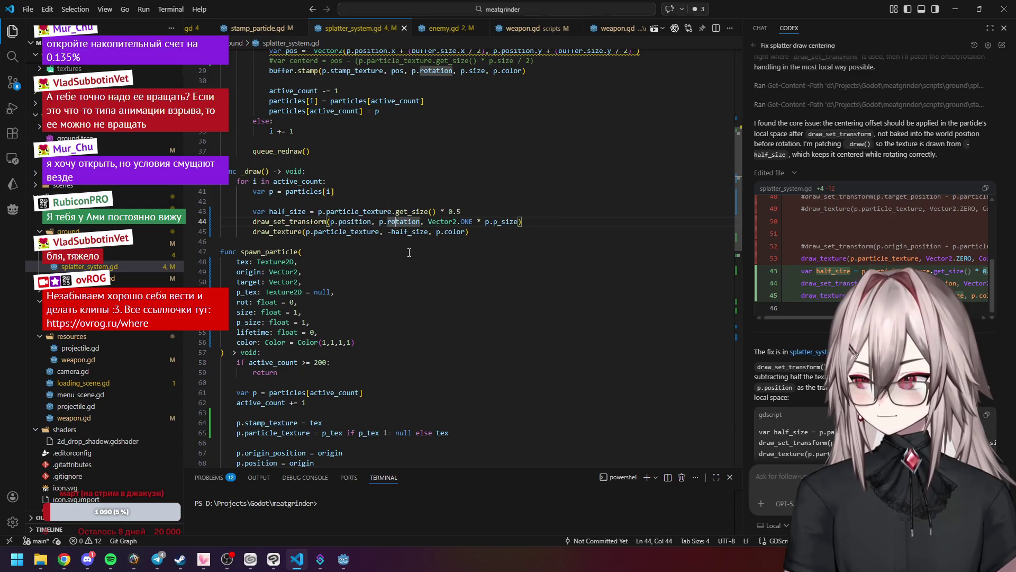
click(350, 231)
click(404, 233)
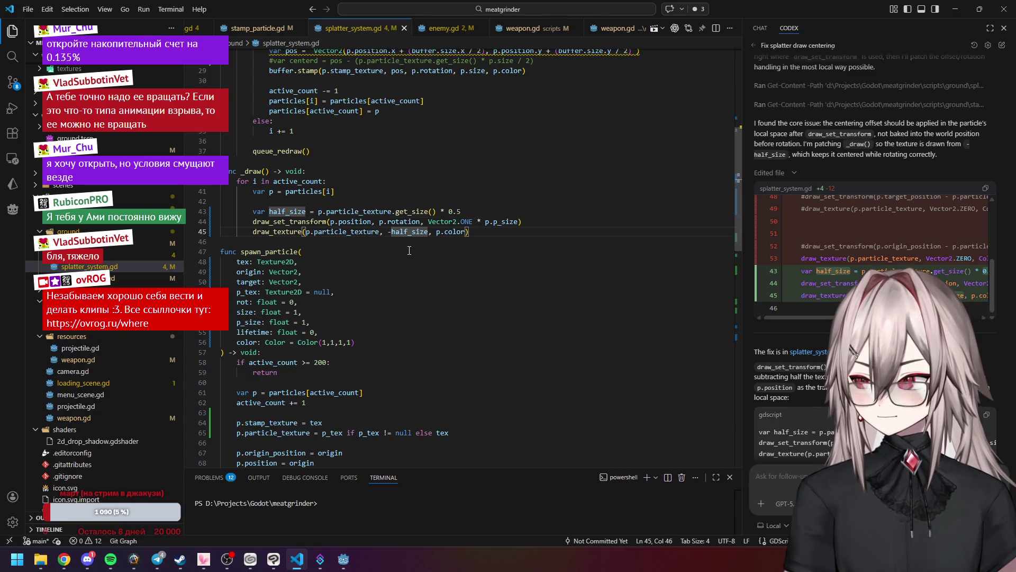
mouse_move(274, 233)
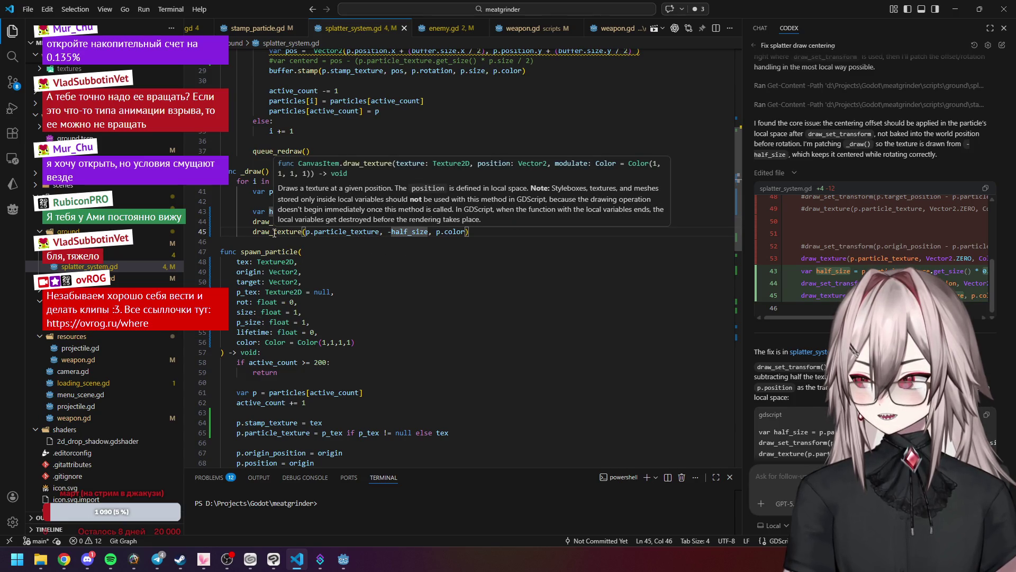
click(423, 233)
click(449, 232)
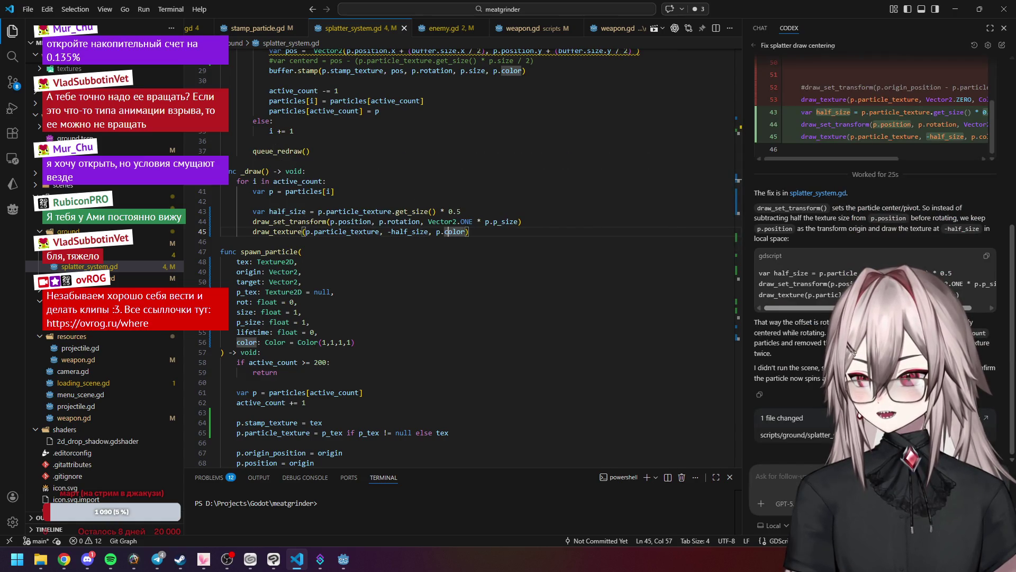
click(508, 210)
click(509, 202)
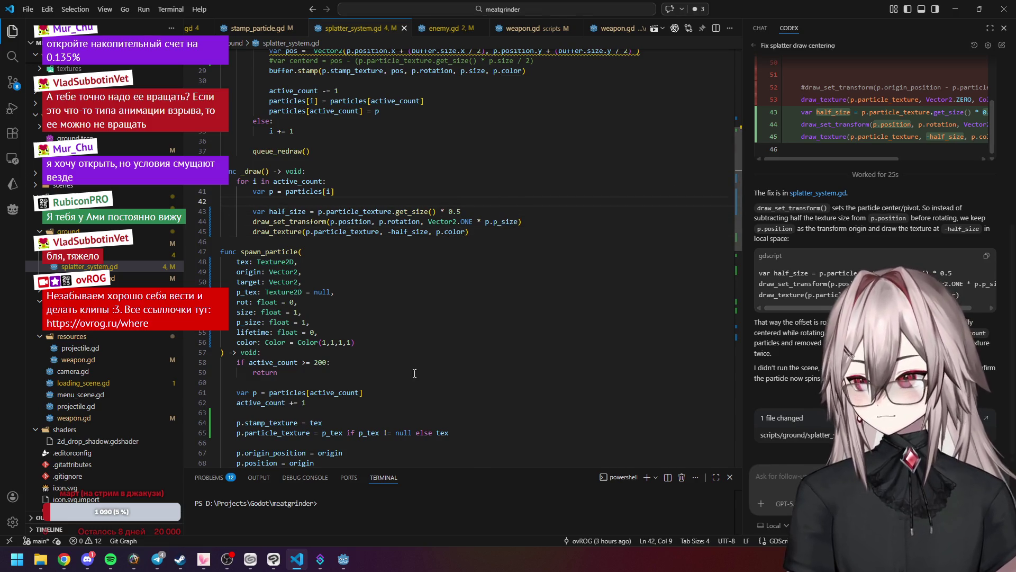
key(alt+Tab)
key(F6)
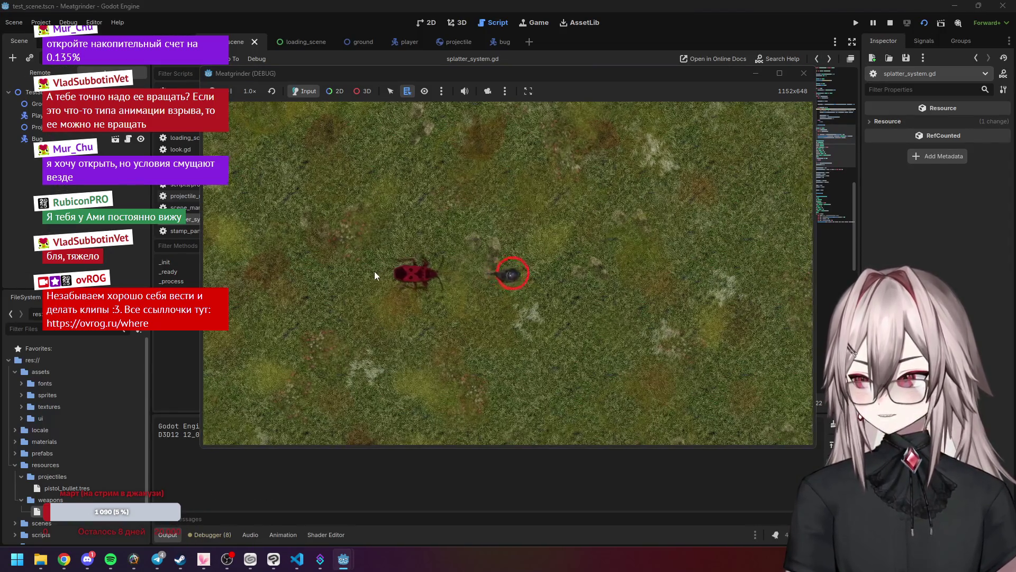
- Shoot near the bug three times to spawn splatters, stop the game, return to VS Code
click(365, 274)
click(365, 274)
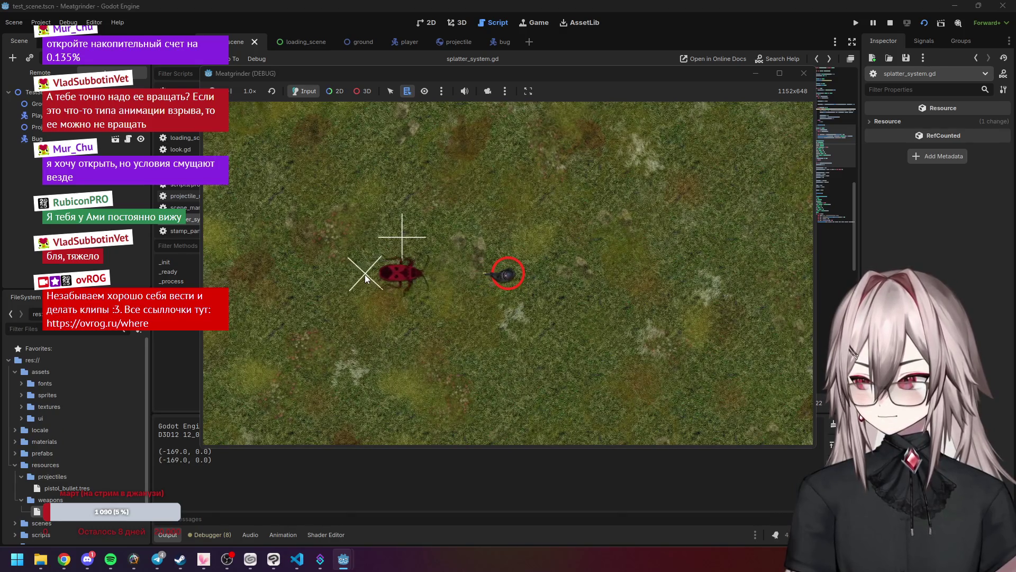
click(365, 275)
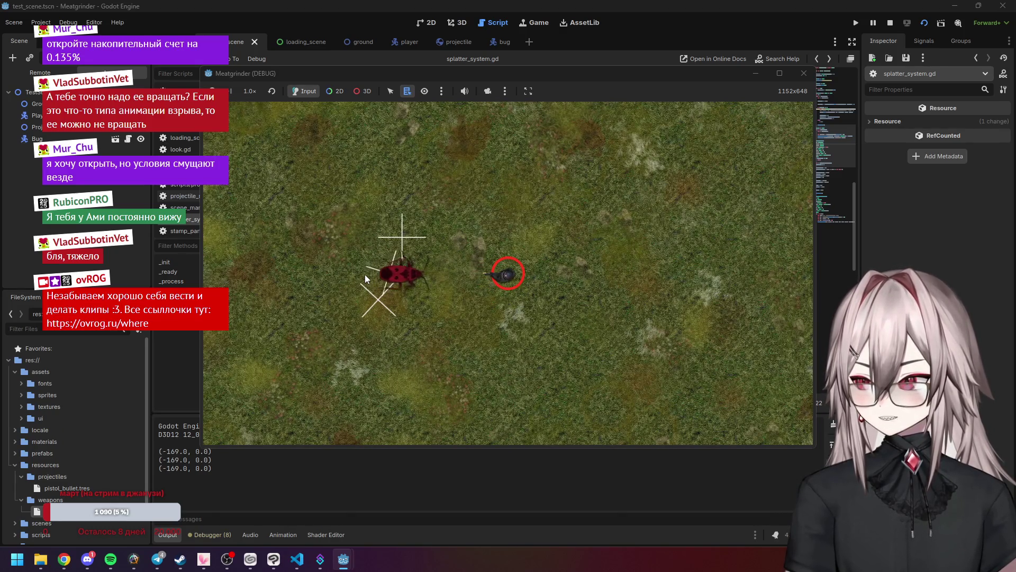
click(804, 73)
click(297, 559)
- Move the Codex panel border about 130 pixels right to widen the code area
scroll(415, 212, up, 3)
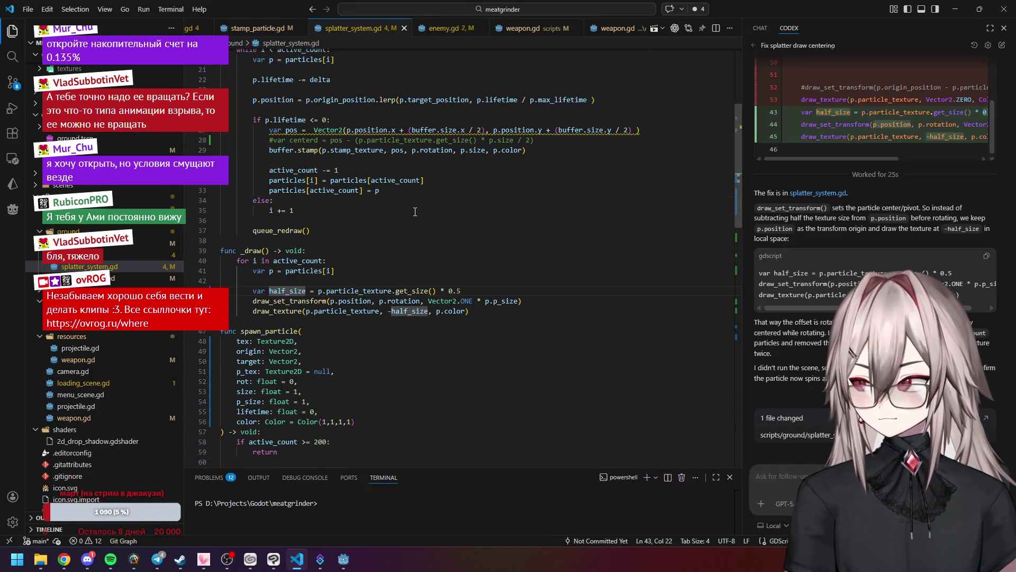
click(349, 271)
scroll(367, 255, up, 1)
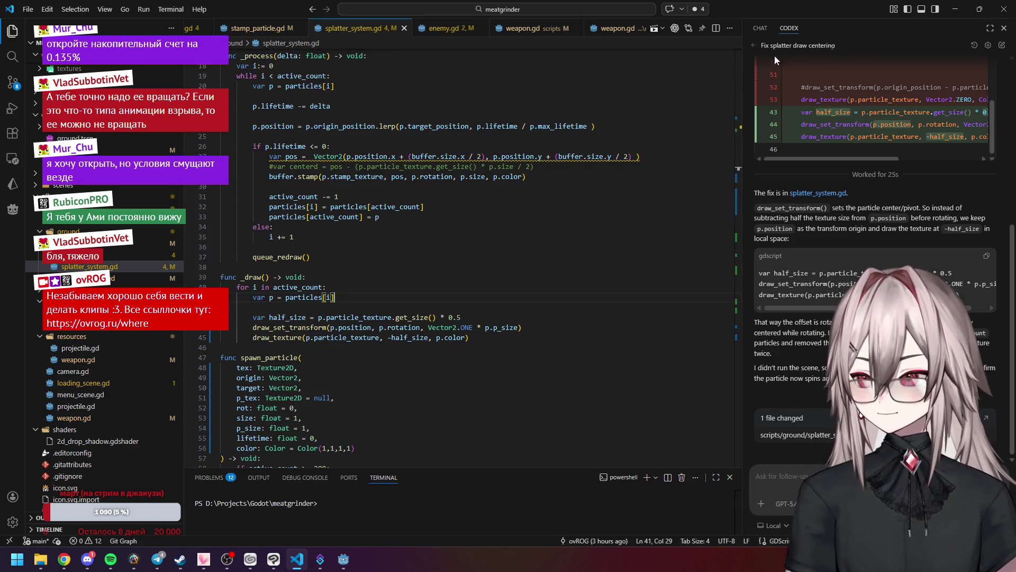
drag(744, 169, 814, 169)
click(435, 260)
- Inspect half_size, active_count, the transform position and draw_texture's -half_size offset in _draw
click(299, 317)
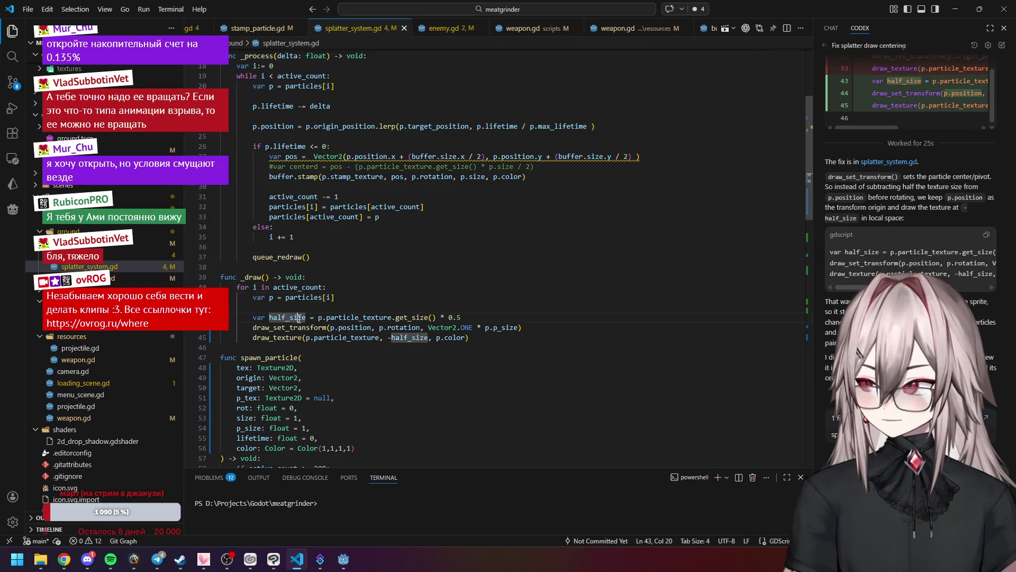
click(289, 337)
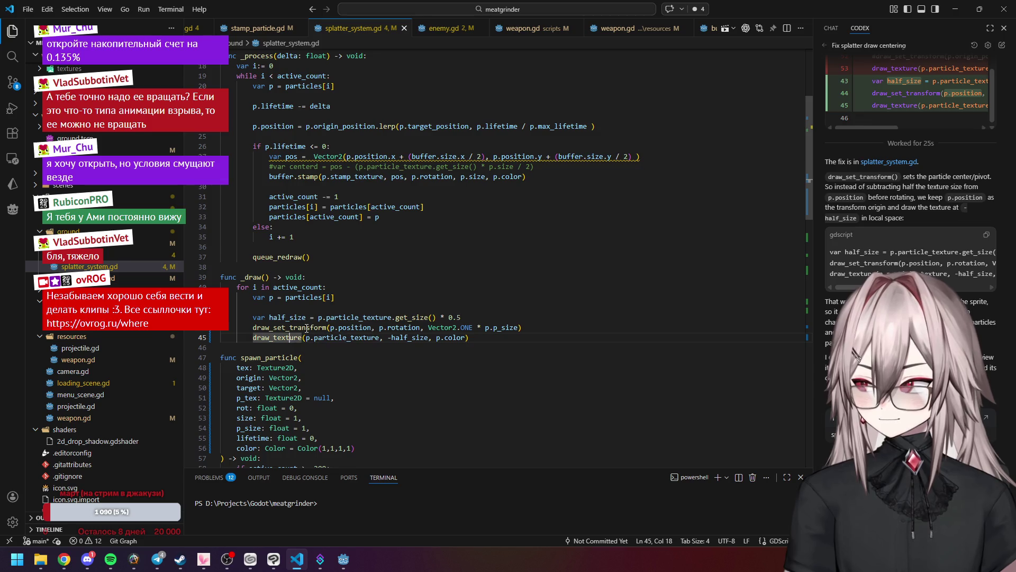
click(286, 287)
click(355, 327)
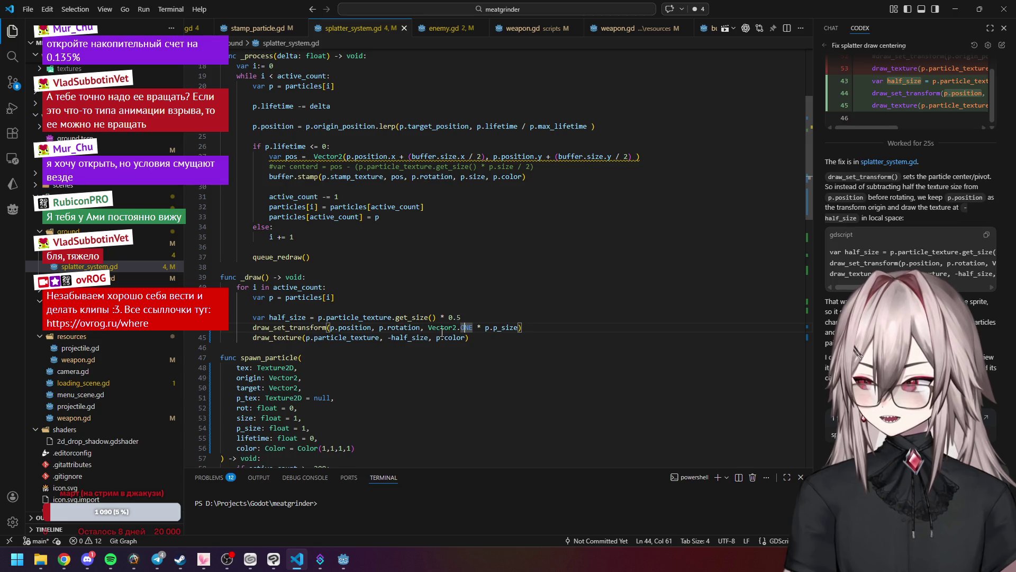
click(408, 338)
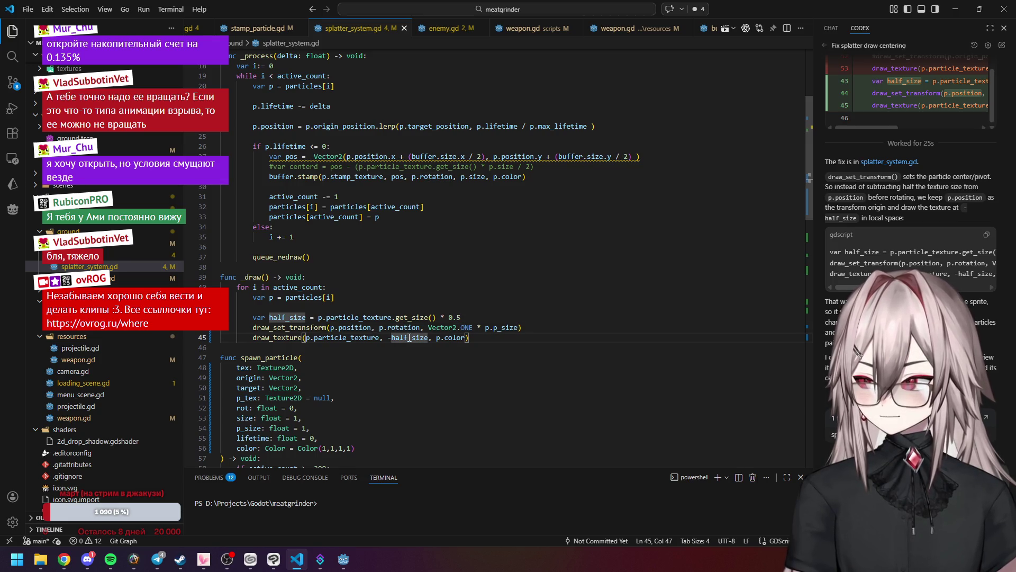
mouse_move(299, 339)
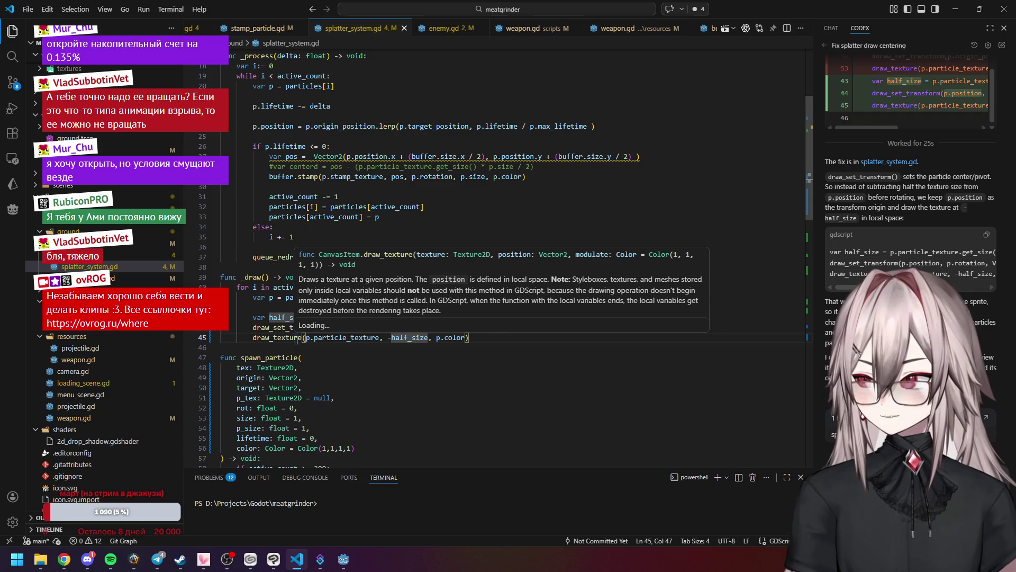
click(298, 339)
- Review line 45's draw_texture call, queue_redraw(), particle_texture uses and the _draw() header
scroll(298, 339, down, 2)
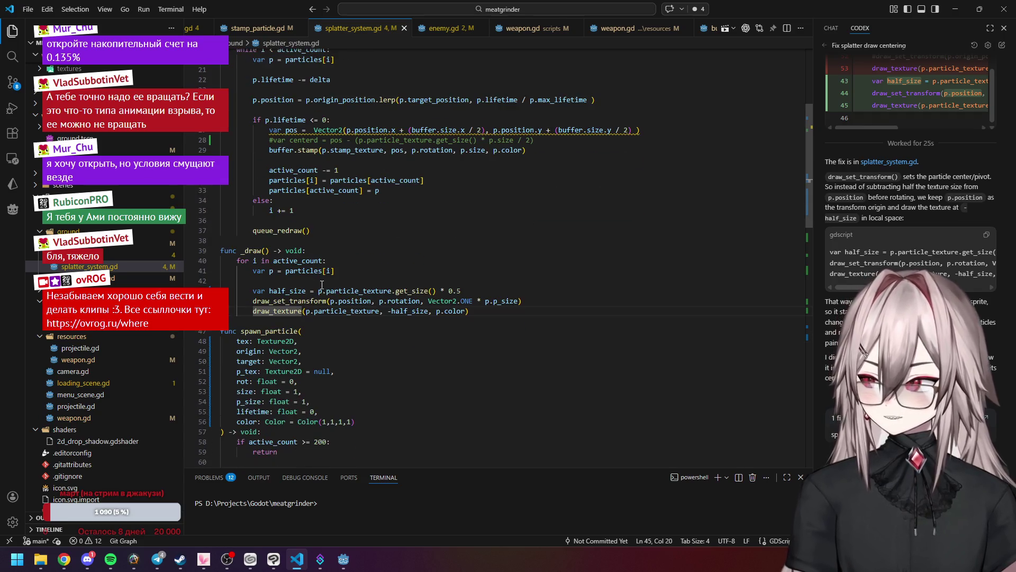
drag(294, 291, 531, 303)
click(526, 311)
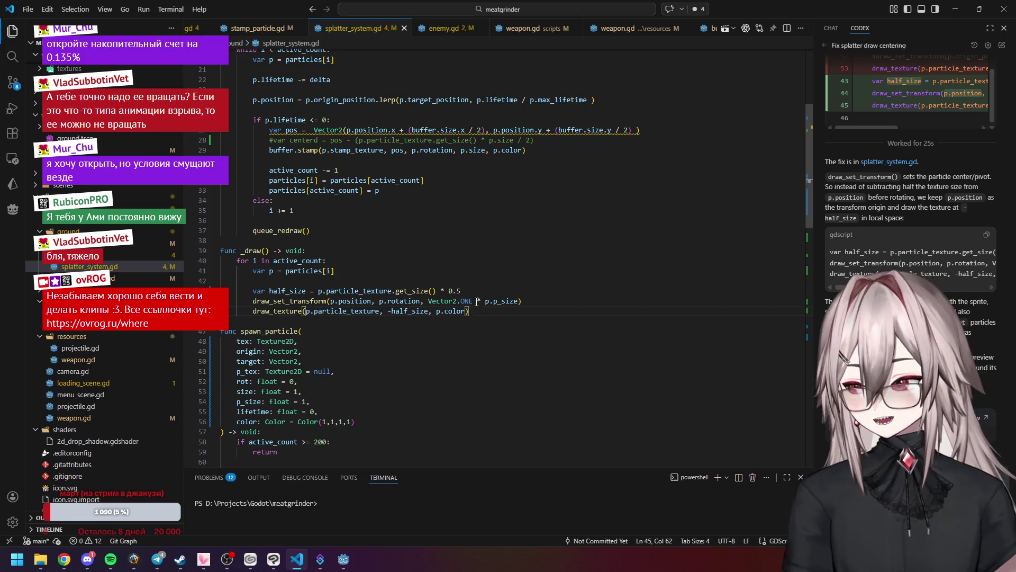
scroll(339, 265, up, 1)
click(329, 257)
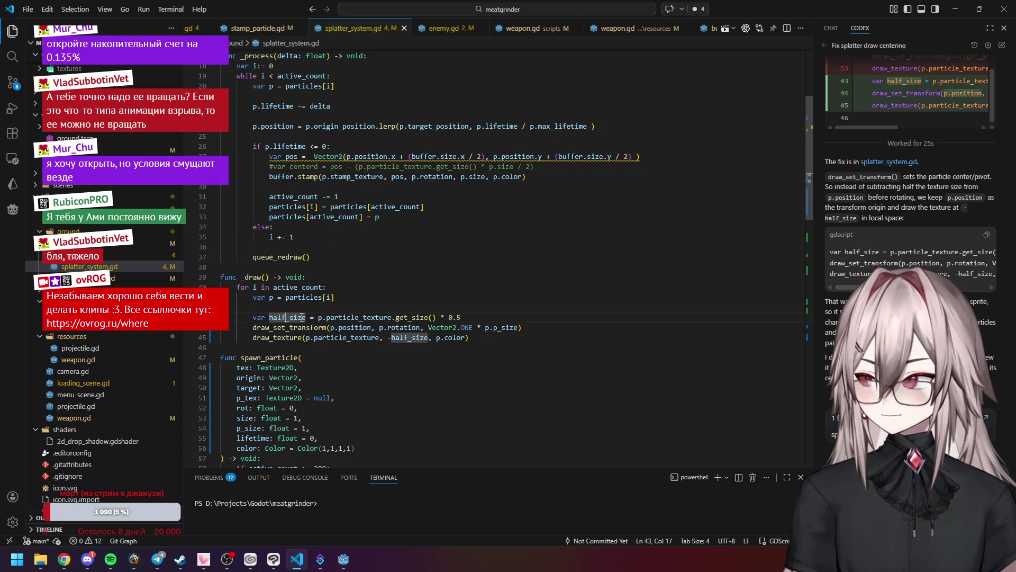
click(334, 317)
click(266, 277)
scroll(419, 211, up, 1)
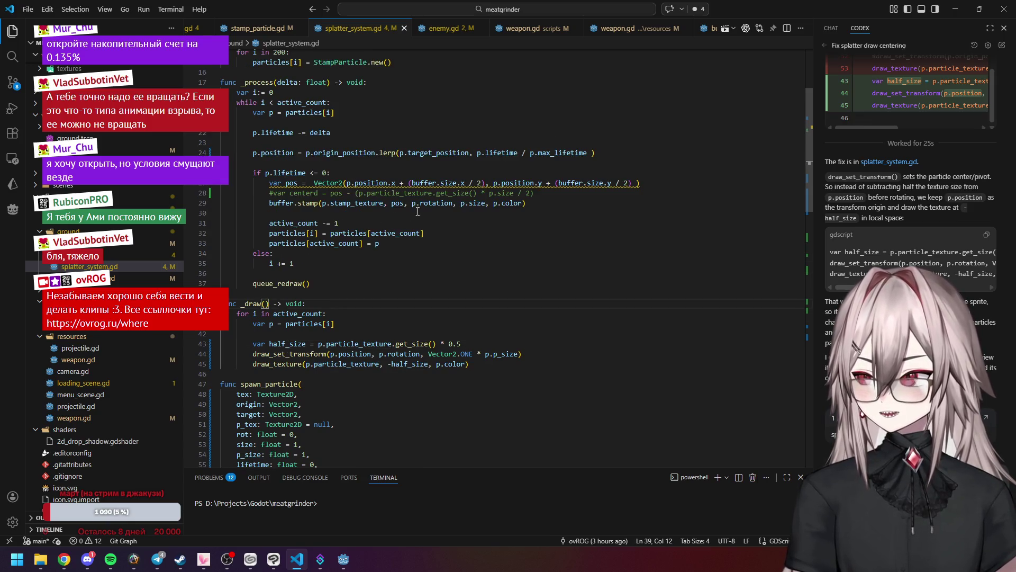
- Review lines 27–32: the pos variable, the commented-out centred line and the particle swap
click(303, 183)
click(285, 193)
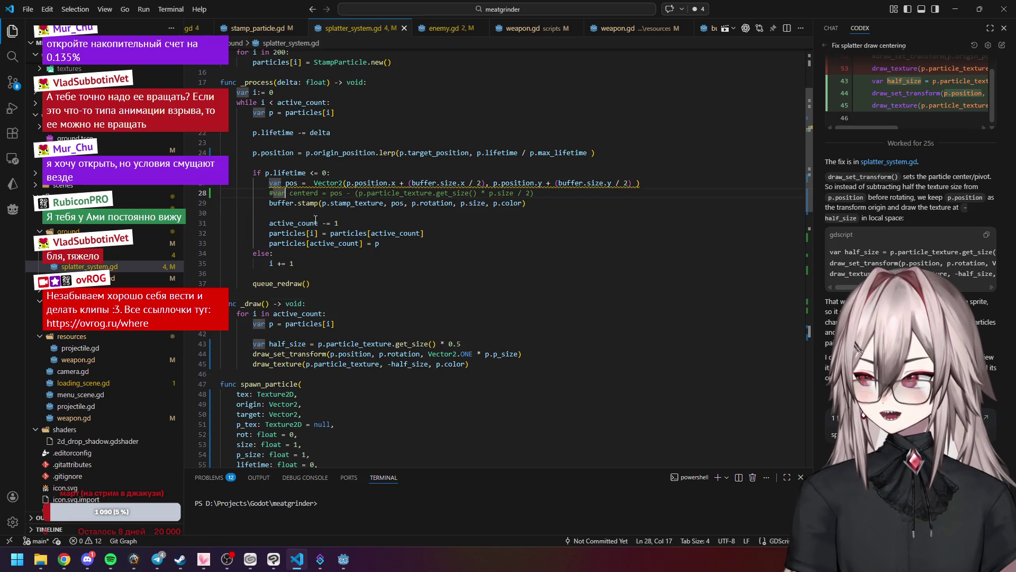
click(440, 233)
scroll(354, 206, up, 1)
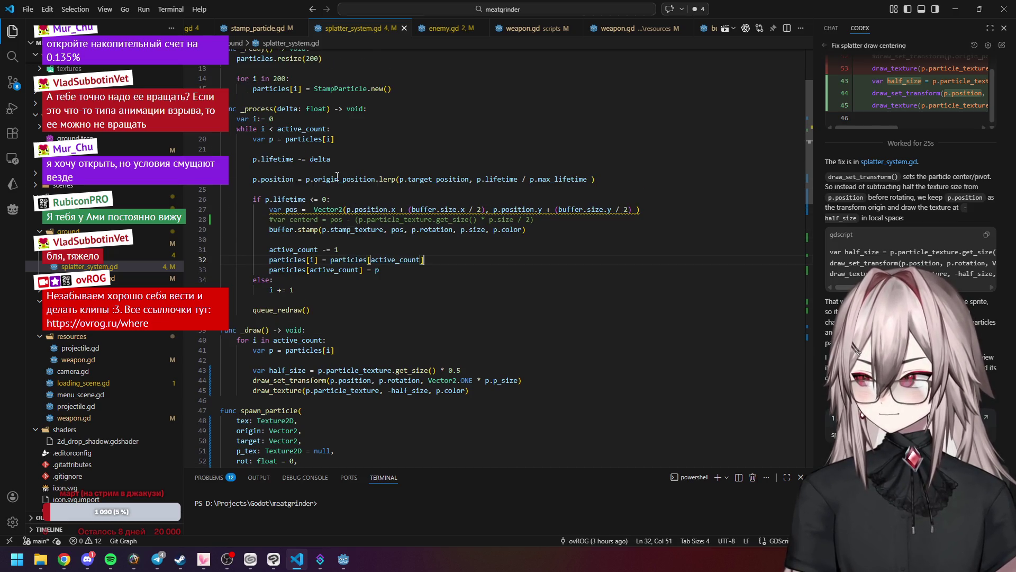
- Replace origin_position with target_position in line 24's lerp, undo a stray edit, and return to Godot
double_click(418, 180)
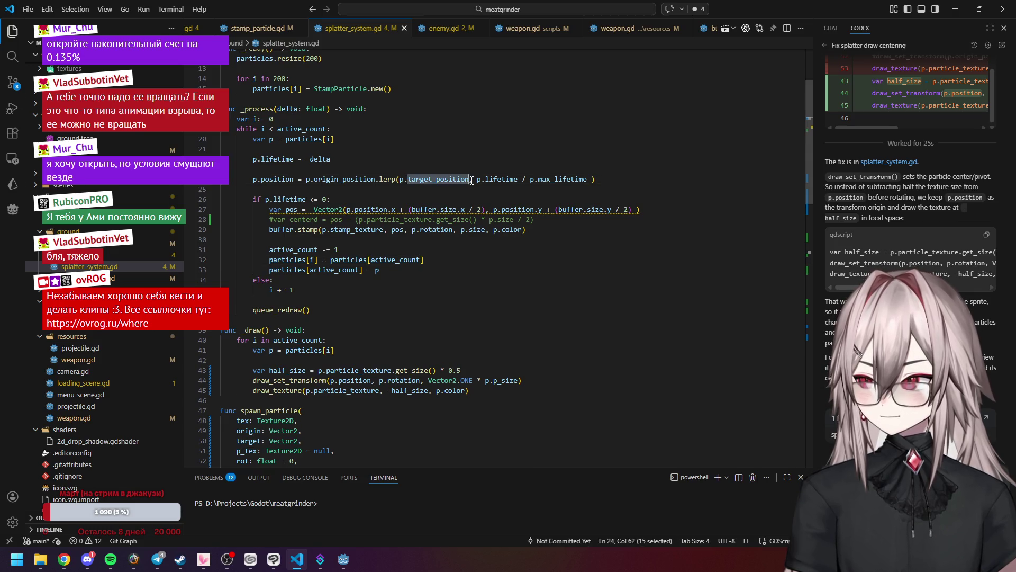
click(443, 210)
double_click(342, 180)
text(target_position)
double_click(413, 180)
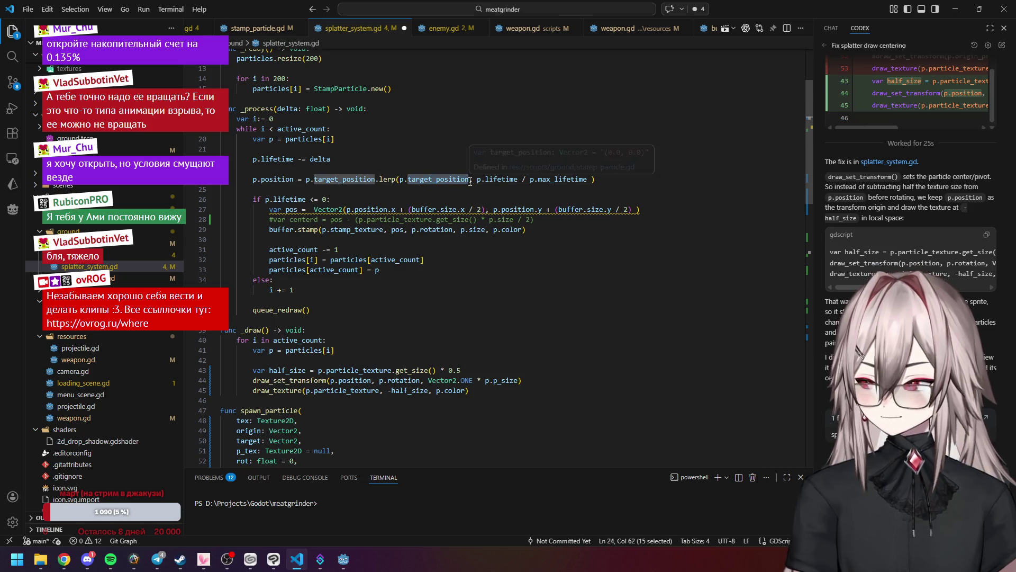
text(ori)
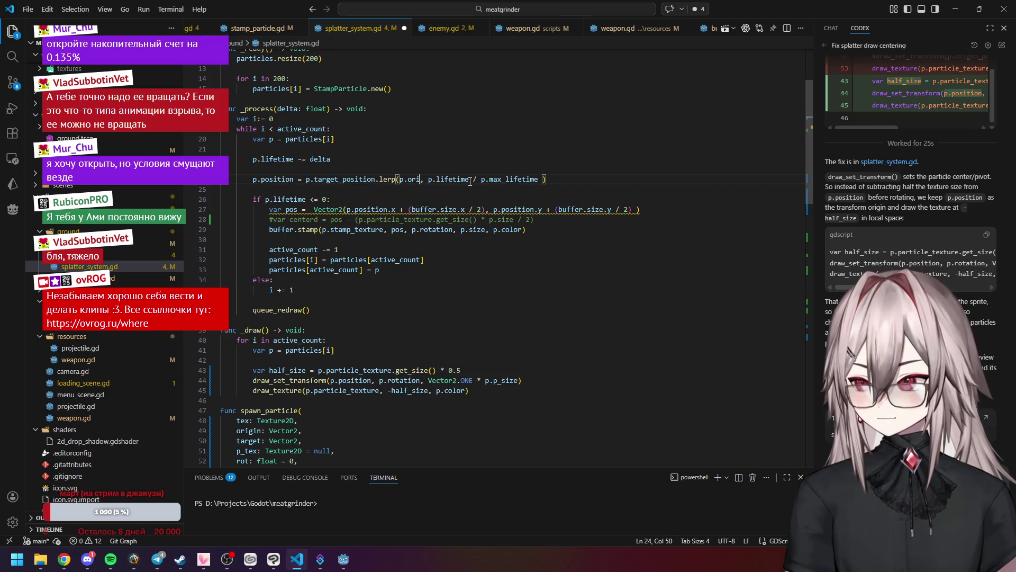
key(ctrl+z)
click(429, 156)
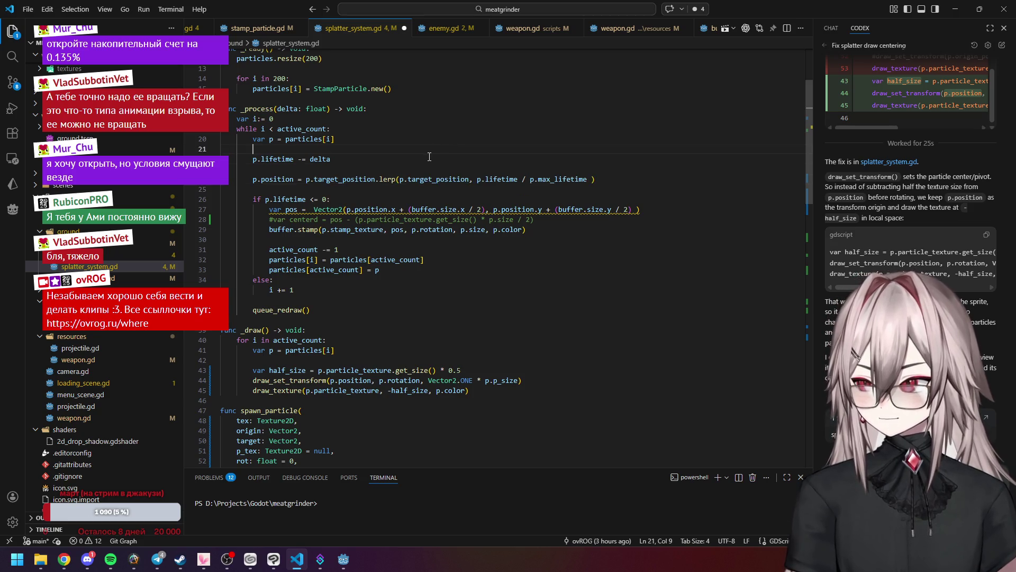
click(343, 558)
scroll(429, 211, up, 6)
- Rewrite line 24 as p.target_position.lerp(p.origin_position, p.lifetime / p.max_lifetime) and save
scroll(516, 220, down, 1)
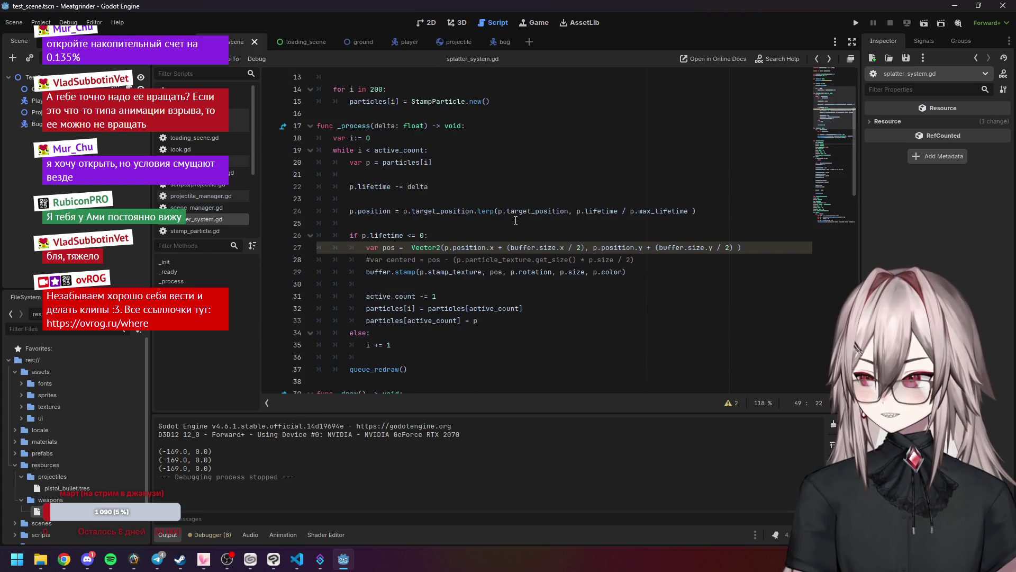
click(466, 214)
drag(475, 210, 411, 210)
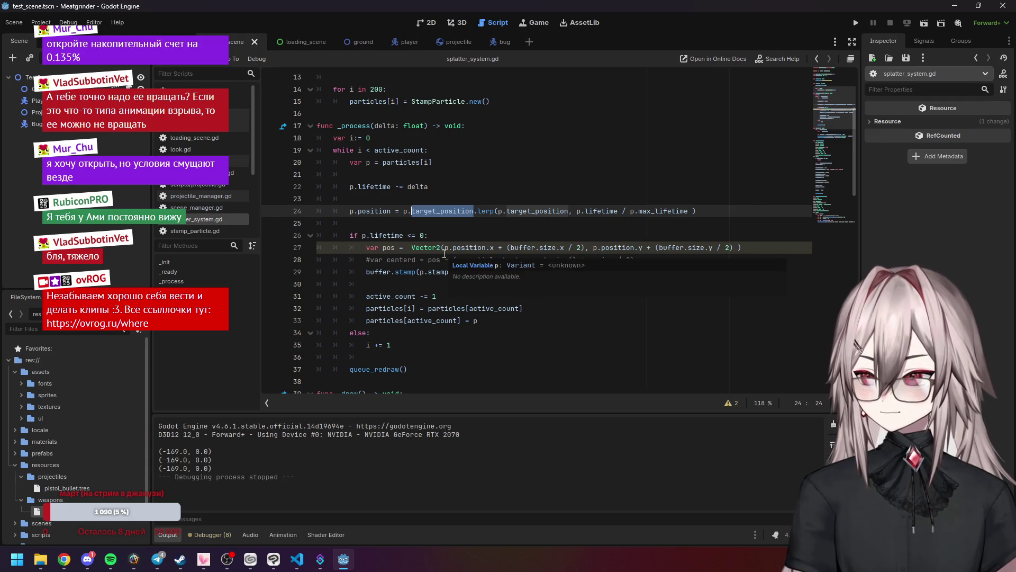
key(alt+Tab)
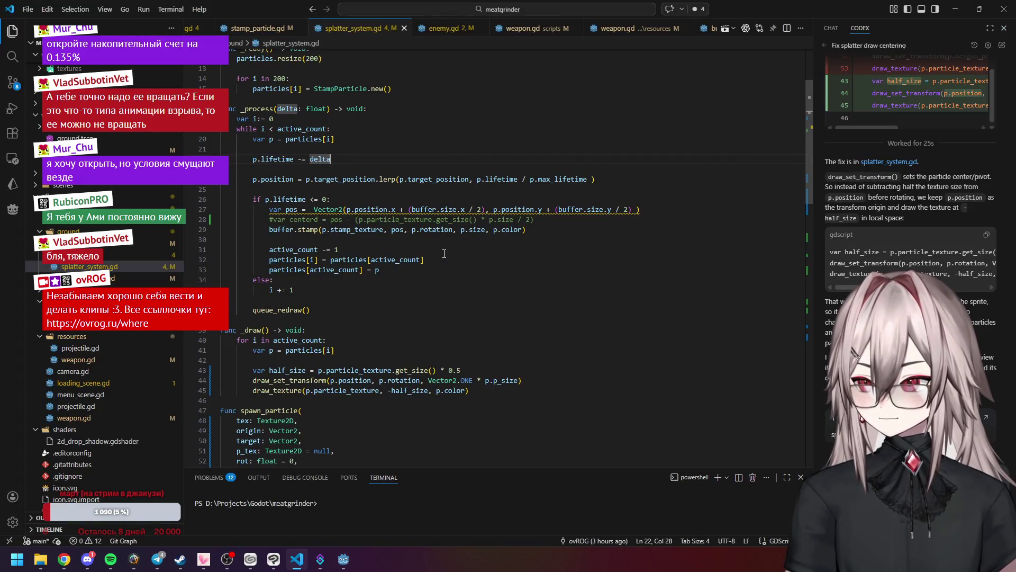
key(alt+Tab)
key(BackSpace)
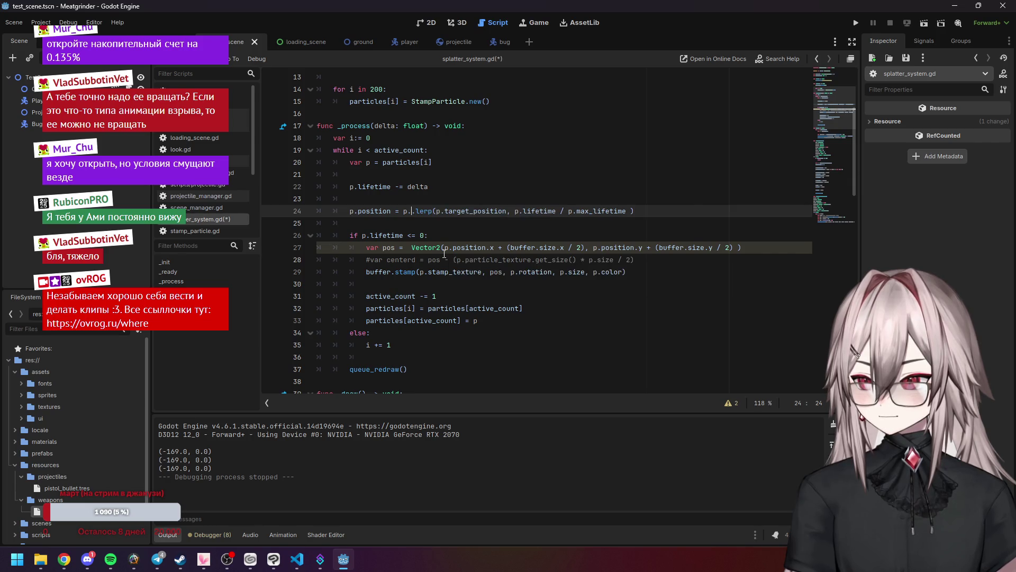
text(target)
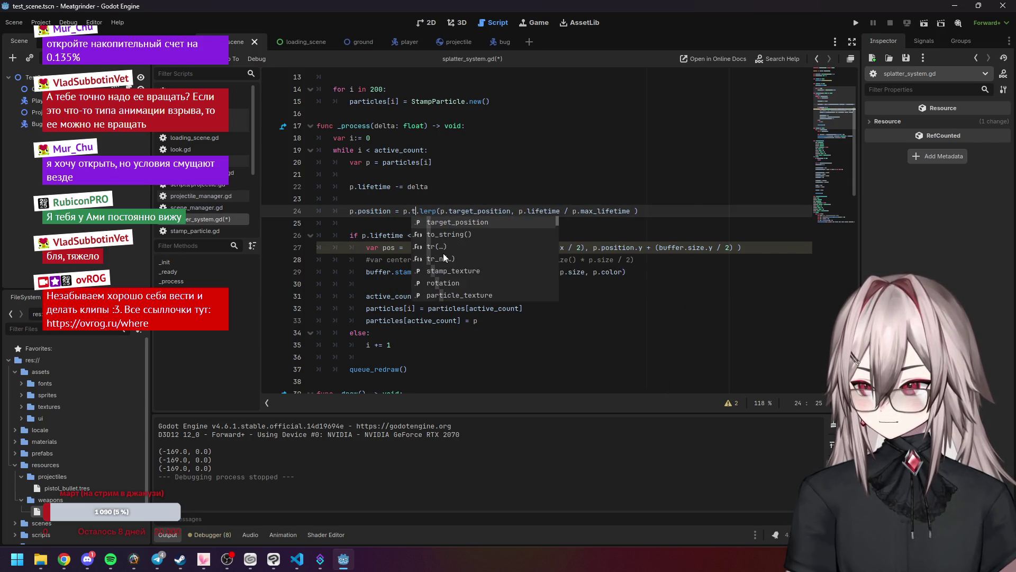
key(Return)
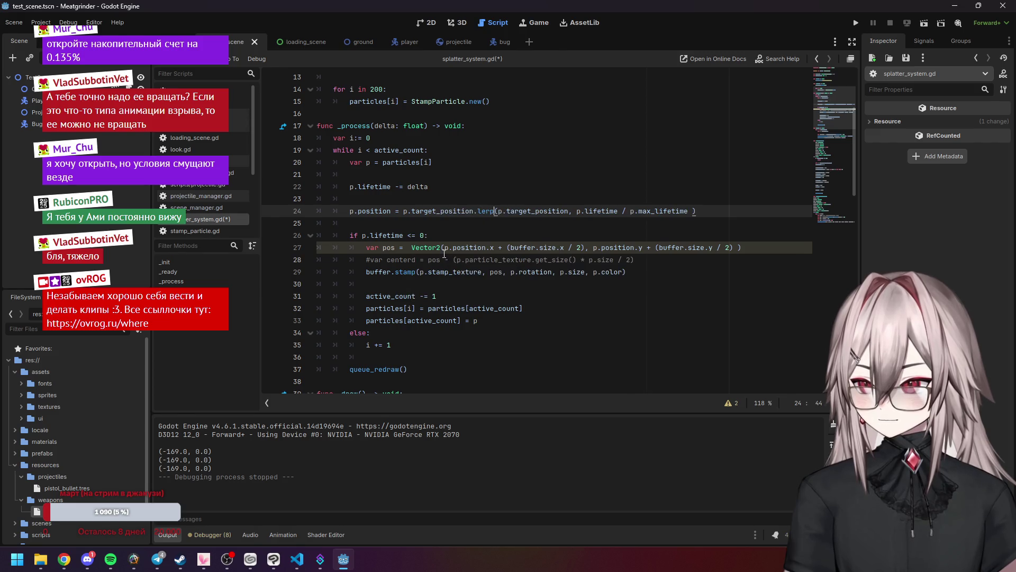
key(BackSpace)
key(BackSpace)
key(BackSpace)
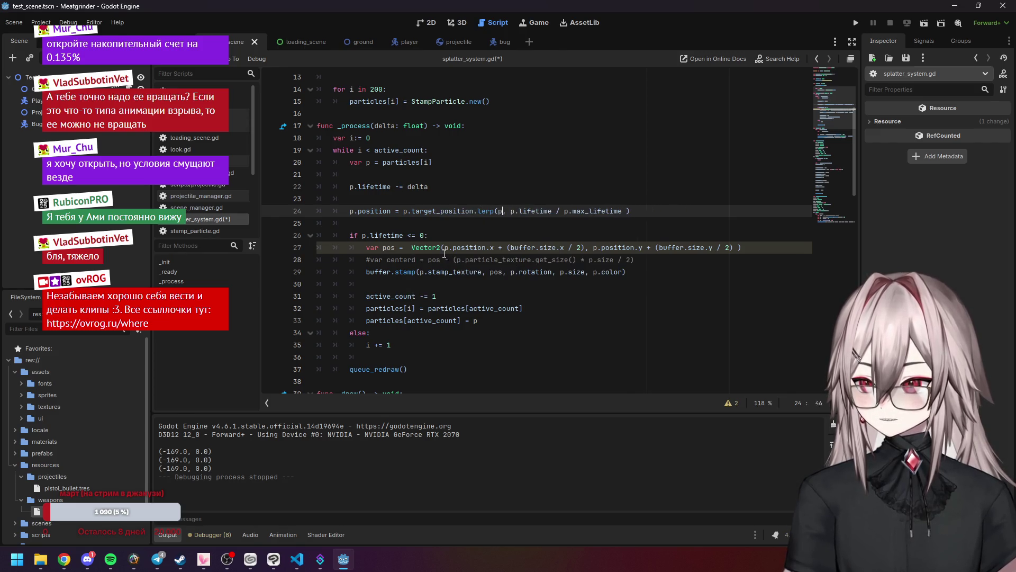
text(.origin_position)
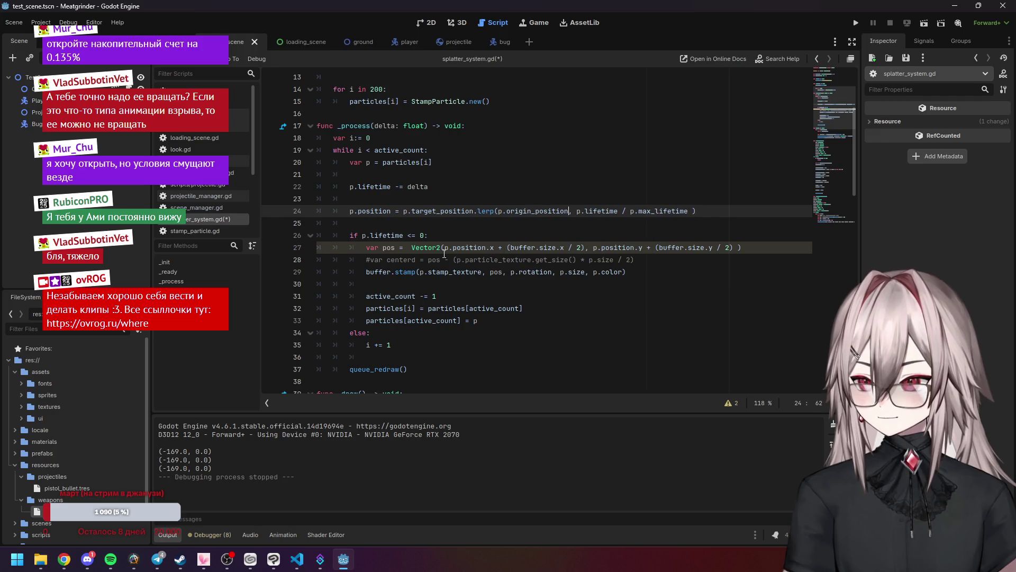
key(Up)
key(Up)
key(Up)
key(ctrl+s)
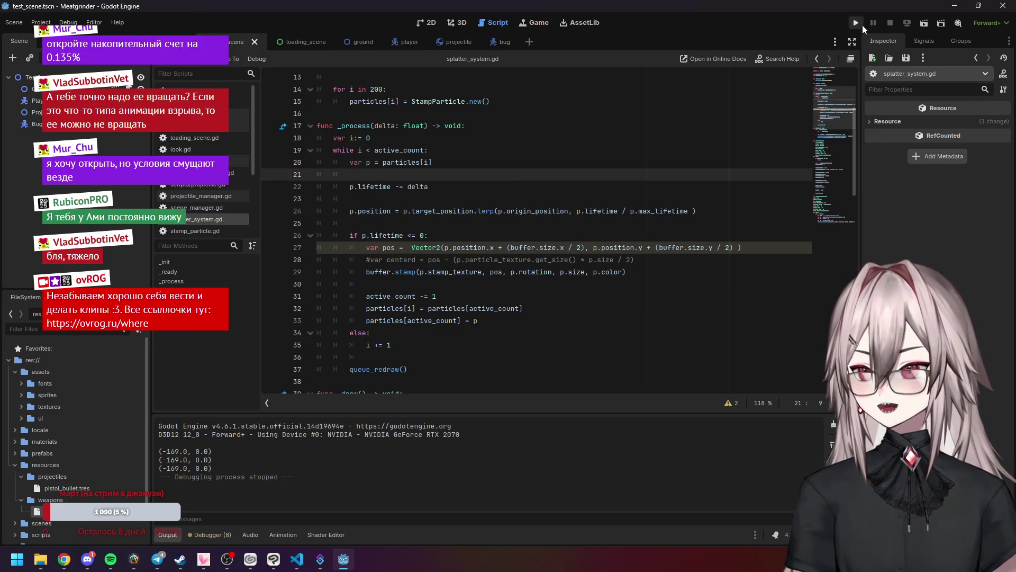
click(862, 24)
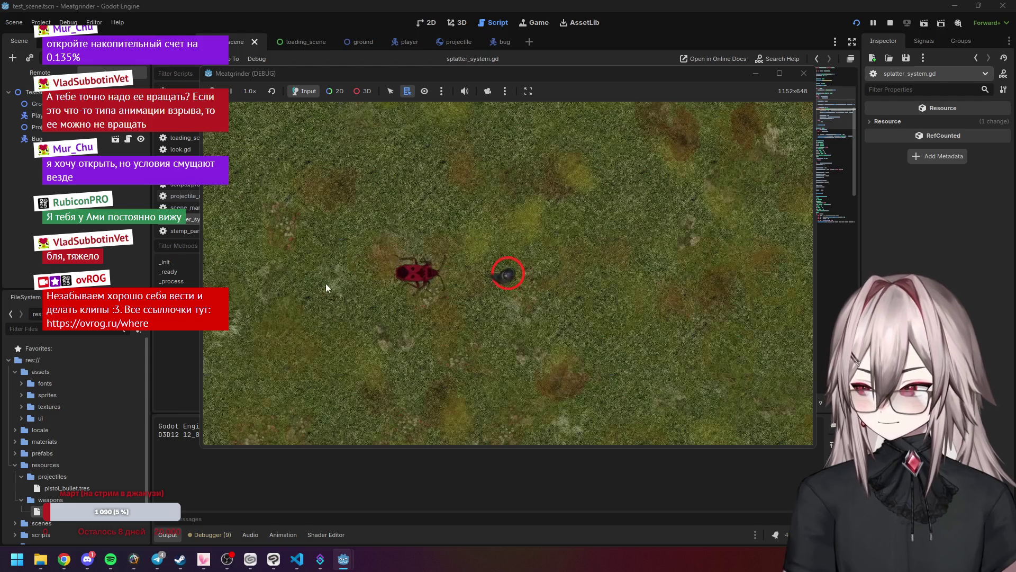
click(326, 281)
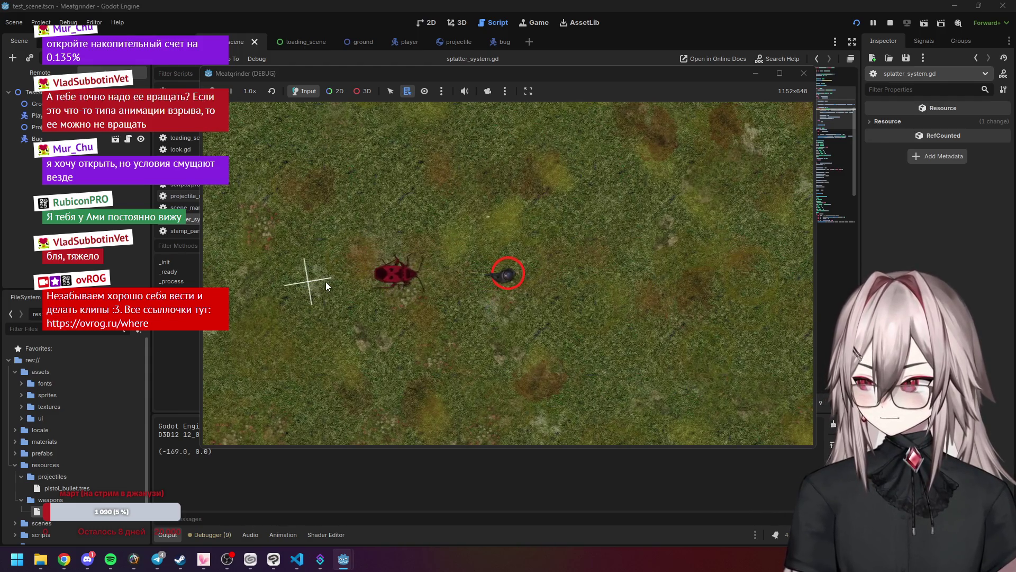
click(329, 254)
click(333, 233)
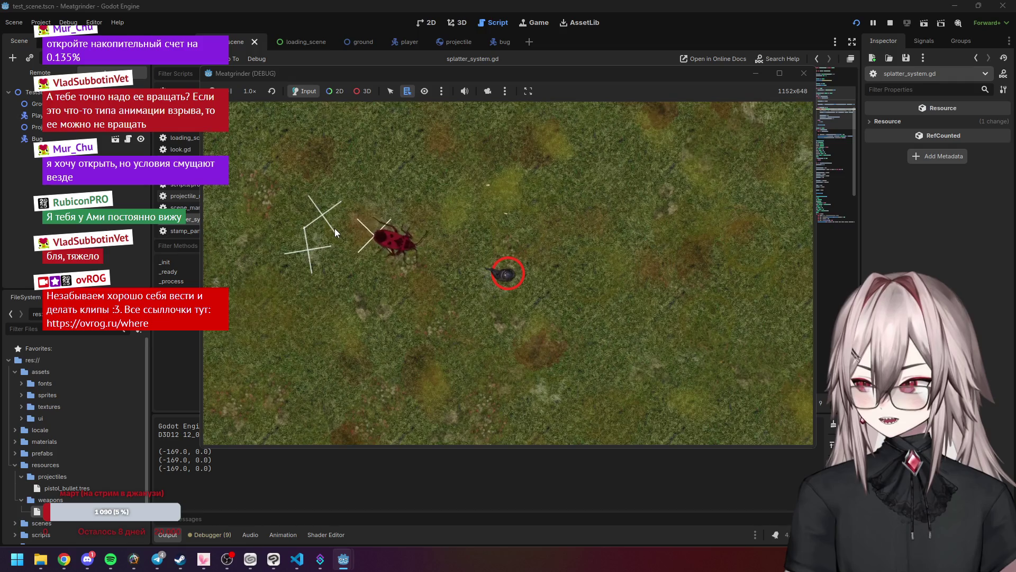
click(804, 73)
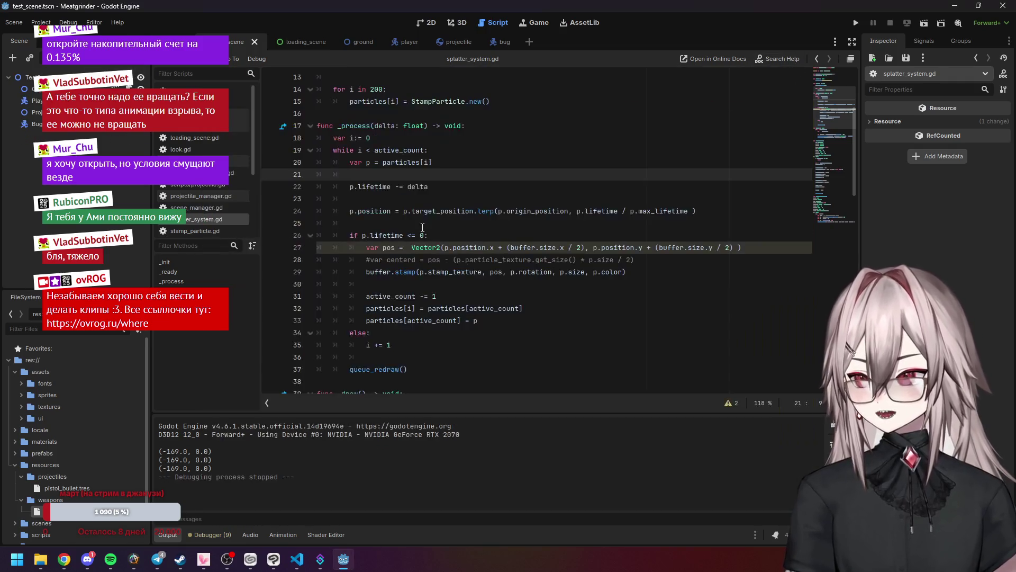
scroll(422, 227, down, 7)
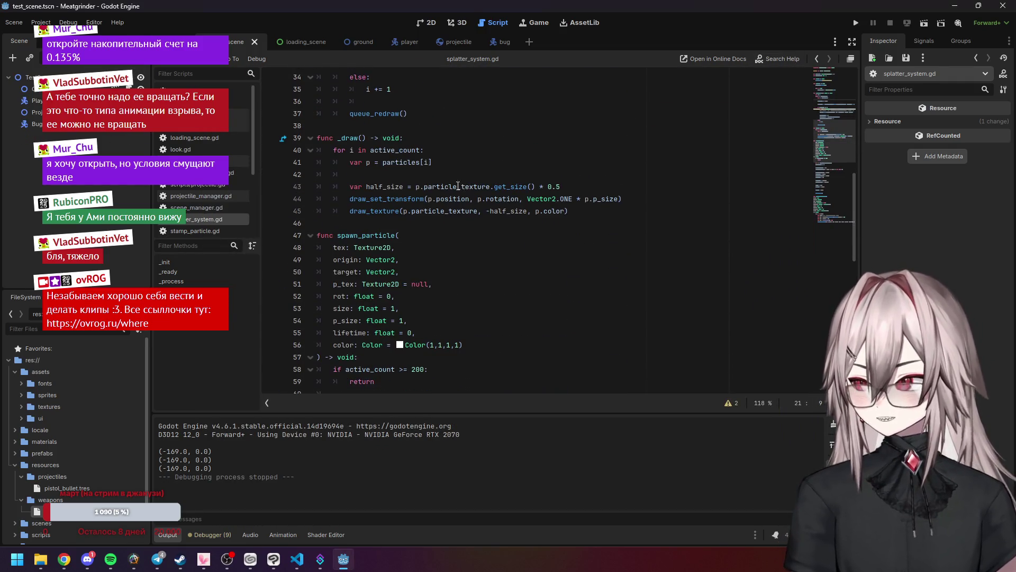
click(422, 199)
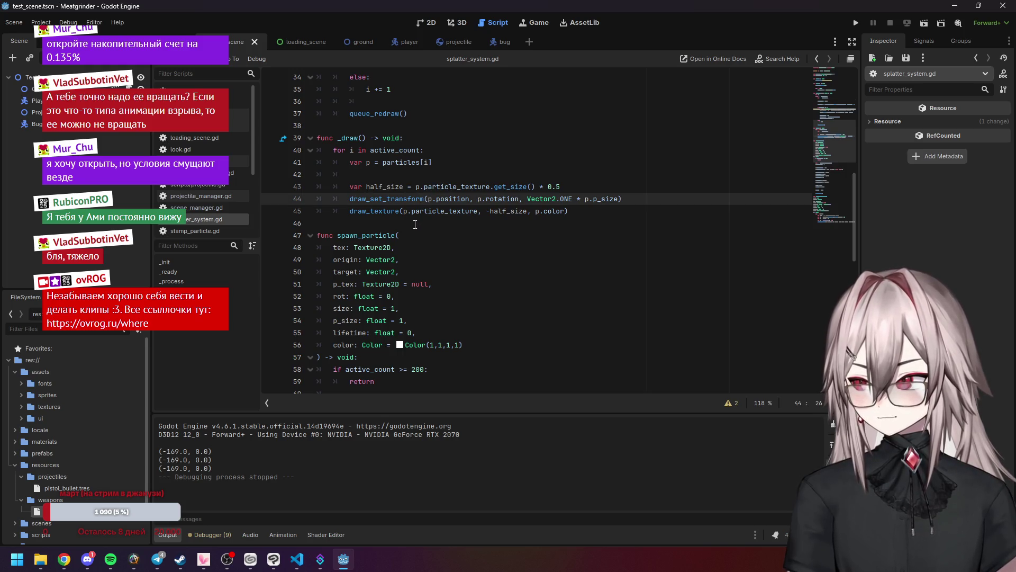
click(458, 210)
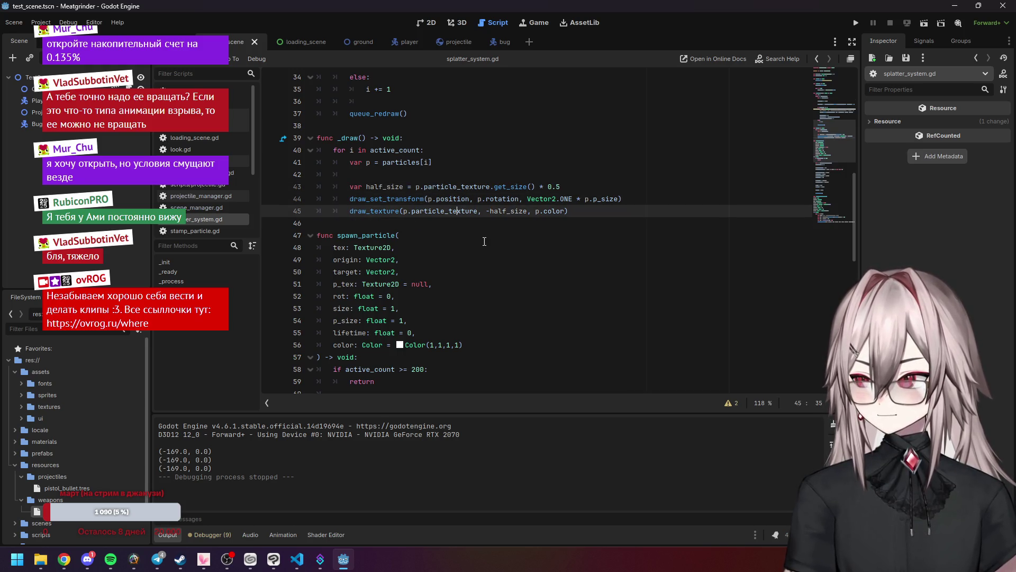
scroll(451, 246, up, 6)
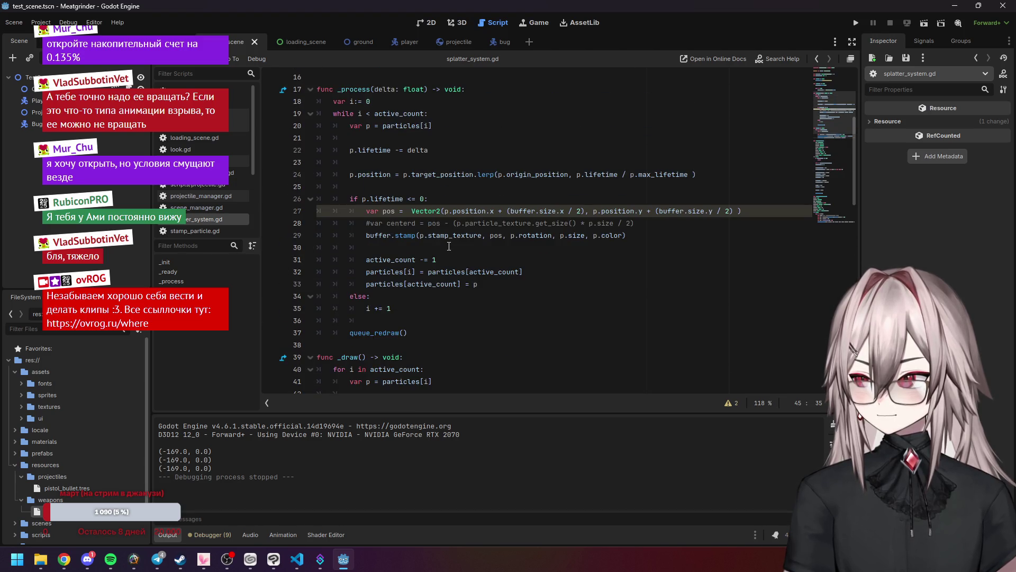
click(507, 211)
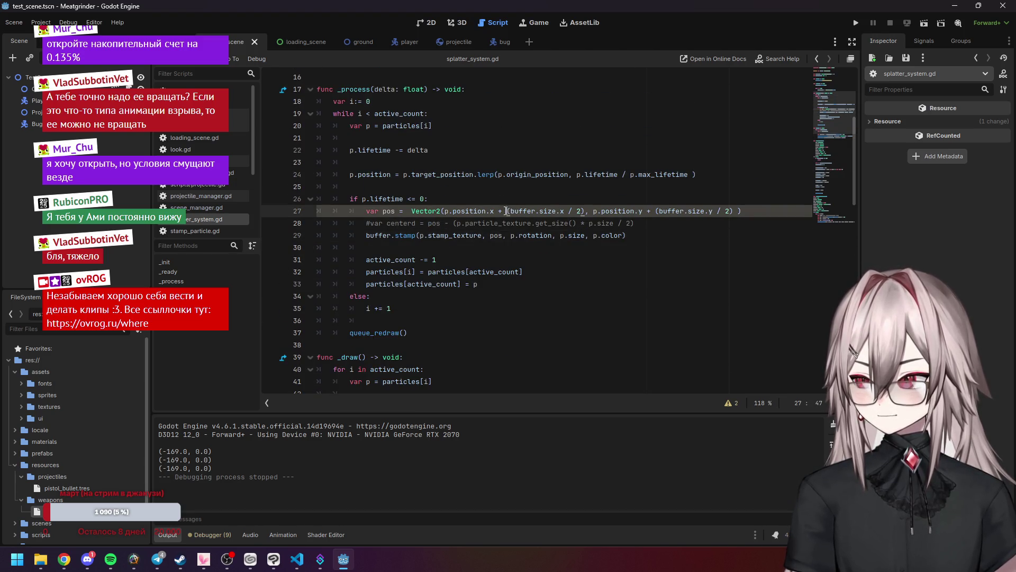
click(533, 226)
scroll(515, 234, down, 3)
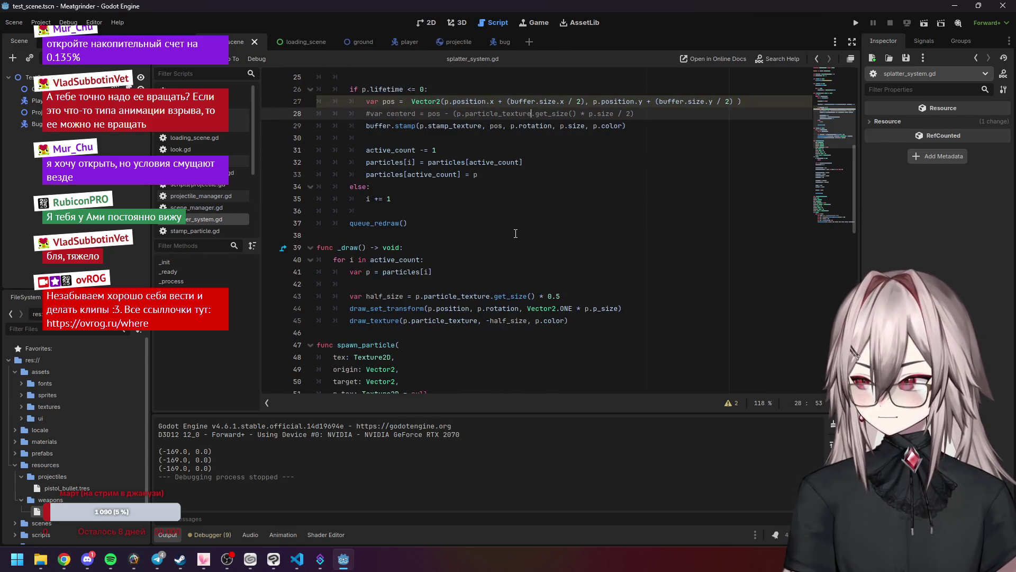
scroll(516, 234, up, 3)
scroll(531, 246, down, 4)
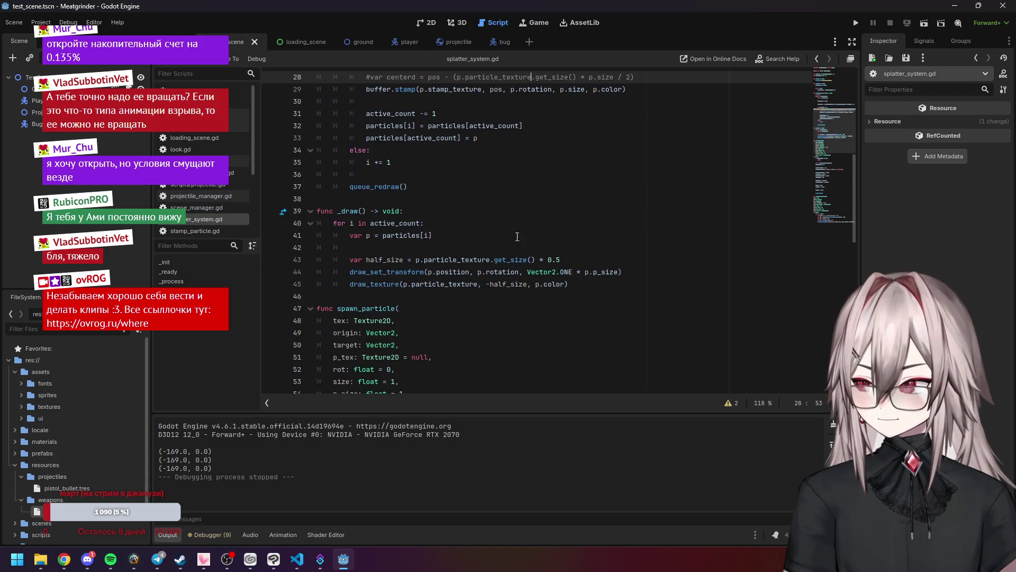
click(428, 253)
click(506, 272)
click(607, 284)
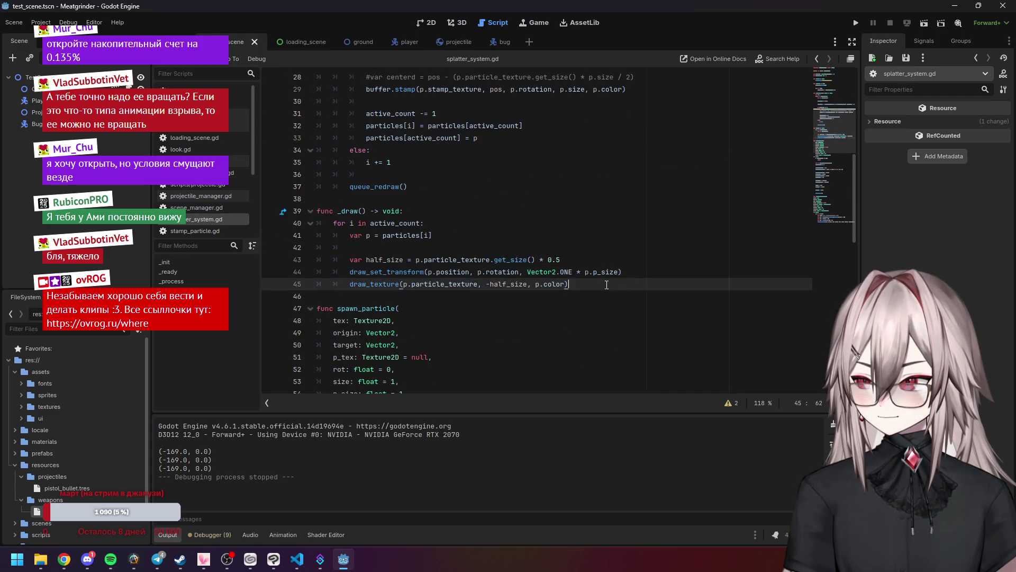
scroll(563, 261, up, 4)
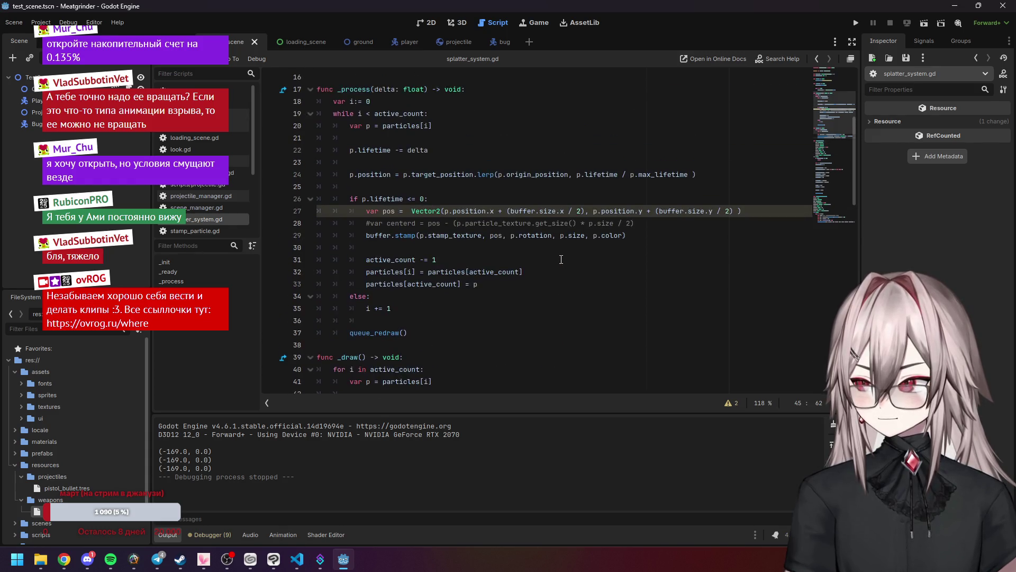
click(453, 179)
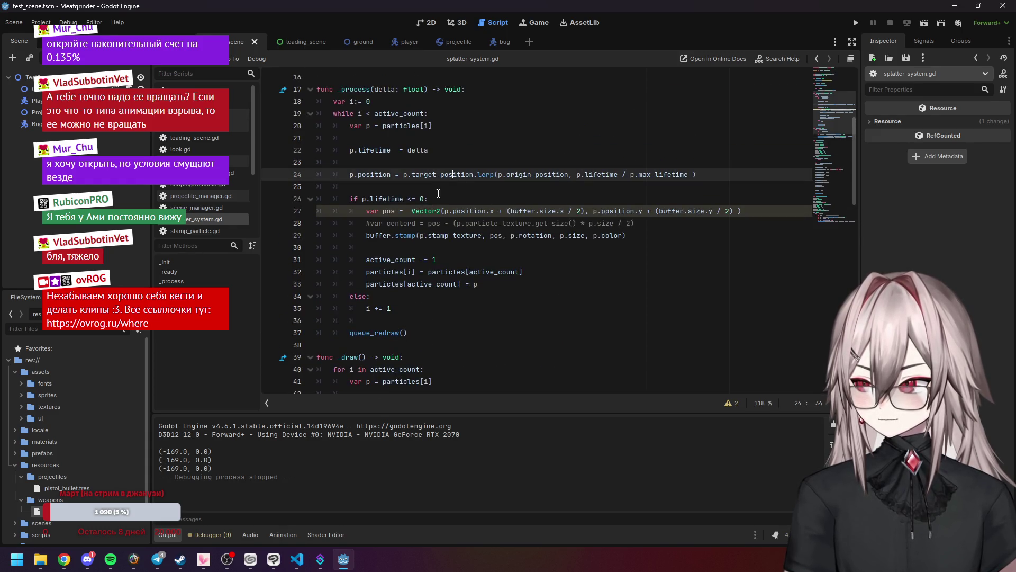
click(386, 223)
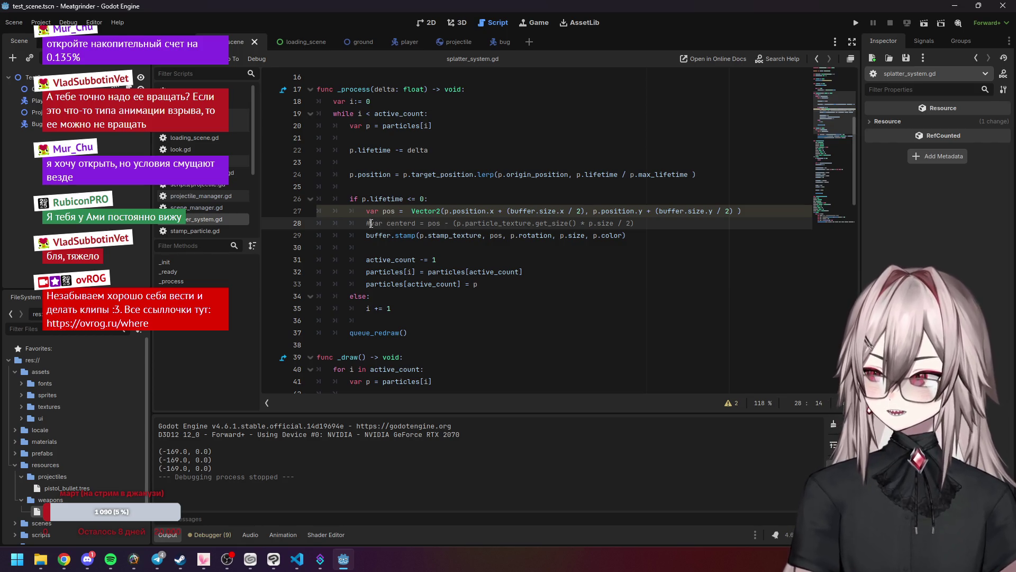
click(453, 224)
click(688, 235)
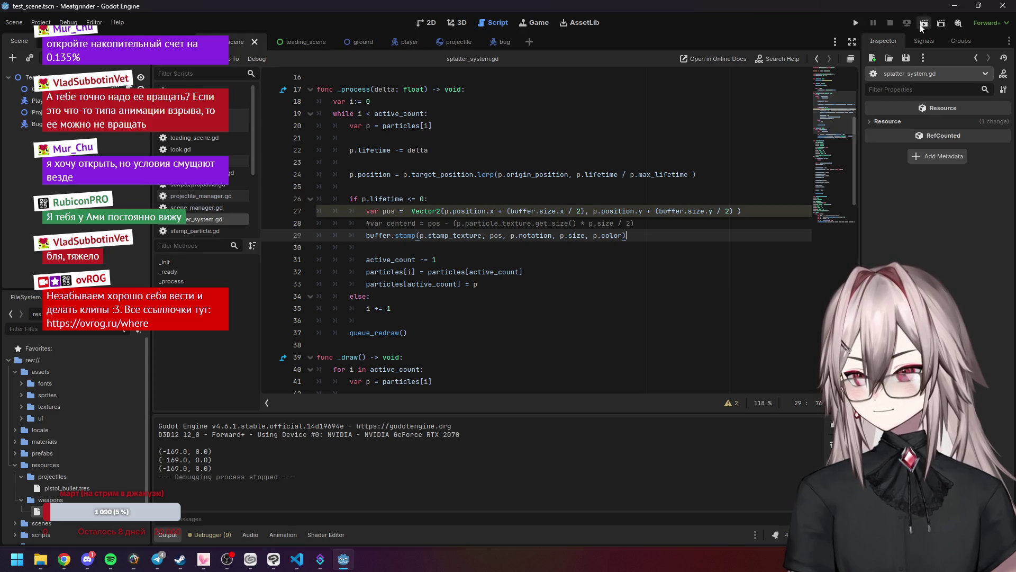
key(F6)
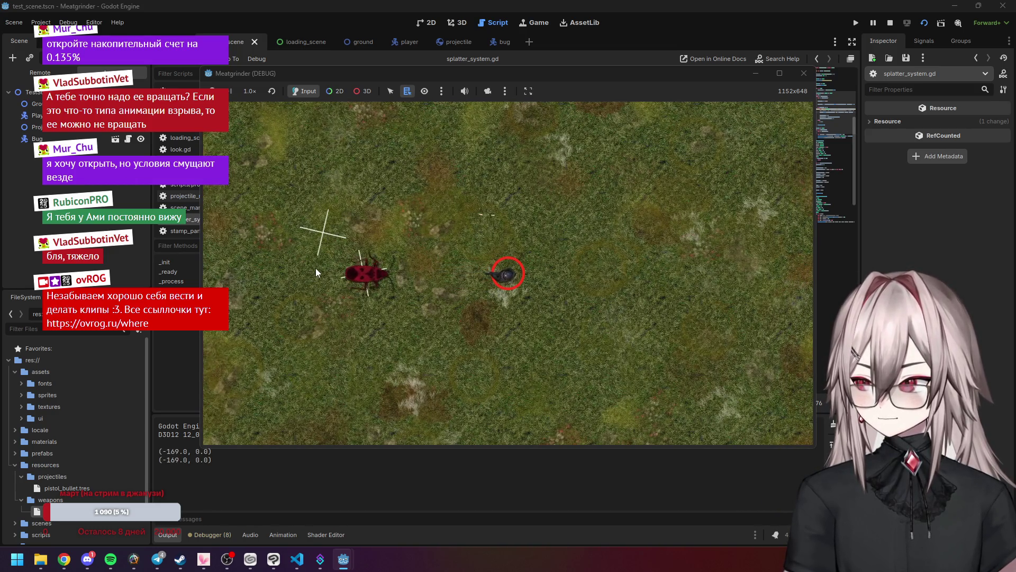
click(279, 276)
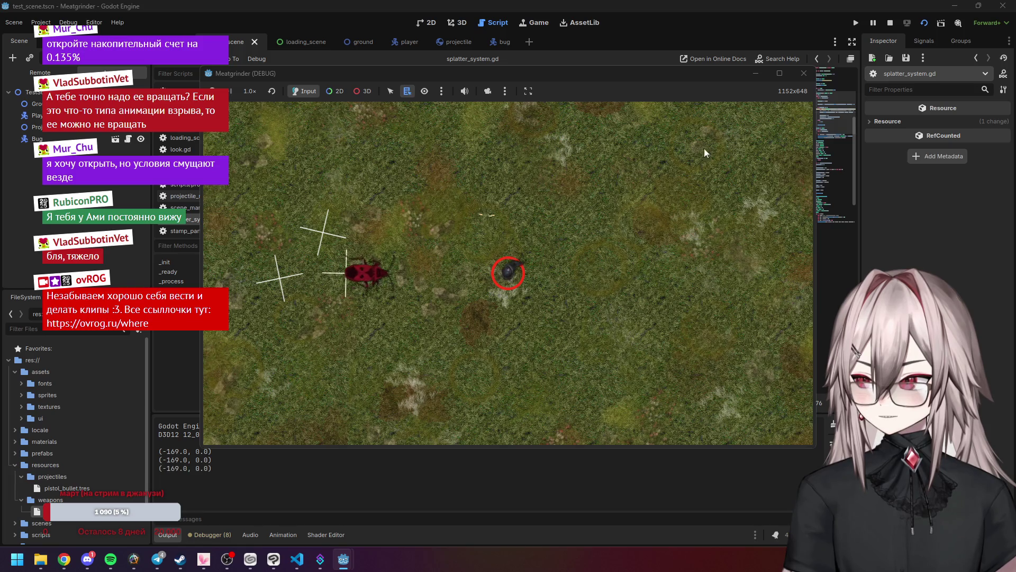
click(804, 73)
scroll(433, 263, down, 7)
scroll(432, 261, up, 10)
click(388, 249)
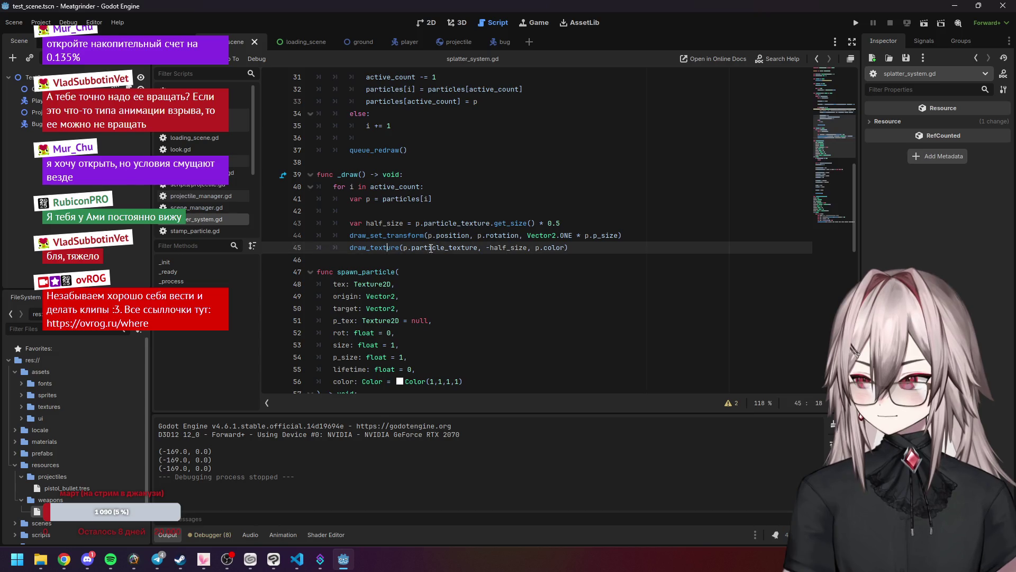
- Duplicate the particle's two draw lines below and colour the copy Color.RED
key(Return)
key(Return)
drag(577, 248, 359, 235)
key(ctrl+c)
click(536, 271)
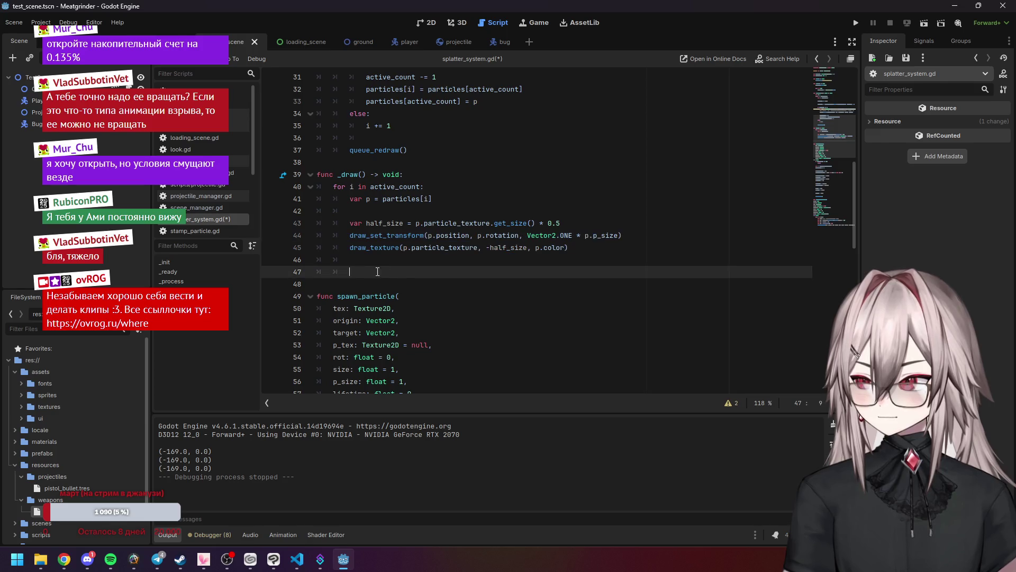
key(ctrl+v)
drag(536, 285, 566, 284)
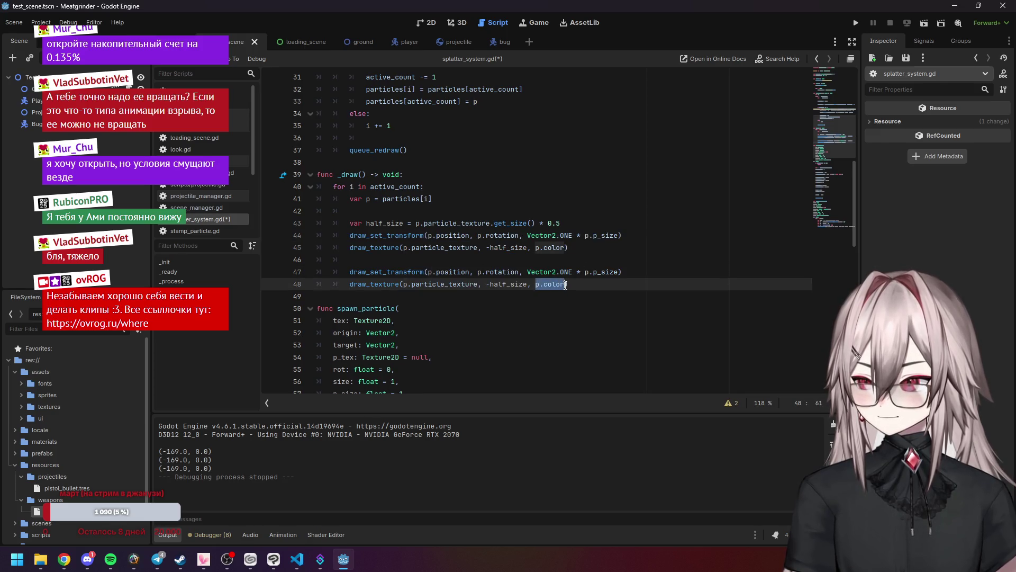
text(Col)
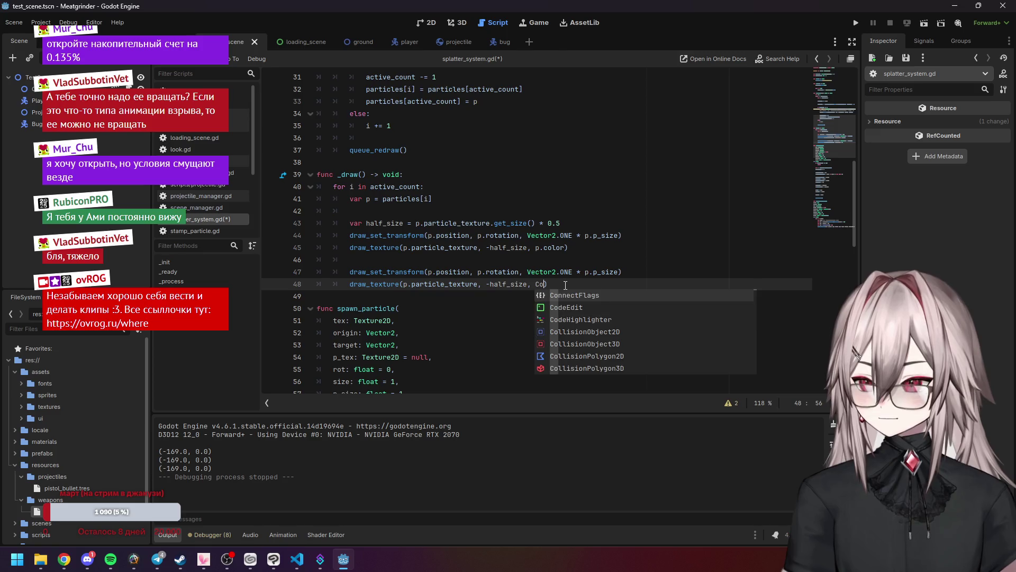
key(Down)
key(Down)
key(Down)
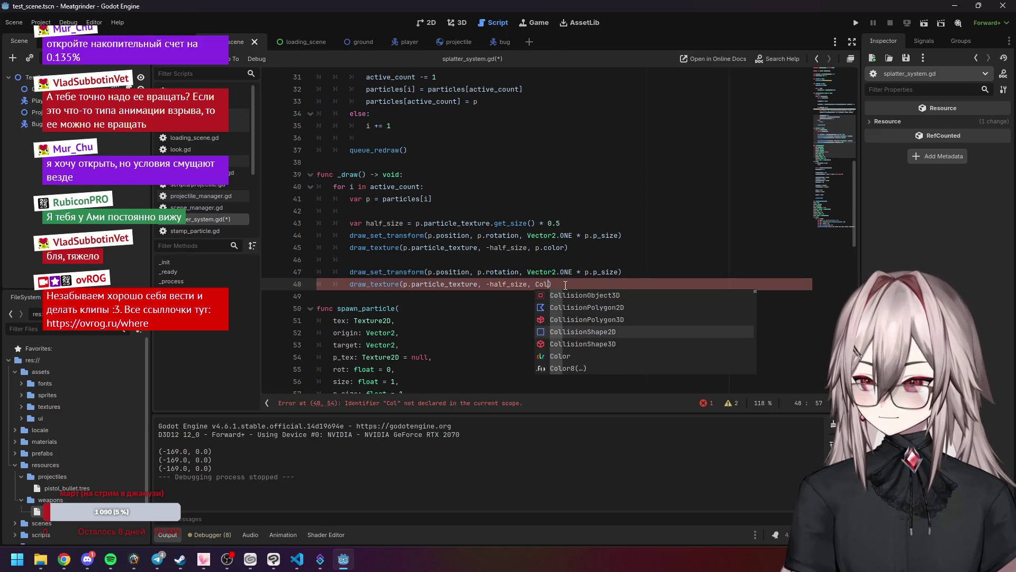
key(Return)
text(.R)
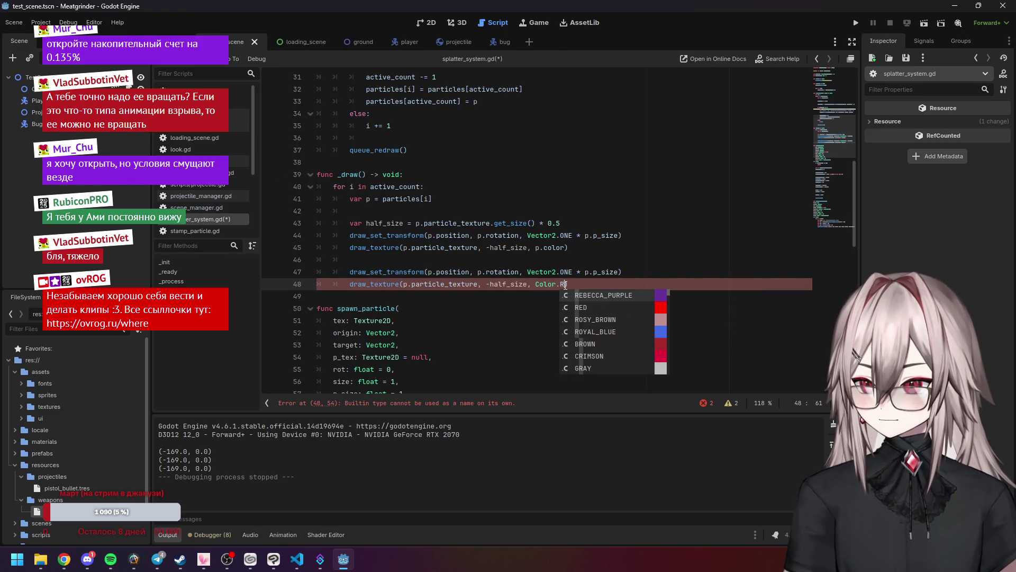
key(Return)
- Add a second copy of the draw lines coloured Color.BLUE
drag(576, 285, 352, 273)
key(ctrl+c)
click(576, 284)
key(Return)
key(Return)
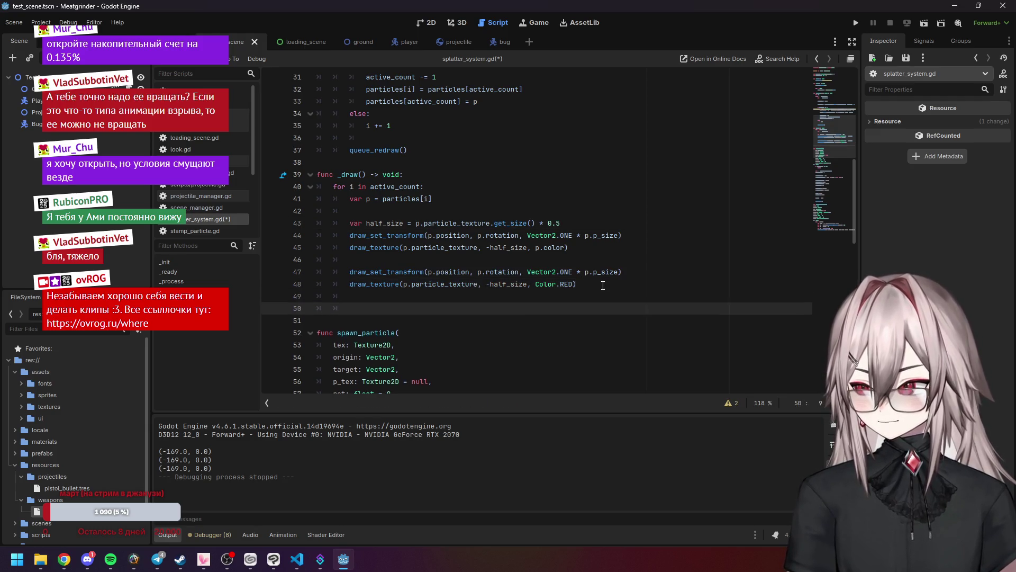
key(ctrl+v)
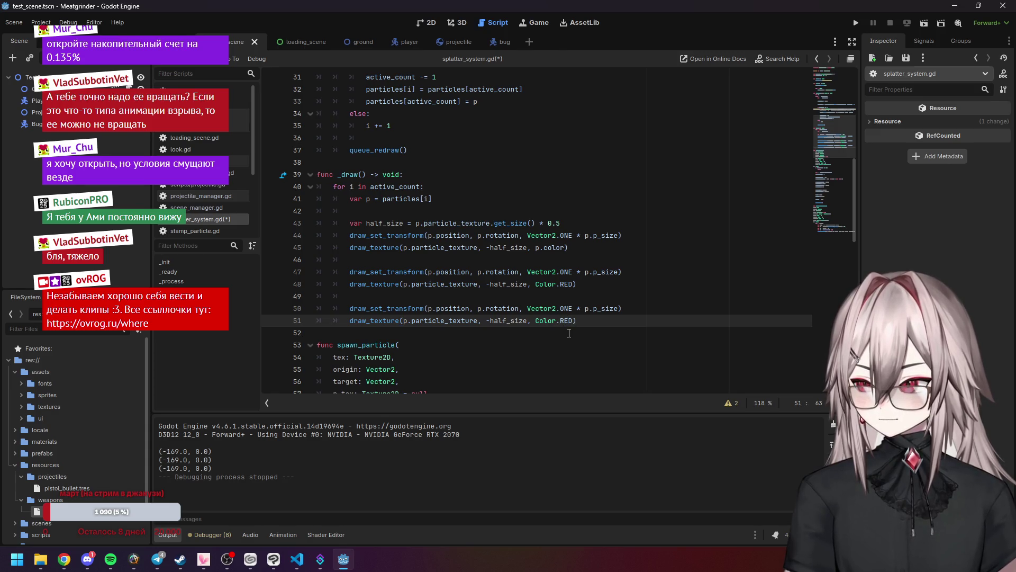
text(BL)
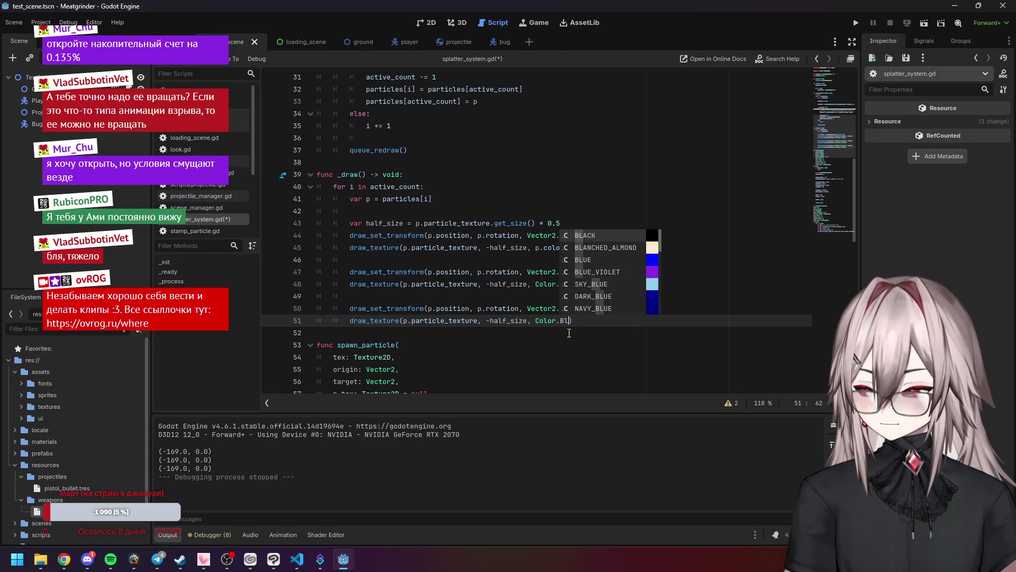
key(Return)
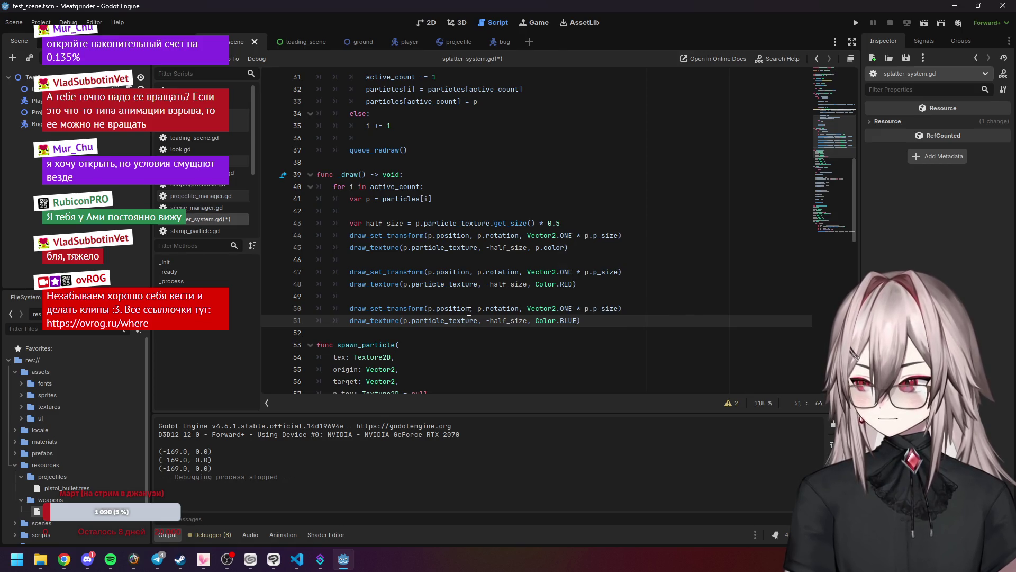
- Draw the red copy at p.origin_position and the blue copy at p.target_position, then save
drag(468, 310, 462, 309)
drag(469, 272, 439, 272)
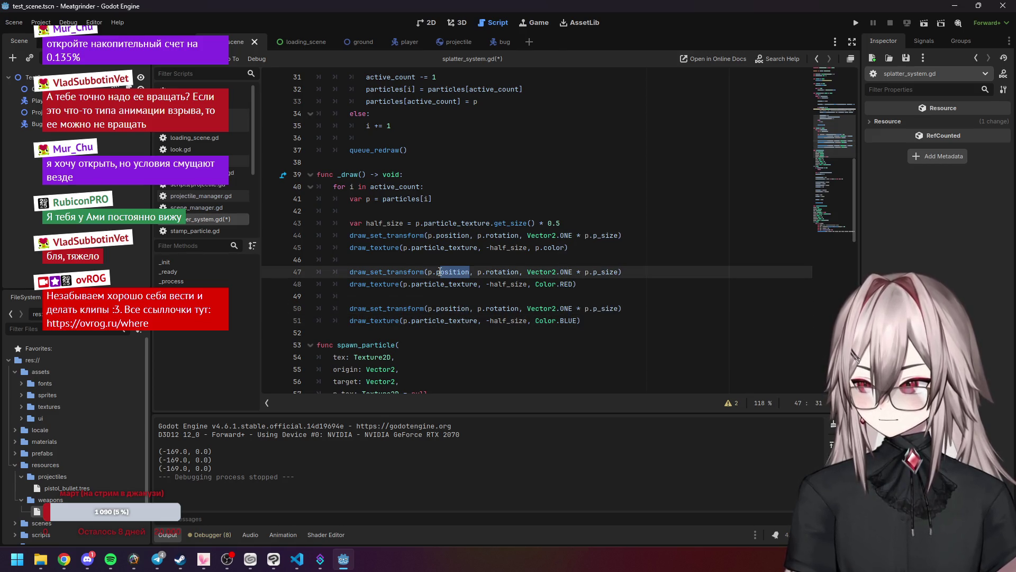
key(BackSpace)
key(BackSpace)
text(p)
key(BackSpace)
text(o)
key(Return)
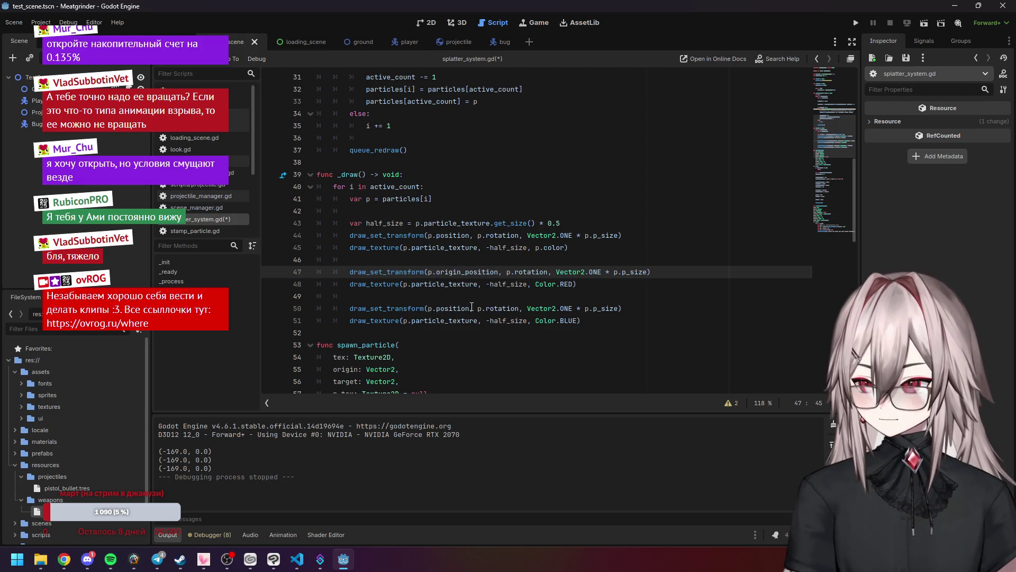
drag(471, 307, 437, 309)
key(BackSpace)
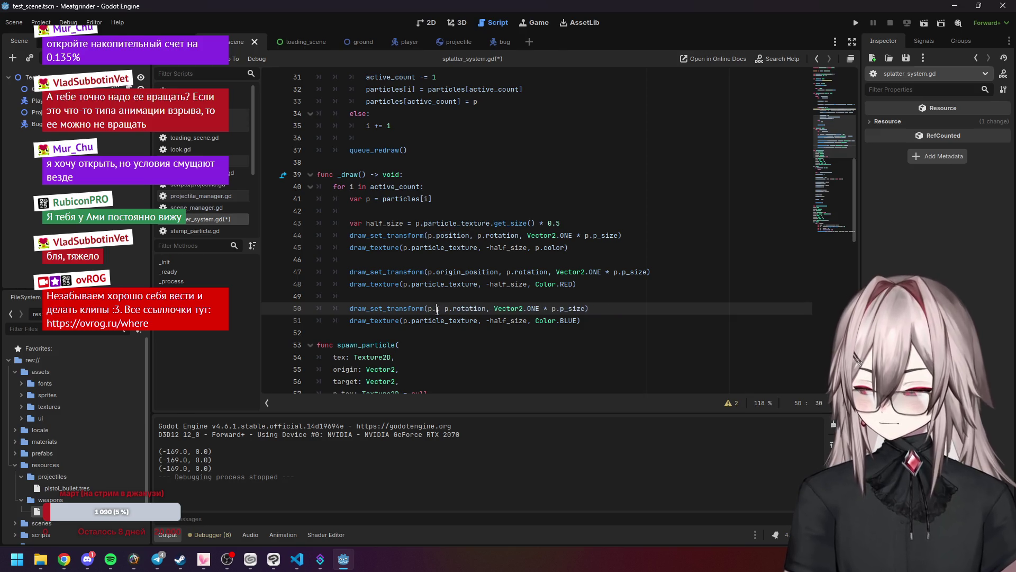
text(t)
key(Return)
key(ctrl+s)
- Run the current scene with F6
key(Up)
key(Up)
key(Up)
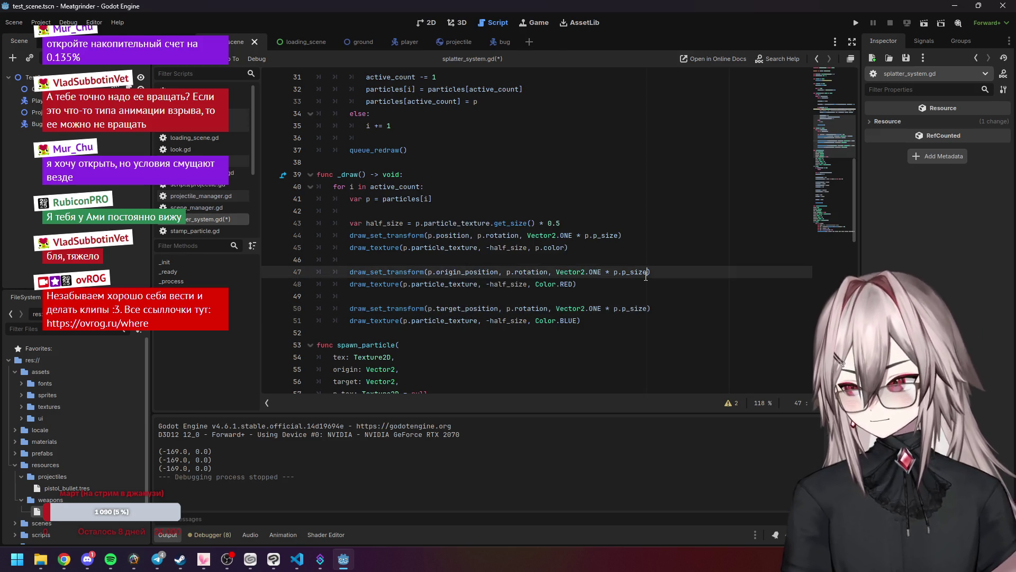
key(Up)
key(Up)
key(Up)
key(F6)
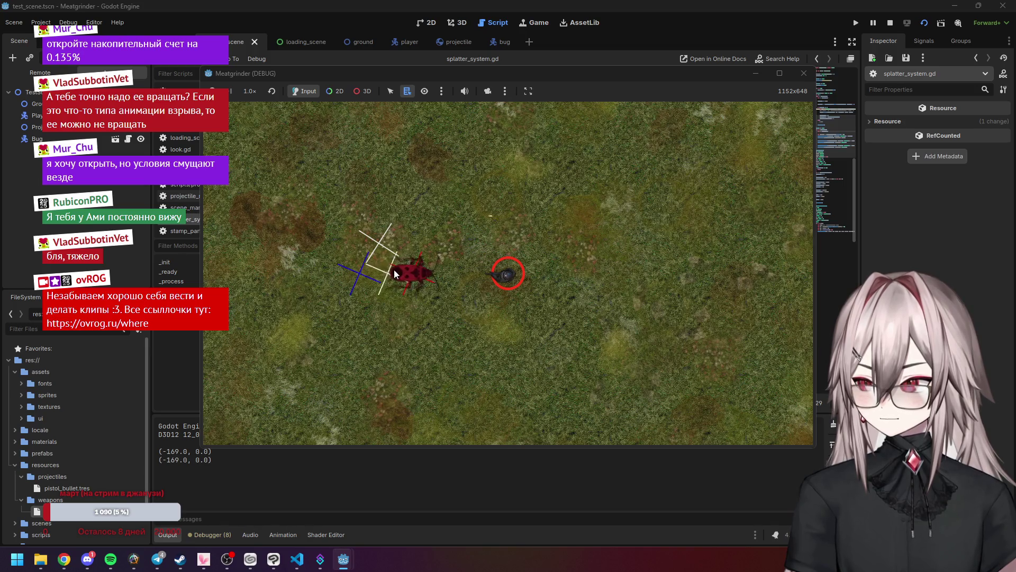
- Fire twice at the bug to spawn splatter, then close the game
click(344, 302)
click(329, 259)
click(804, 75)
- Review the stamp call on line 29, then open buffer.gd at its stamp drawing lines
scroll(459, 217, up, 5)
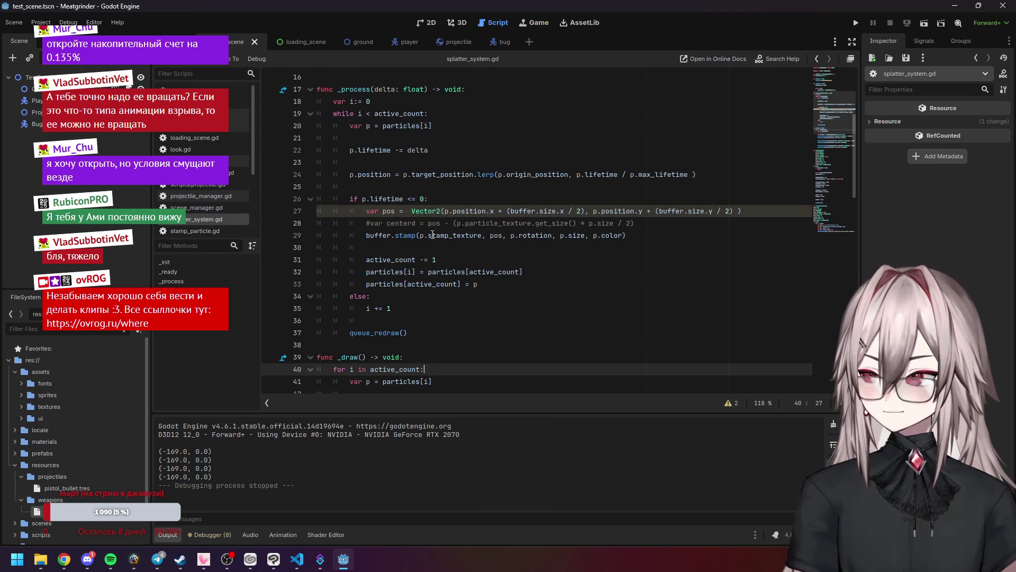
click(500, 235)
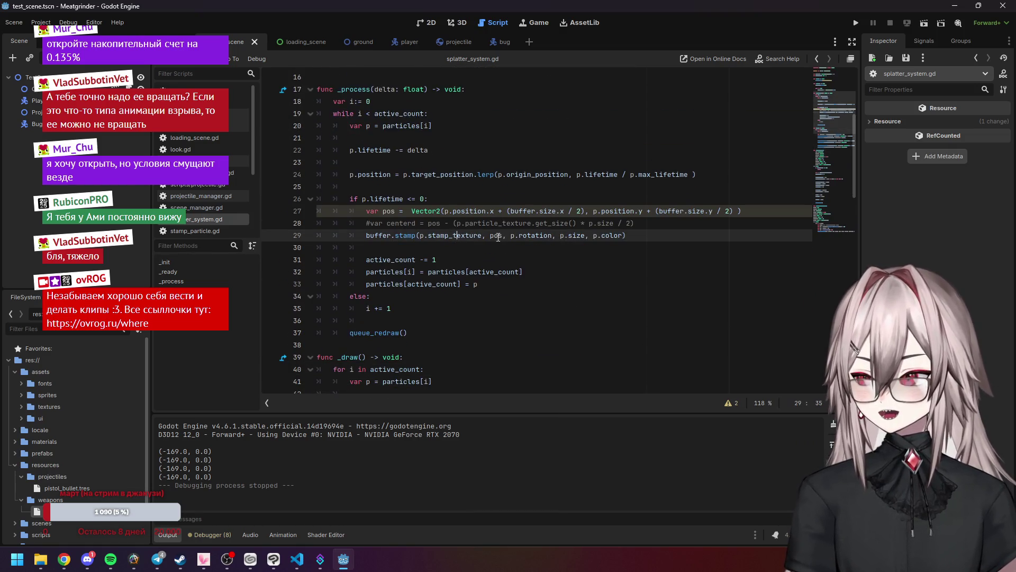
click(526, 248)
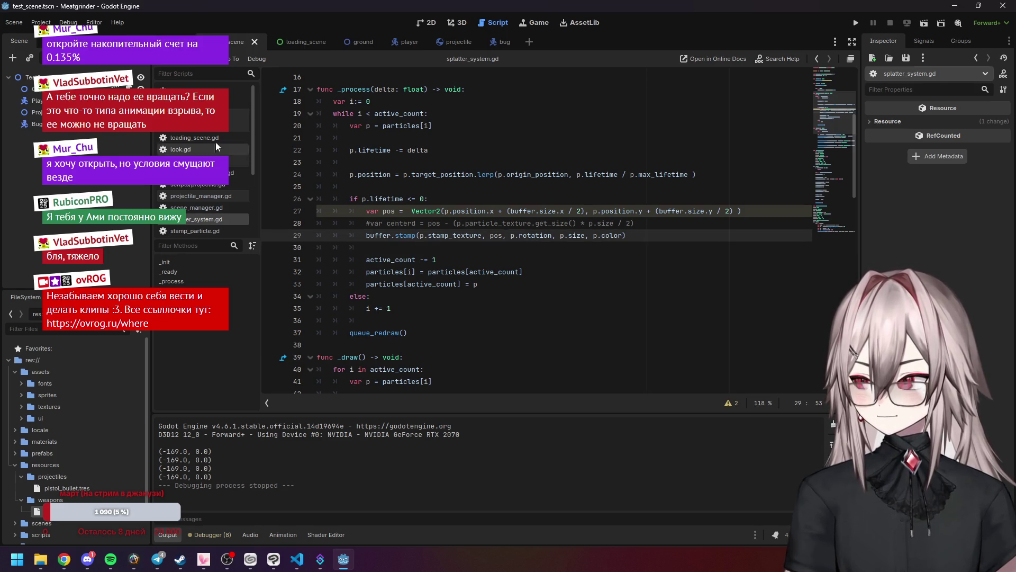
click(231, 94)
click(466, 284)
click(471, 294)
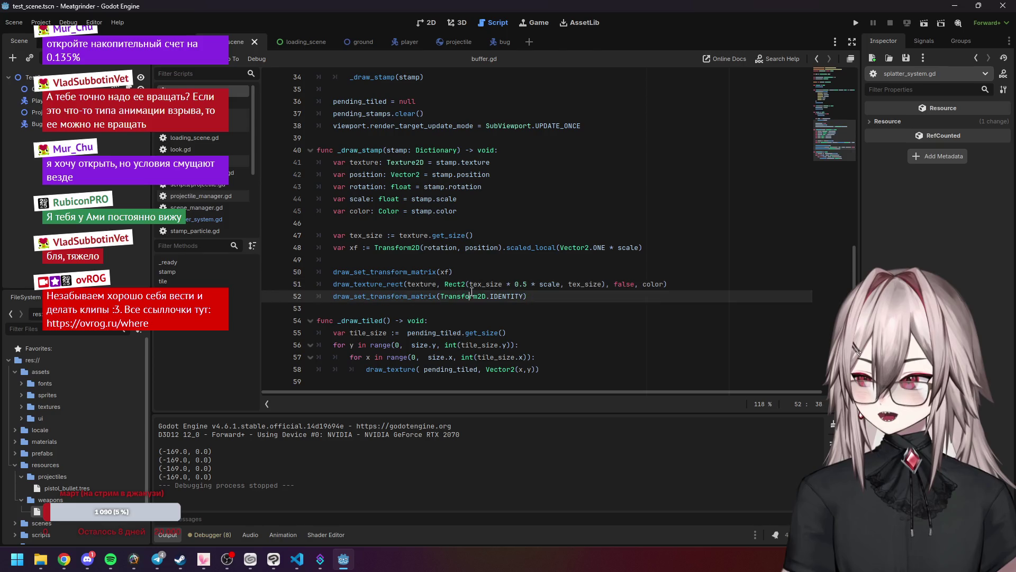
- Delete ' * scale' from the Rect2 offset on line 51 of buffer.gd, save, and rerun
click(434, 280)
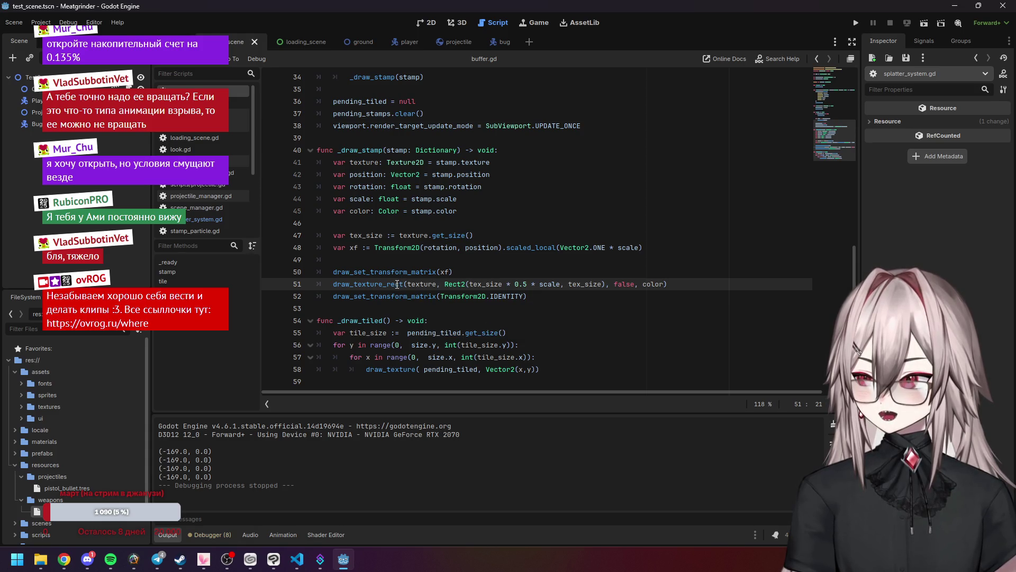
click(476, 284)
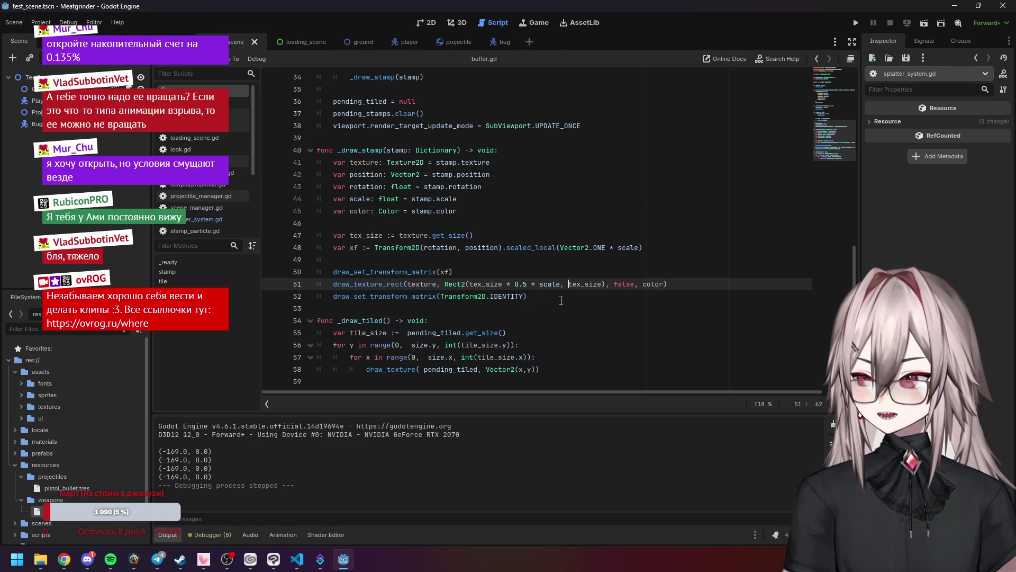
drag(550, 288, 560, 288)
key(BackSpace)
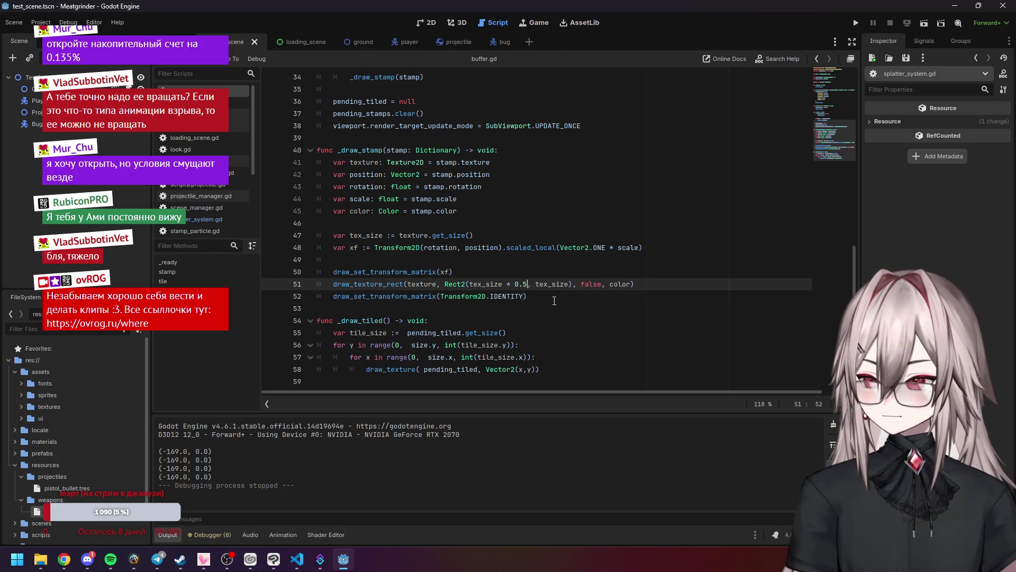
click(546, 264)
key(ctrl+s)
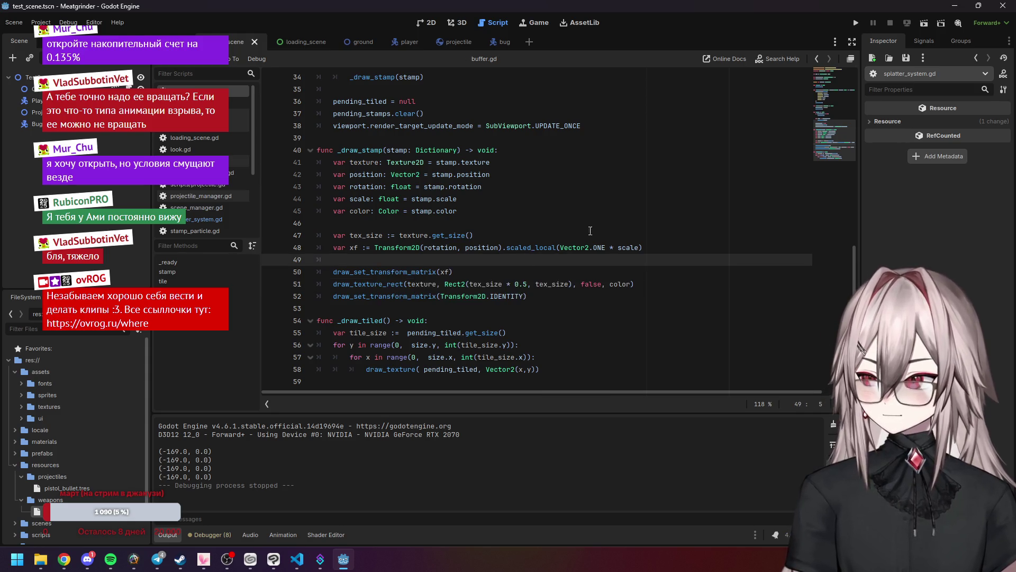
click(856, 23)
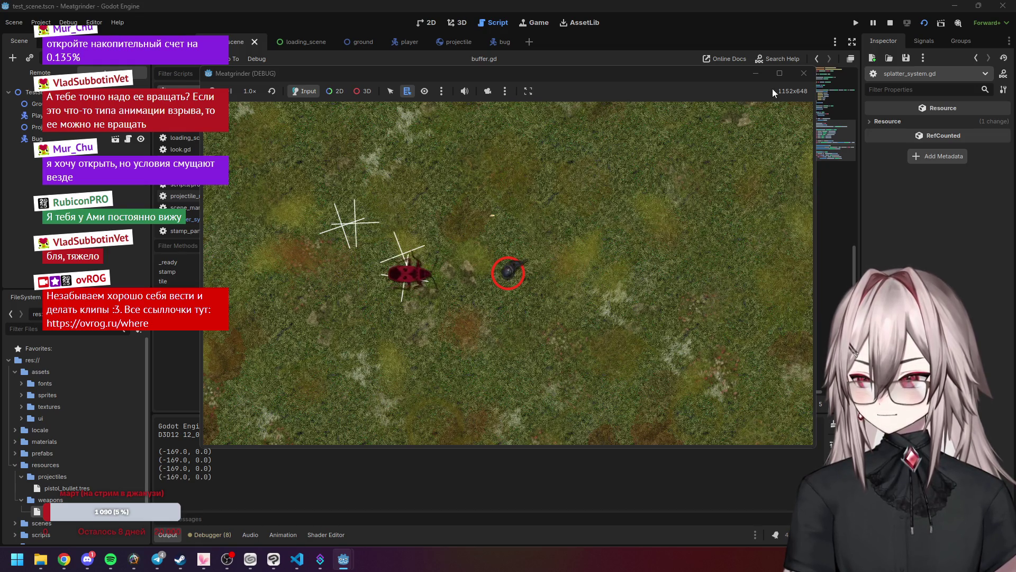
- Stop the game with F8, glance at buffer.gd's transform line, then open splatter_system.gd
key(F8)
click(619, 266)
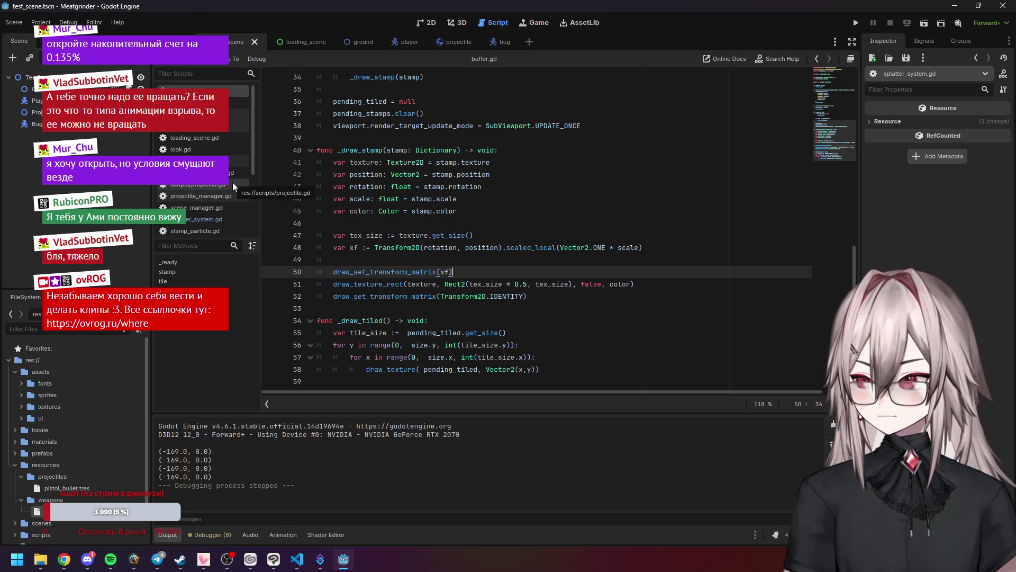
scroll(233, 182, down, 2)
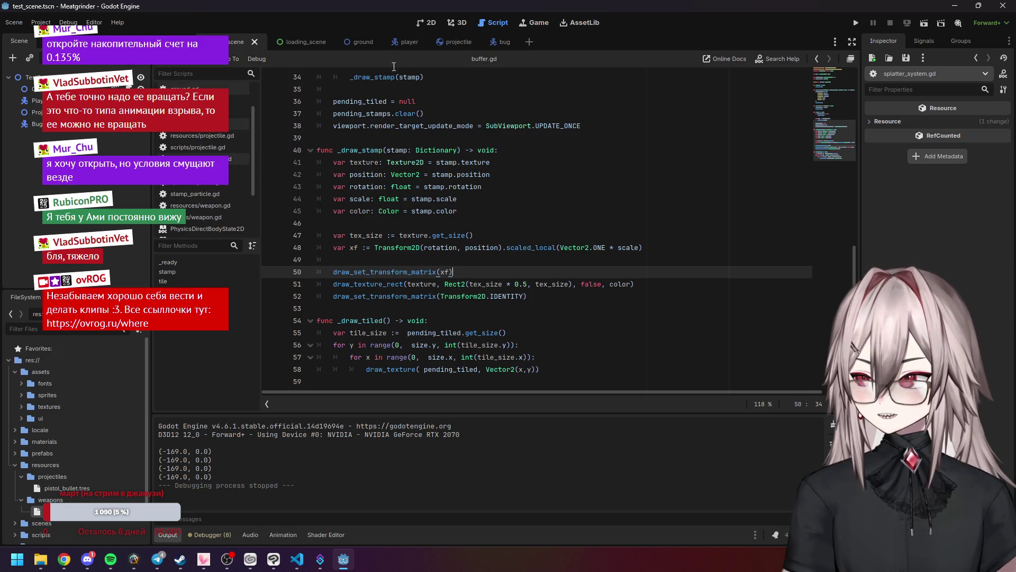
scroll(228, 109, up, 2)
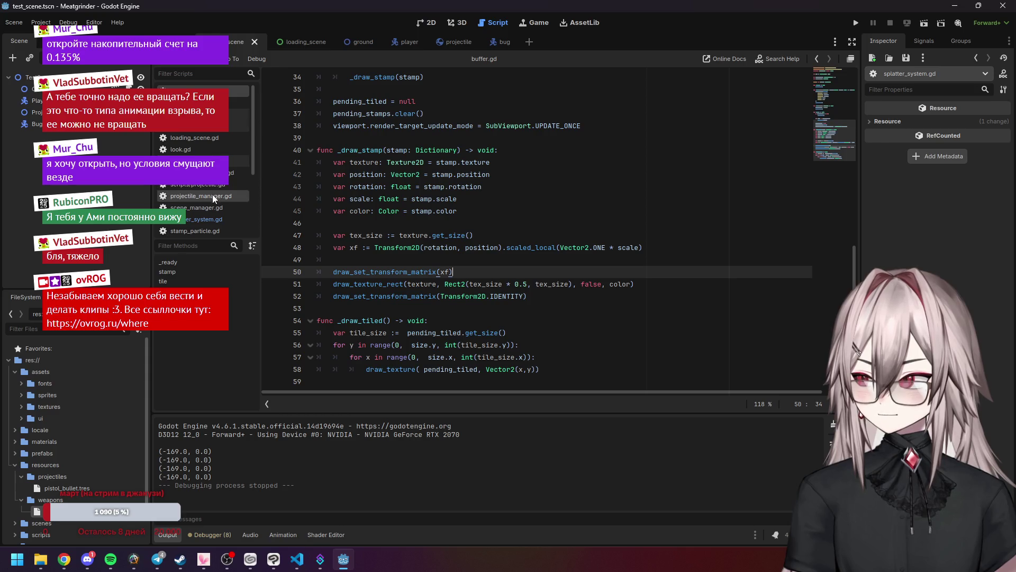
click(214, 219)
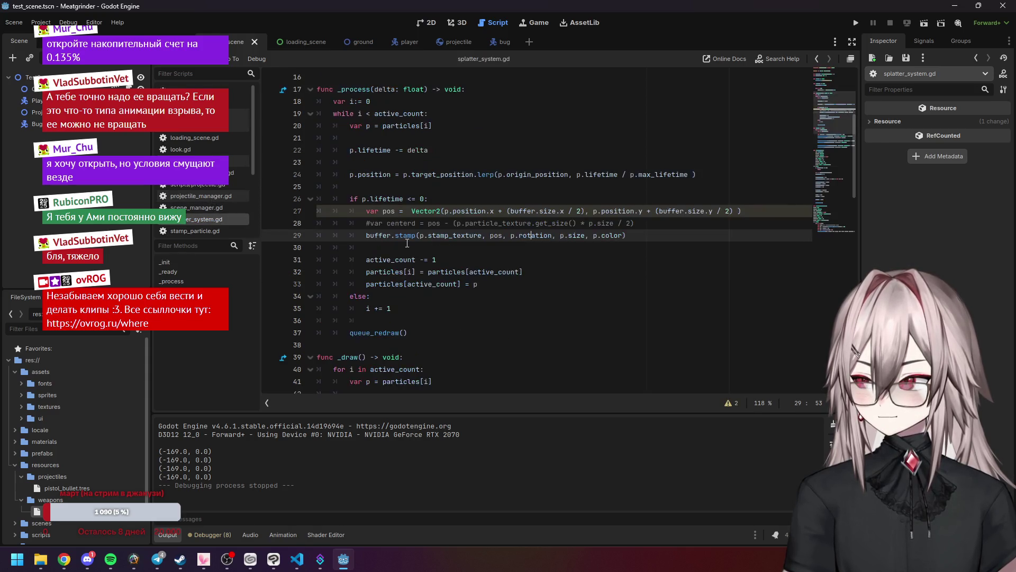
- Set line 76's particle rotation to 0, run the scene, then open projectile_manager.gd's pool loop
scroll(406, 243, down, 15)
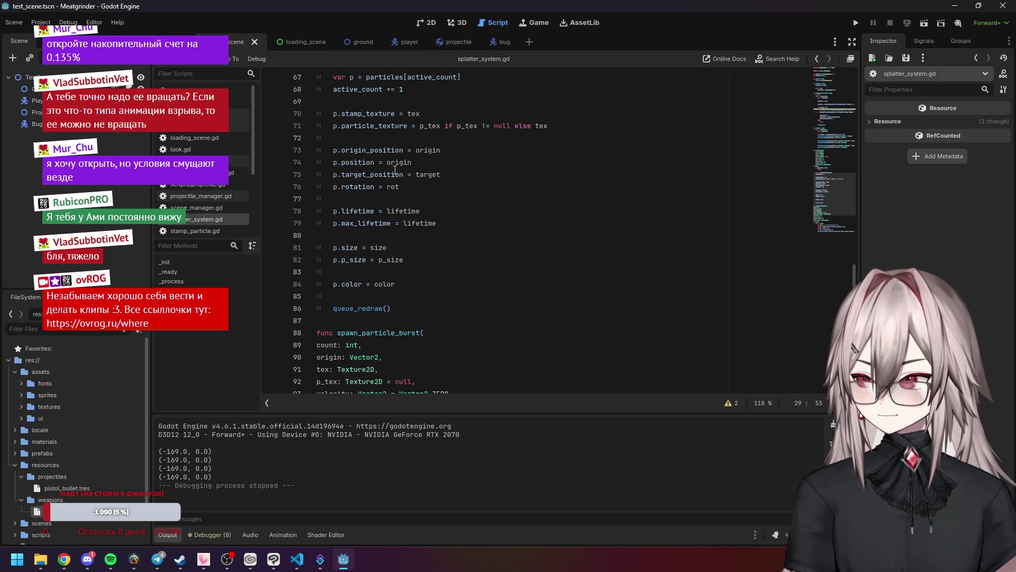
click(385, 163)
click(384, 187)
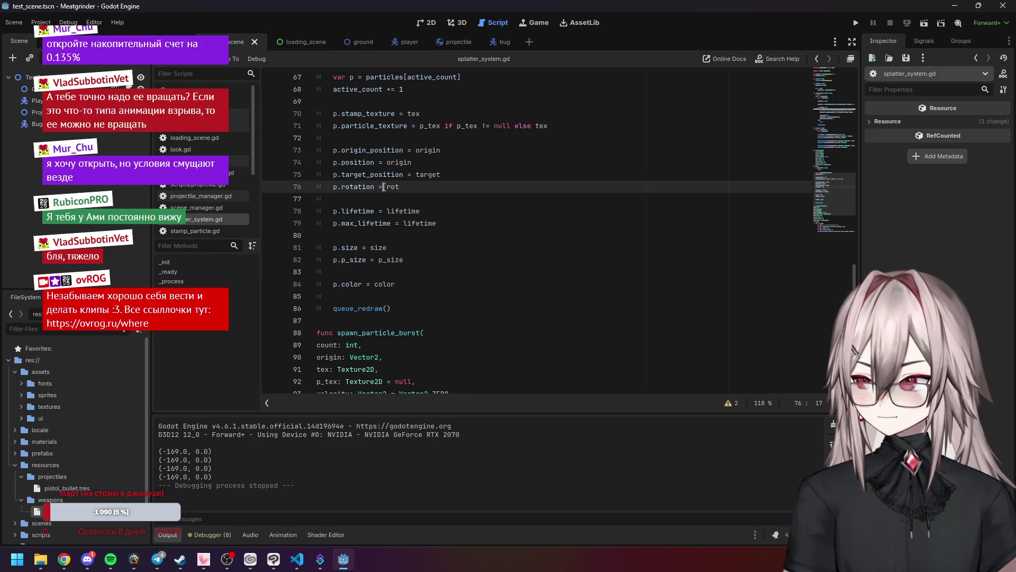
text(09)
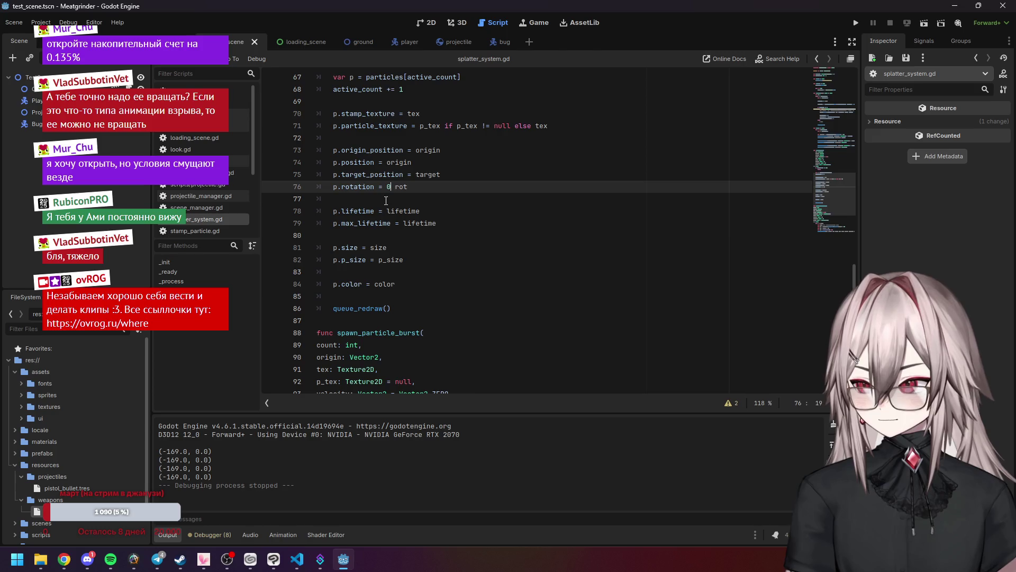
key(End)
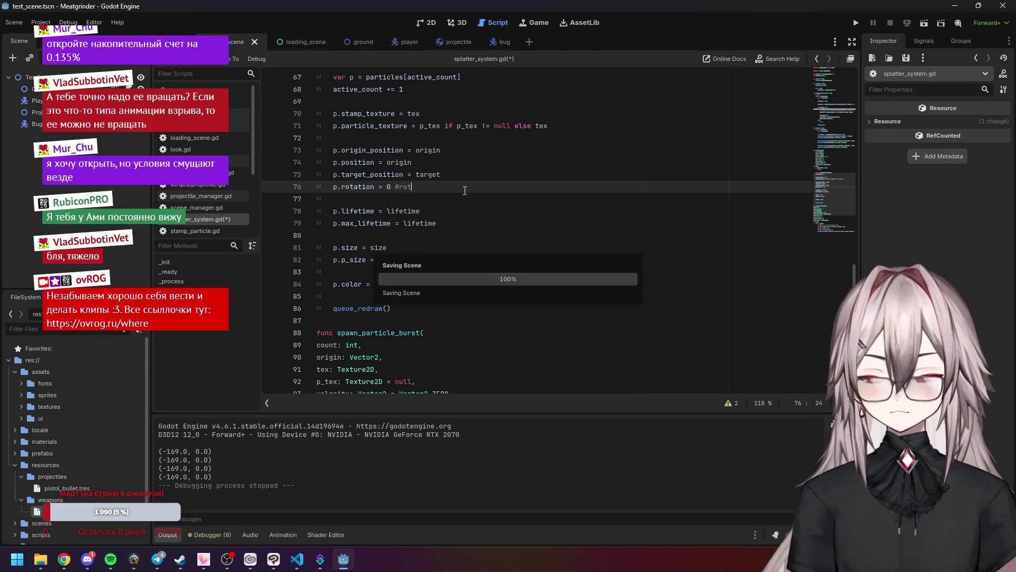
click(919, 24)
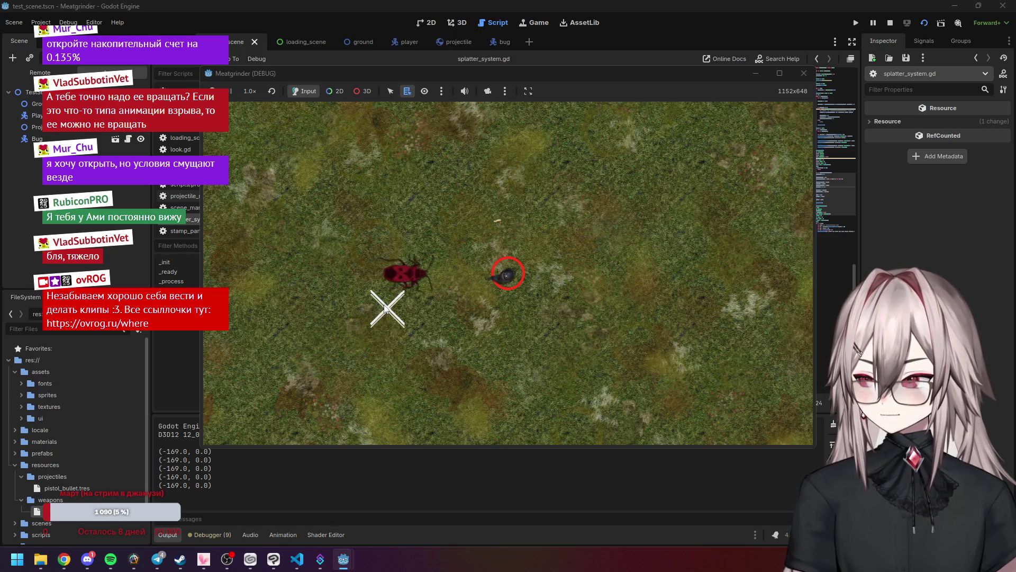
click(185, 196)
click(391, 174)
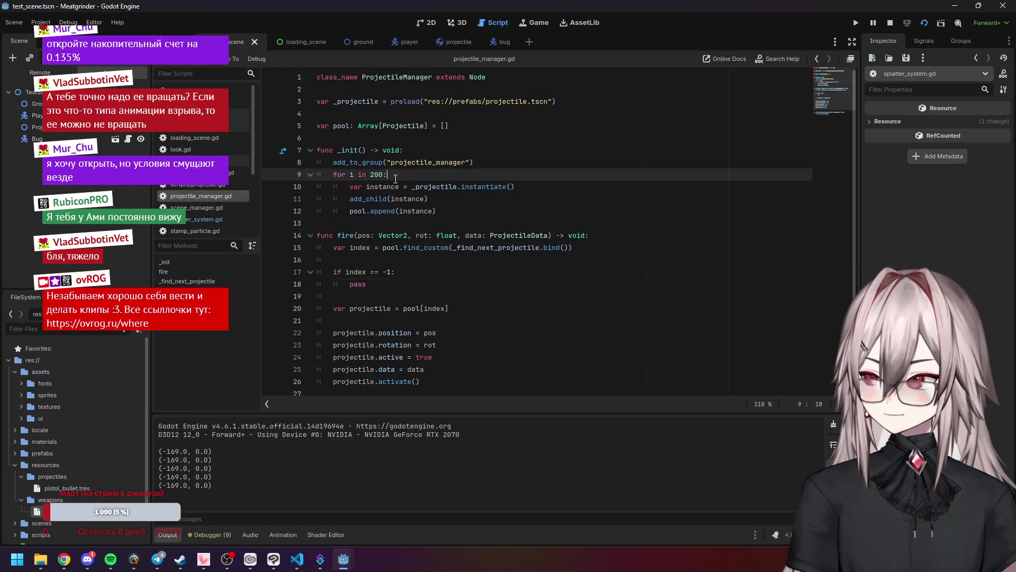
- Go back to buffer.gd, check line 48's position and rotation, then switch to VS Code
key(alt+Left)
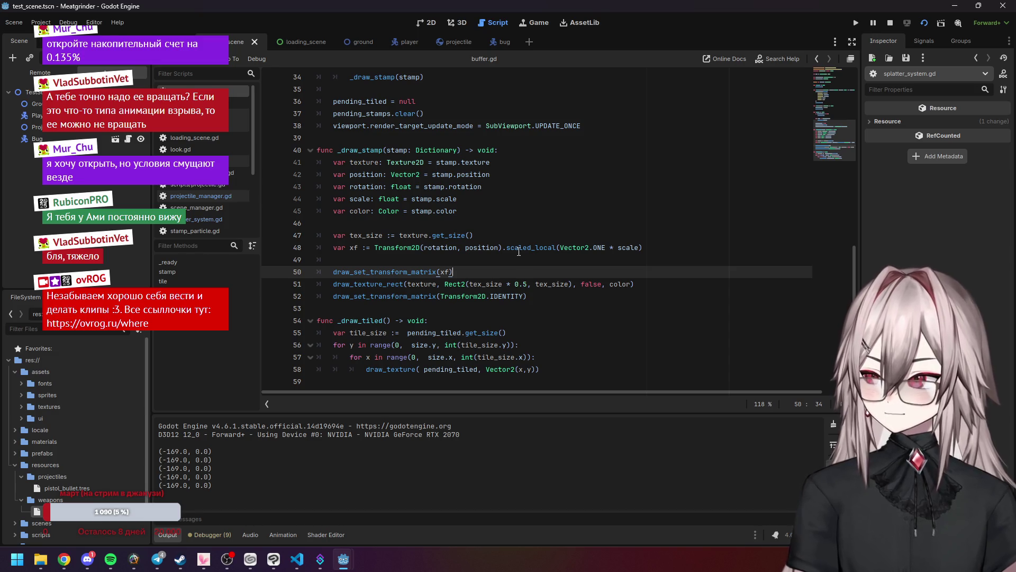
click(483, 248)
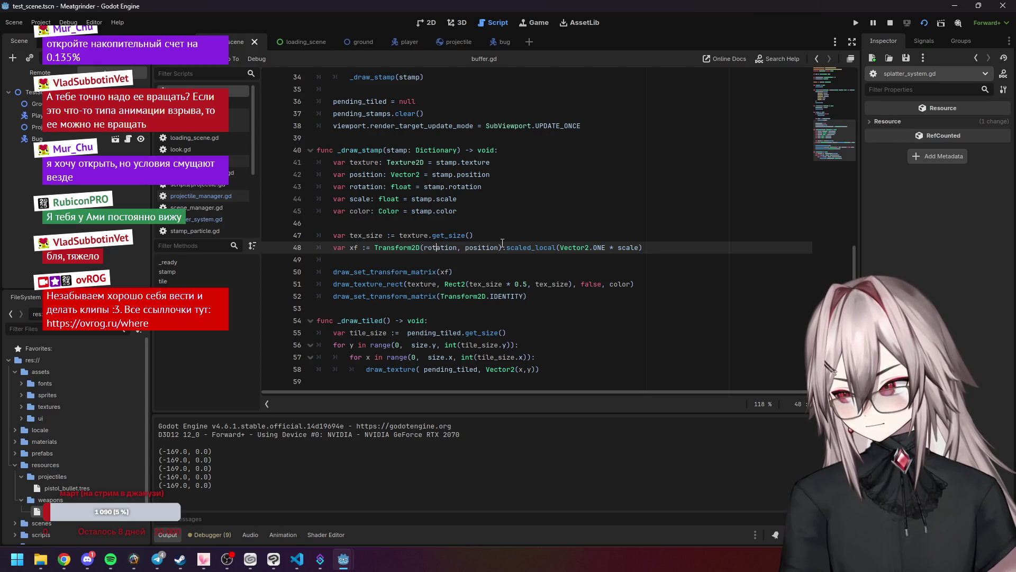
key(Left)
key(Left)
key(Left)
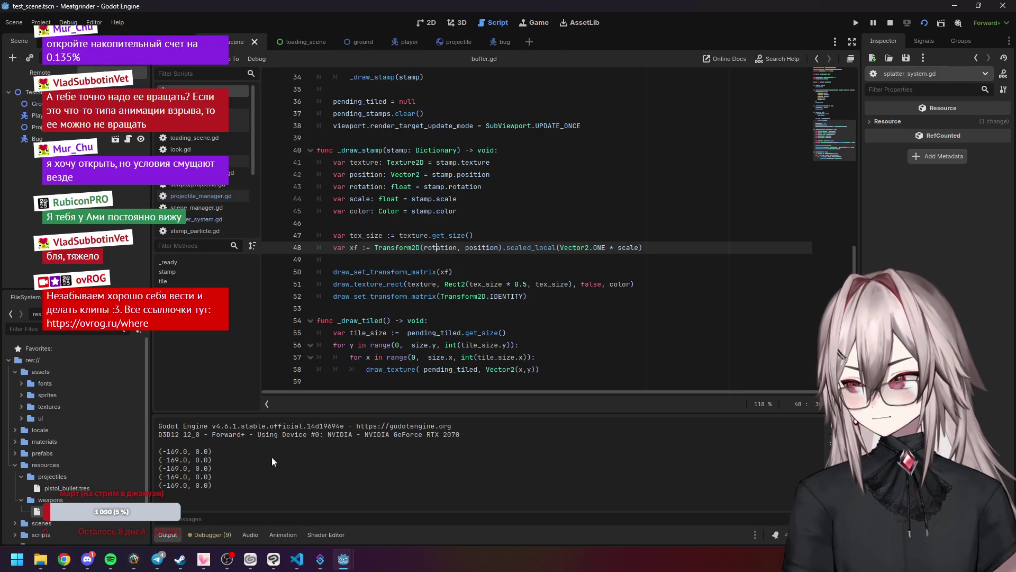
click(297, 565)
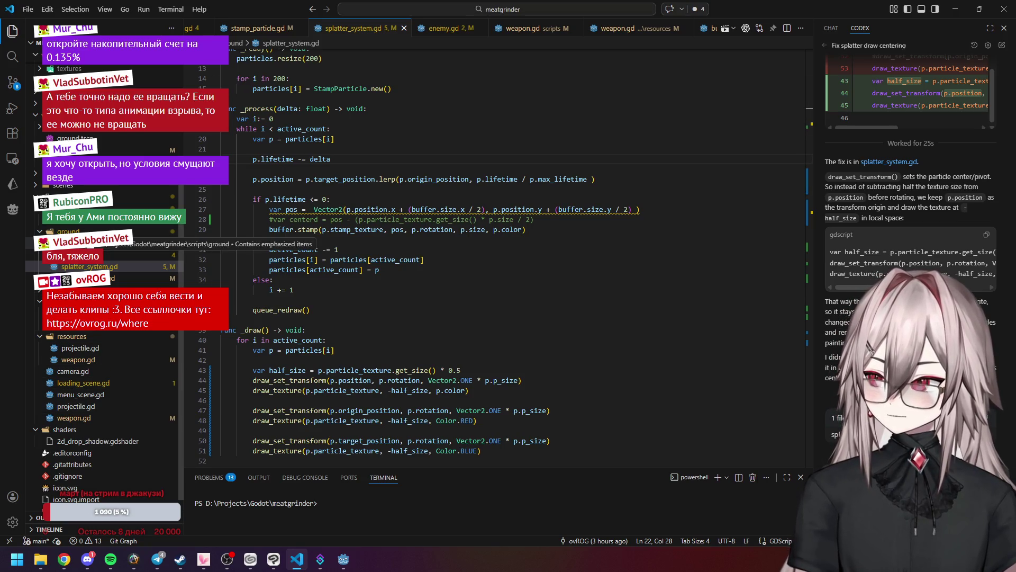
- Open buffer.gd from the Explorer and select the _draw_stamp function name
click(85, 243)
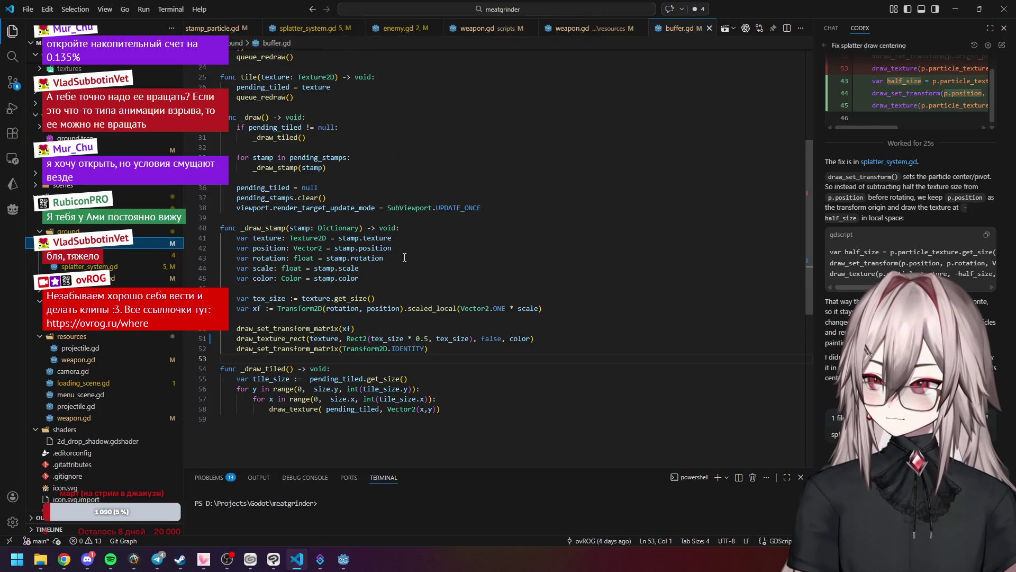
click(318, 358)
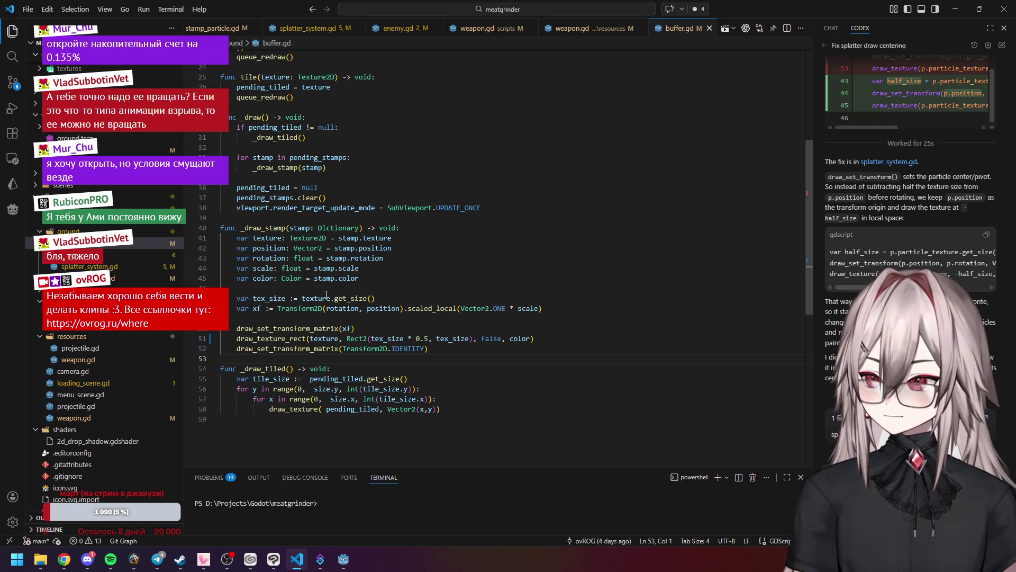
drag(241, 229, 285, 229)
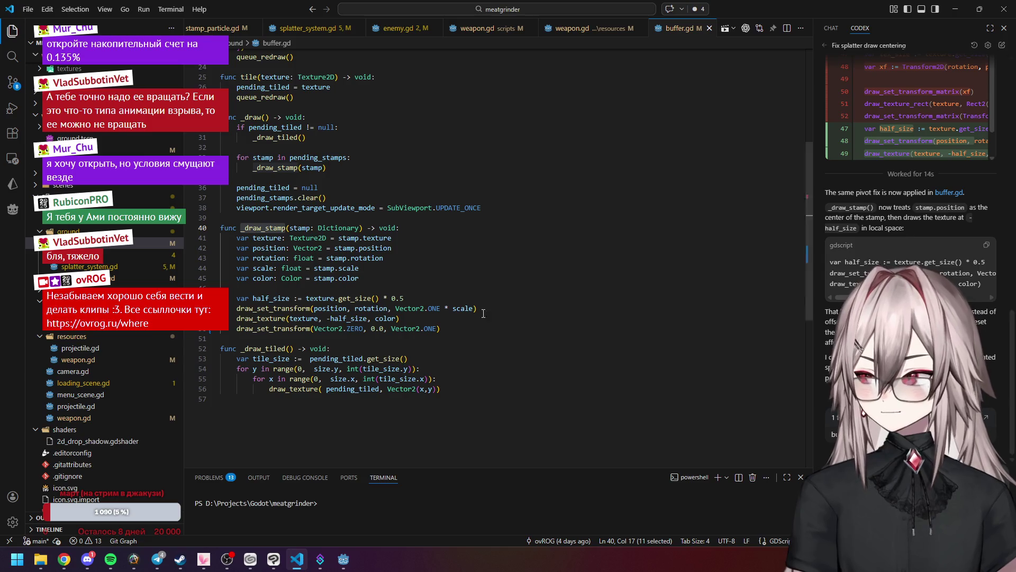
- Review the rotation and color arguments on lines 48–49, then bring up the running game
click(361, 308)
click(434, 319)
click(297, 318)
click(347, 319)
click(387, 318)
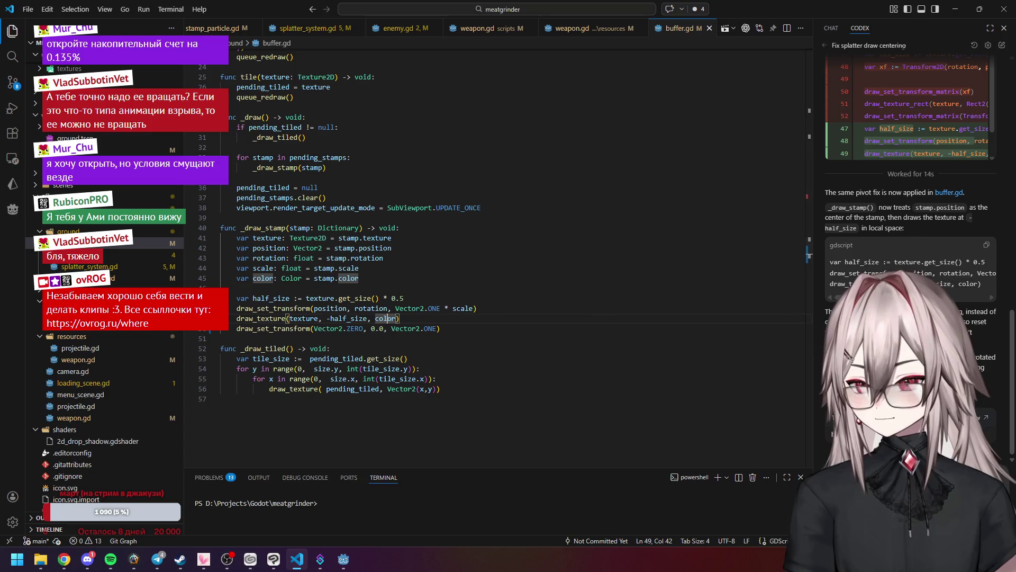
key(Up)
key(Up)
key(Up)
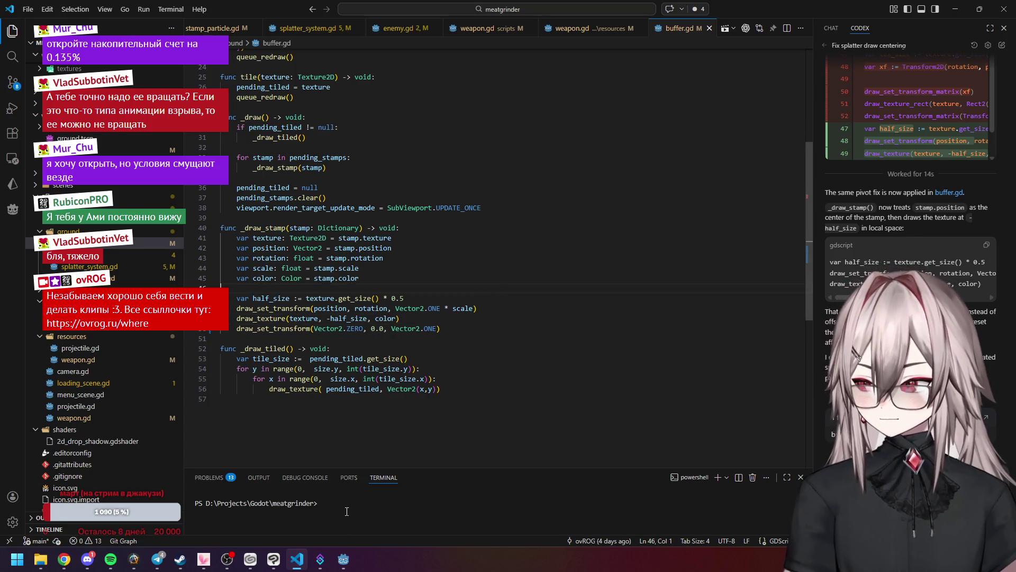
mouse_move(343, 558)
click(403, 494)
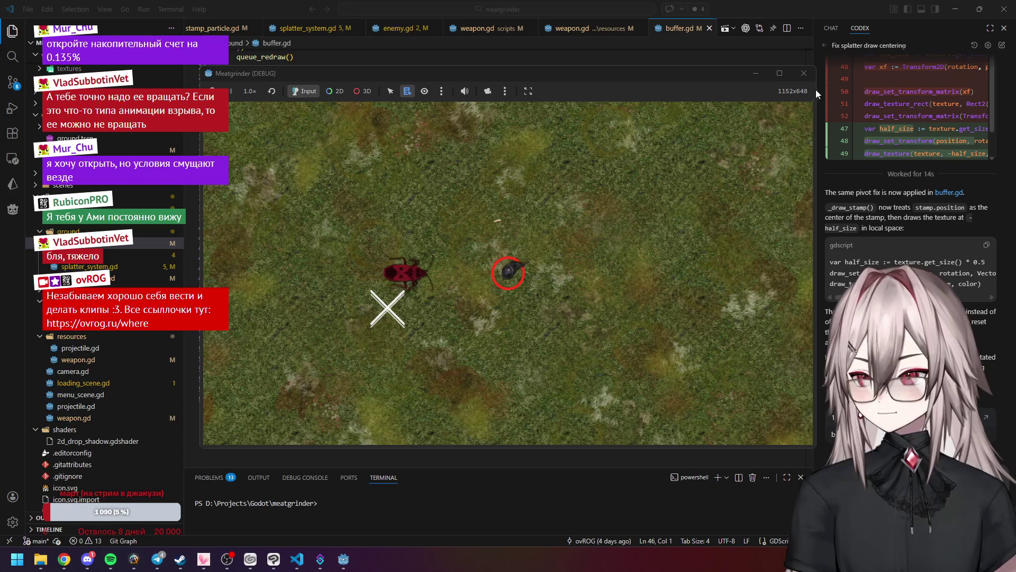
- Rerun the scene to check the crossed stamps around the bug, then return to buffer.gd lines 45–50
click(804, 73)
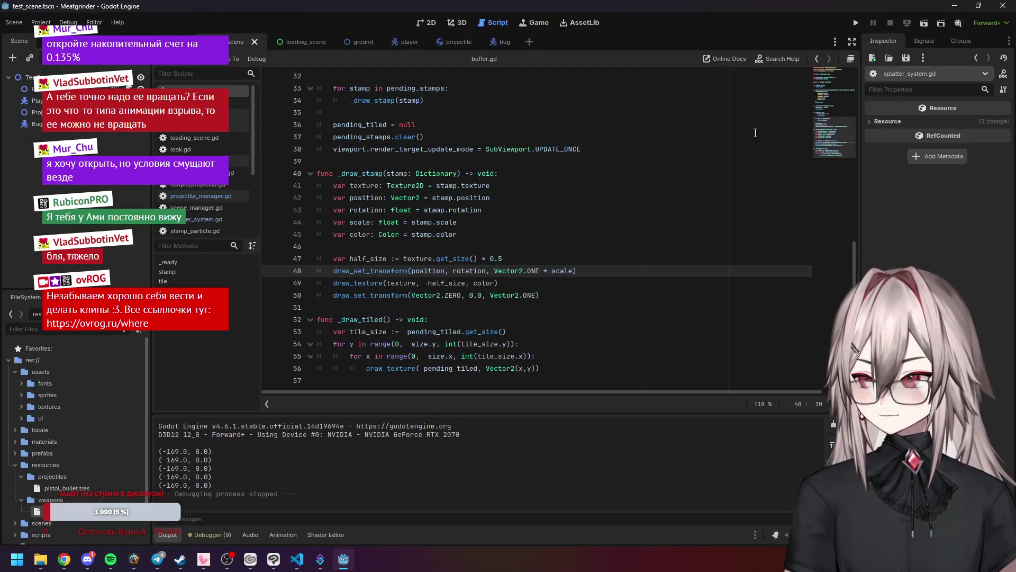
click(924, 22)
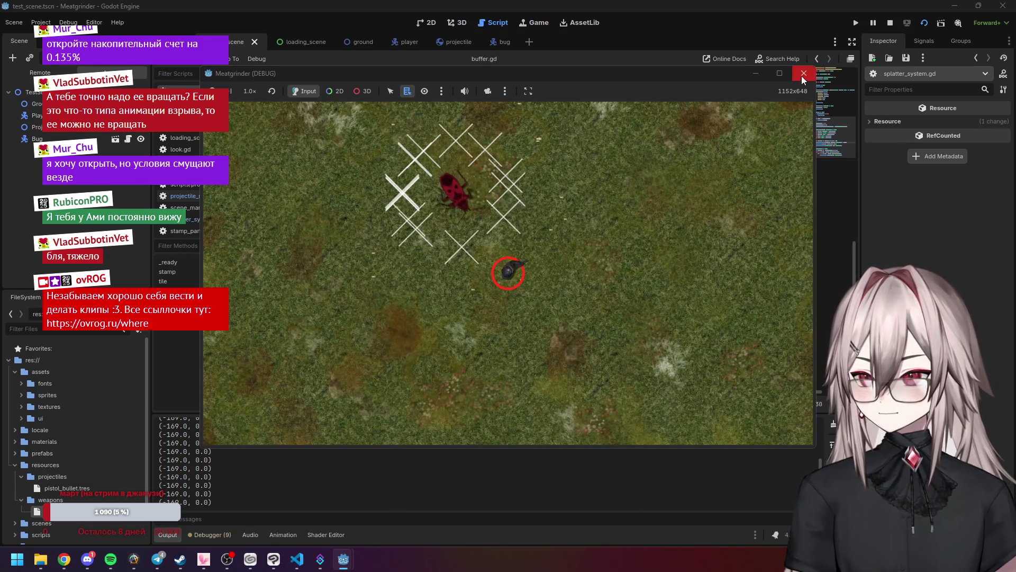
click(803, 73)
click(553, 210)
click(535, 233)
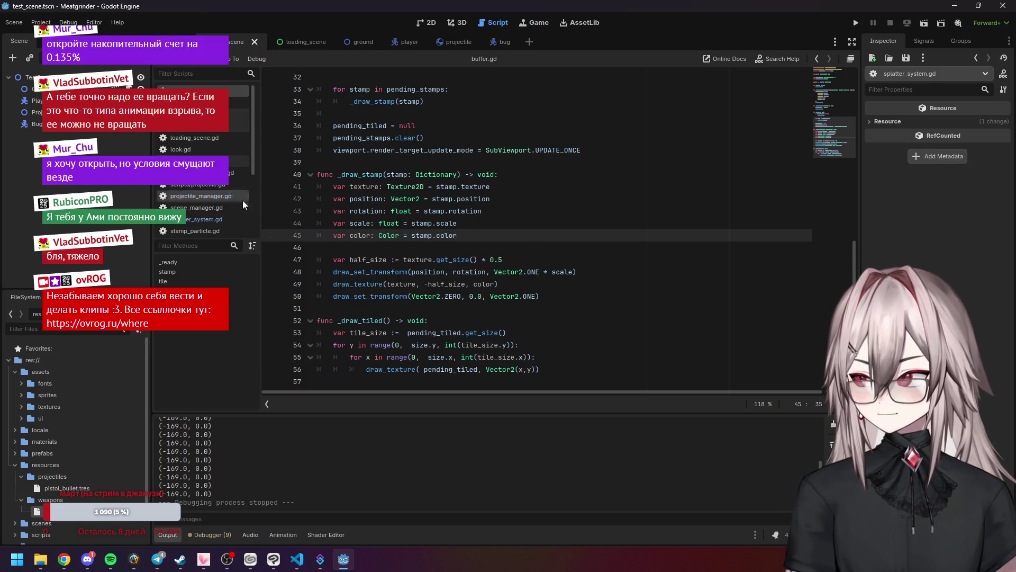
- Delete the print(position) debug line from enemy.gd's take_damage
click(491, 296)
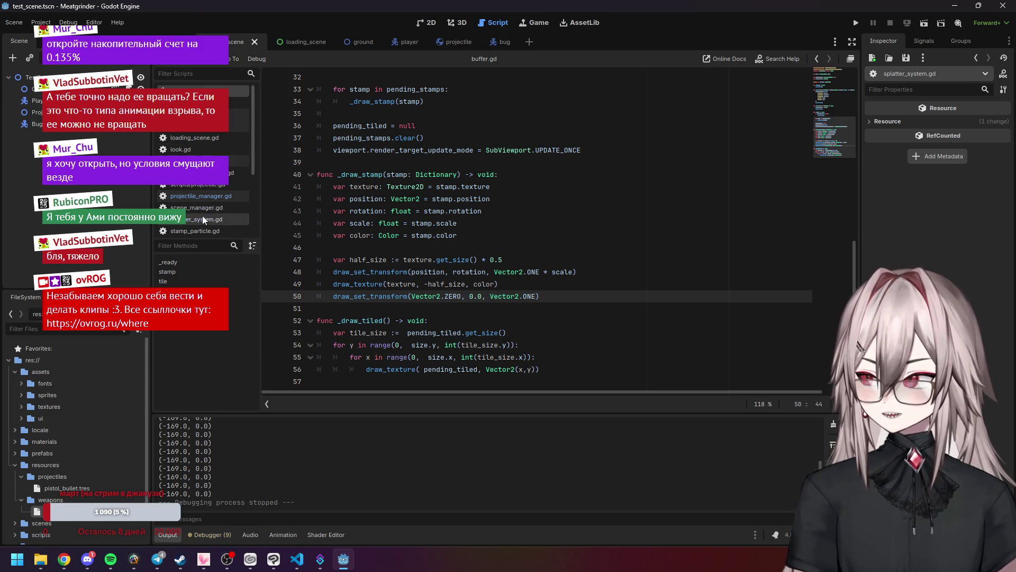
click(201, 115)
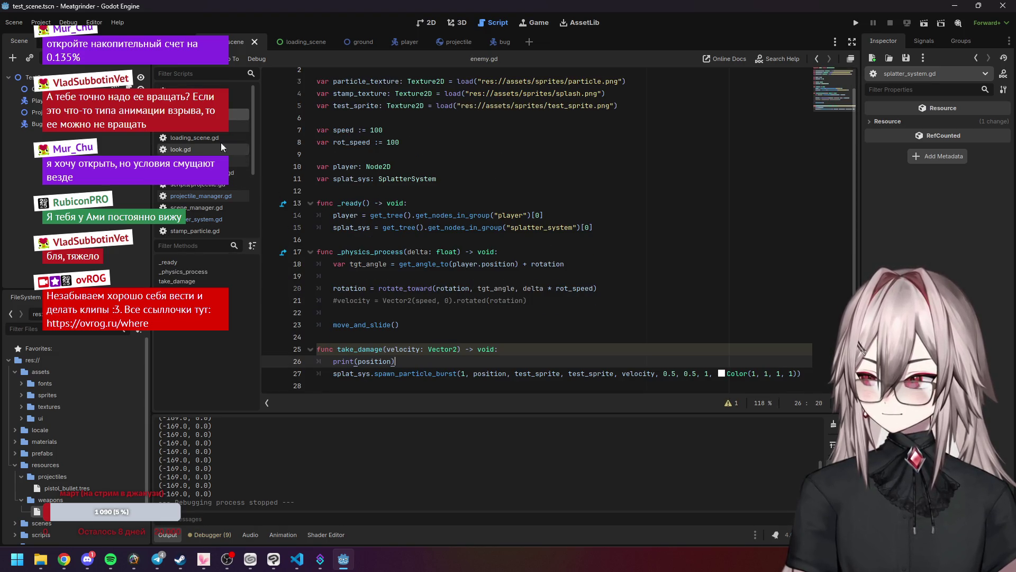
click(238, 161)
key(alt+Left)
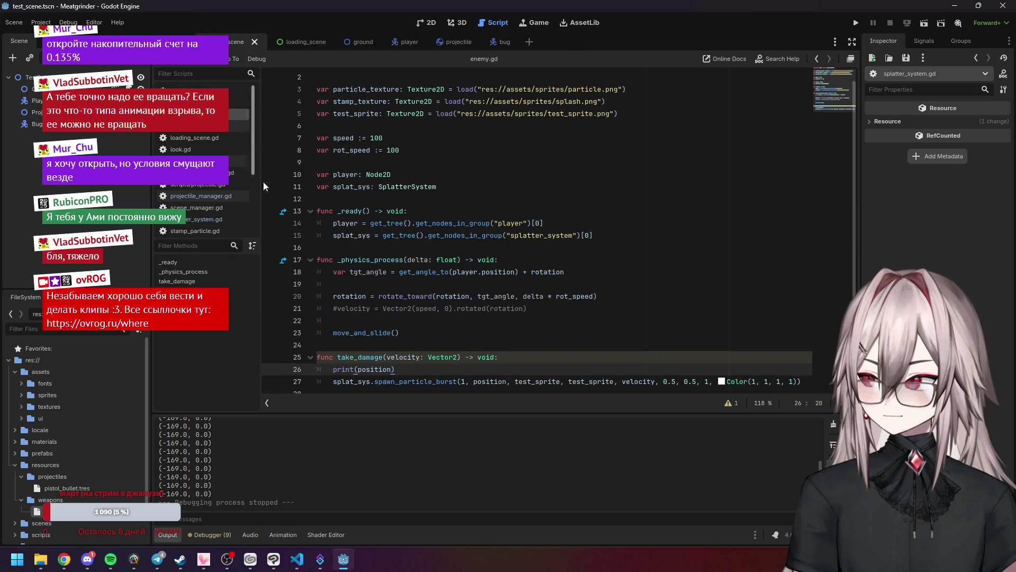
key(ctrl+shift+k)
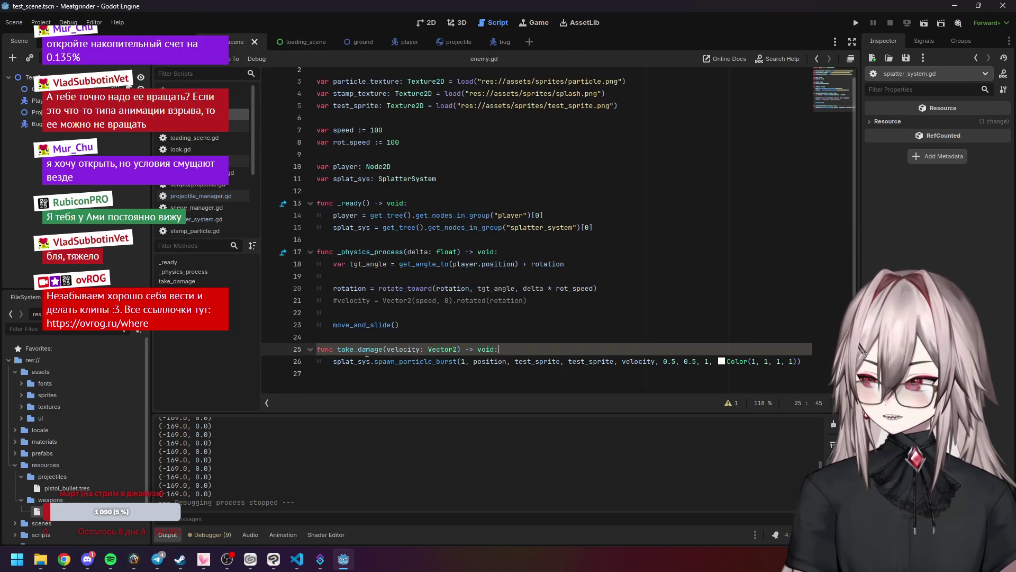
click(452, 318)
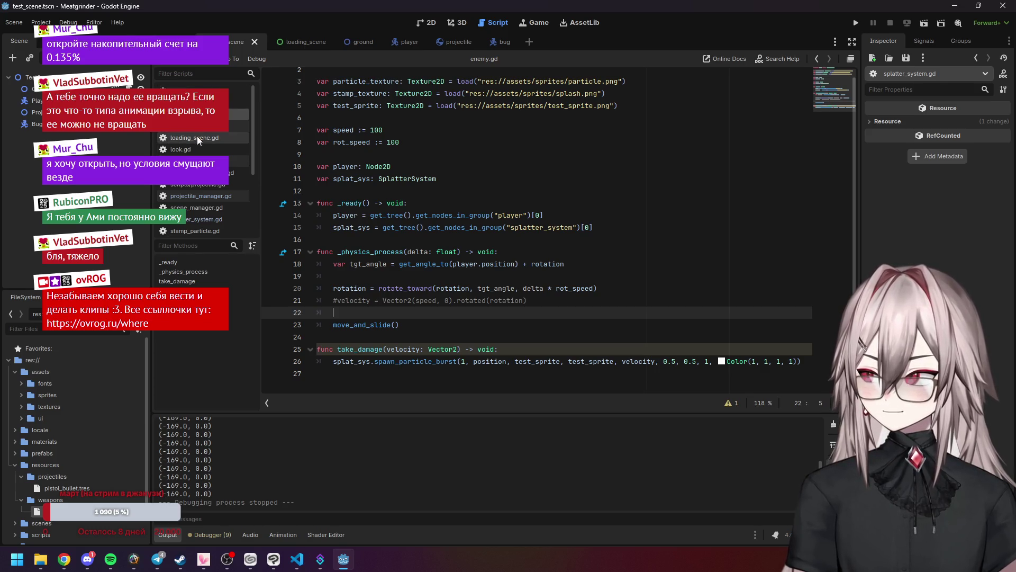
- Change line 76 of splatter_system.gd to p.rotation = rot instead of 0
click(205, 217)
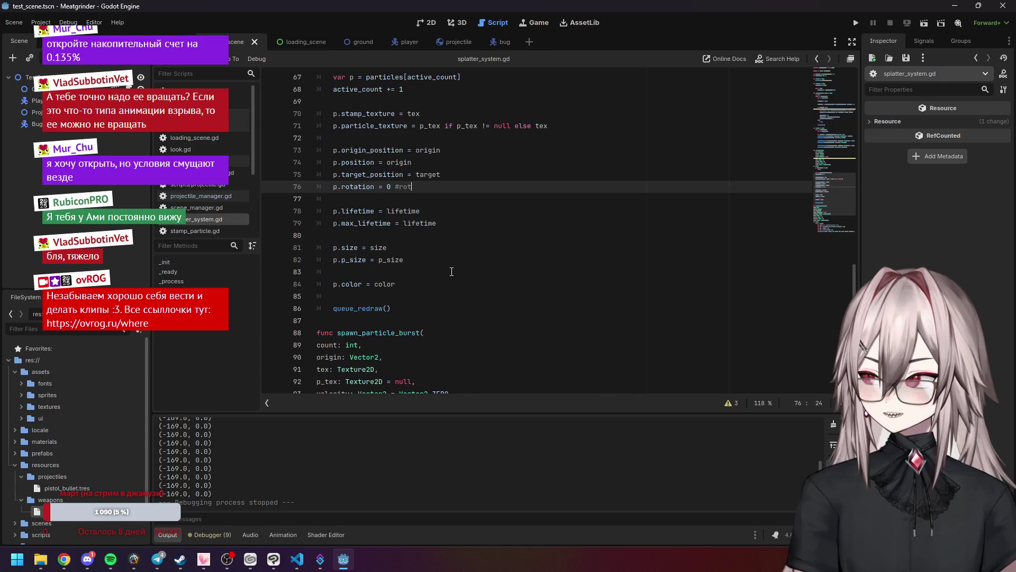
scroll(452, 271, down, 3)
scroll(422, 290, up, 5)
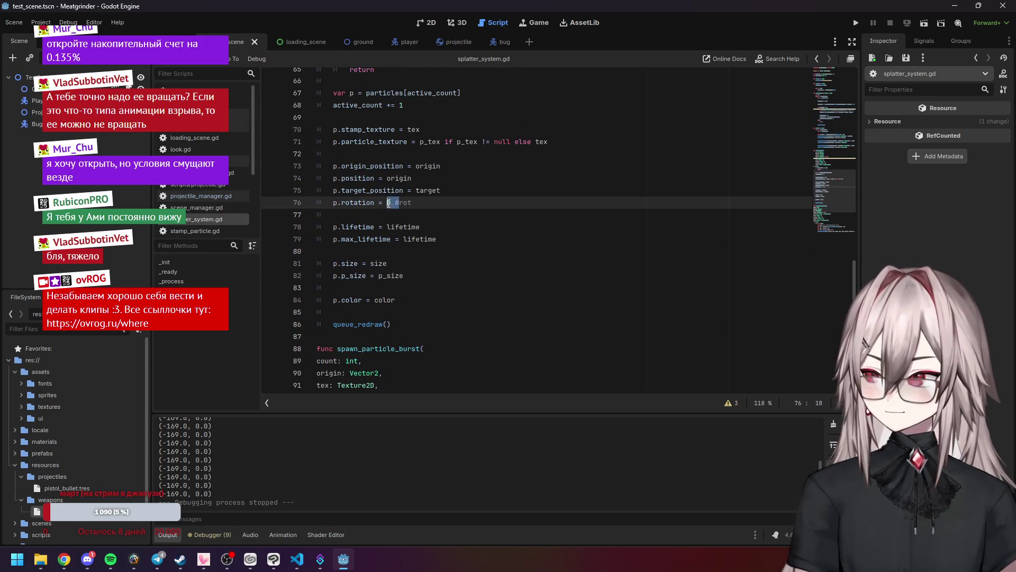
click(490, 199)
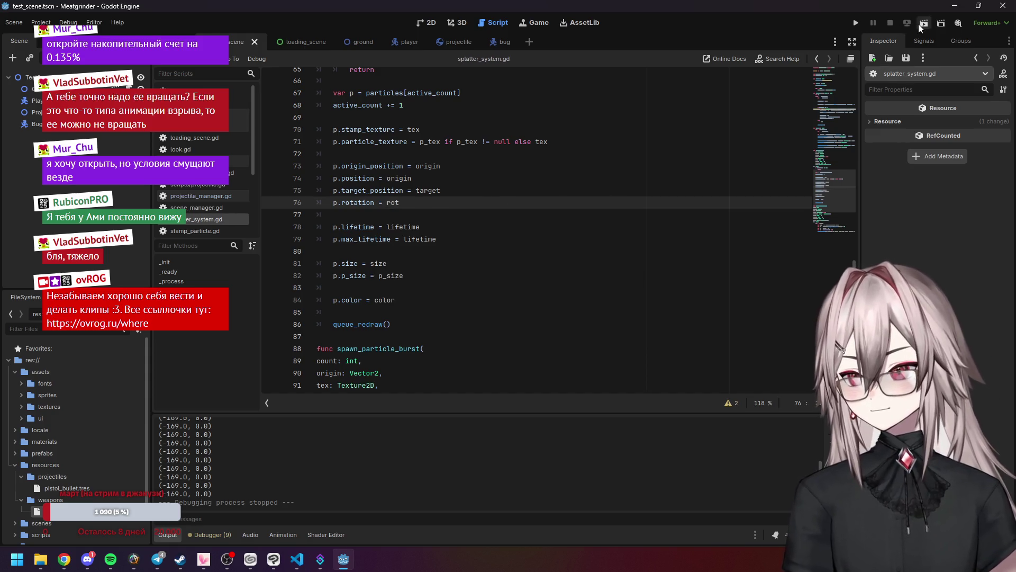
- Play the scene, moving around and shooting the bug to see splatter crosses at varied angles, then close it
click(919, 23)
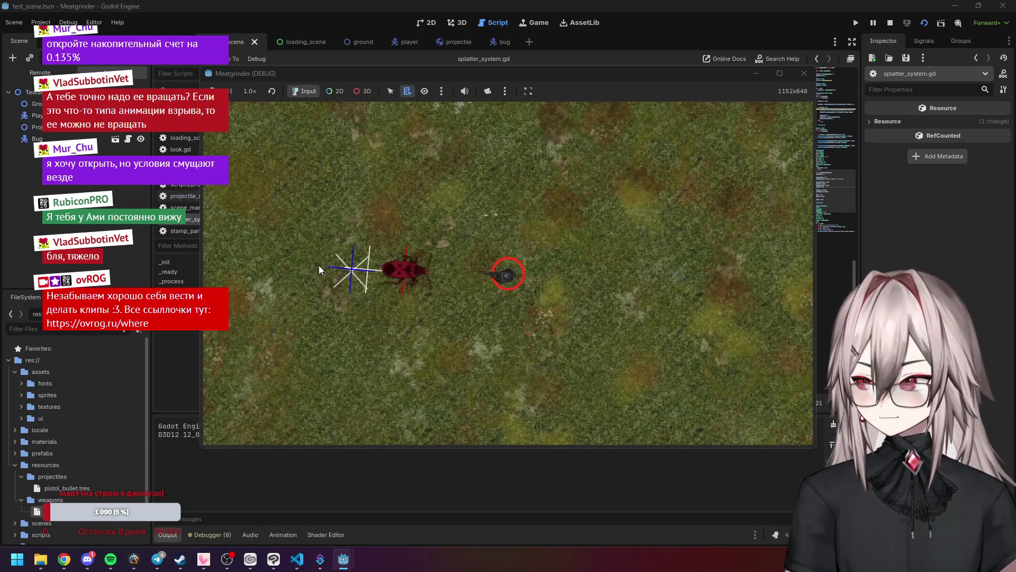
key(s)
key(a)
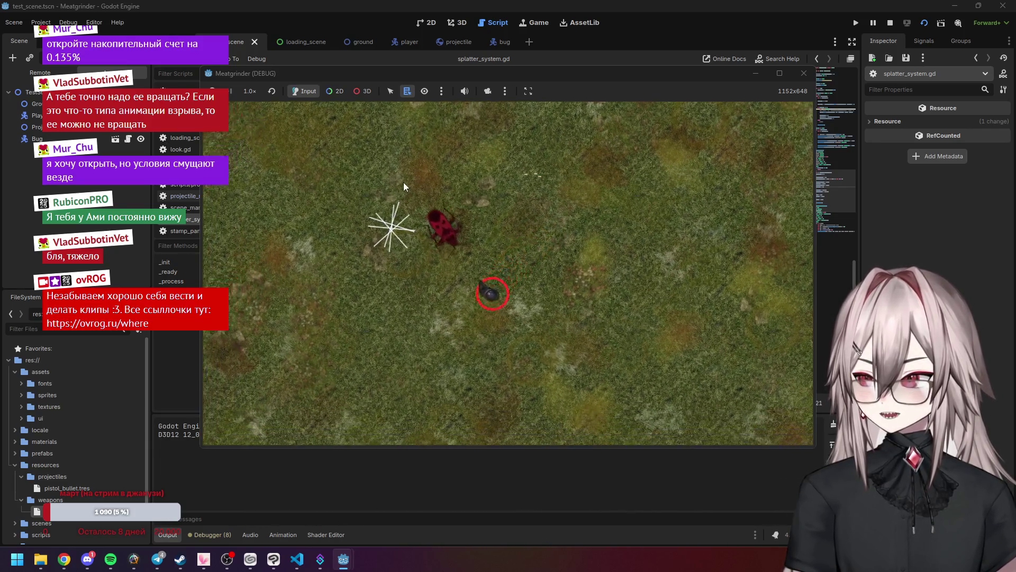
key(s)
key(a)
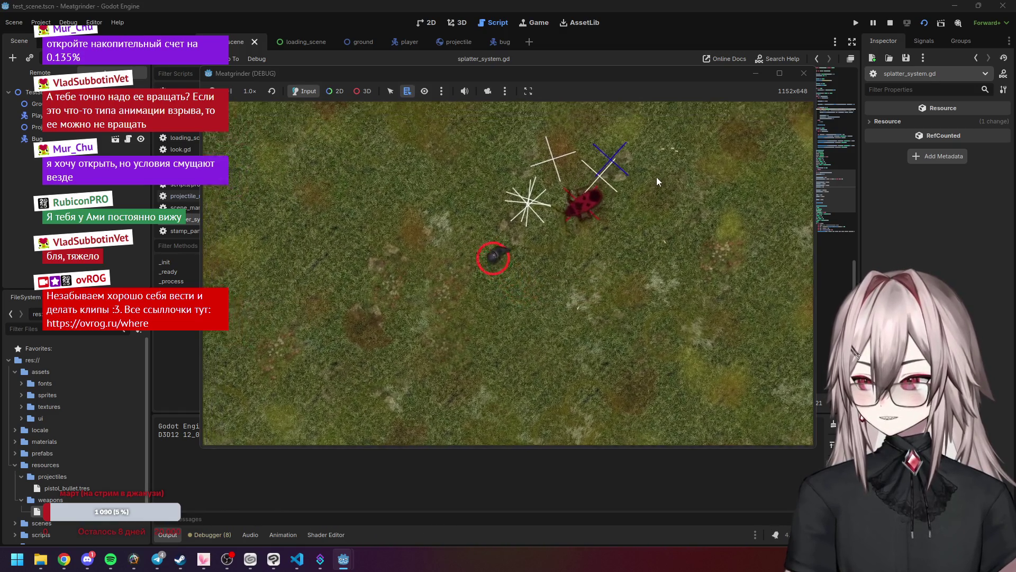
key(w)
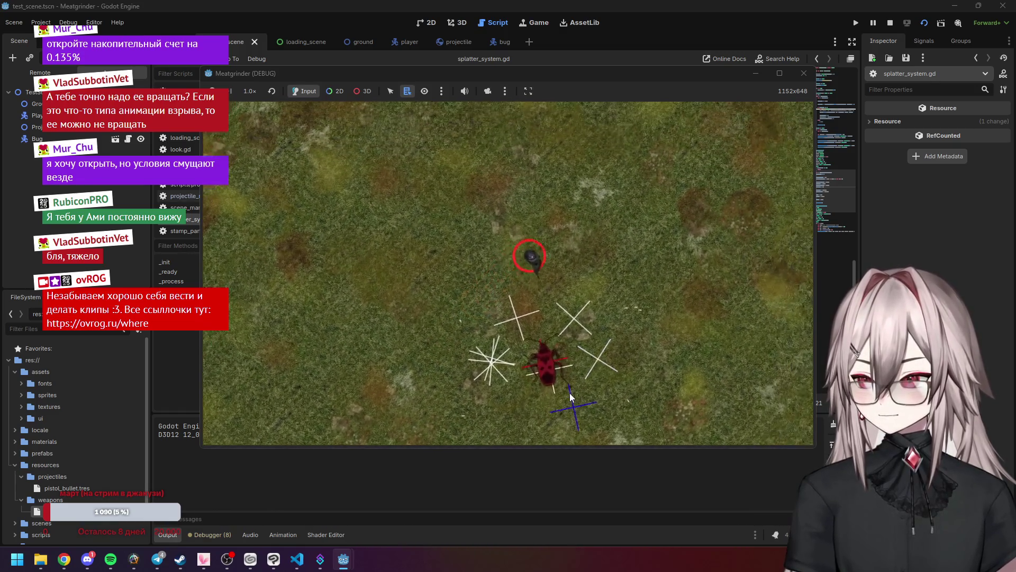
key(d)
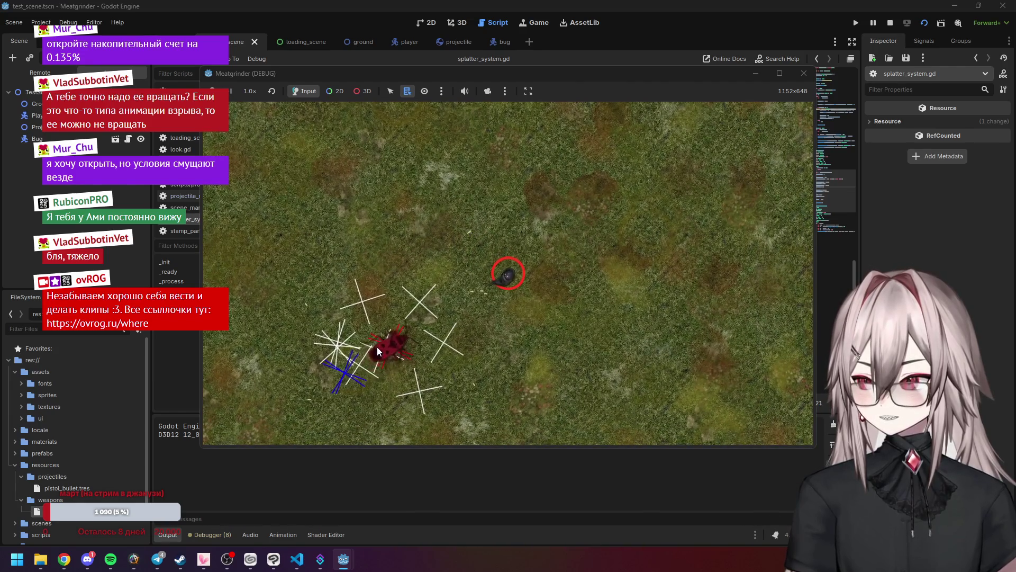
key(s)
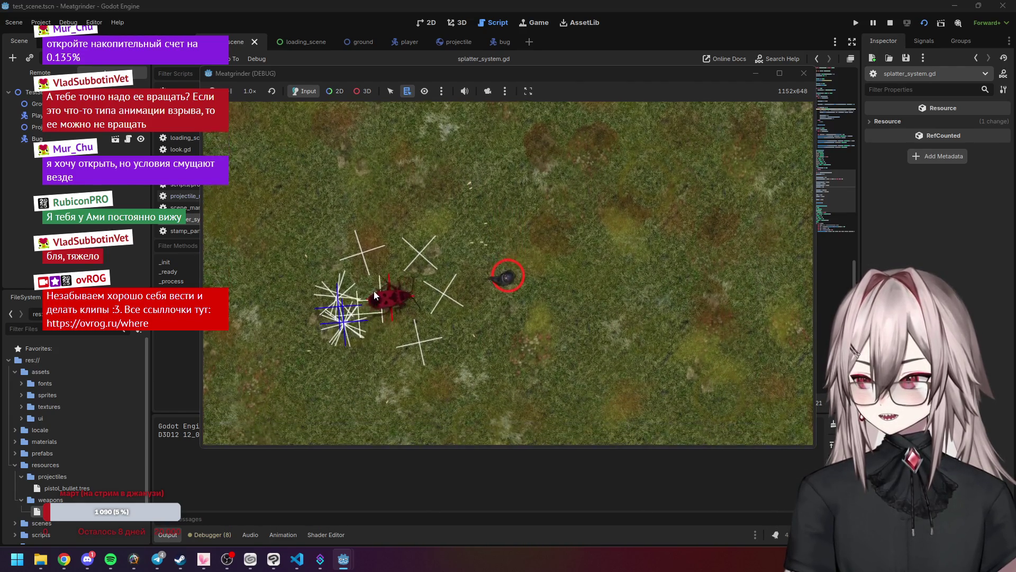
key(s)
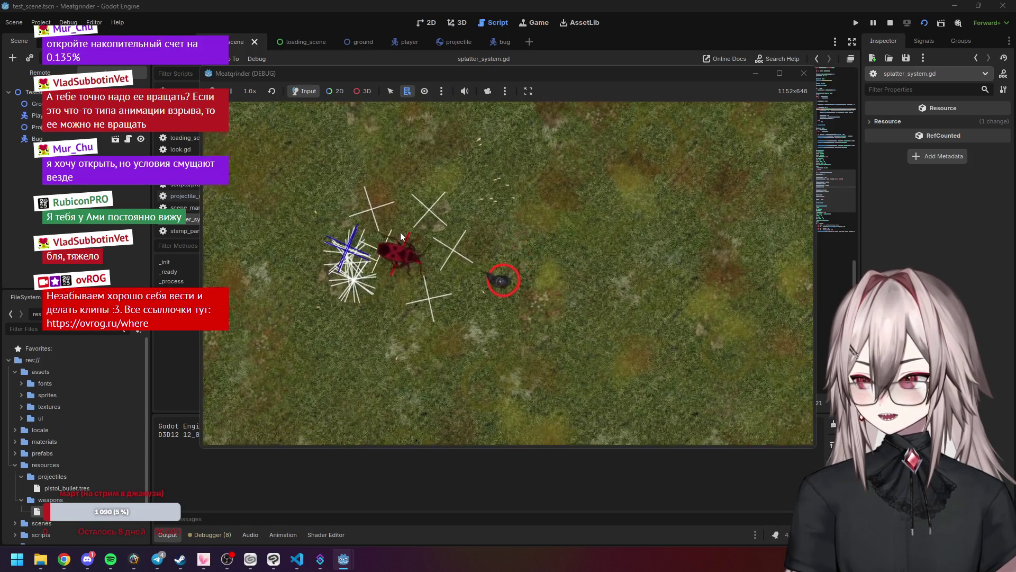
key(a)
key(s)
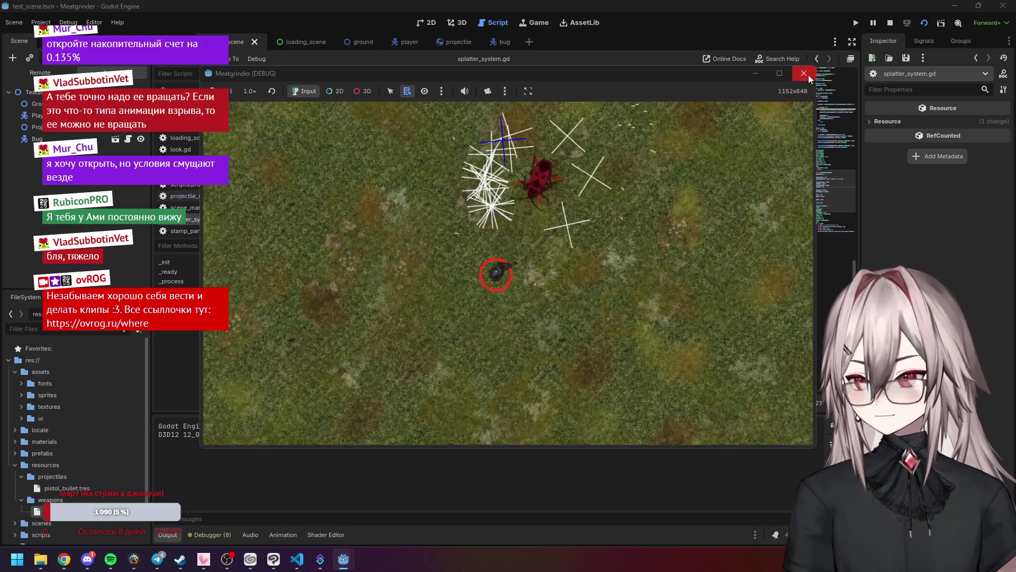
click(804, 73)
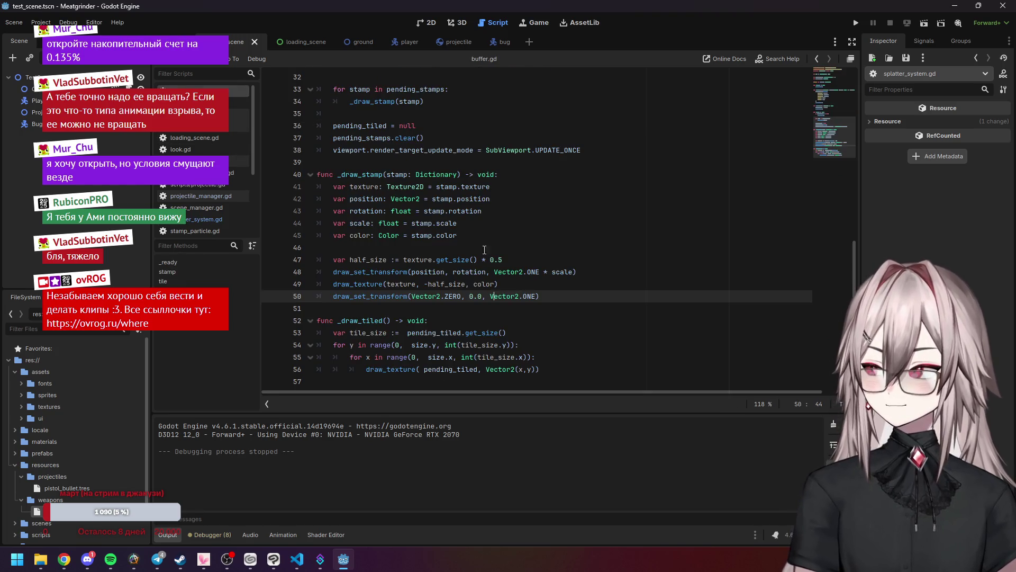
- Delete empty line 46 and commented-out line 28 in splatter_system.gd, then run the project with F5
click(212, 217)
scroll(391, 184, up, 8)
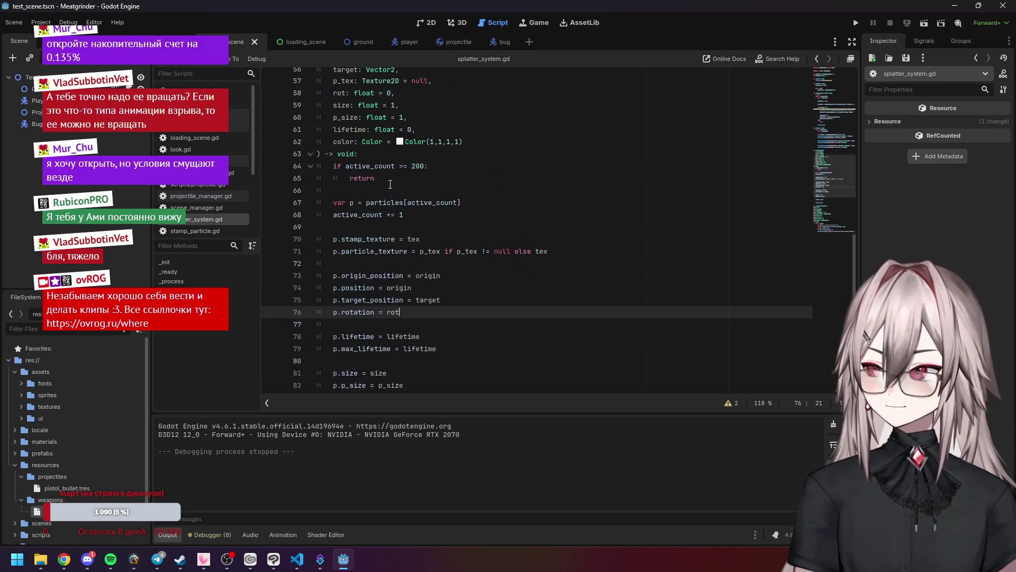
click(204, 207)
click(223, 198)
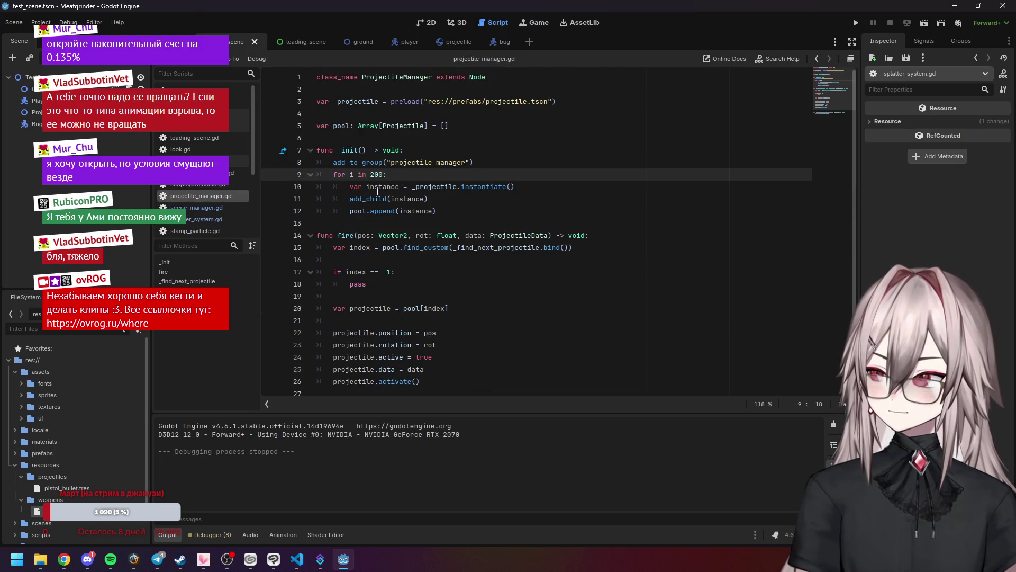
scroll(401, 189, down, 2)
click(214, 214)
scroll(572, 263, down, 5)
scroll(571, 263, up, 10)
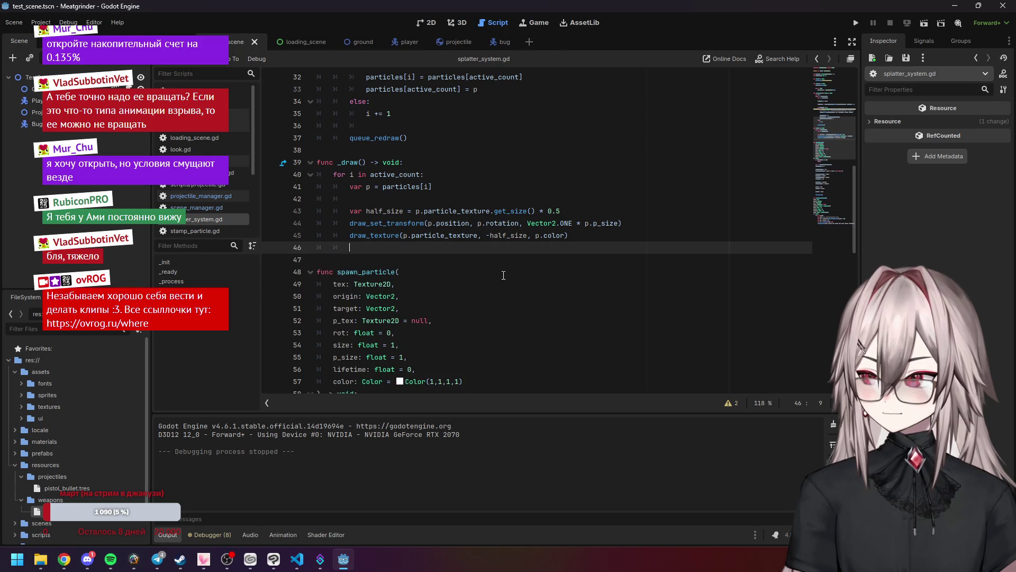
key(BackSpace)
key(BackSpace)
scroll(477, 159, up, 6)
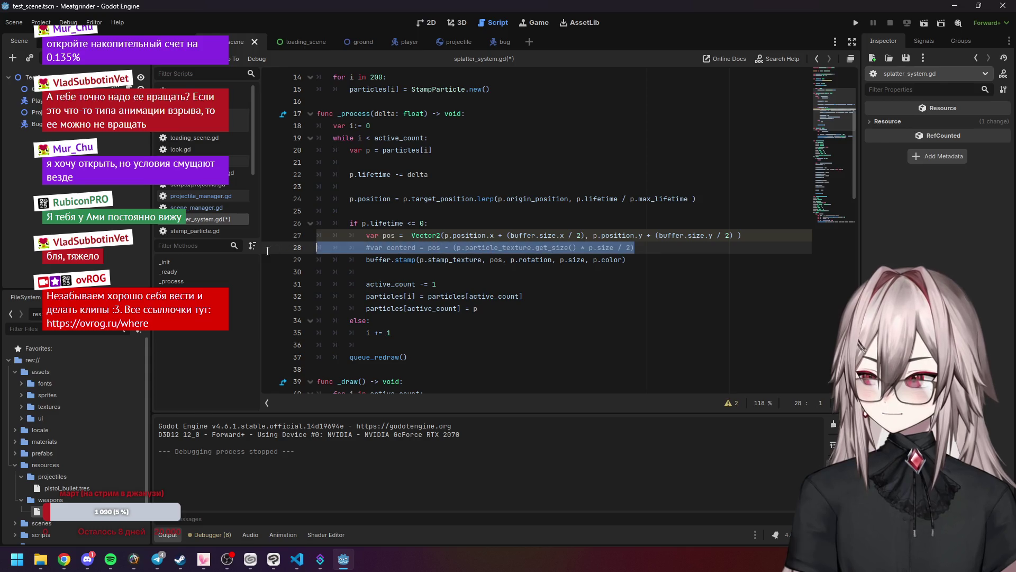
key(BackSpace)
key(BackSpace)
key(F5)
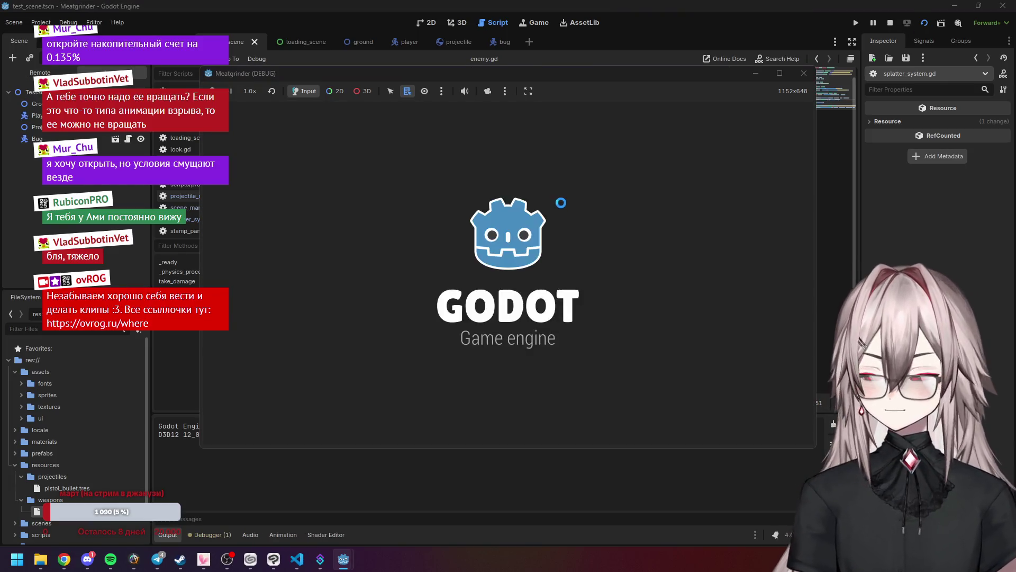
- Move with WASD and fire at the bug to scatter white hit marks, then stop the game
key(s)
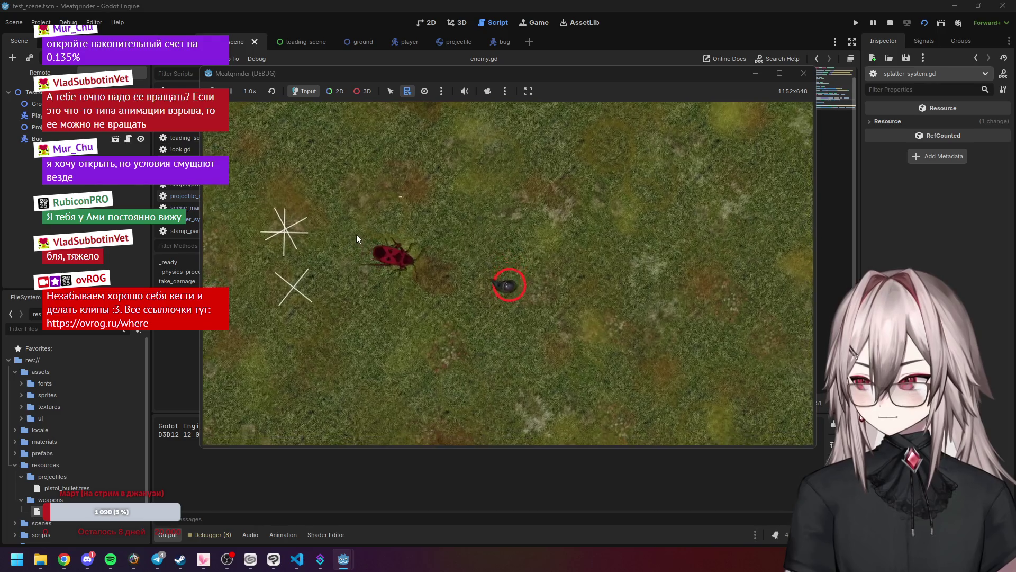
key(s)
mouse_move(427, 147)
mouse_down()
mouse_move(527, 131)
mouse_move(614, 177)
mouse_move(669, 283)
mouse_move(675, 276)
mouse_move(617, 363)
mouse_move(566, 402)
mouse_move(474, 396)
mouse_move(356, 337)
mouse_move(341, 300)
mouse_move(463, 277)
mouse_move(437, 281)
mouse_move(415, 263)
mouse_move(428, 187)
mouse_move(510, 169)
mouse_move(569, 180)
mouse_move(631, 226)
mouse_up()
key(w)
key(d)
key(s)
key(a)
key(w)
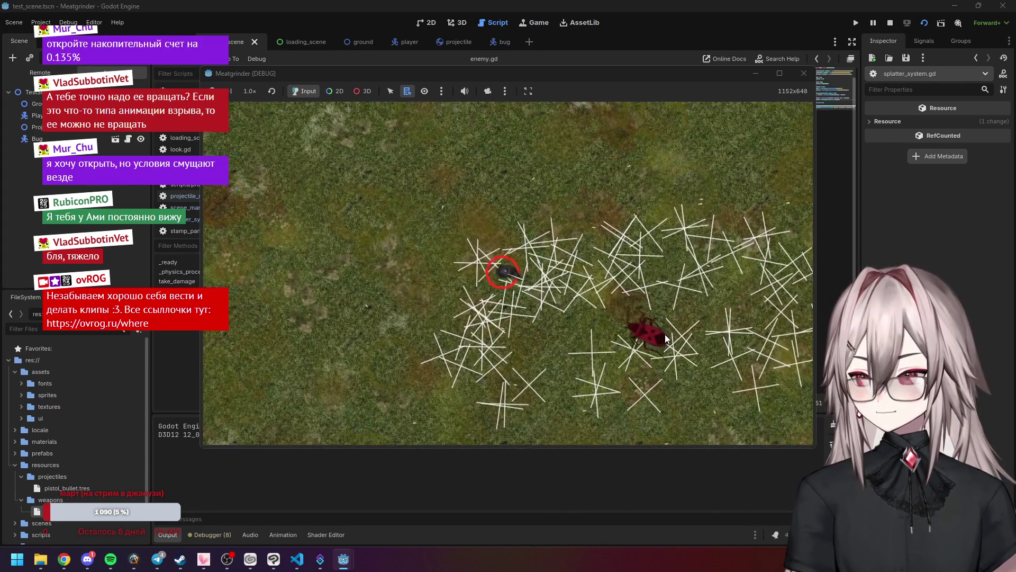
key(a)
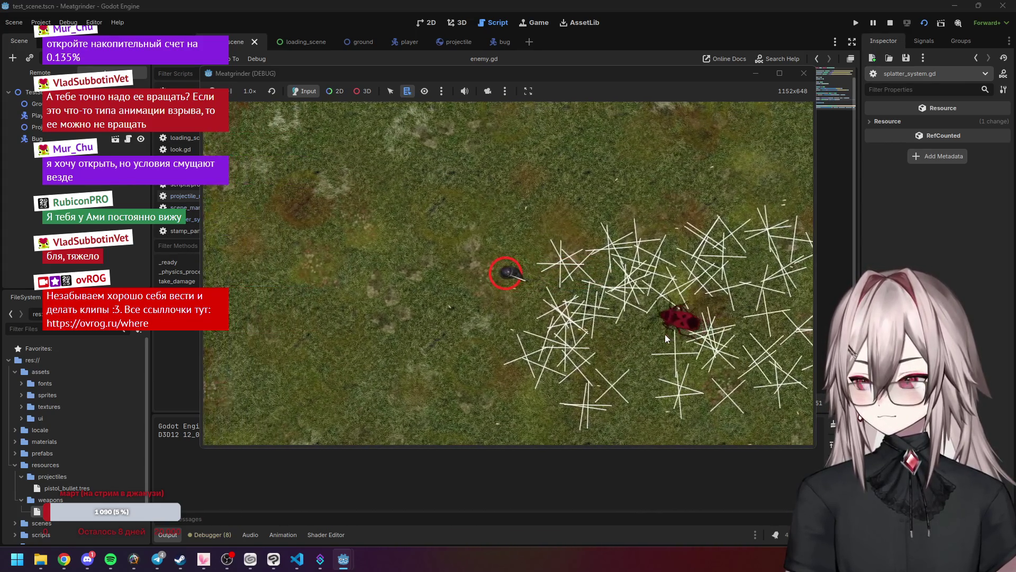
click(804, 73)
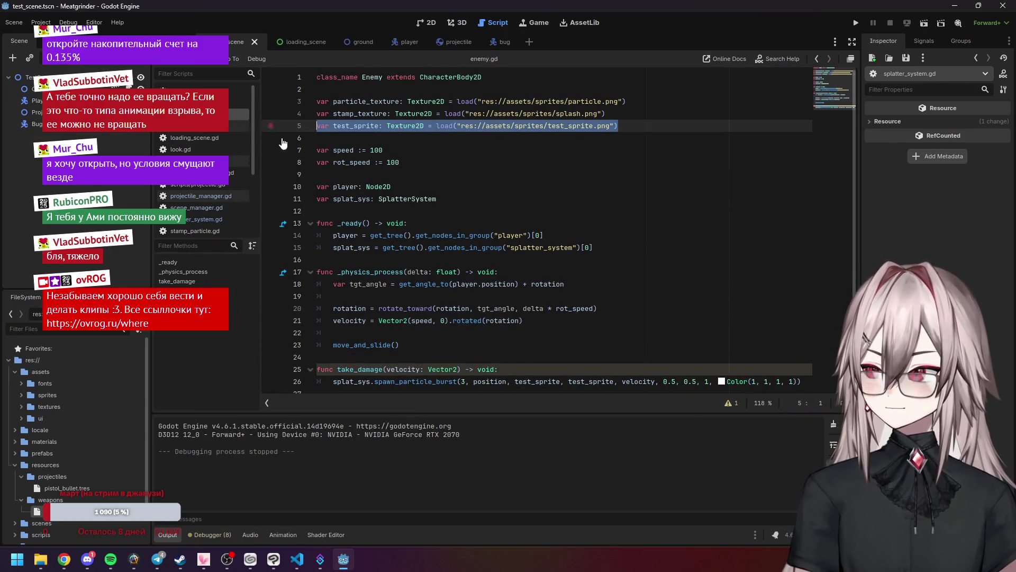
- Delete the test_sprite line and switch the burst to particle_texture with 0.2 instead of 0.5
key(BackSpace)
key(BackSpace)
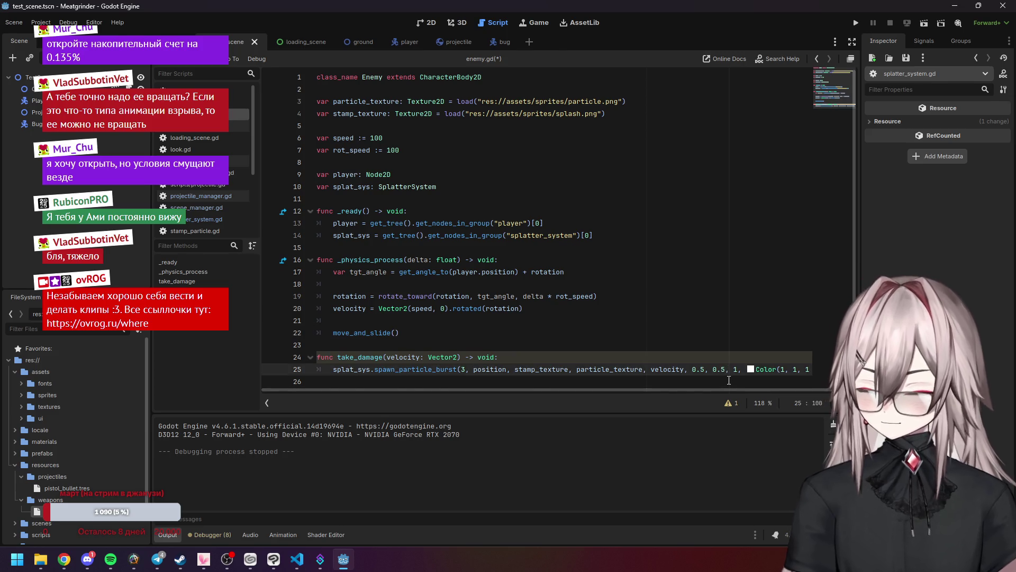
click(645, 302)
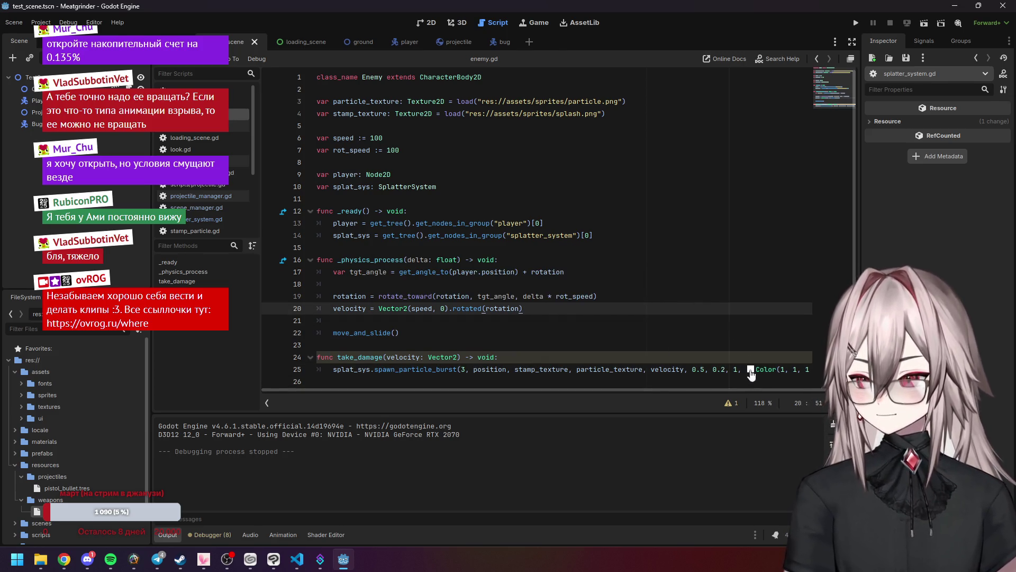
drag(755, 392, 782, 381)
- Set the burst colour to semi-transparent dark red (0.59, 0, 0) with the picker and rerun the game
click(733, 370)
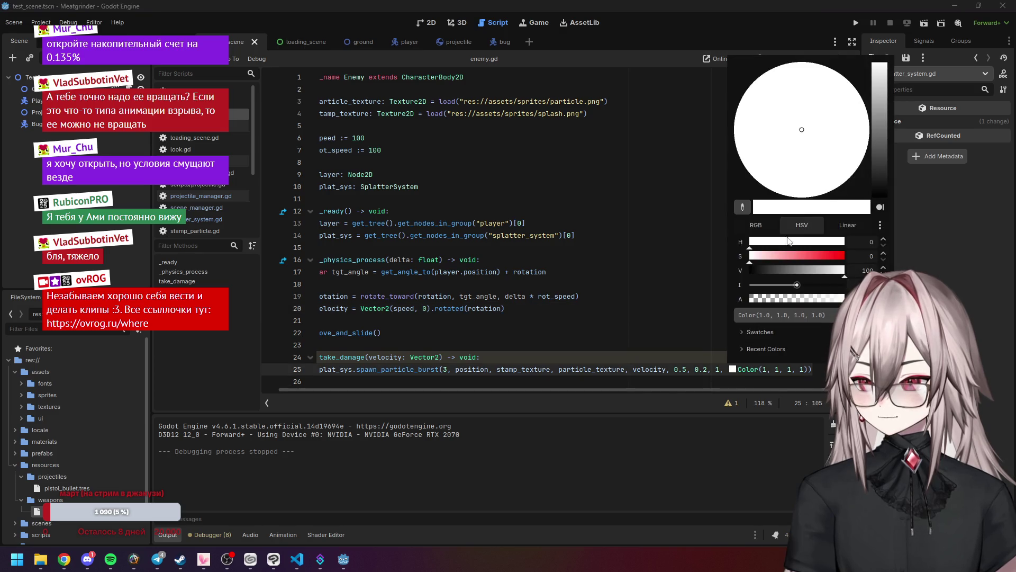
drag(836, 255, 855, 256)
click(879, 153)
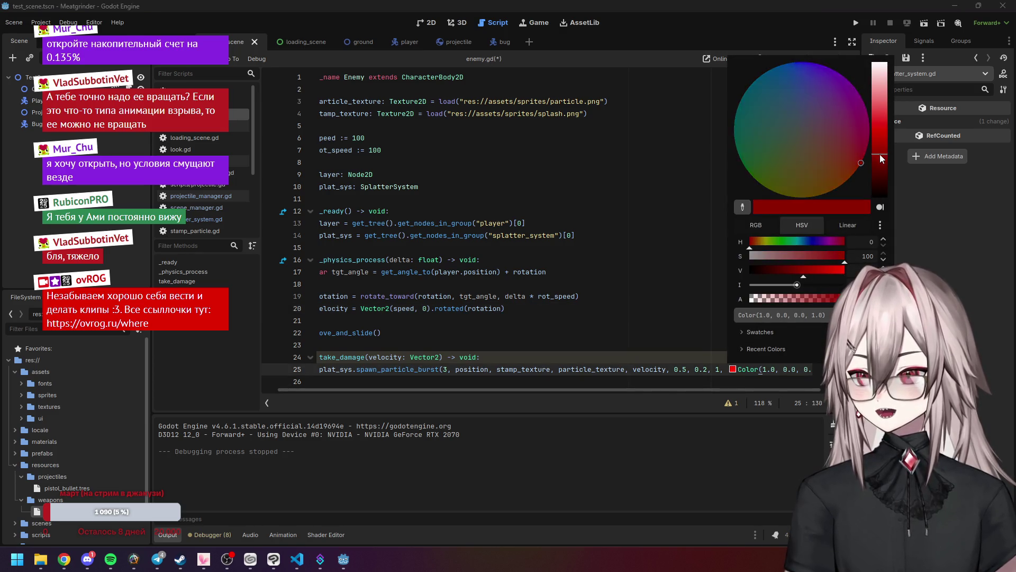
drag(824, 300, 806, 300)
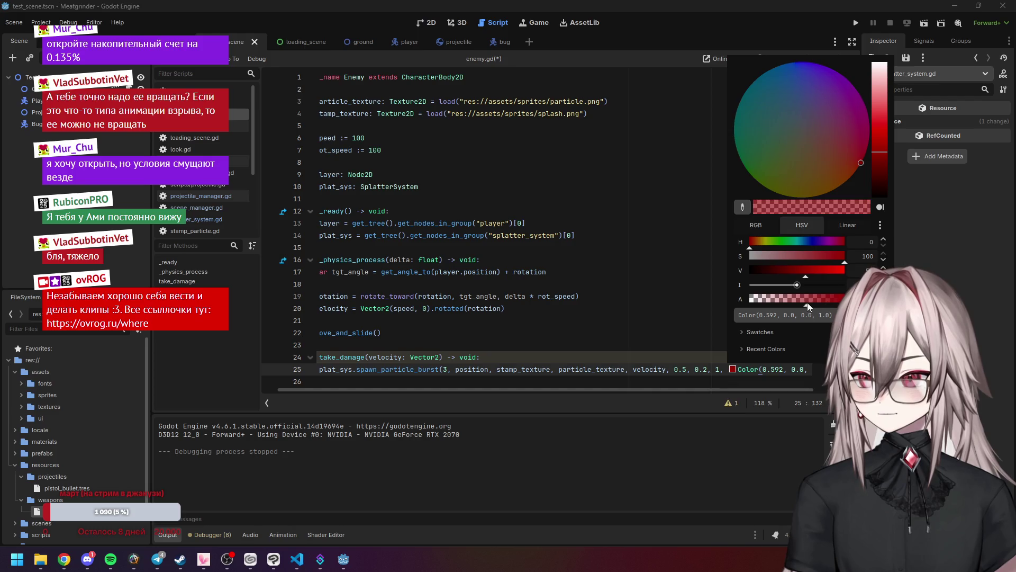
click(687, 388)
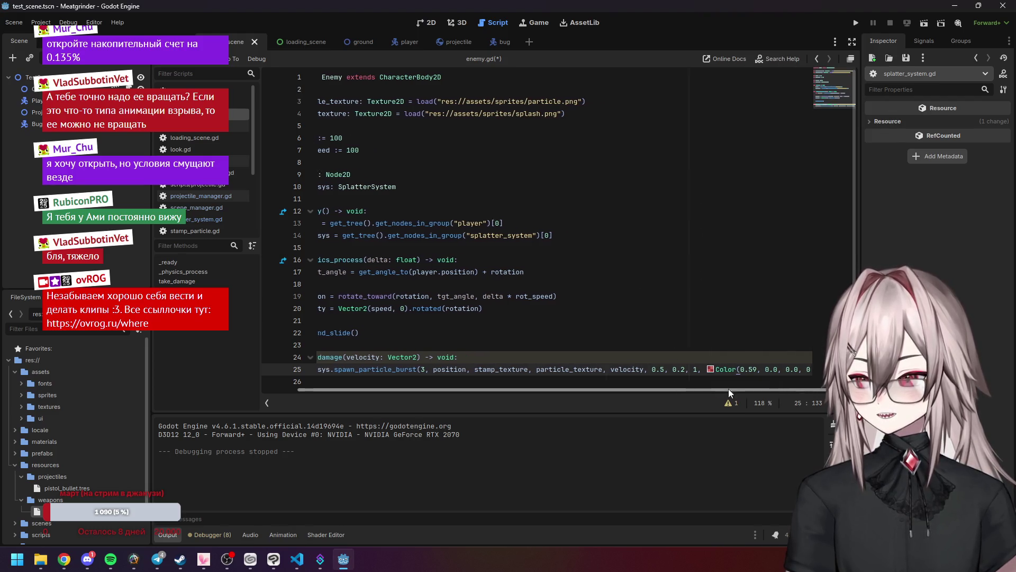
click(922, 24)
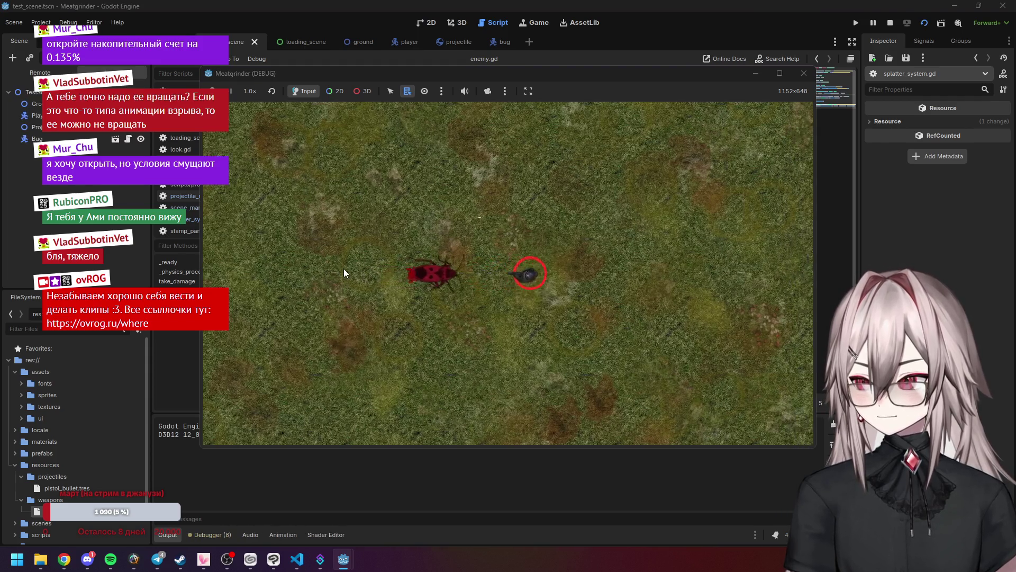
- Shoot the bug to test the red blood stamps, then stop the game
click(344, 268)
key(s)
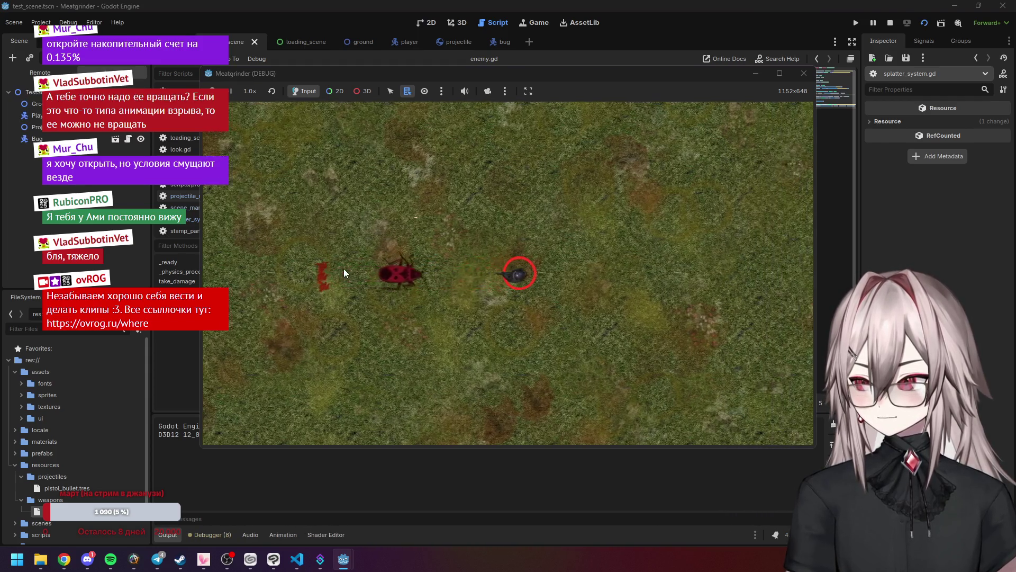
key(a)
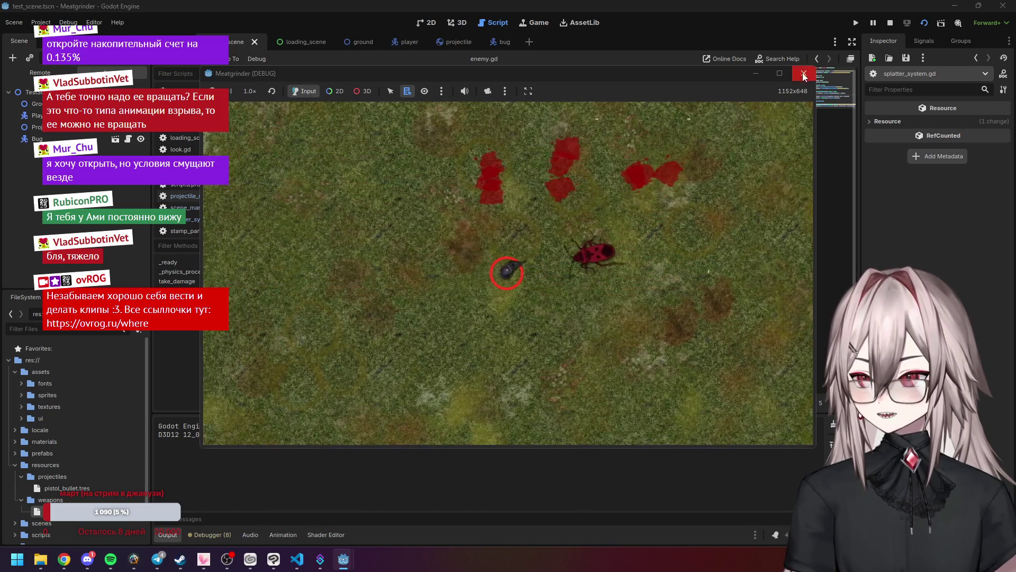
click(803, 77)
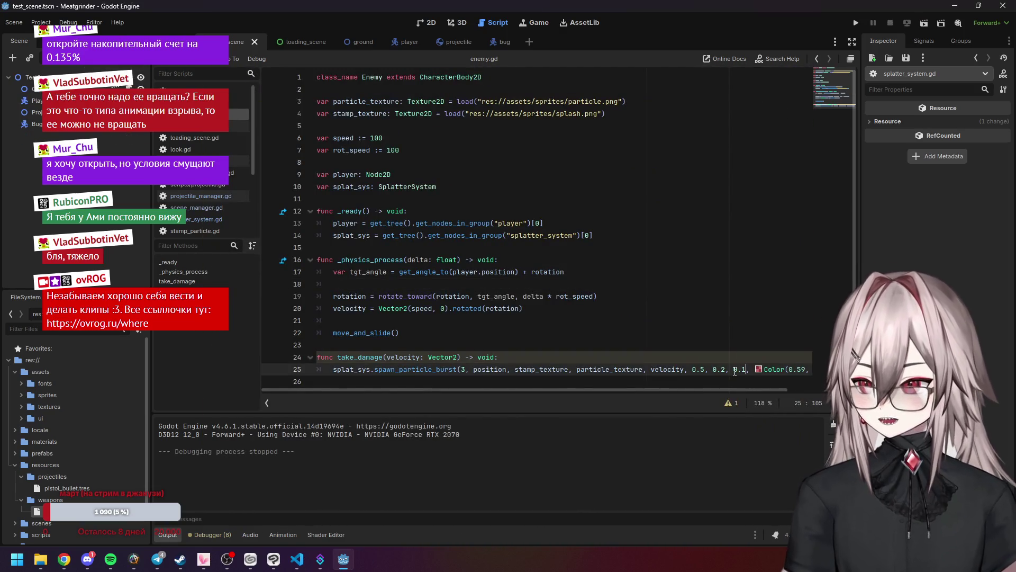
- Set the particle lifetime to 0.1 and rerun, firing repeatedly at the bug before stopping
click(700, 310)
key(F5)
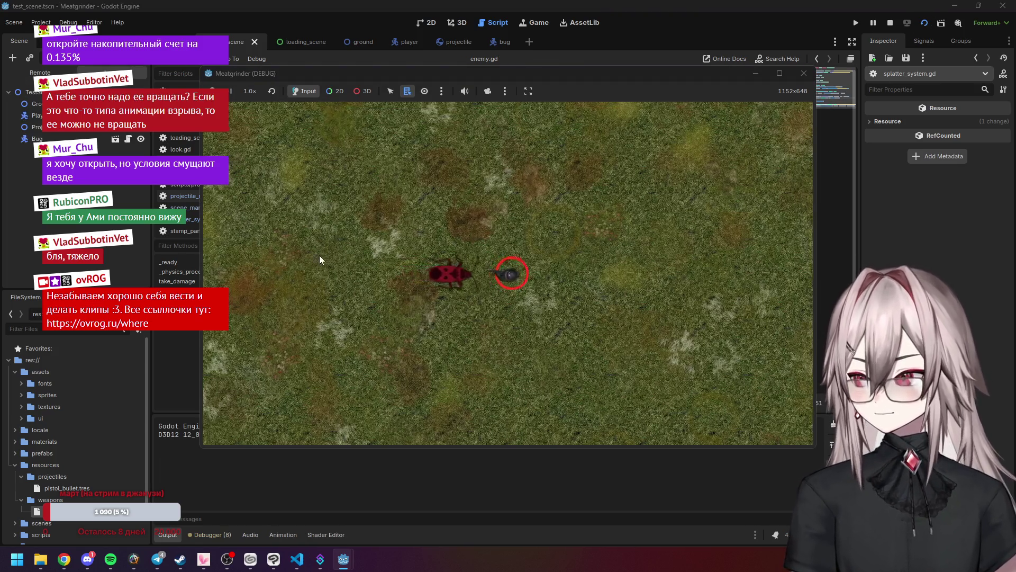
mouse_move(316, 261)
mouse_down()
mouse_move(389, 182)
mouse_move(482, 149)
mouse_move(589, 159)
mouse_move(656, 201)
mouse_move(662, 274)
mouse_move(613, 356)
mouse_move(504, 382)
mouse_move(367, 331)
mouse_move(344, 271)
mouse_move(357, 231)
mouse_move(393, 179)
mouse_move(392, 205)
mouse_move(488, 176)
mouse_move(544, 175)
mouse_move(599, 192)
mouse_move(636, 250)
mouse_move(659, 363)
mouse_move(652, 376)
mouse_move(675, 362)
mouse_move(698, 304)
mouse_move(585, 176)
mouse_move(430, 217)
mouse_move(372, 253)
mouse_move(548, 404)
mouse_move(627, 391)
mouse_up()
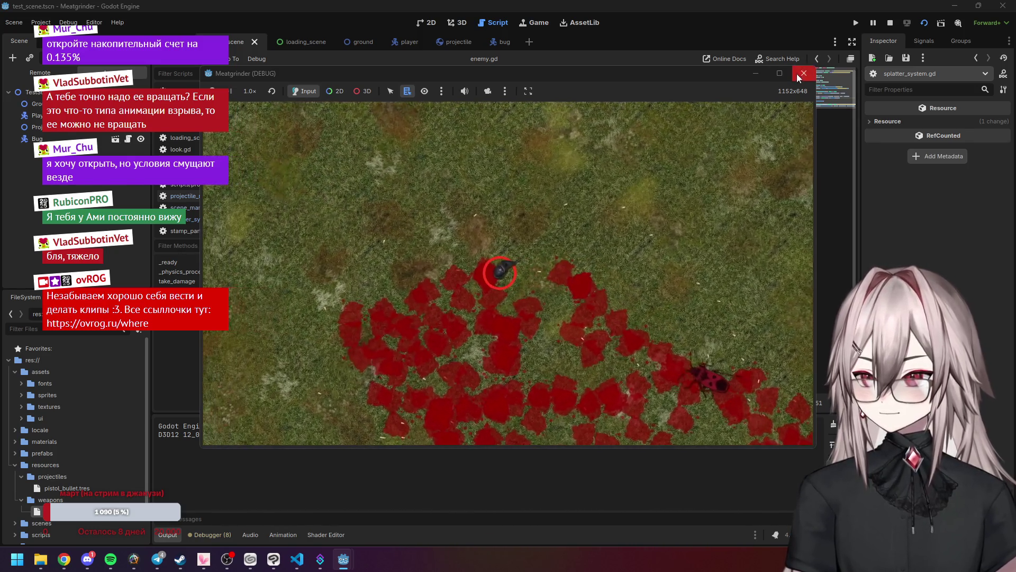
click(802, 74)
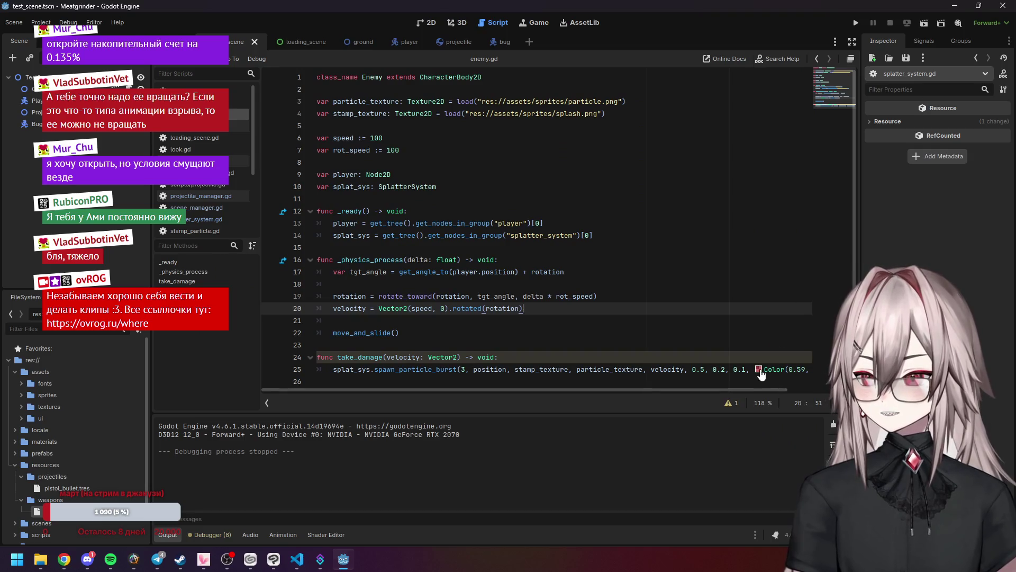
- Lower the alpha of line 25's blood Color with the inline colour picker
click(759, 370)
click(806, 303)
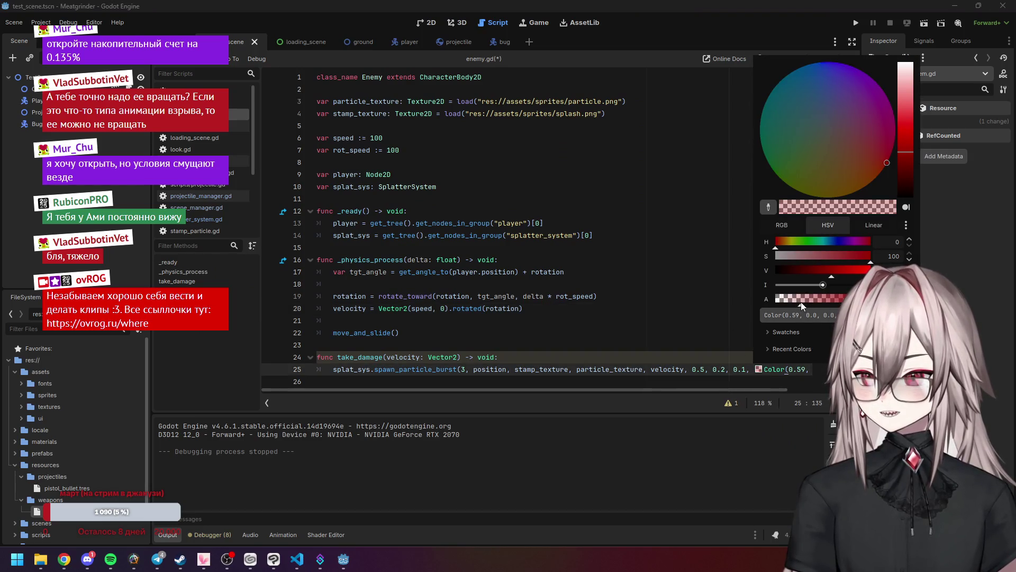
click(668, 262)
- Run the game and shoot the bug to check the fainter stamps, then stop it with F8
click(918, 22)
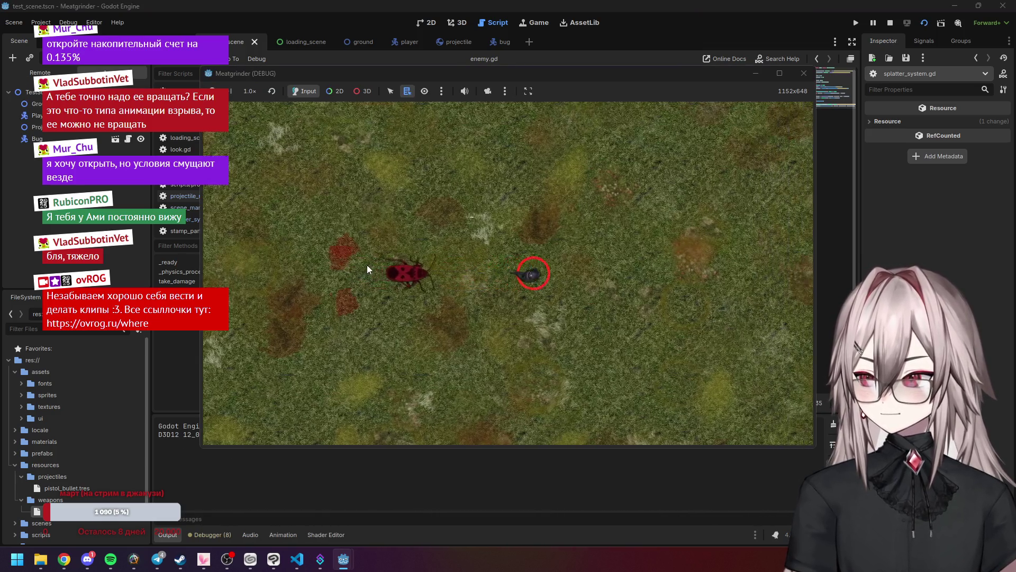
key(d)
click(367, 264)
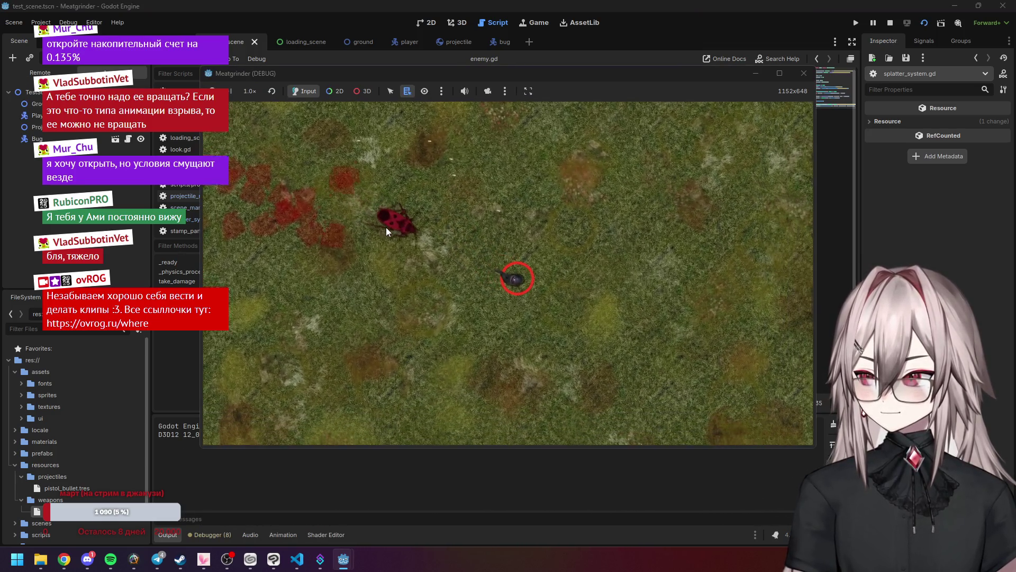
key(w)
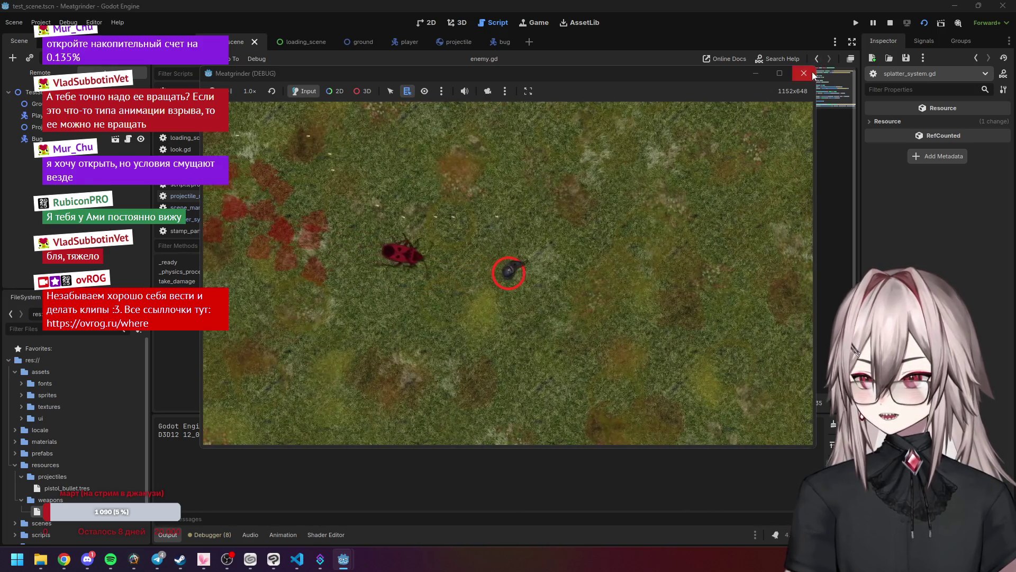
key(F8)
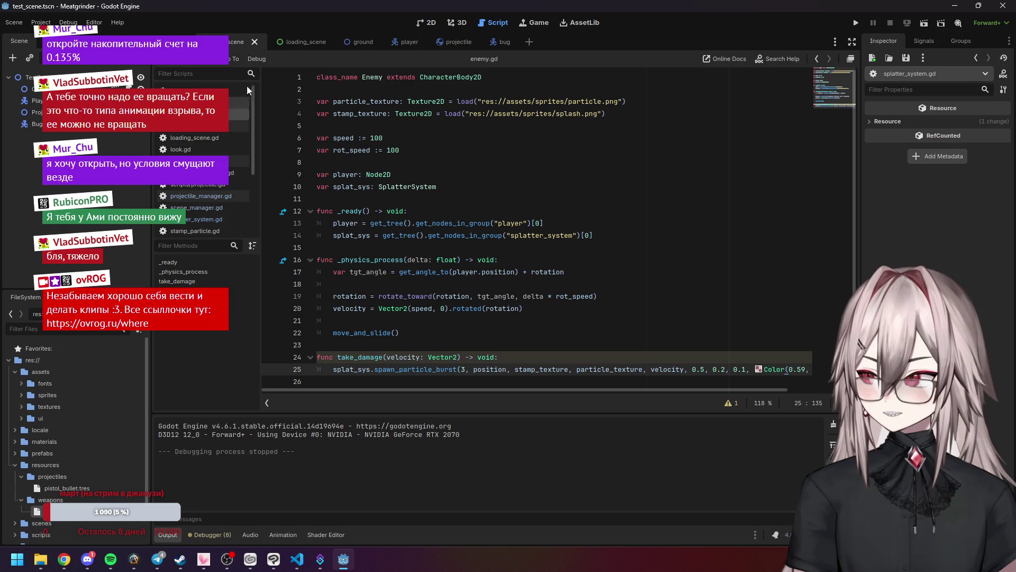
click(191, 197)
- Change spawn_particle_burst's angle to randf_range(-PI/2, PI/2) in splatter_system.gd and run the scene
click(189, 208)
click(196, 217)
scroll(423, 270, down, 1)
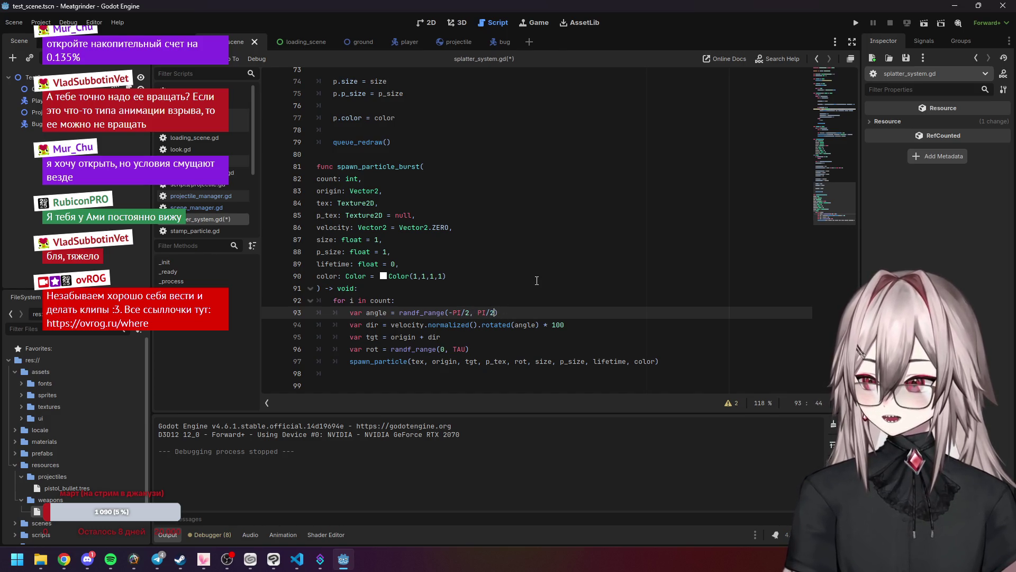
click(929, 22)
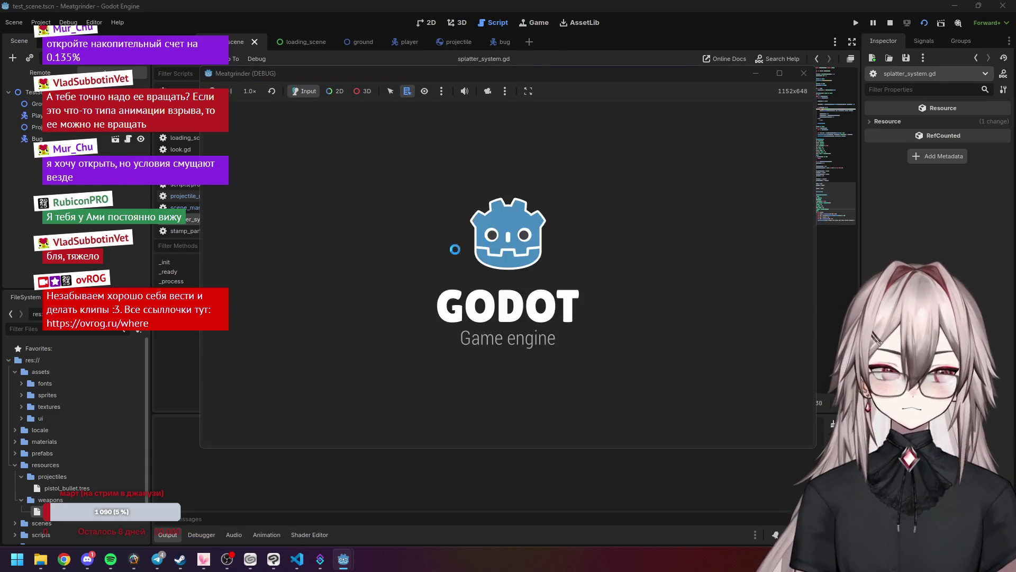
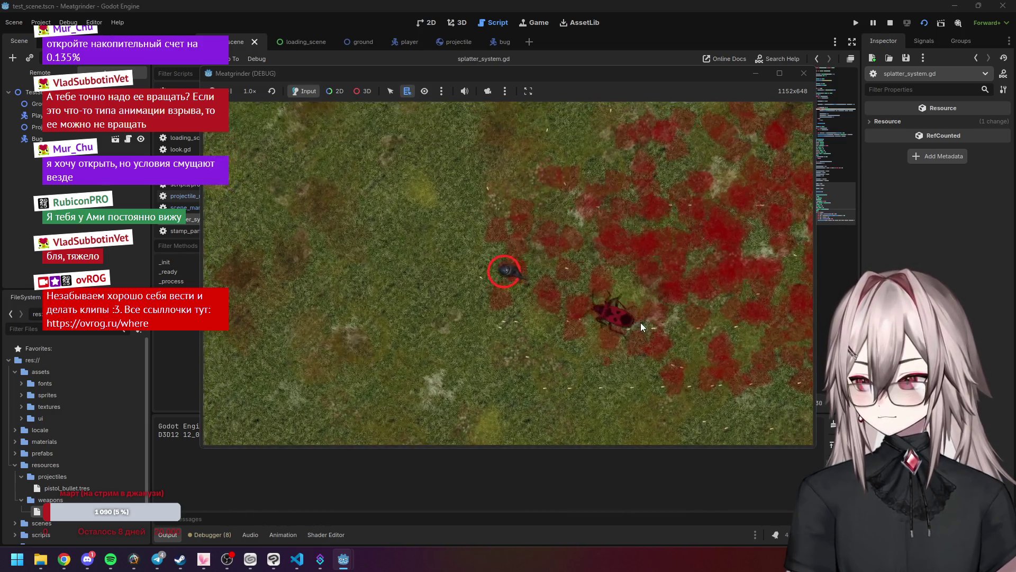
- Close the running Meatgrinder game, skim splatter_system.gd, and bring VS Code with buffer.gd forward
click(803, 74)
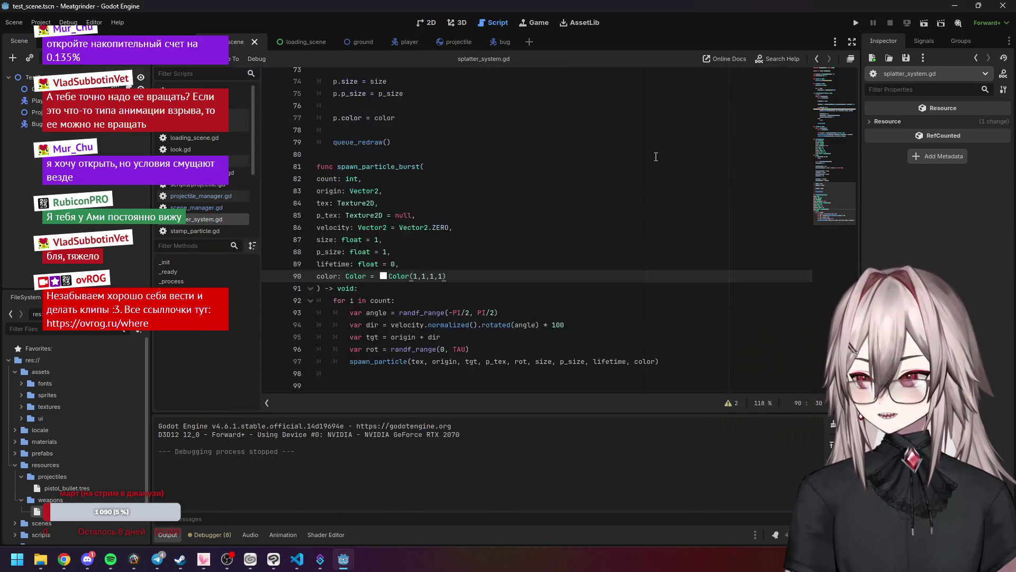
scroll(470, 199, up, 2)
scroll(470, 199, down, 6)
scroll(470, 199, up, 3)
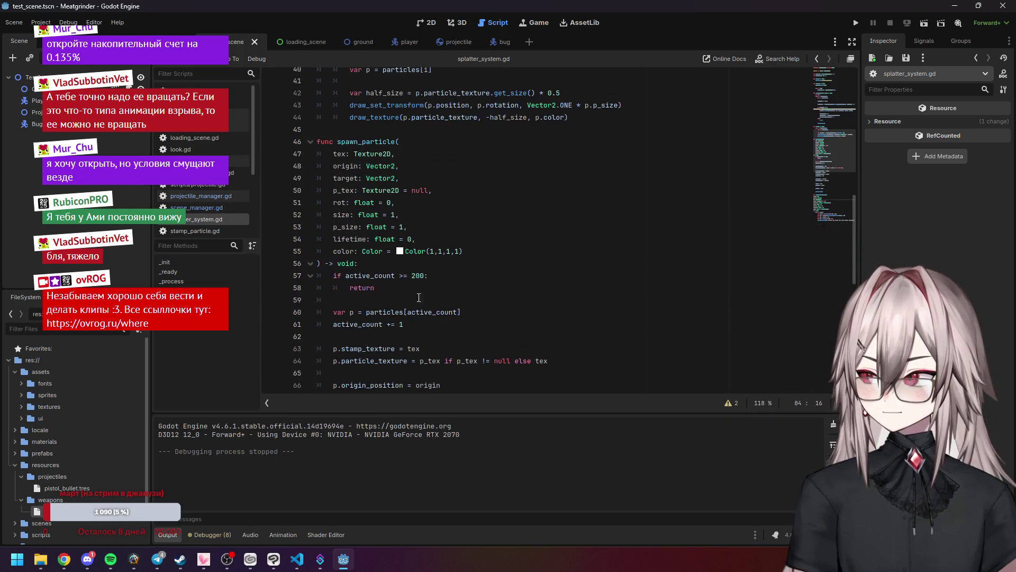
click(297, 559)
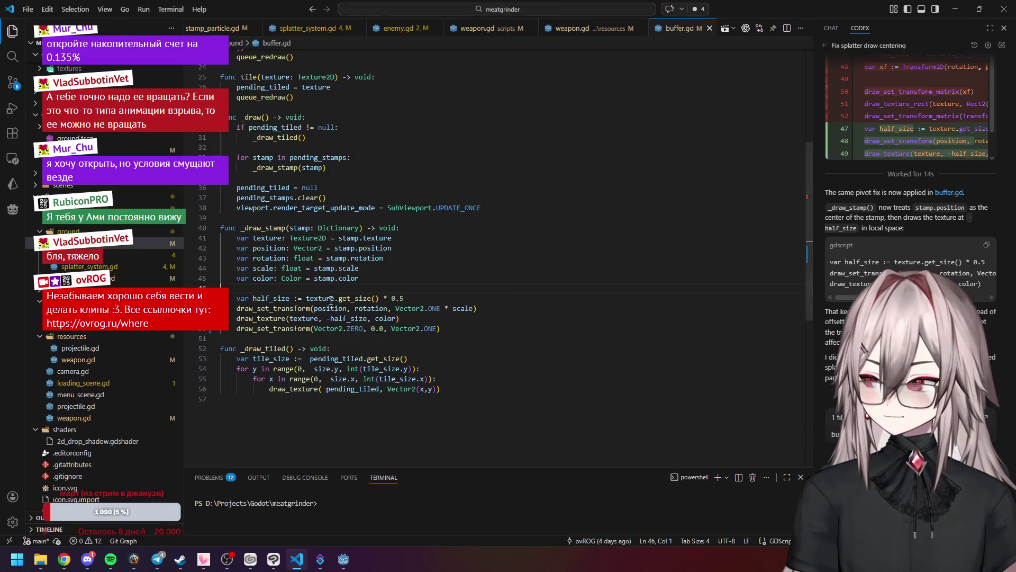
- Commit all pending unstaged changes as "ground patches" from VS Code's Source Control view
click(24, 83)
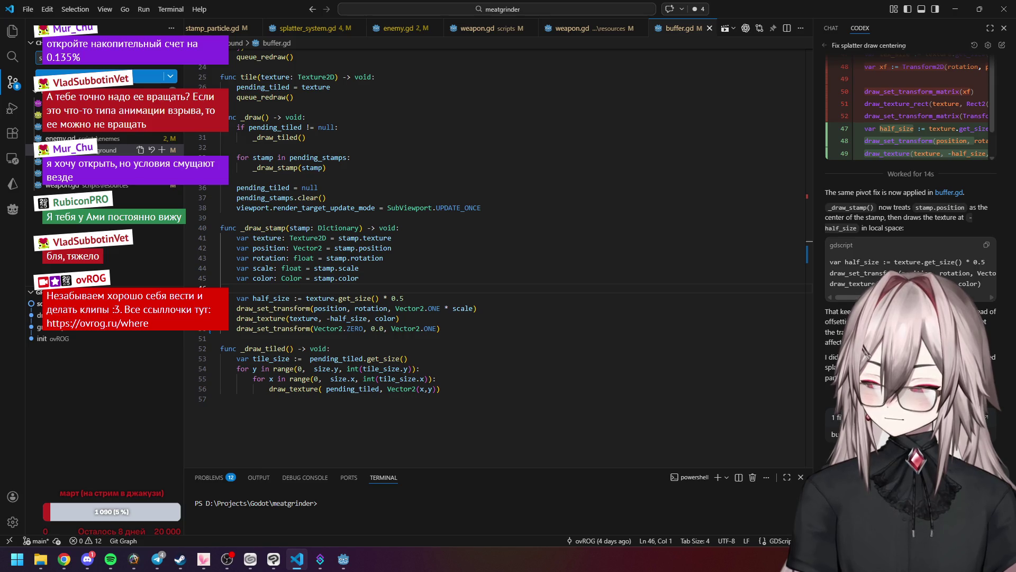
click(60, 74)
click(472, 278)
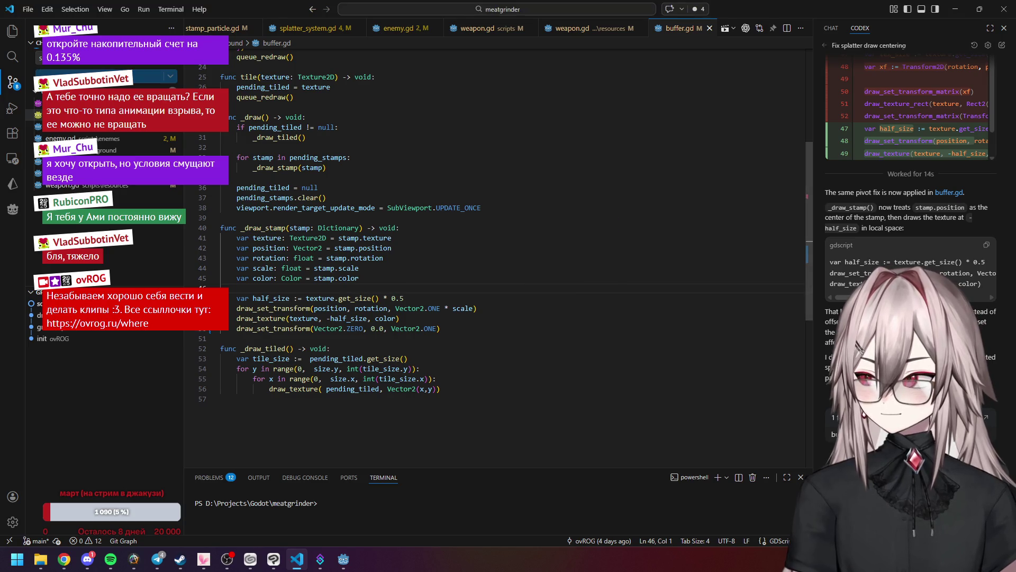
- Return to the Godot editor and scroll through splatter_system.gd
click(957, 9)
click(515, 215)
scroll(515, 214, down, 4)
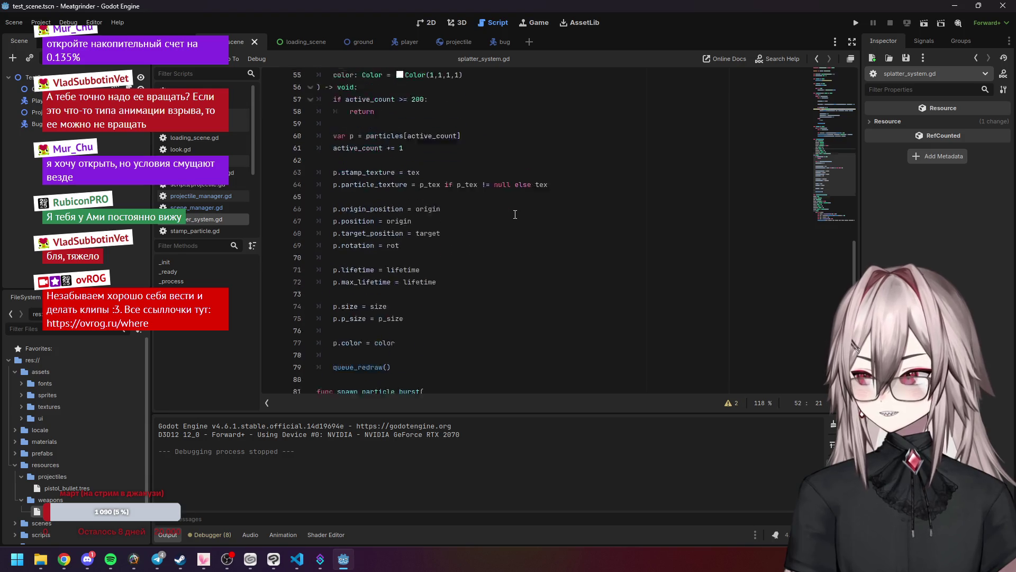
- Open the bug.tscn scene from the 2D view, then return to splatter_system.gd in the Script workspace
scroll(497, 195, up, 10)
click(481, 177)
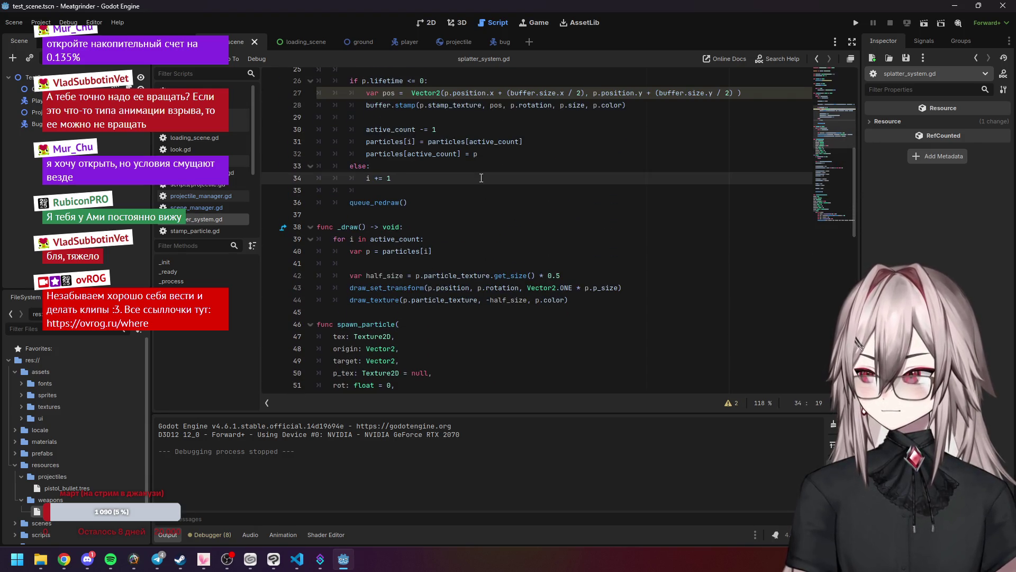
scroll(481, 178, up, 8)
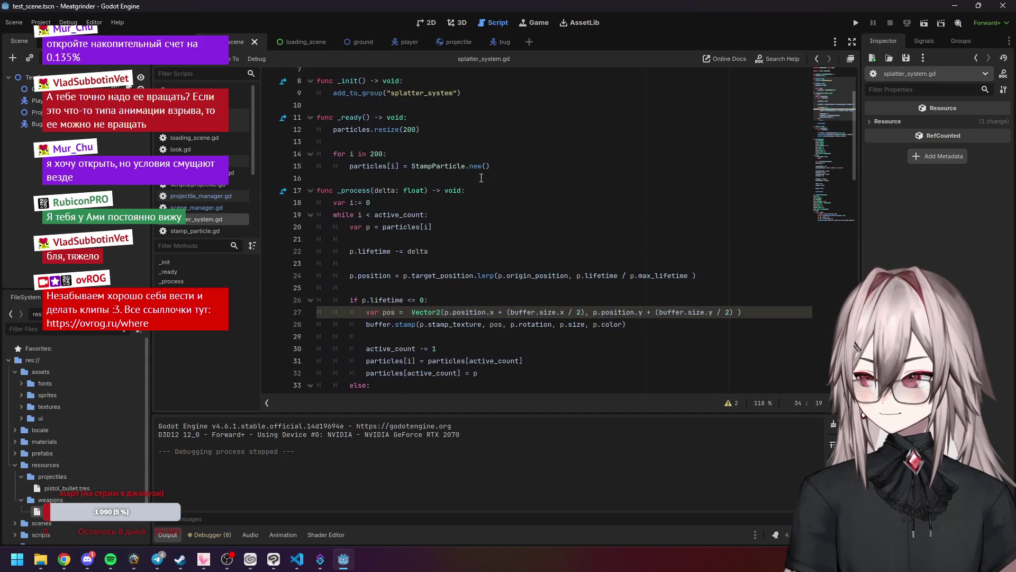
click(426, 23)
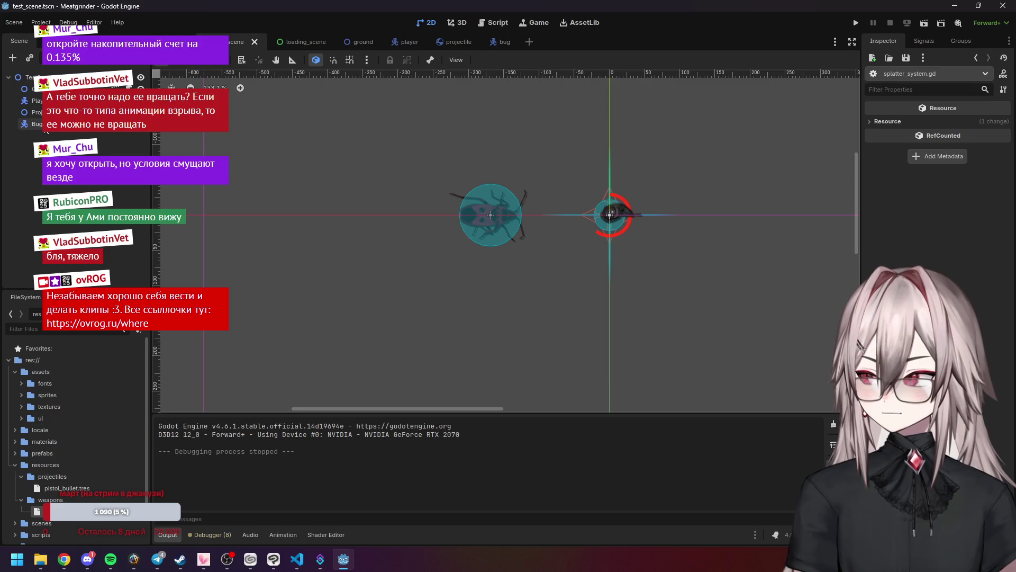
mouse_move(497, 42)
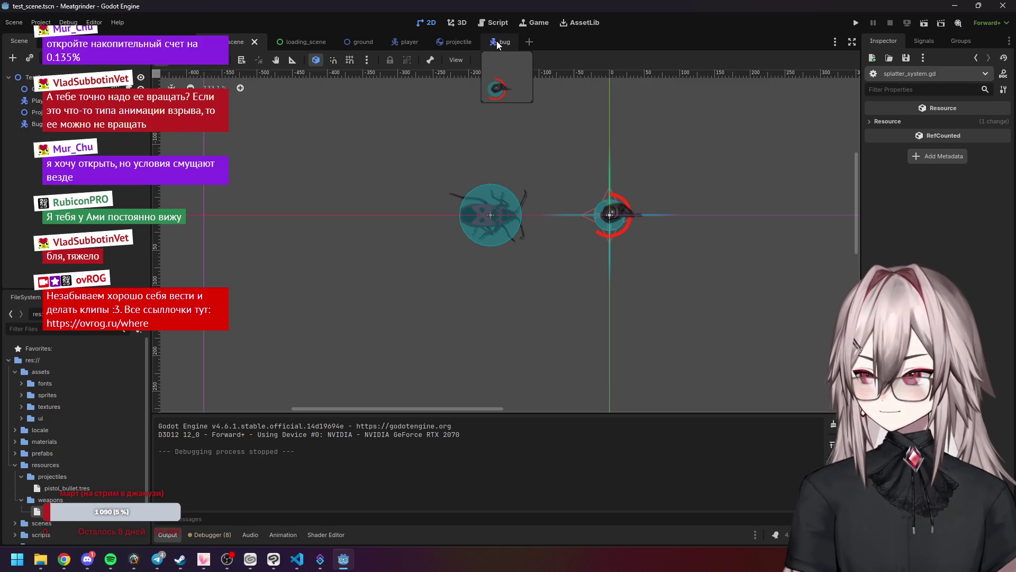
click(497, 43)
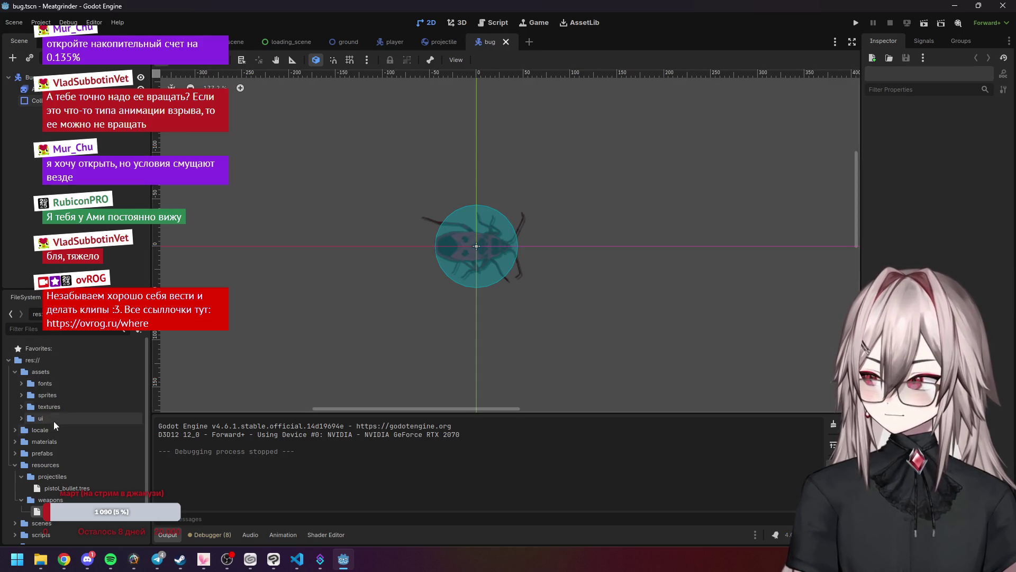
click(492, 23)
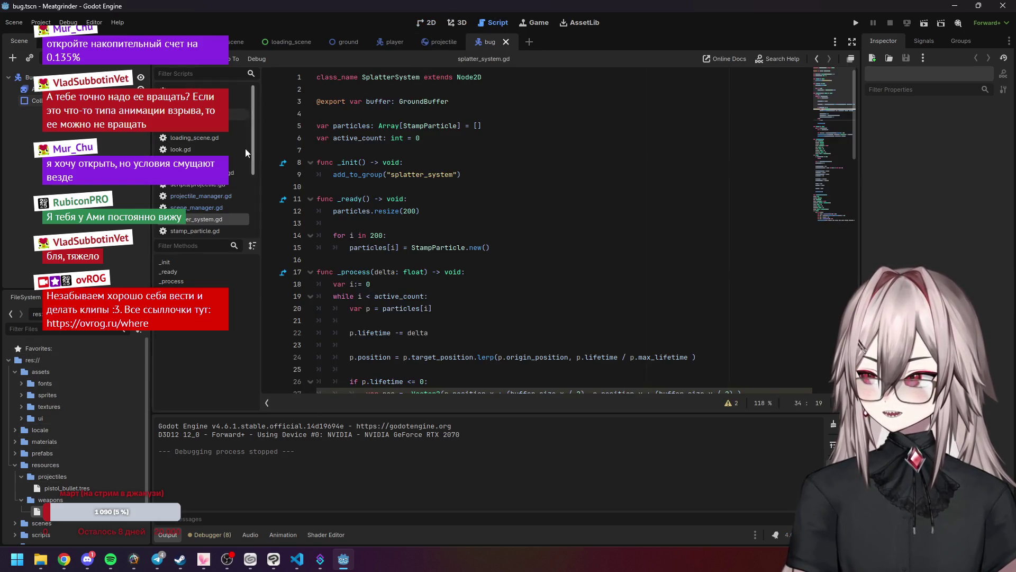
- Open enemy.gd and make room for a new variable below the texture exports
click(196, 115)
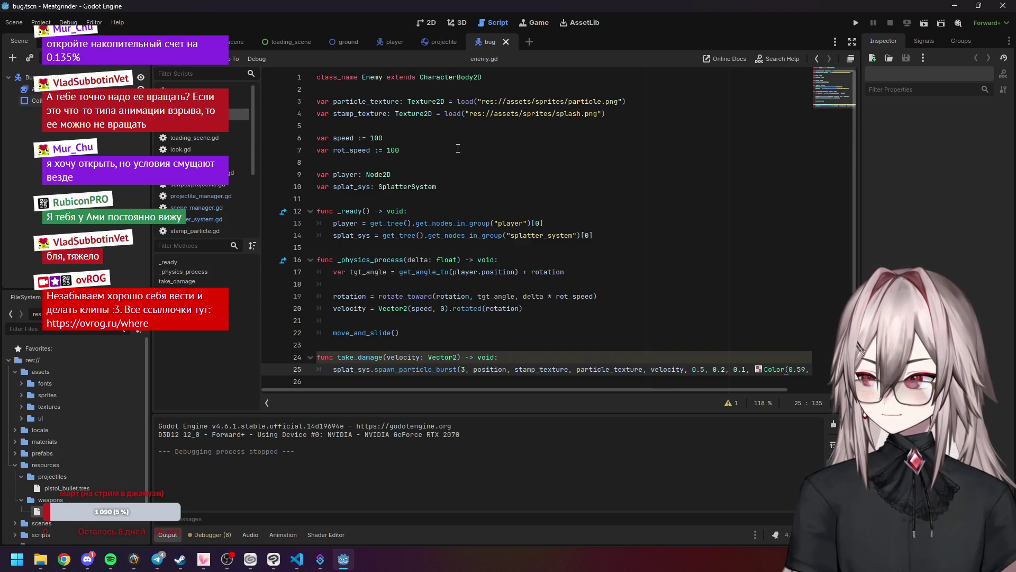
click(492, 152)
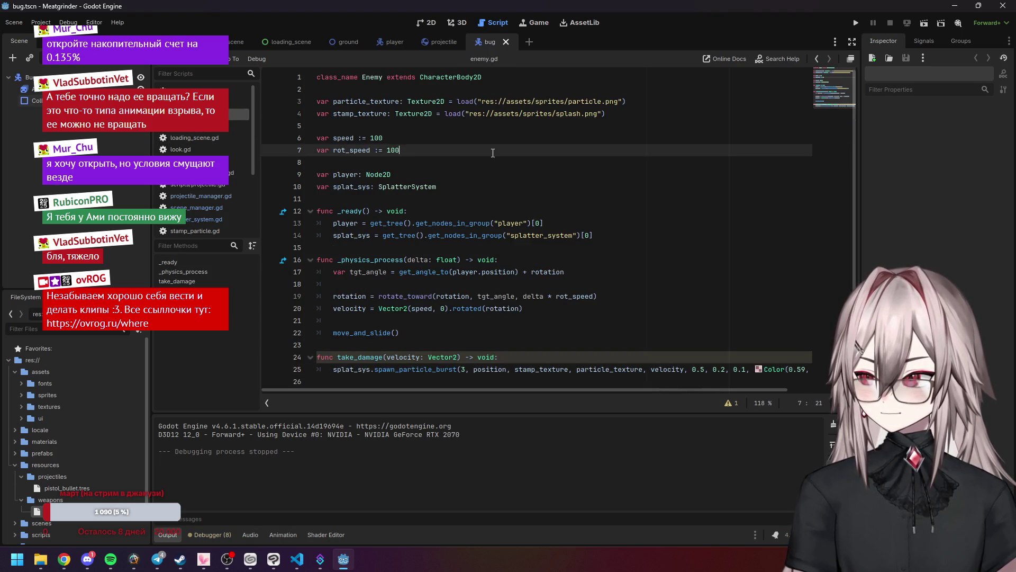
key(Return)
key(BackSpace)
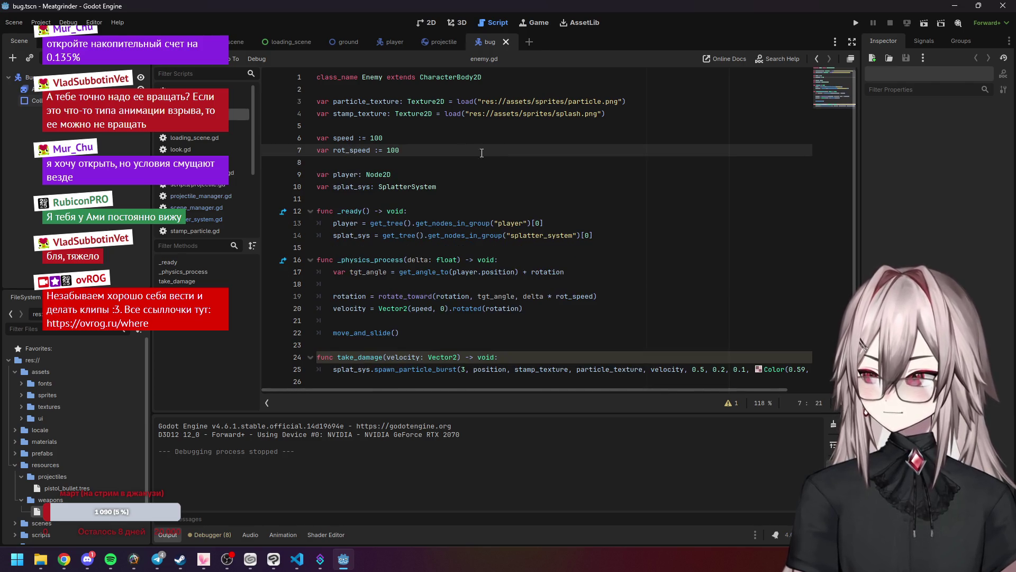
click(402, 128)
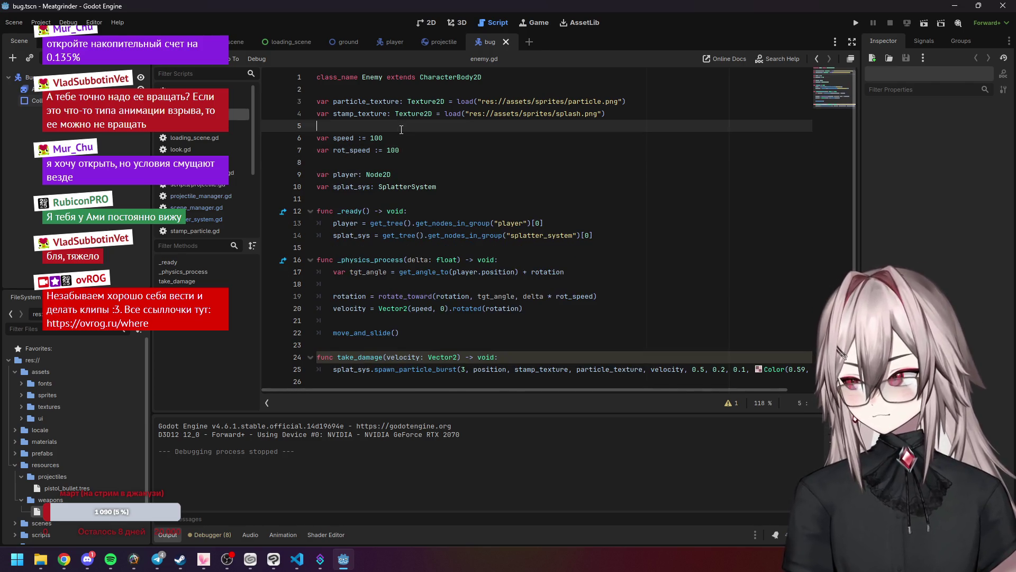
key(Return)
key(Return)
key(Up)
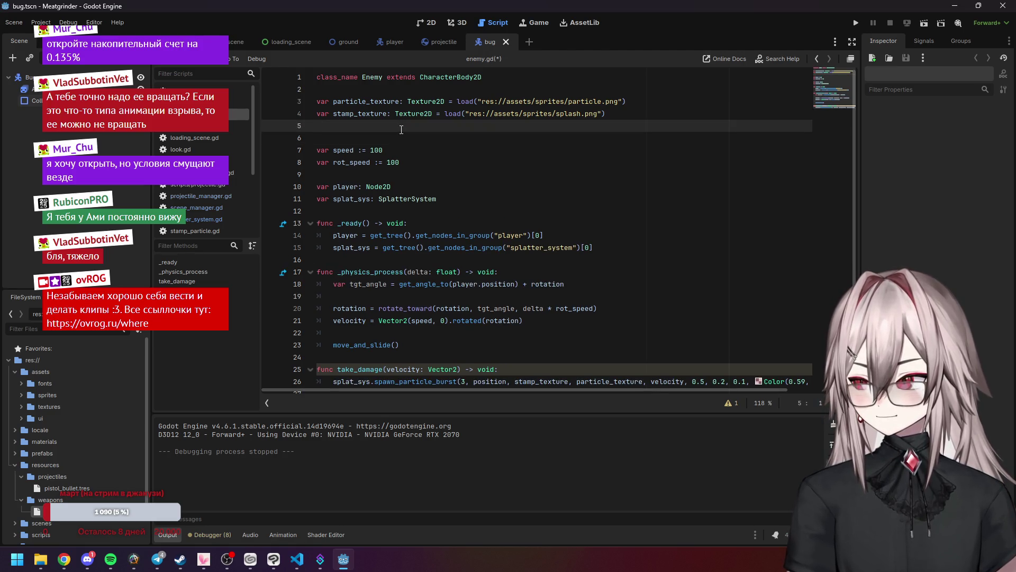
key(Delete)
- Declare 'var hp := 100.0' above speed on line 6 and save enemy.gd
text(var hp :=)
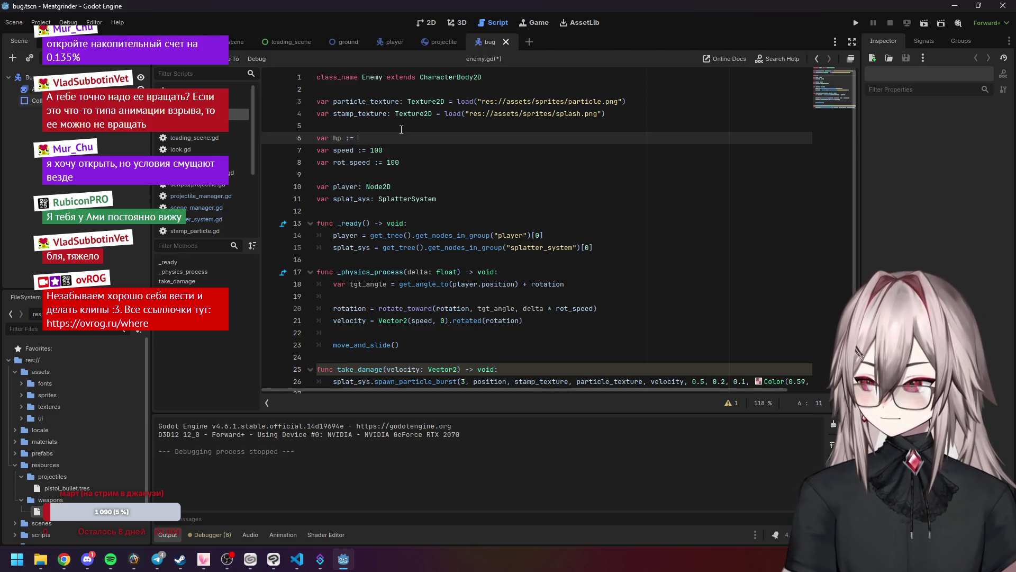
text(100)
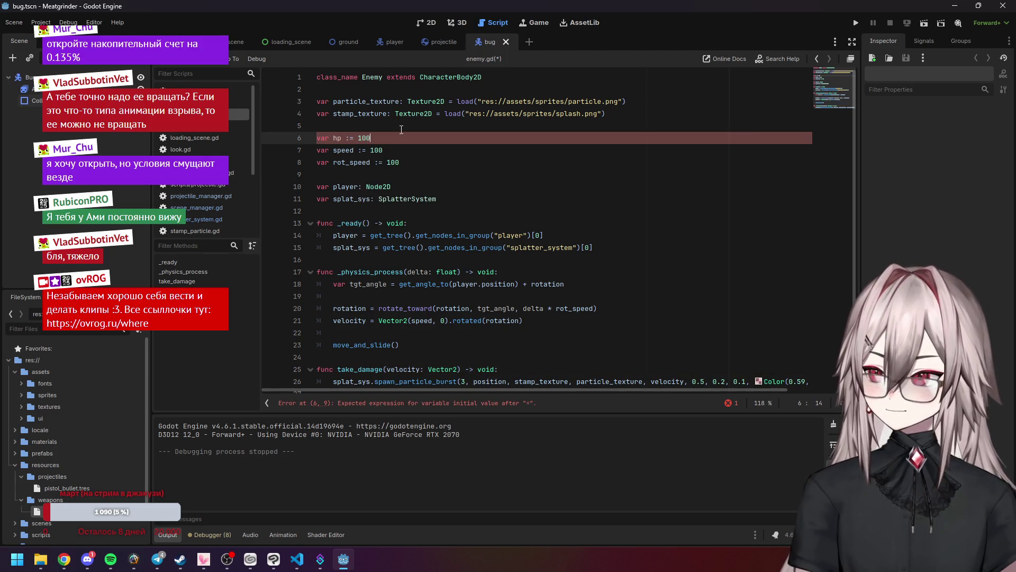
scroll(401, 129, right, 3)
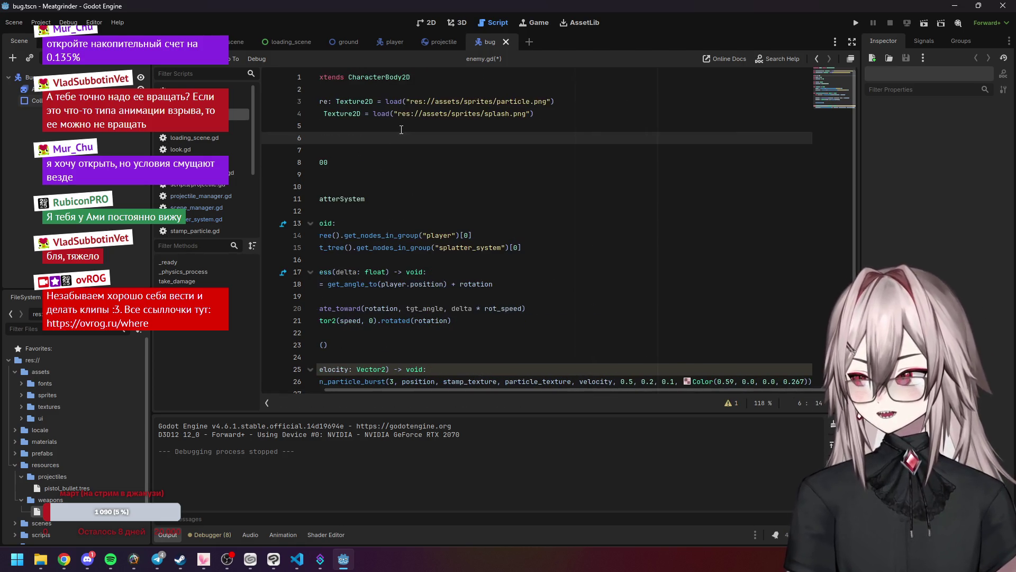
scroll(408, 130, left, 3)
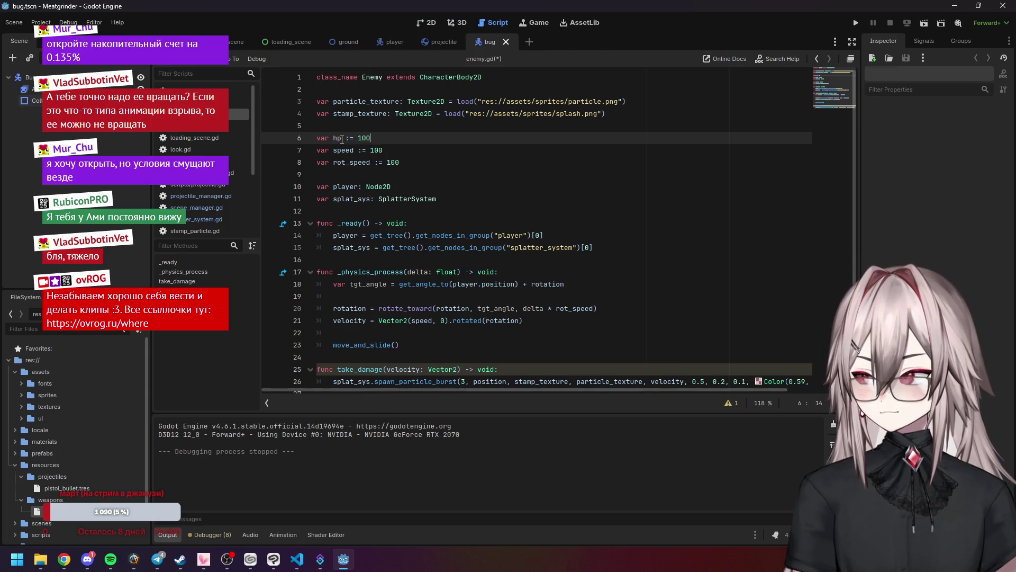
text(.0)
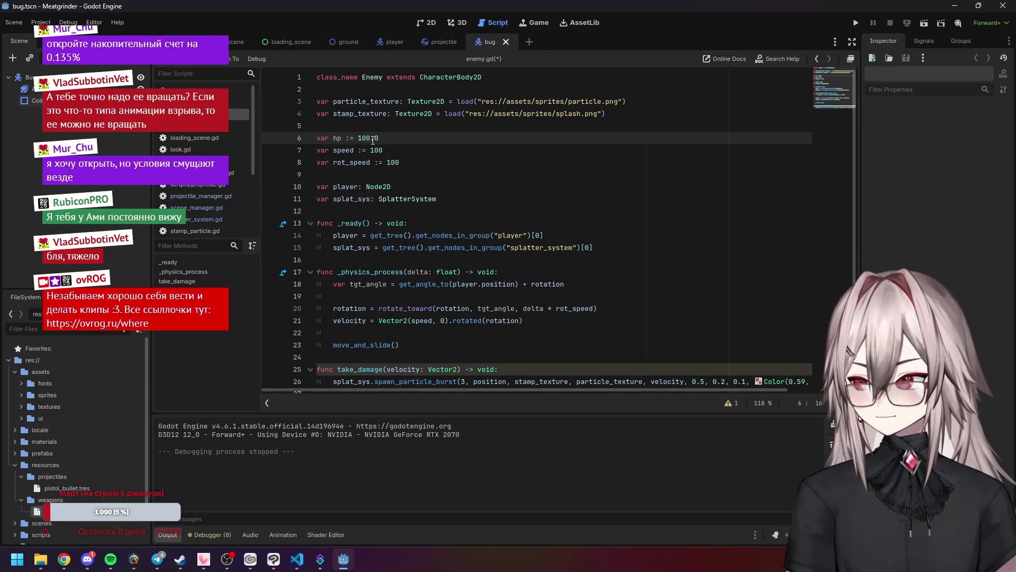
click(333, 151)
click(338, 176)
key(ctrl+s)
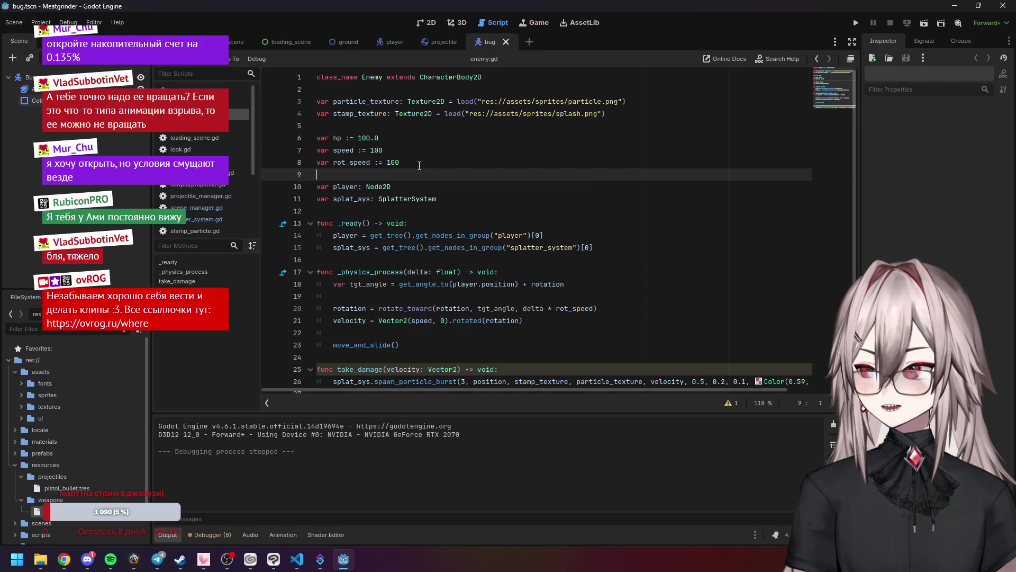
- Add a new empty first line inside the take_damage function
click(418, 164)
scroll(419, 165, down, 1)
double_click(338, 125)
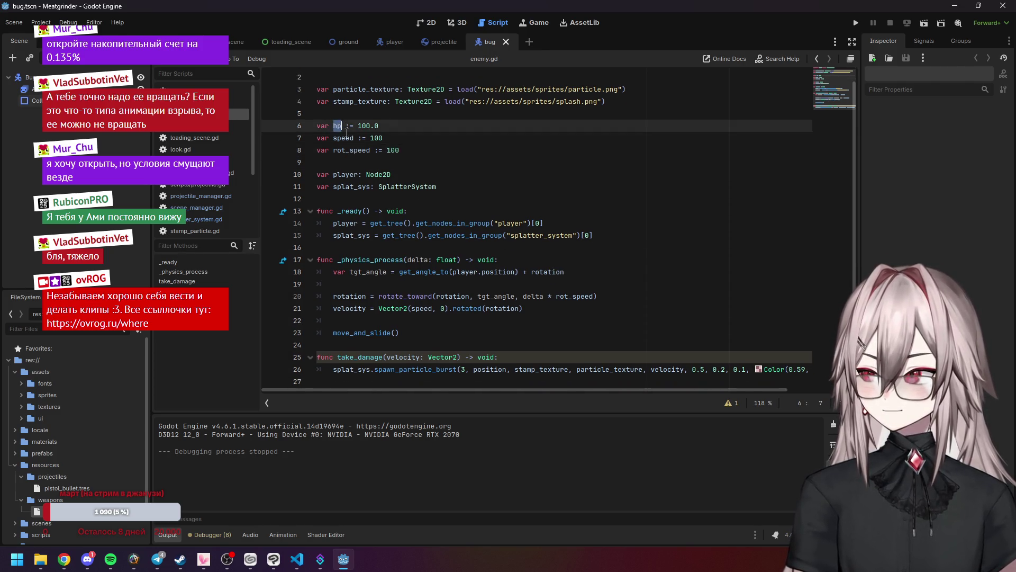
click(358, 357)
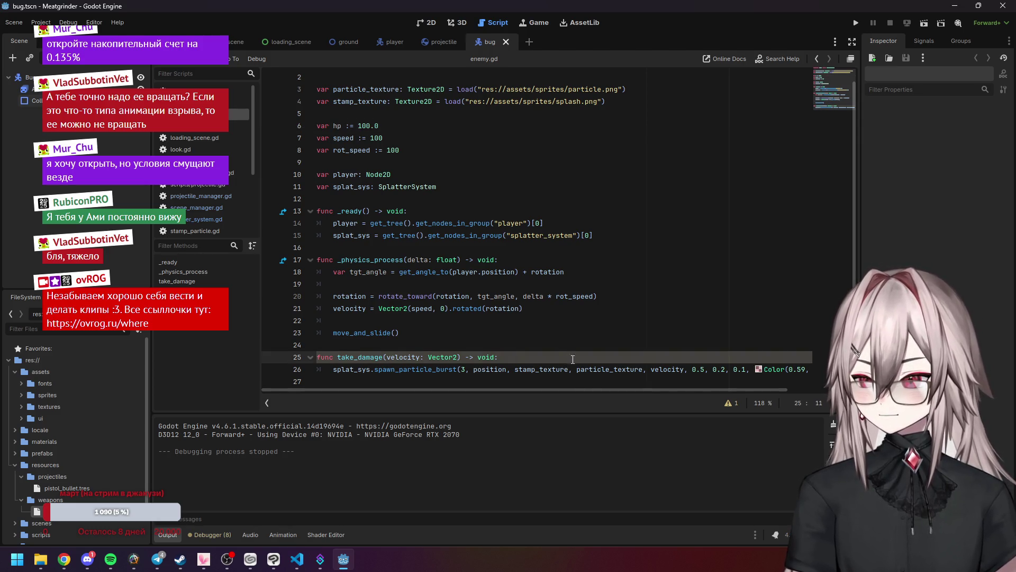
click(538, 358)
key(Return)
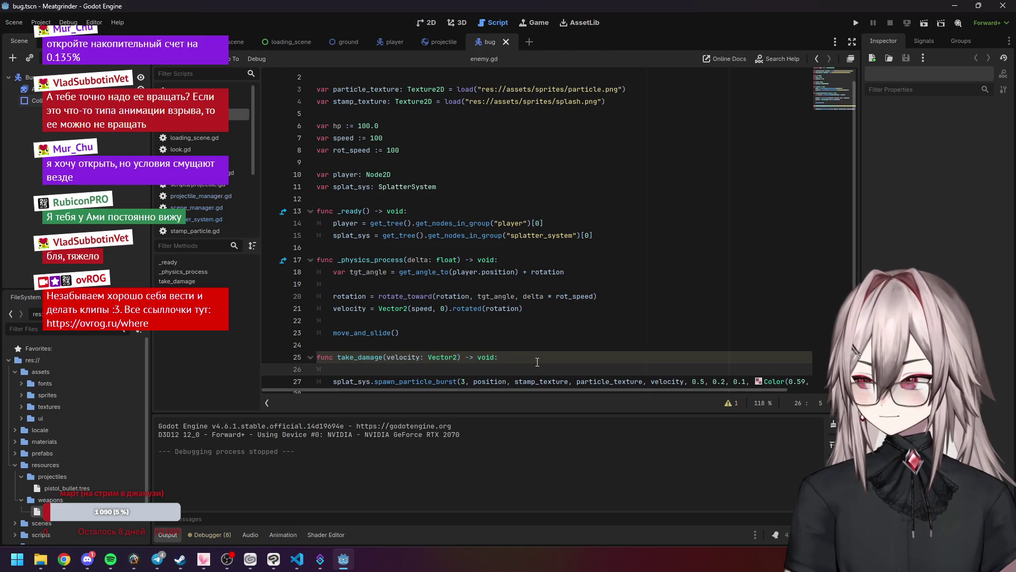
- Start the hp subtraction on line 26 and add 'dmg: float' before velocity in take_damage
scroll(412, 357, down, 1)
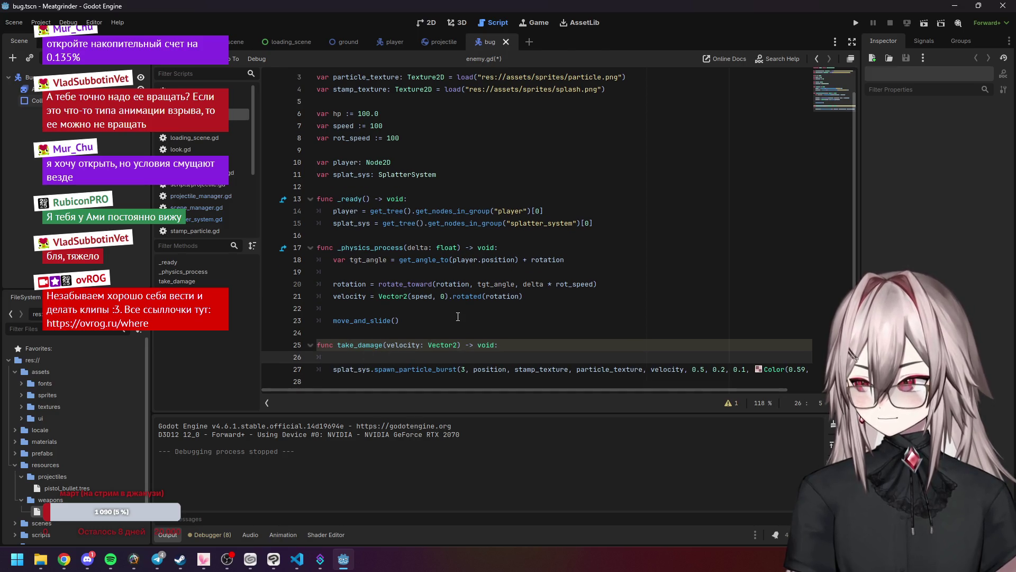
text(hp = )
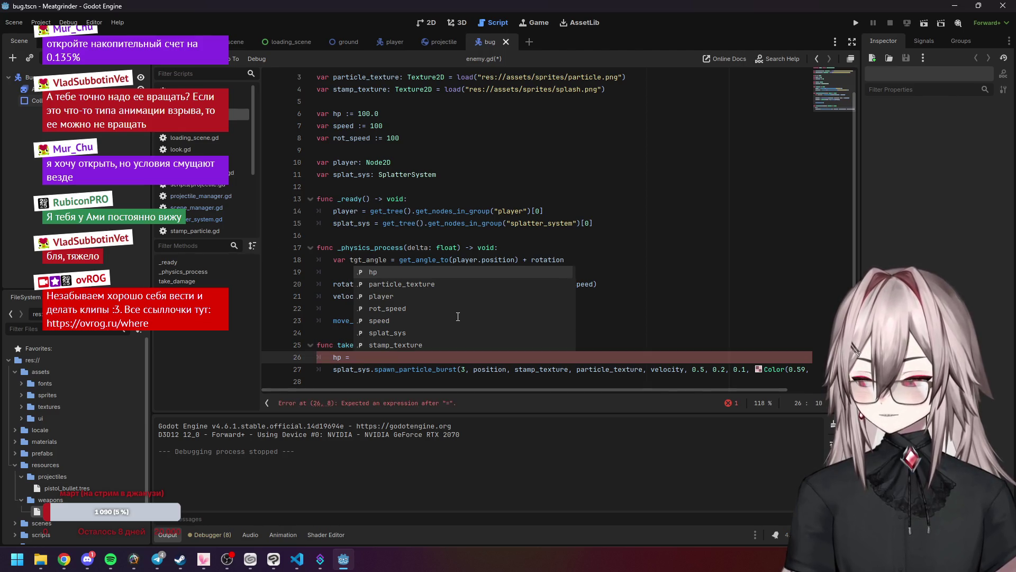
text(hp -)
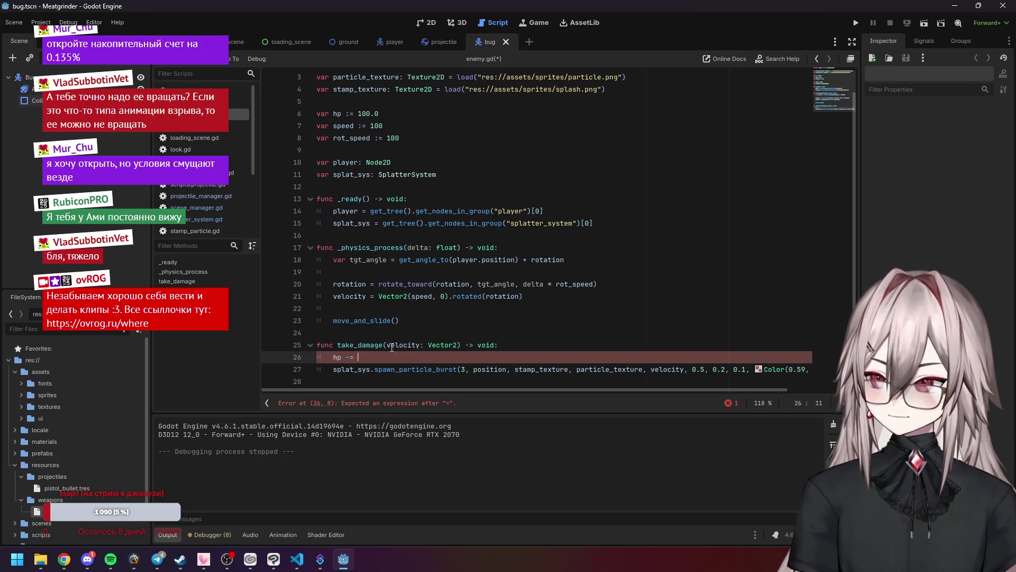
click(387, 344)
text(d)
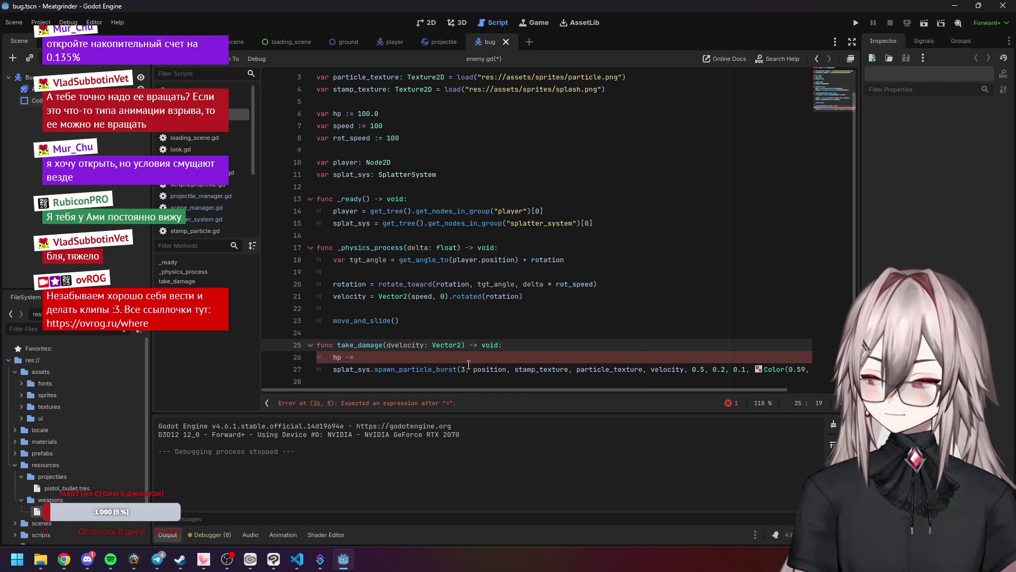
text(a)
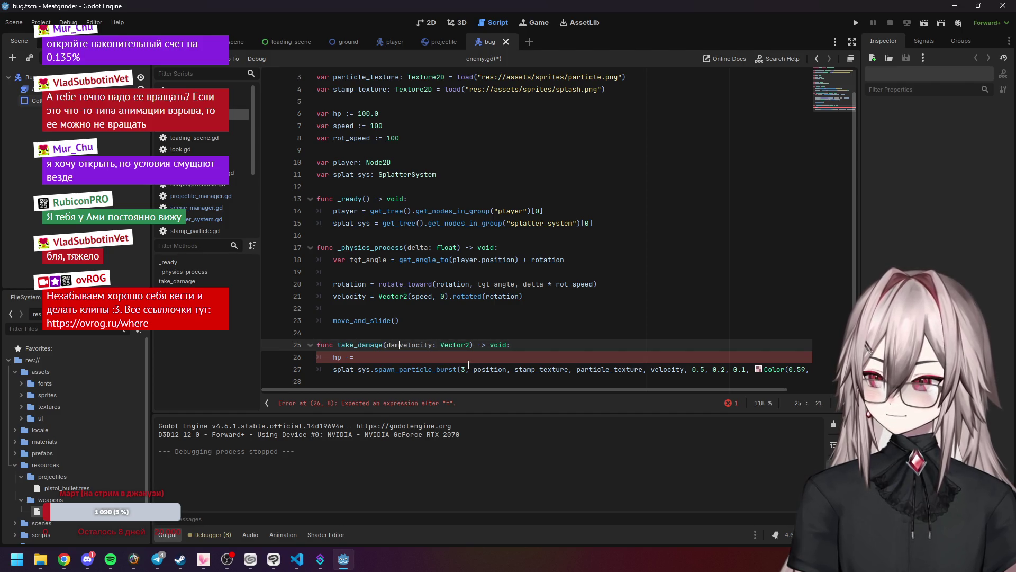
key(BackSpace)
text(mg: float,)
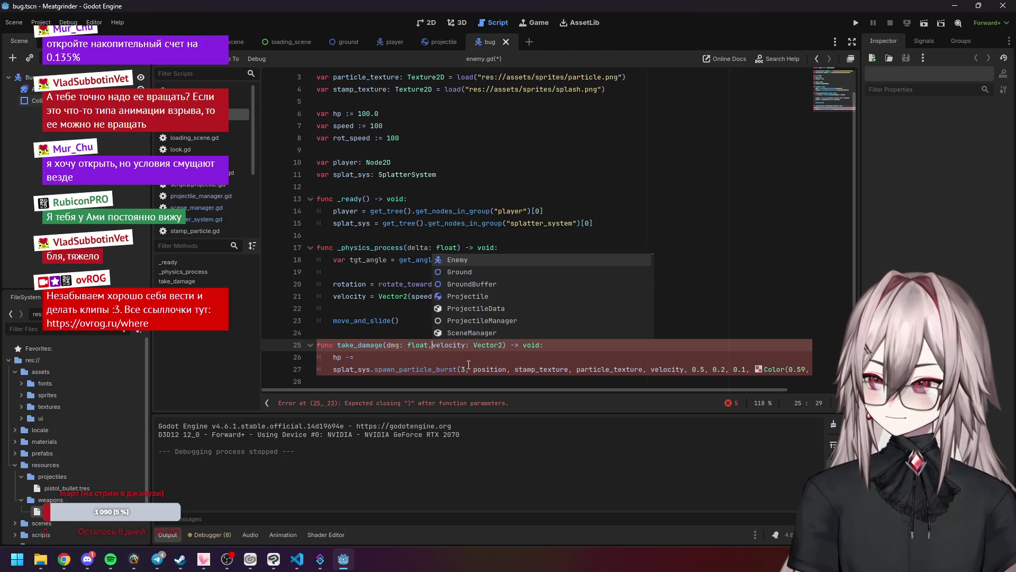
- Finish line 26 as 'hp -= dmg;' and save enemy.gd
click(370, 359)
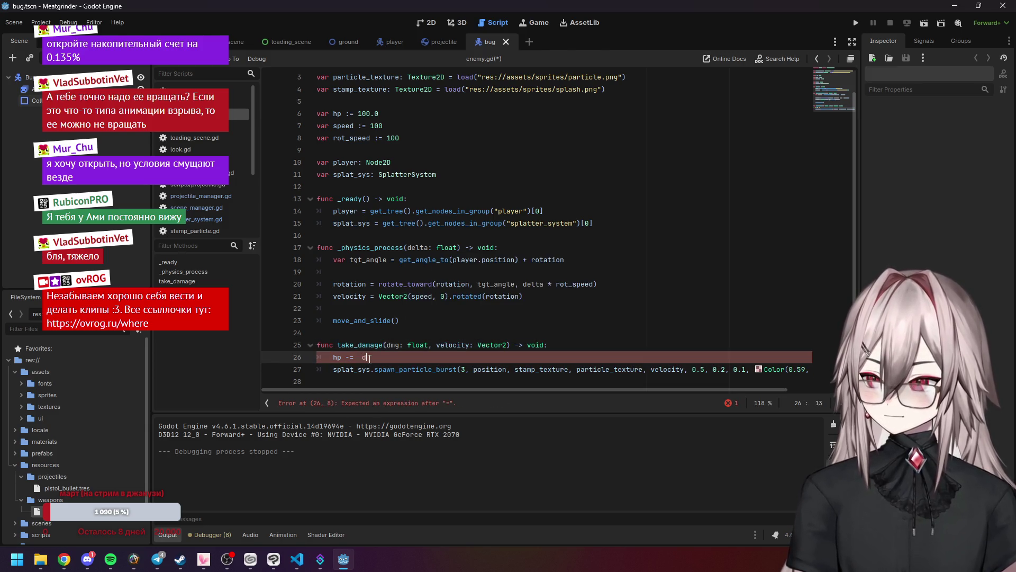
text(mg)
key(Return)
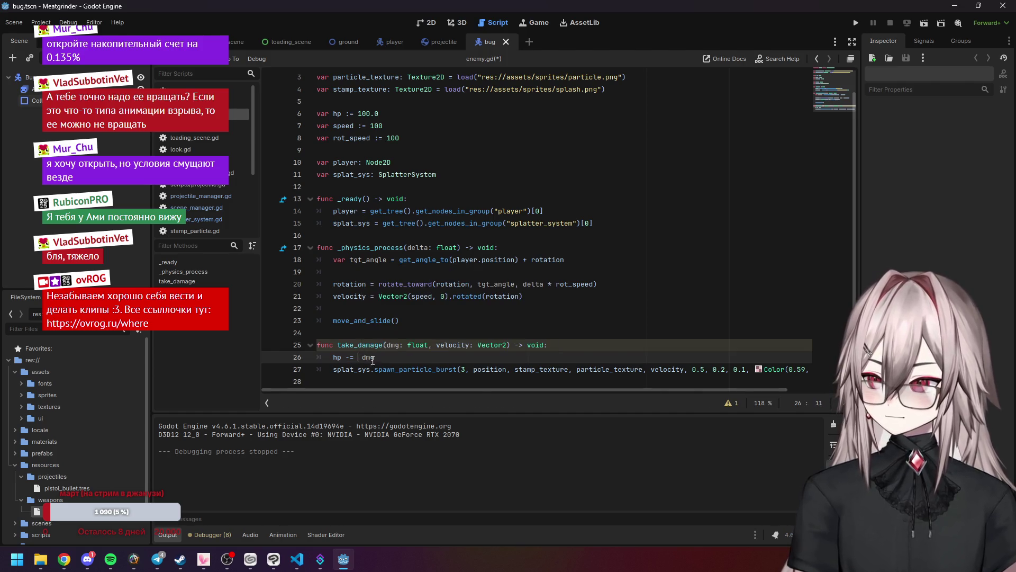
key(Delete)
key(End)
text(;)
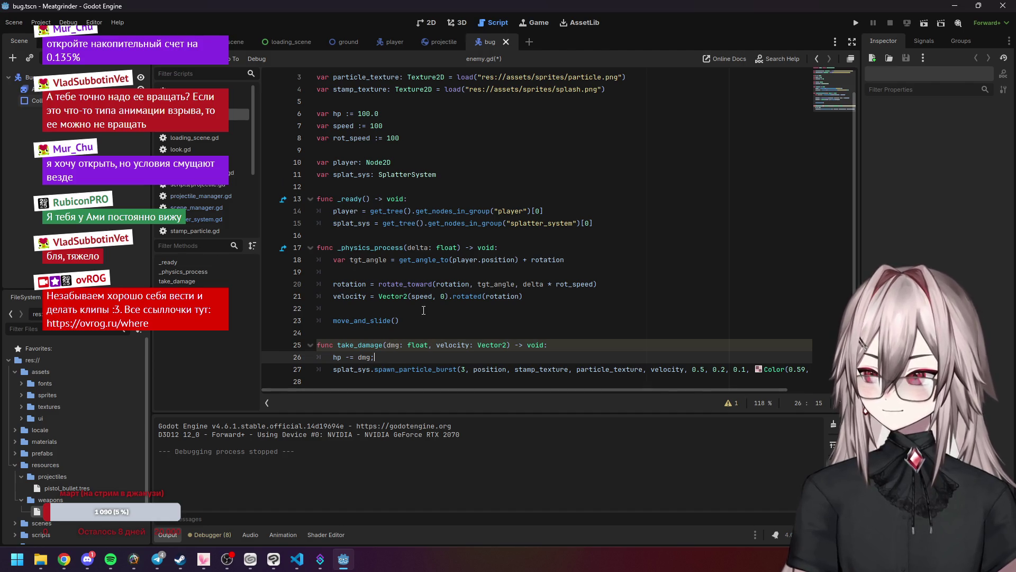
key(ctrl+s)
click(418, 321)
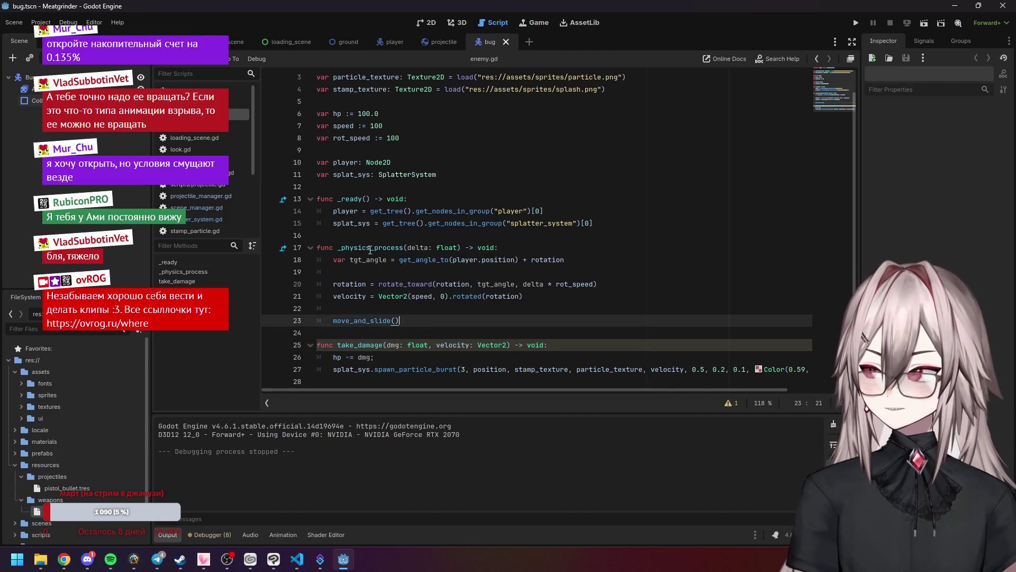
scroll(207, 185, down, 3)
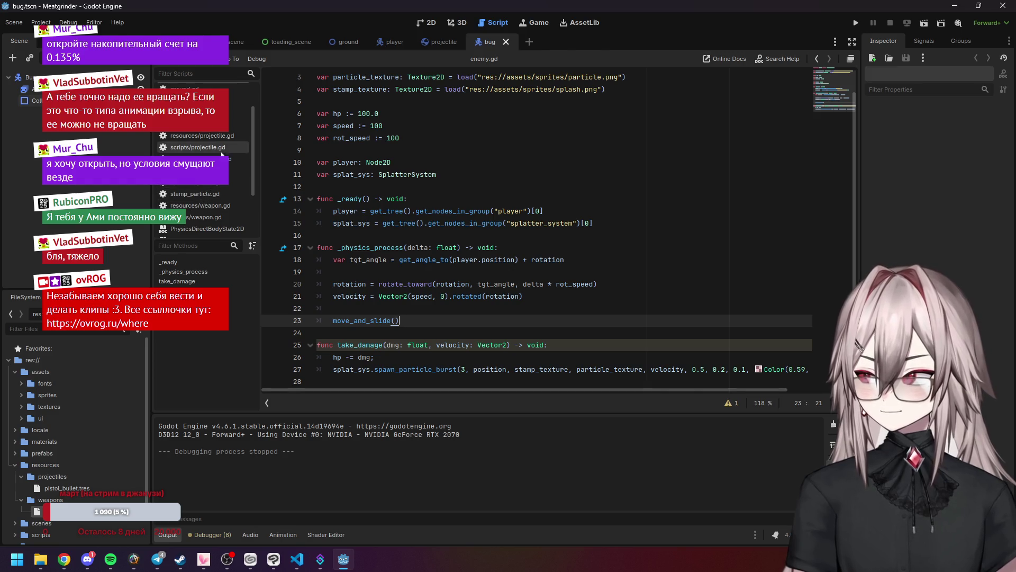
- Open scripts/projectile.gd and inspect the take_damage(vel) call on line 32
scroll(220, 141, down, 3)
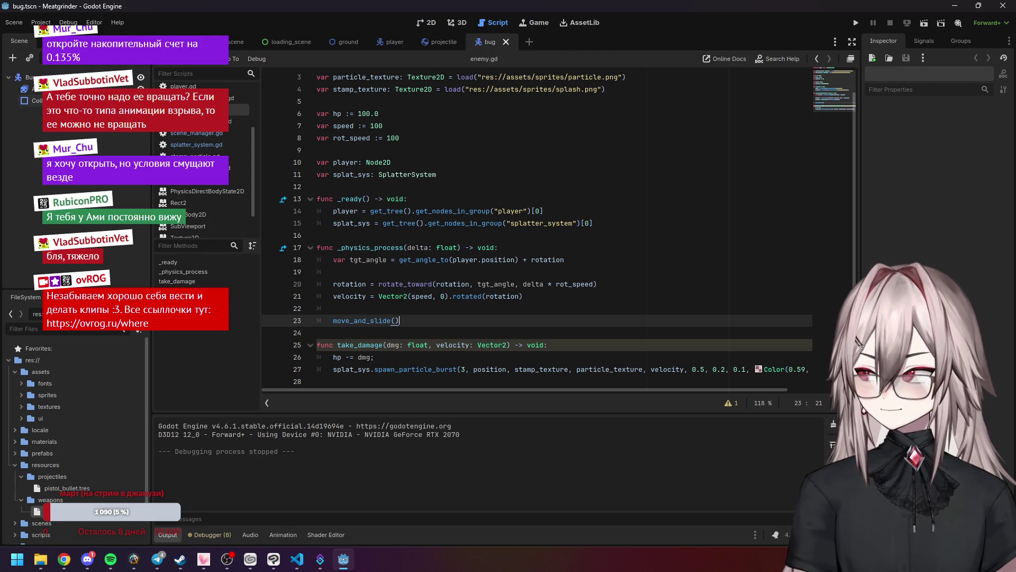
click(233, 110)
scroll(406, 195, down, 2)
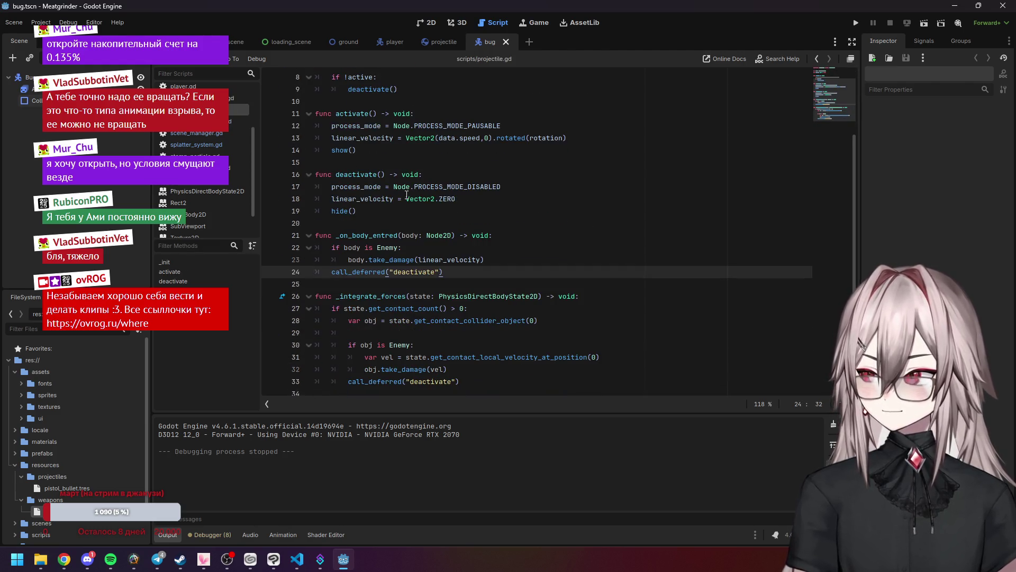
click(433, 370)
scroll(468, 257, up, 2)
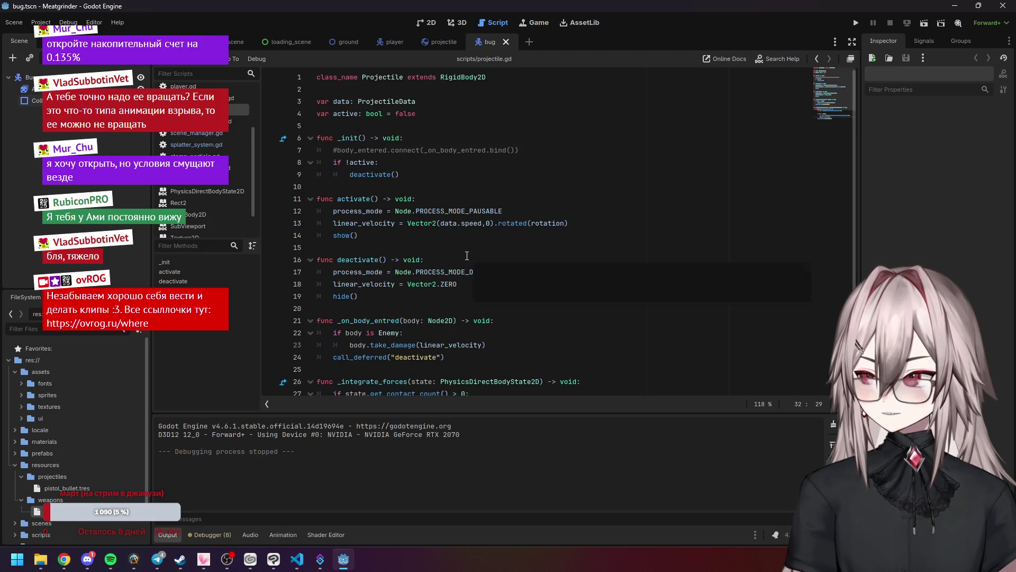
- Look over the ProjectileData resource script, then open scripts/weapon.gd at its projectile_manager declaration
ctrl+click(544, 269)
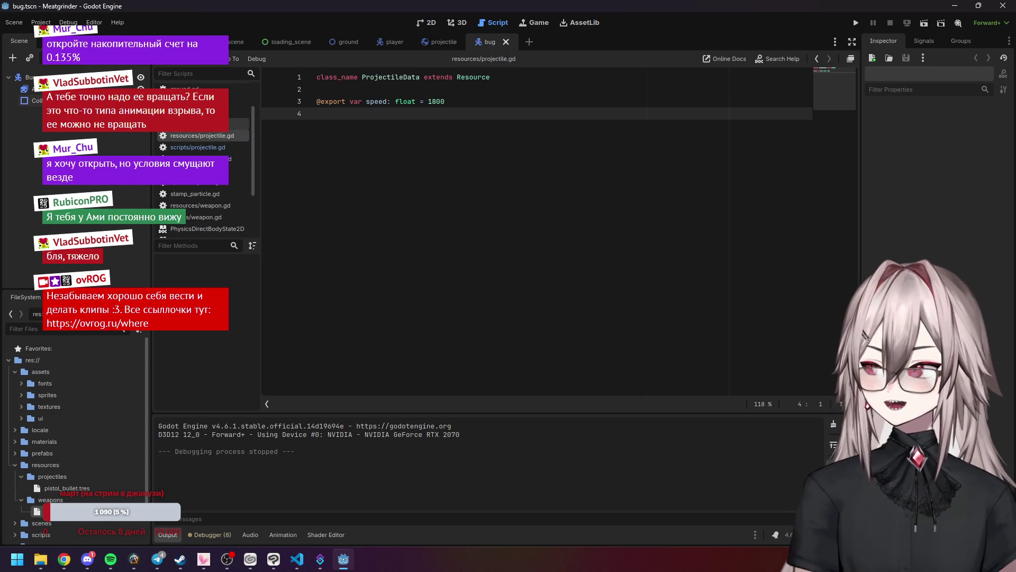
click(212, 180)
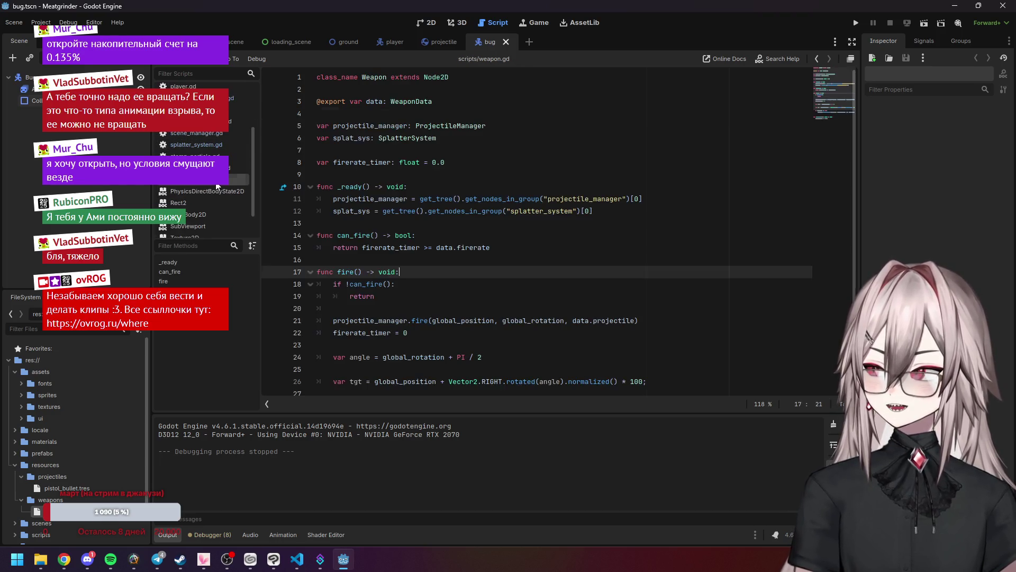
click(359, 141)
click(375, 125)
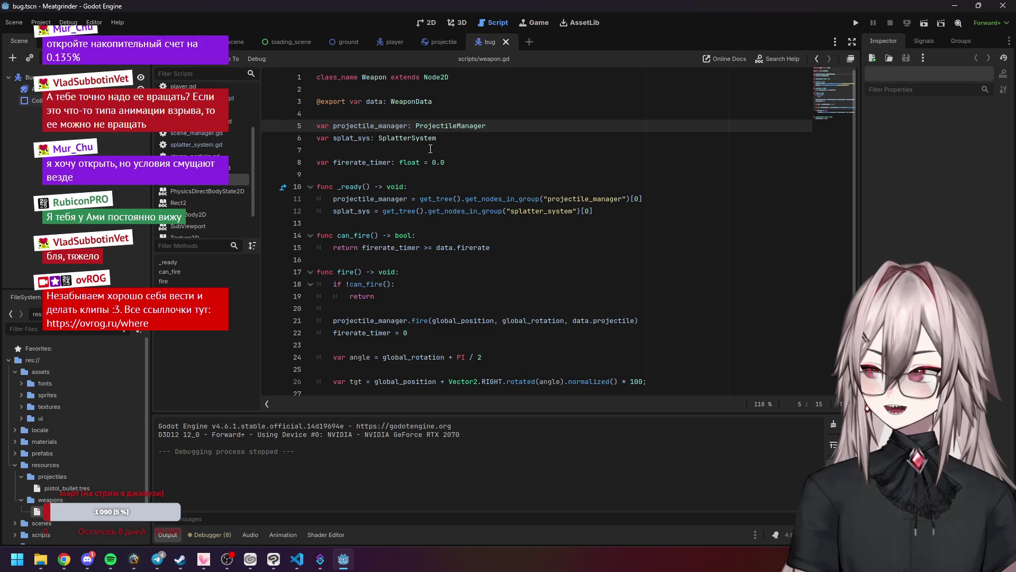
scroll(201, 169, up, 3)
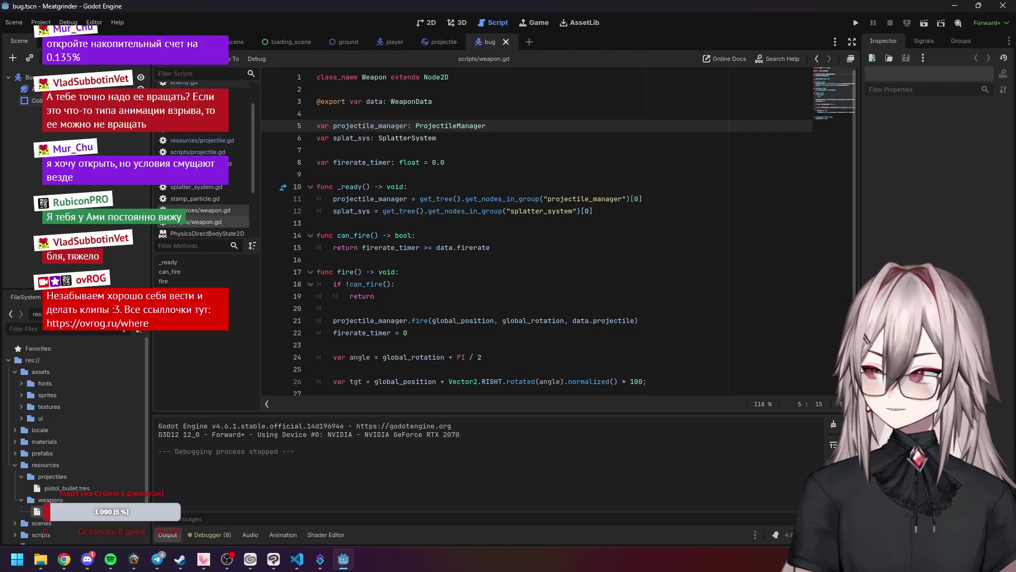
- Compare the ProjectileData script with WeaponData's exports, including the shell texture on line 7
click(236, 159)
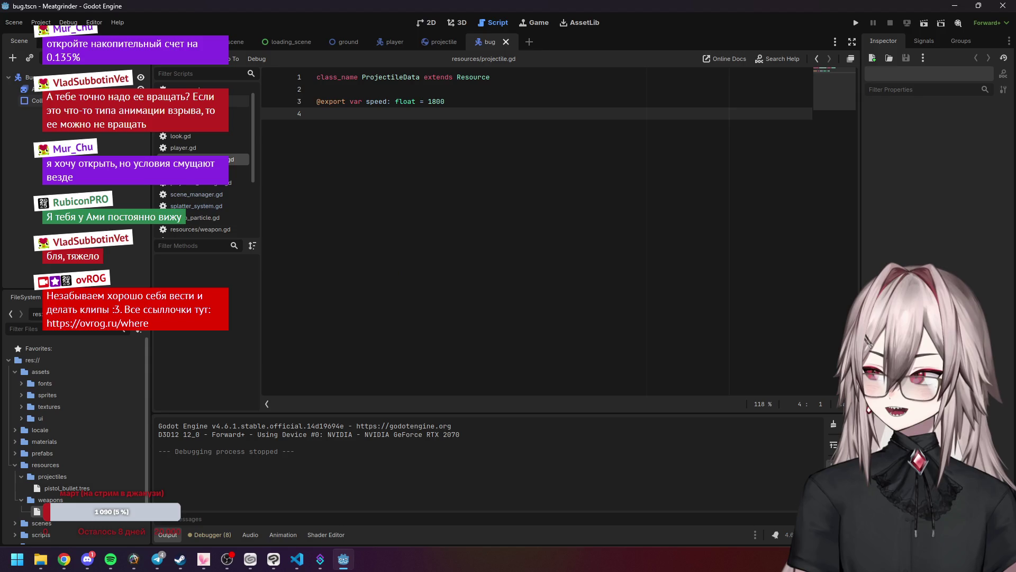
click(207, 228)
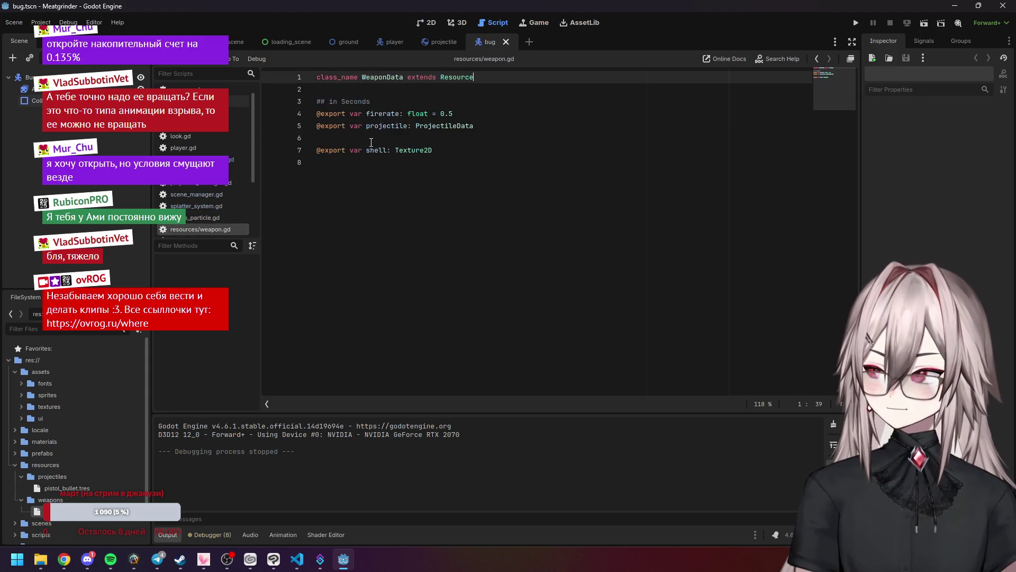
click(376, 117)
click(376, 125)
click(376, 150)
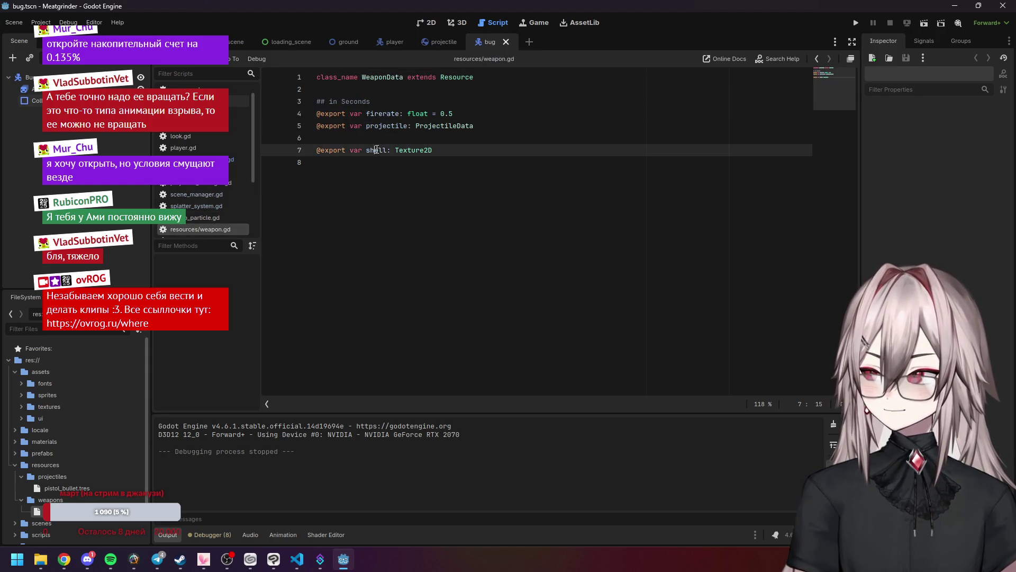
click(235, 159)
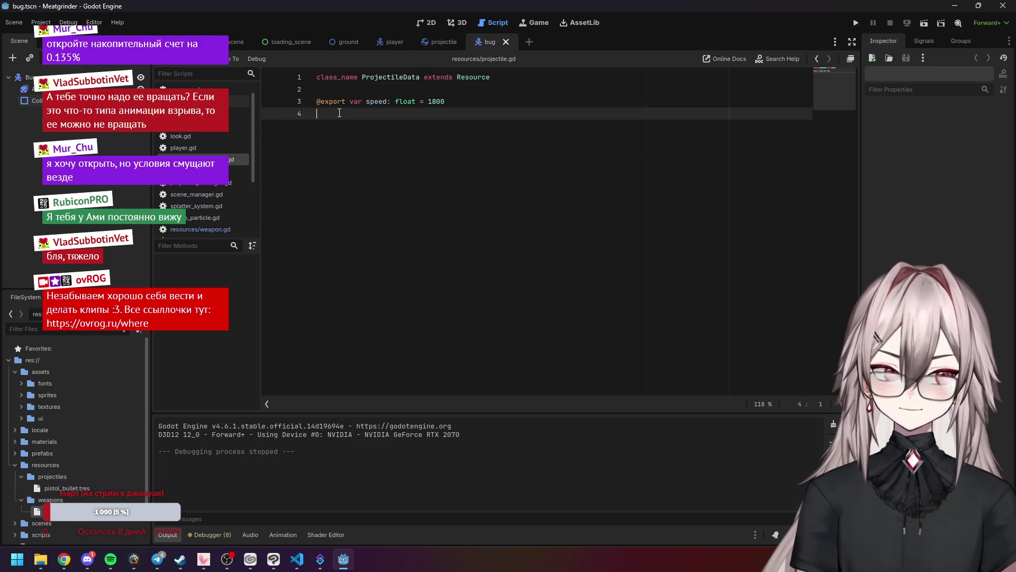
text(@exp)
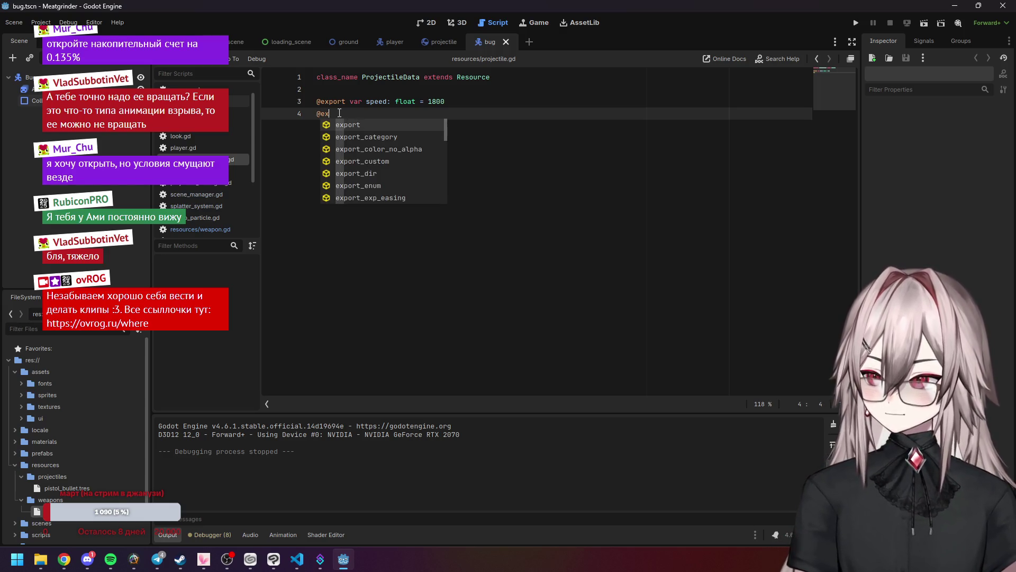
text(ort bar)
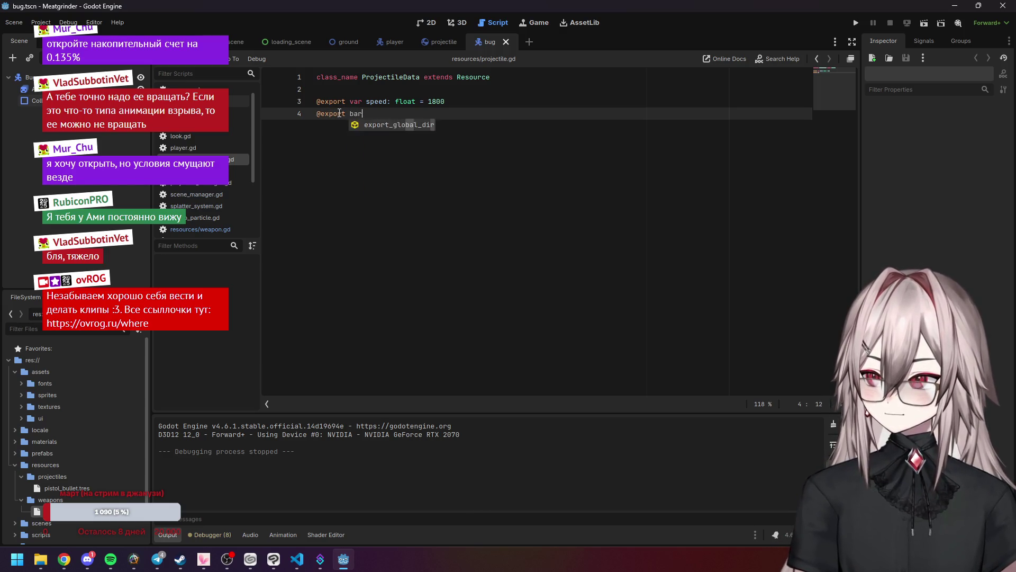
text(v)
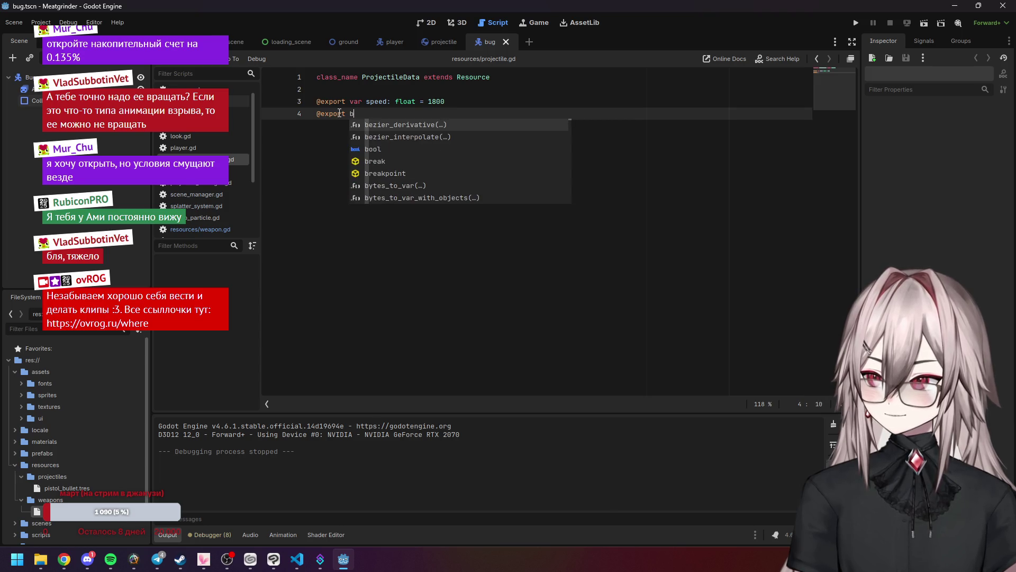
text(ar da)
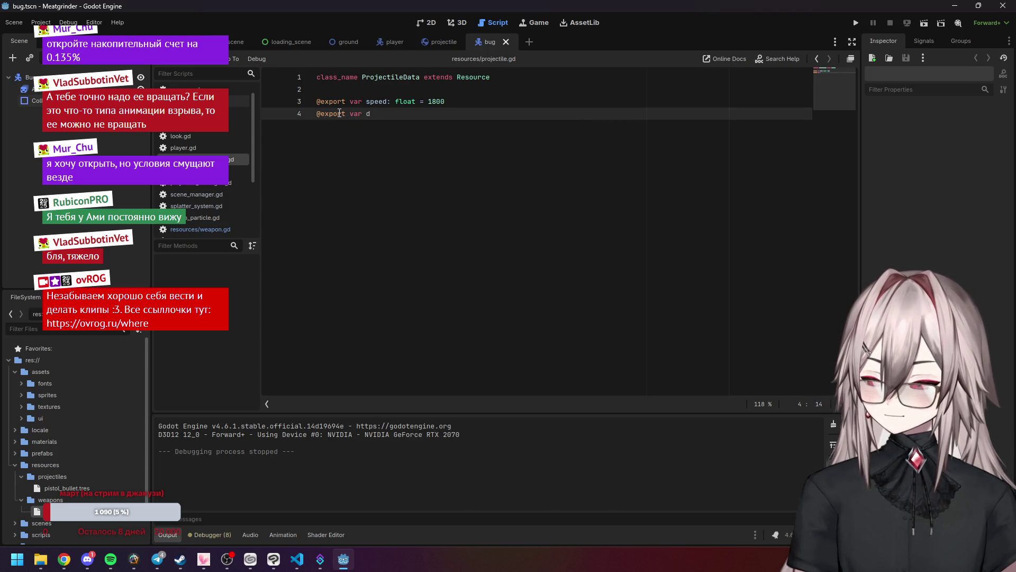
text(mage: f)
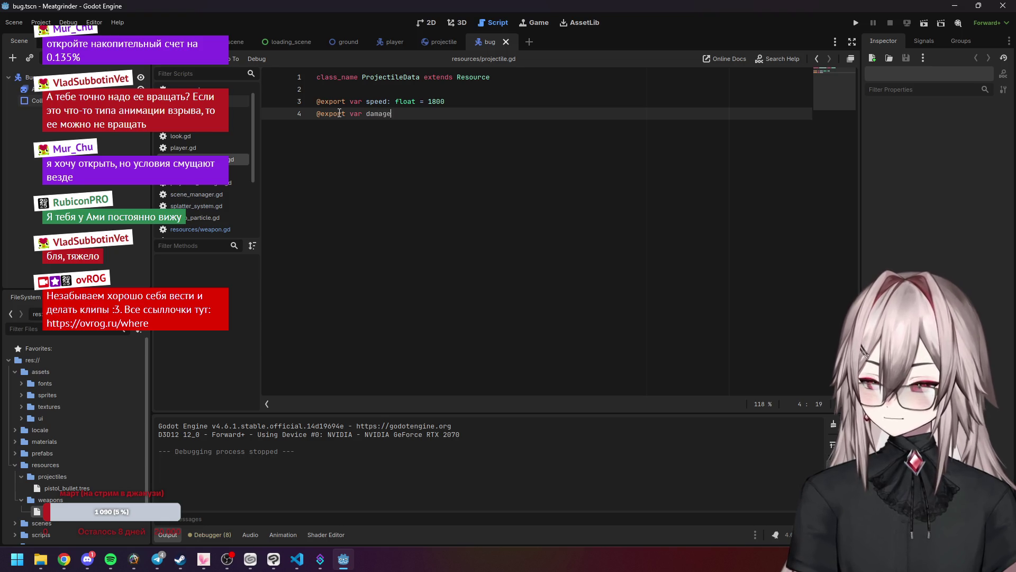
text(loat = 2)
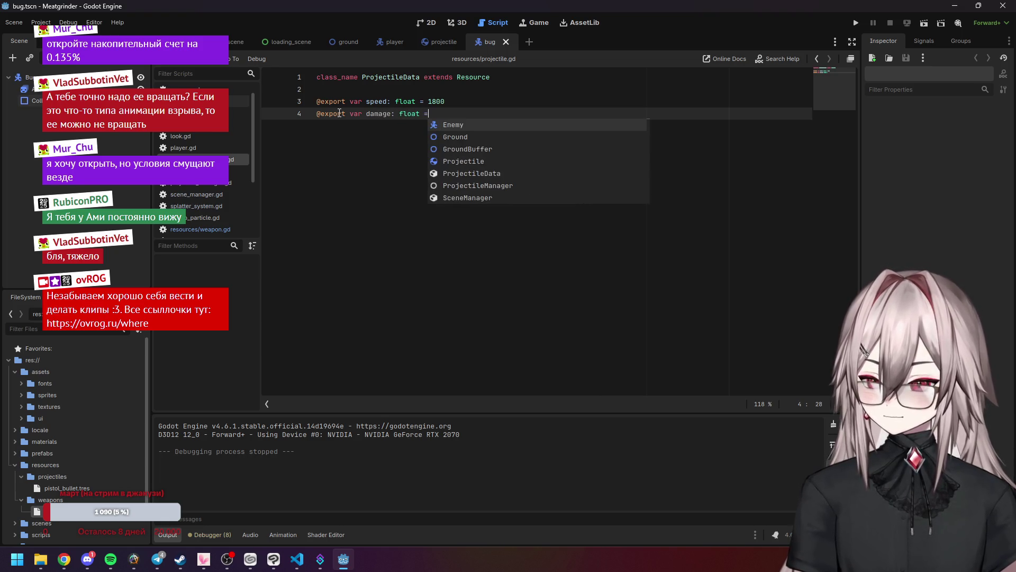
text(5)
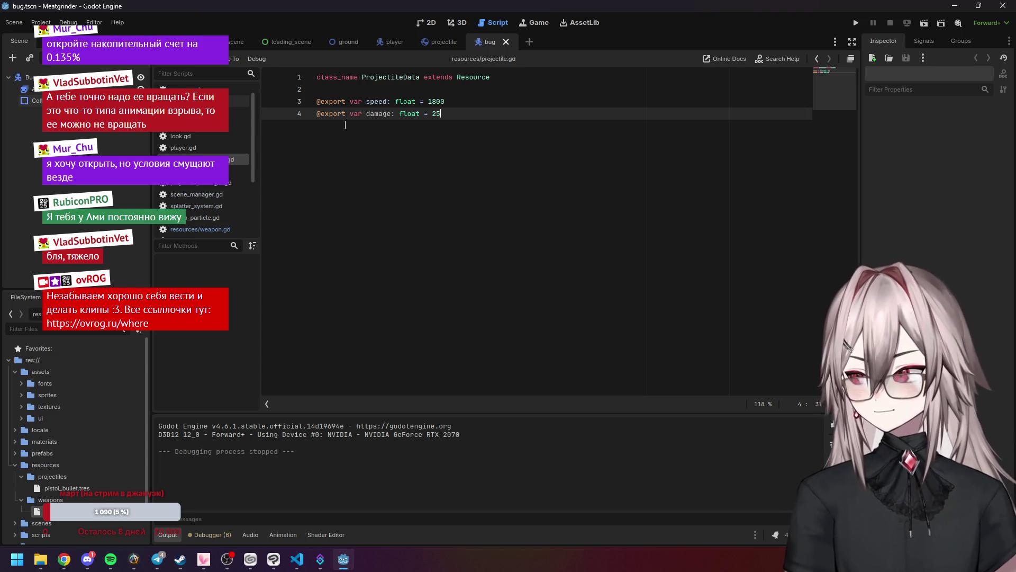
key(ctrl+s)
key(Return)
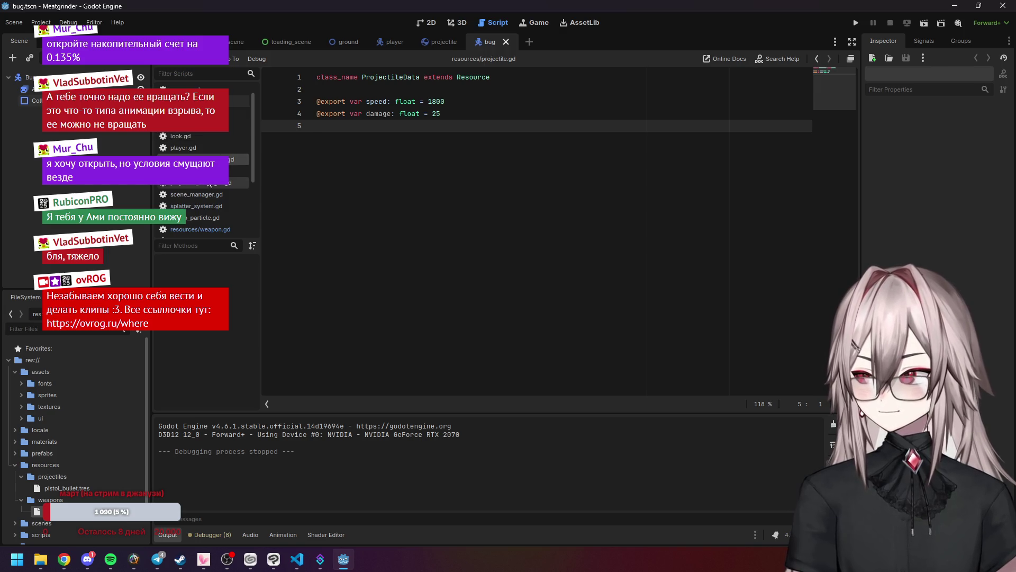
scroll(197, 192, down, 3)
click(213, 200)
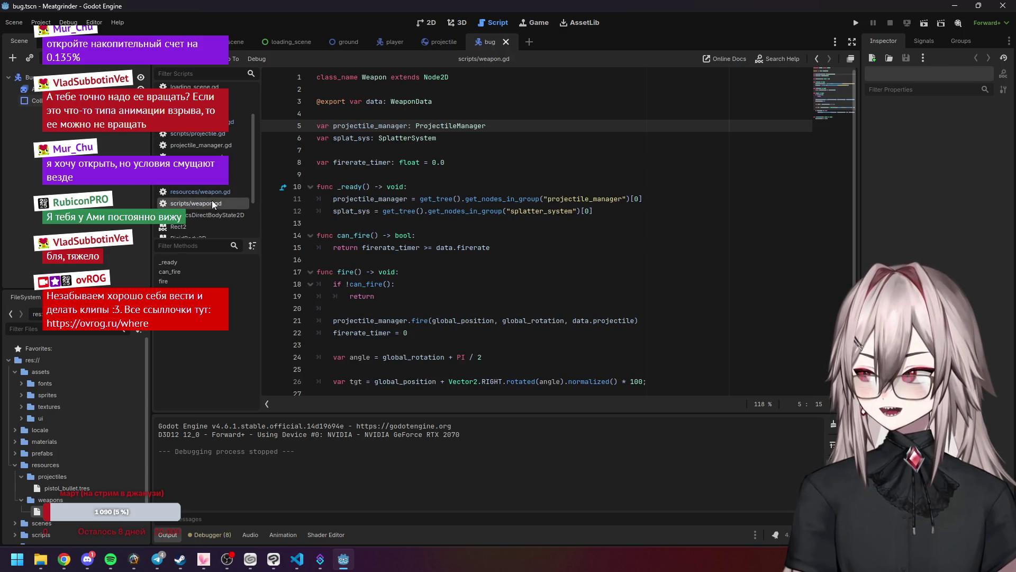
- In scripts/projectile.gd, change line 32's call to obj.take_damage(data.damage, vel)
scroll(434, 211, down, 3)
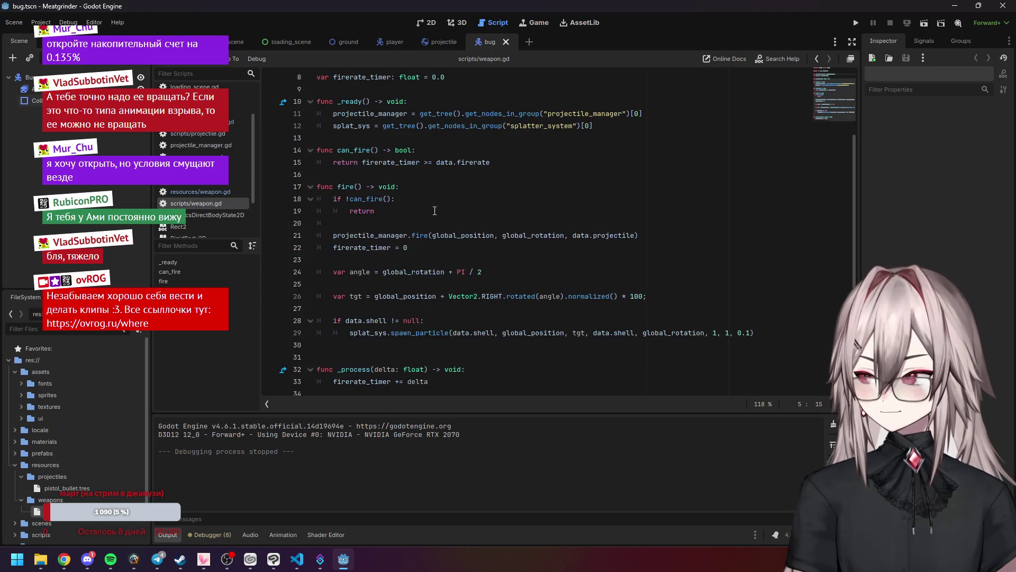
click(225, 132)
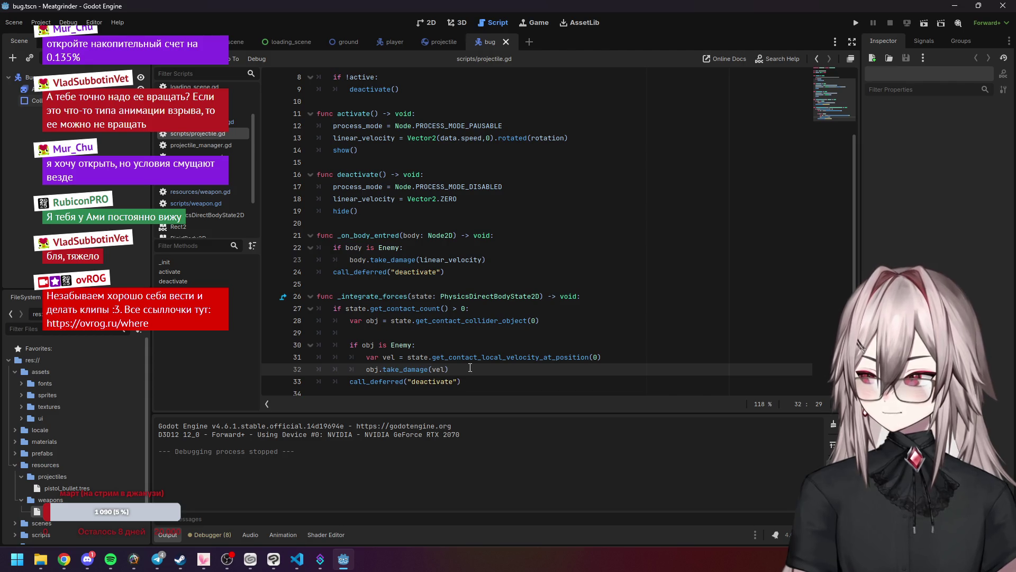
text(data)
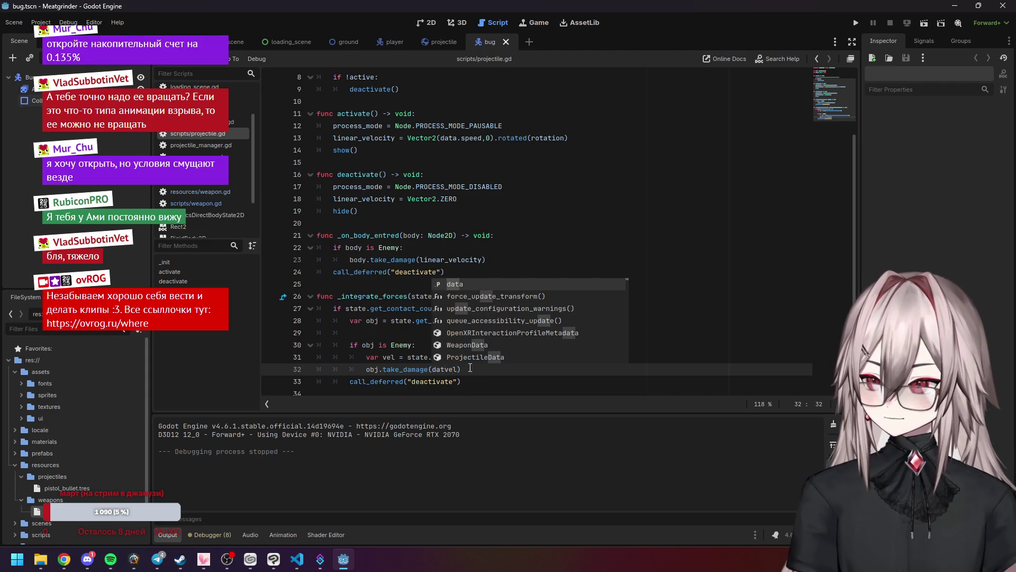
key(Tab)
text(\)
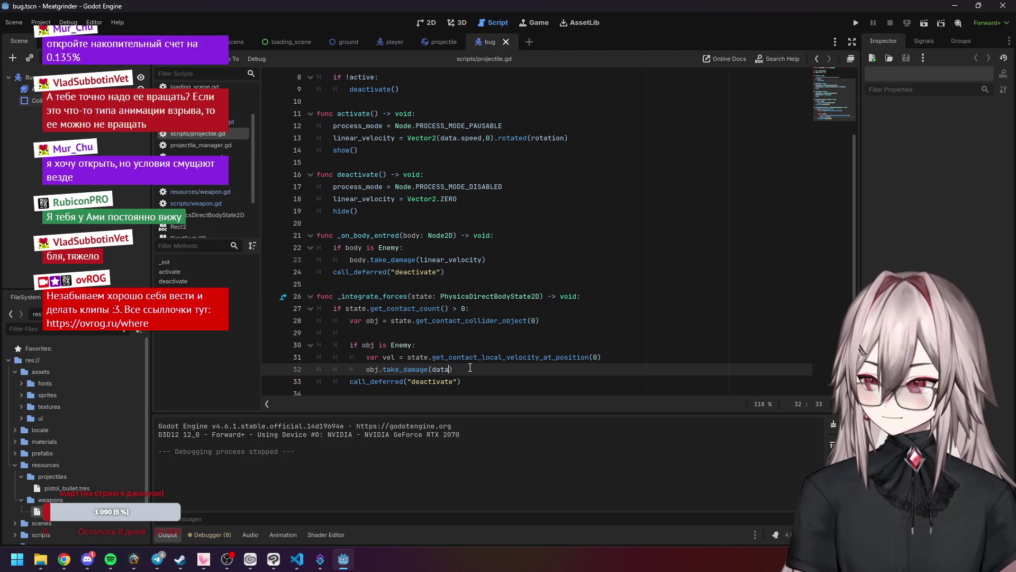
key(ctrl+z)
key(Delete)
key(Delete)
key(Delete)
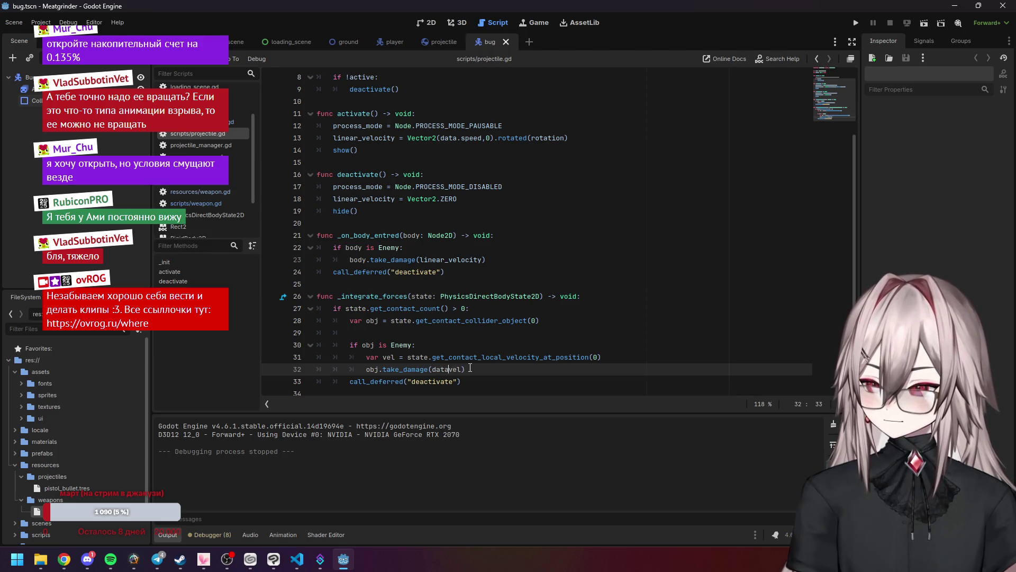
text(a.dam)
key(Return)
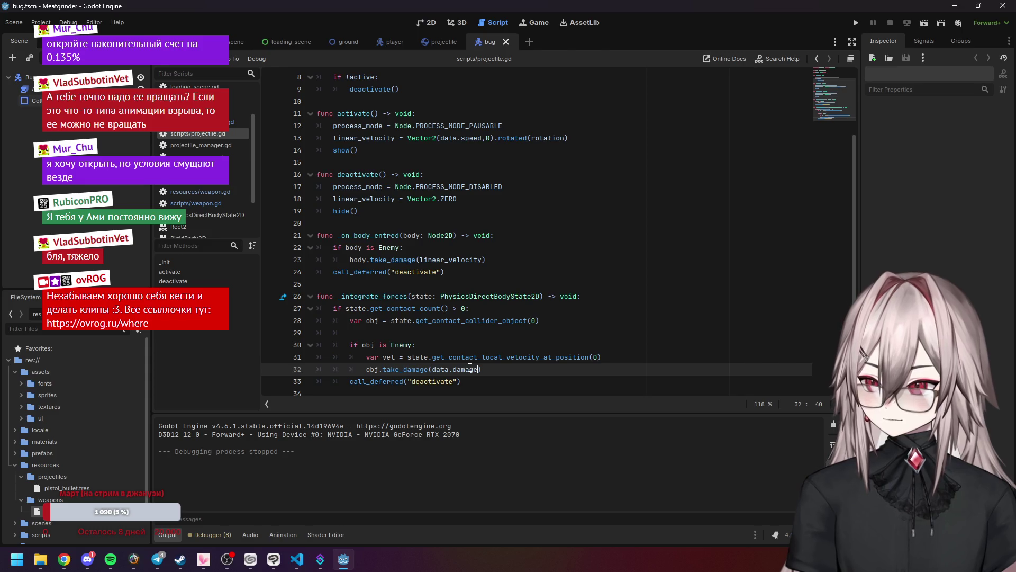
text(vel)
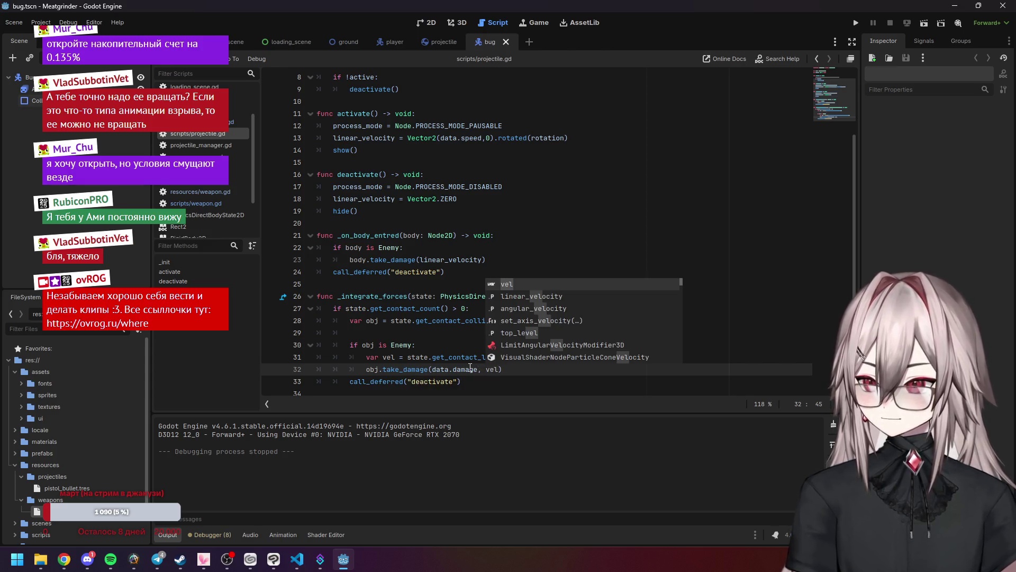
key(Return)
key(Up)
key(Up)
key(Up)
- Save projectile.gd and switch the editor to buffer.gd
click(520, 371)
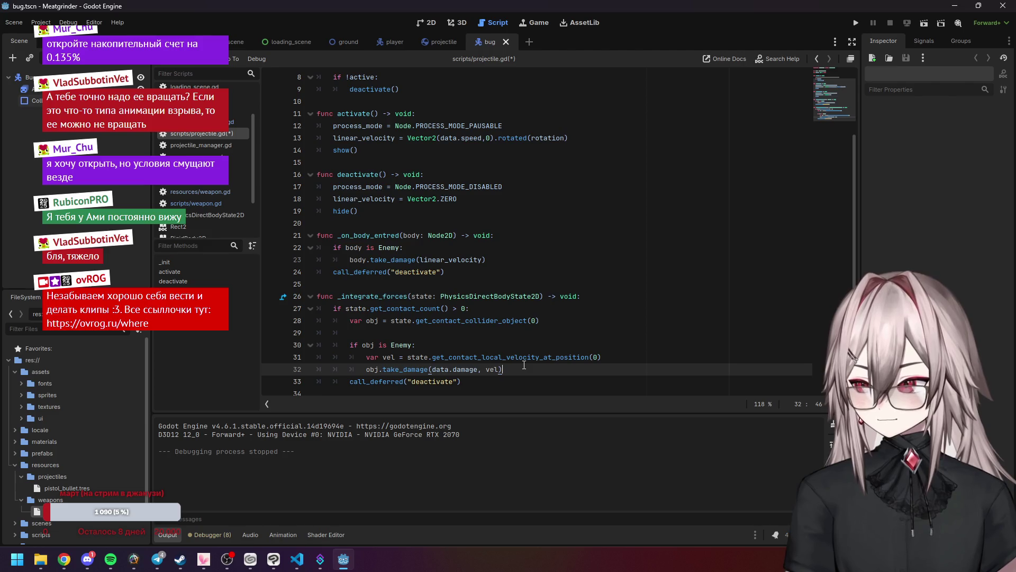
click(518, 345)
key(ctrl+s)
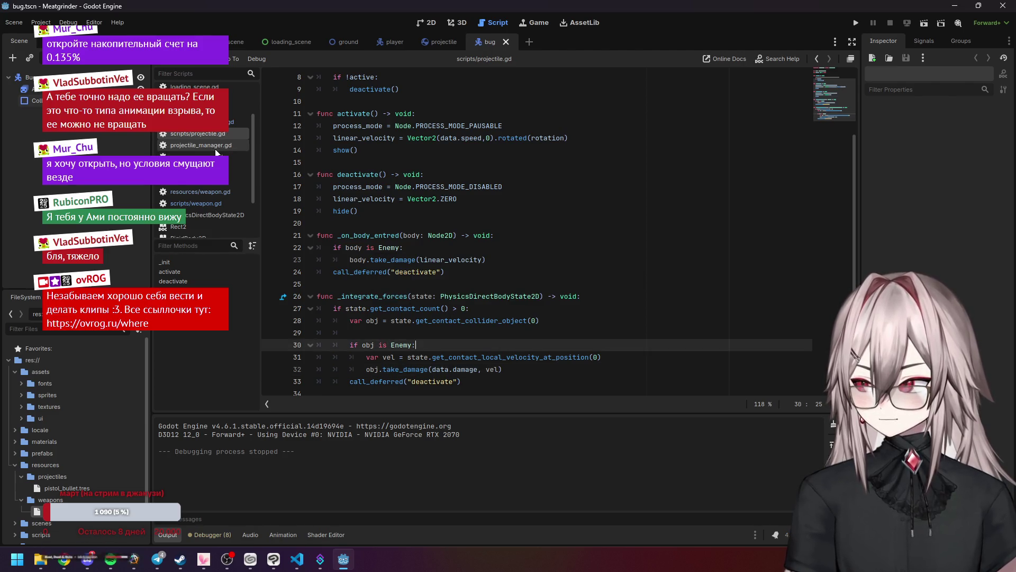
scroll(216, 152, up, 2)
click(243, 105)
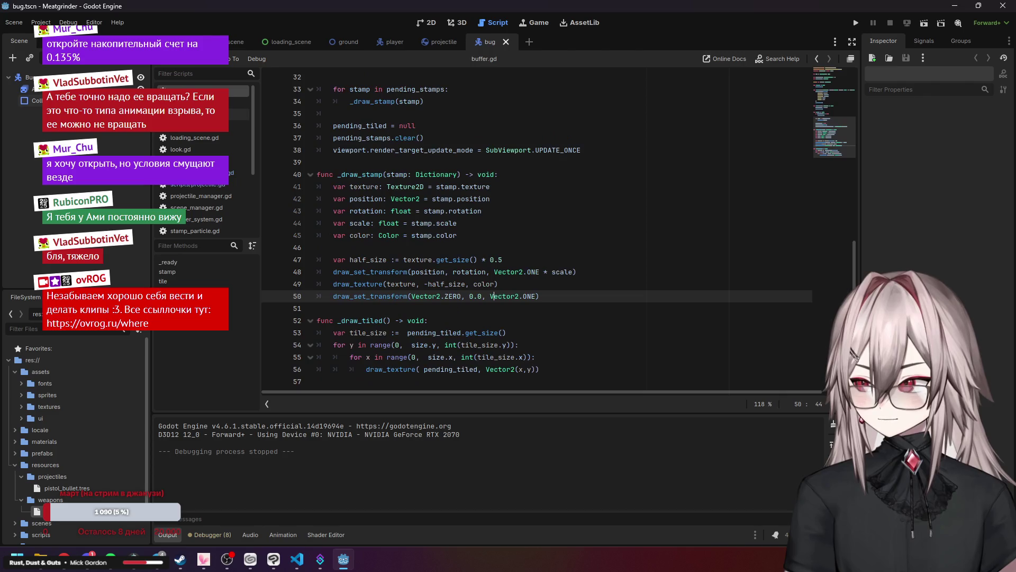
- Switch to enemy.gd and look over the _physics_process and take_damage code
scroll(193, 132, down, 4)
scroll(199, 185, up, 3)
click(198, 114)
click(481, 310)
click(380, 359)
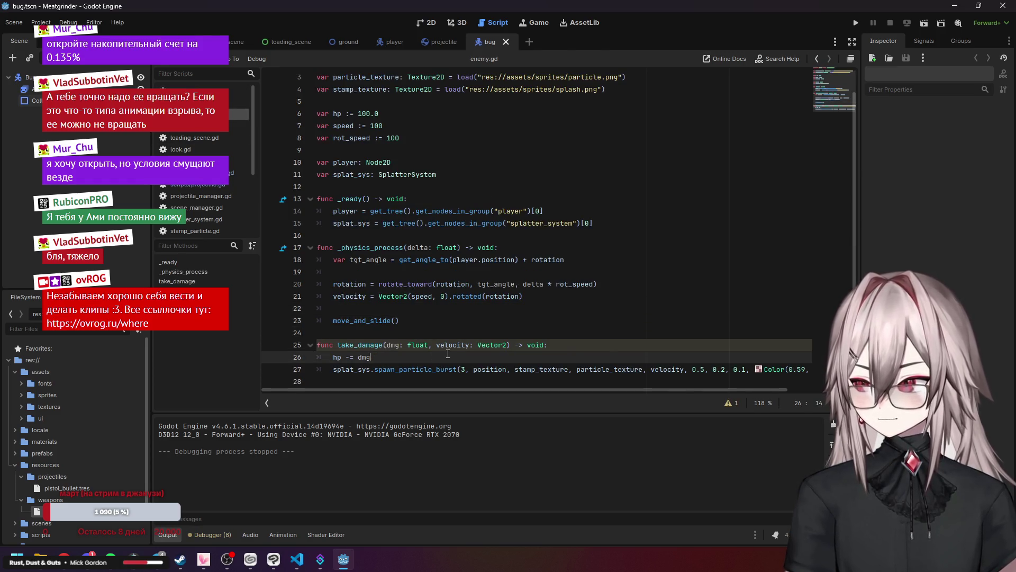
click(496, 310)
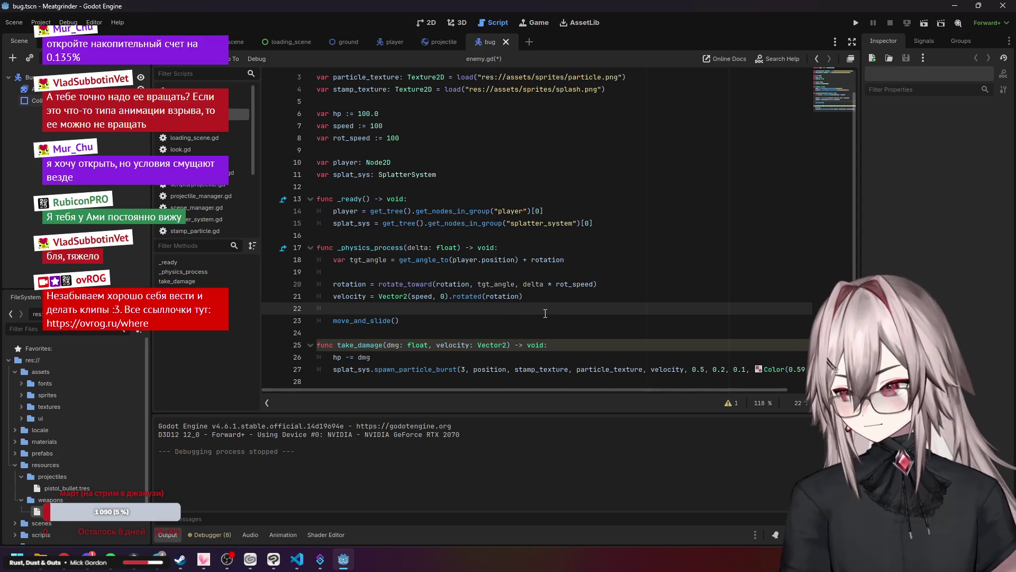
click(396, 247)
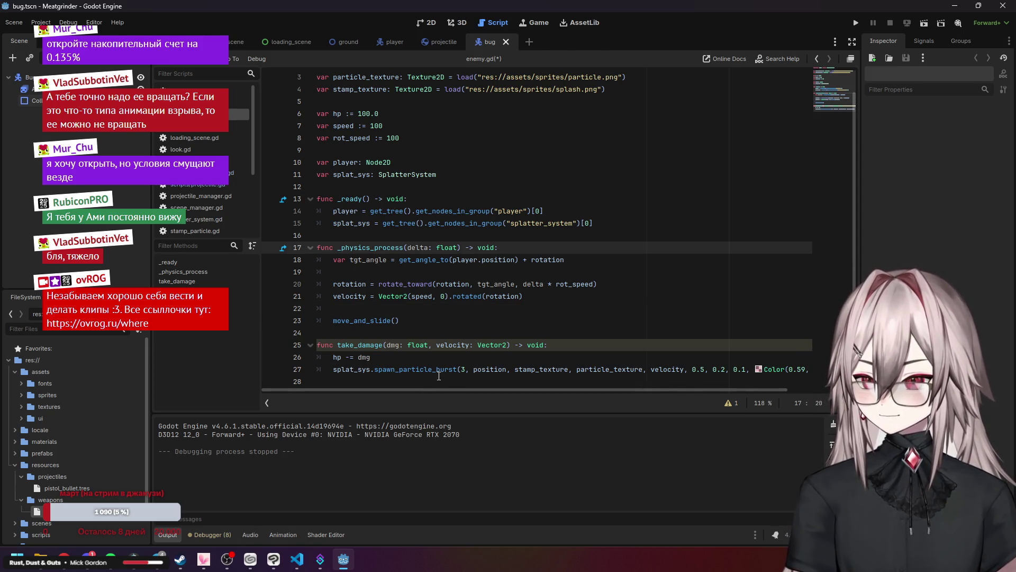
- Add an 'if hp <= 0:' check after hp -= dmg, leaving its indented body empty
click(391, 353)
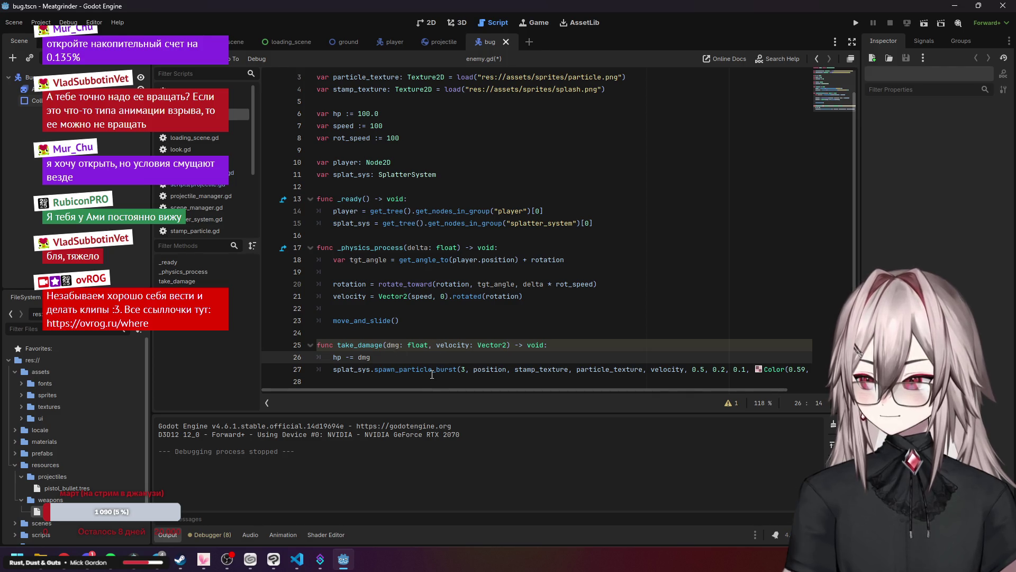
key(Return)
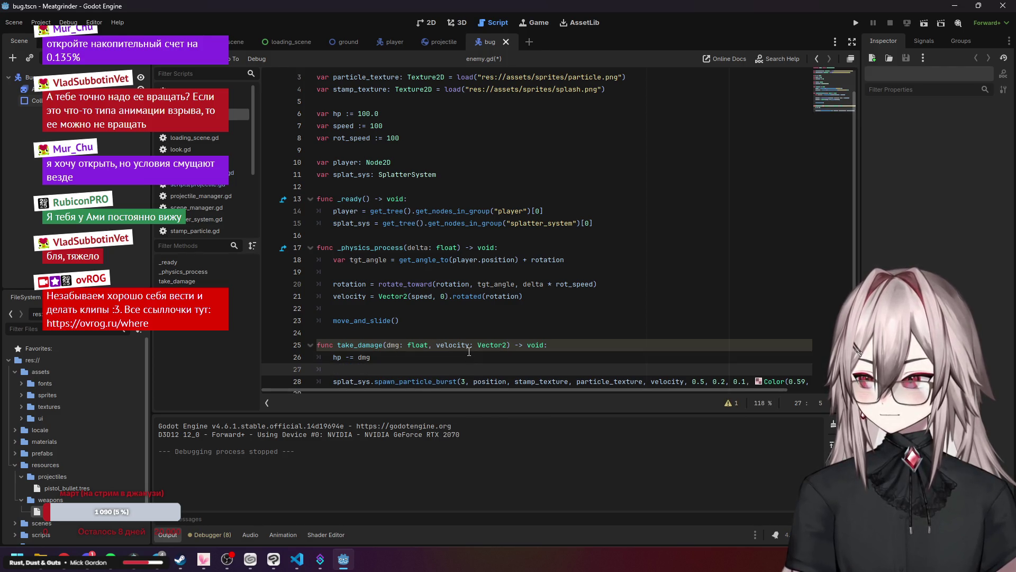
text(if )
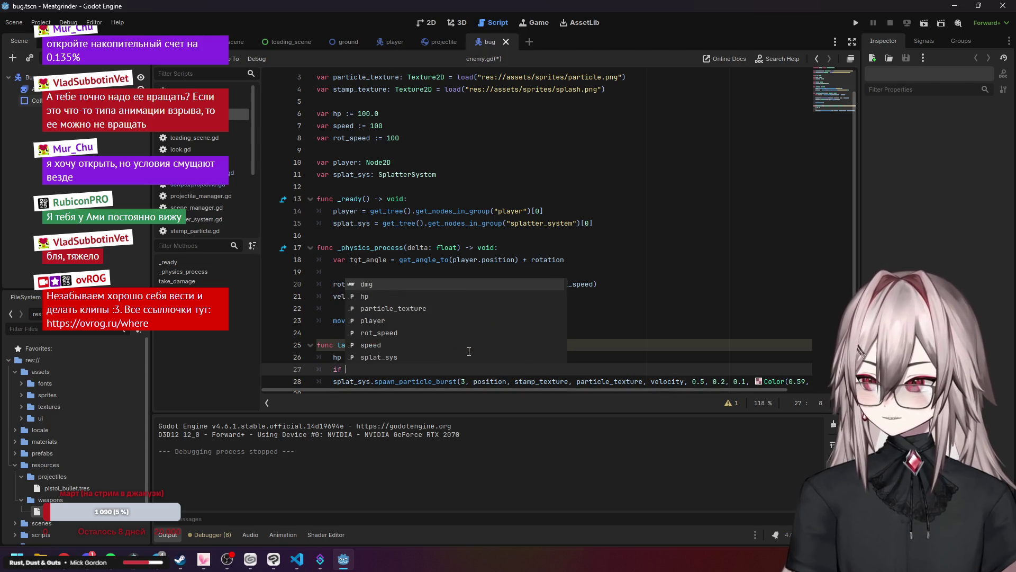
text(hp)
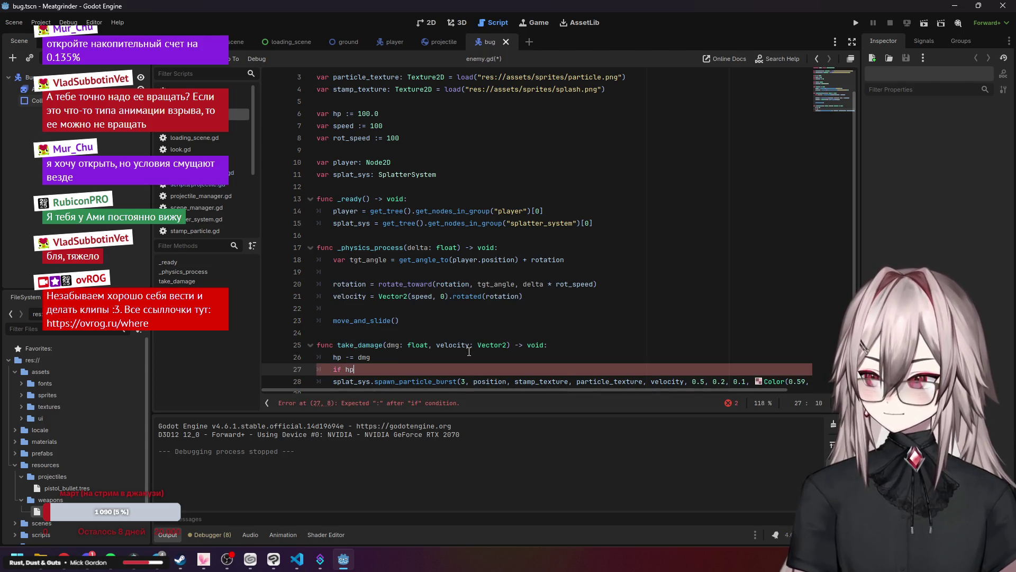
text( <= 0)
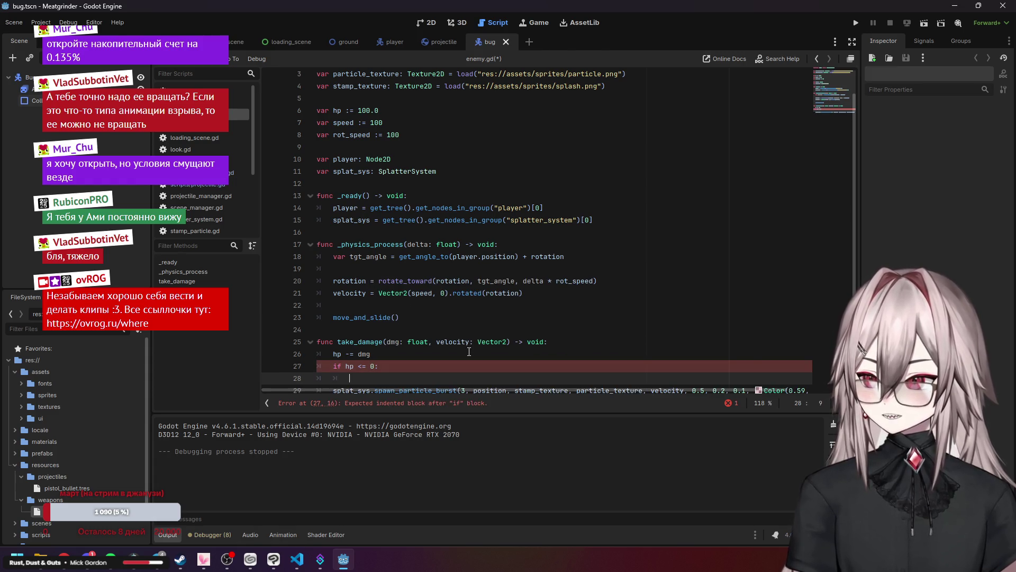
key(Return)
scroll(350, 382, down, 1)
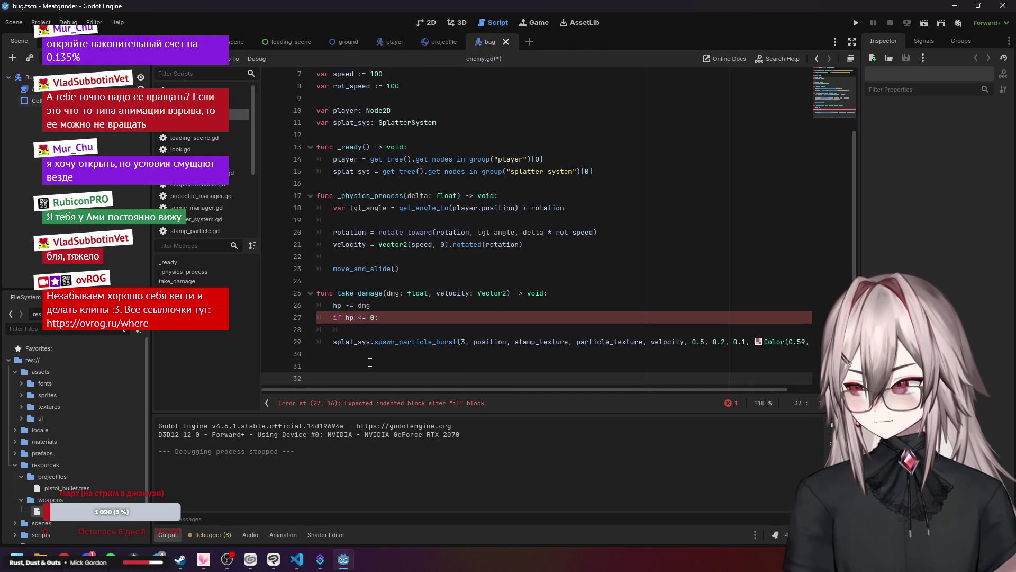
click(351, 368)
- Declare 'func _on_death() -> void:' and start its body with call_deferred()
text(fun)
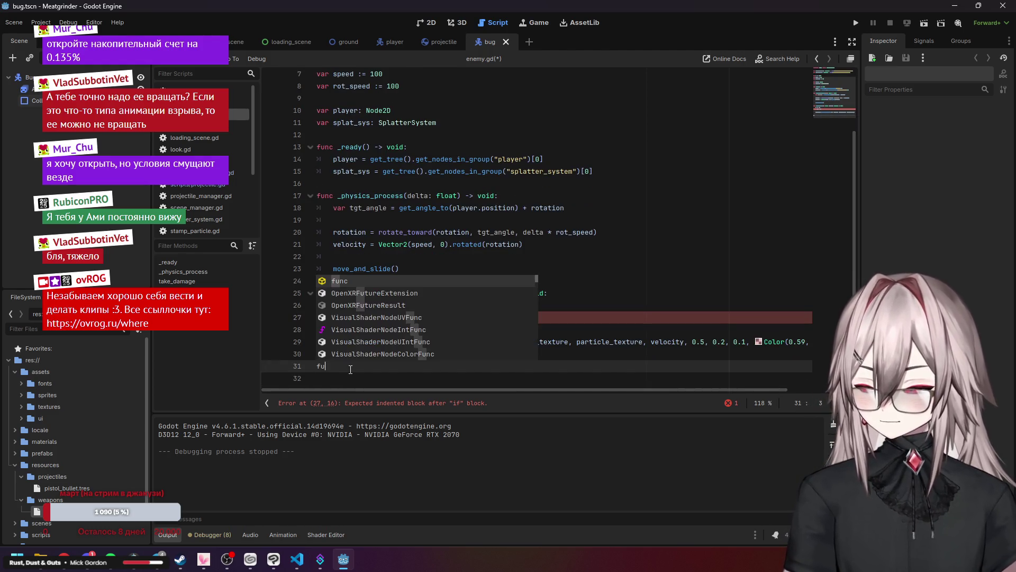
text(c )
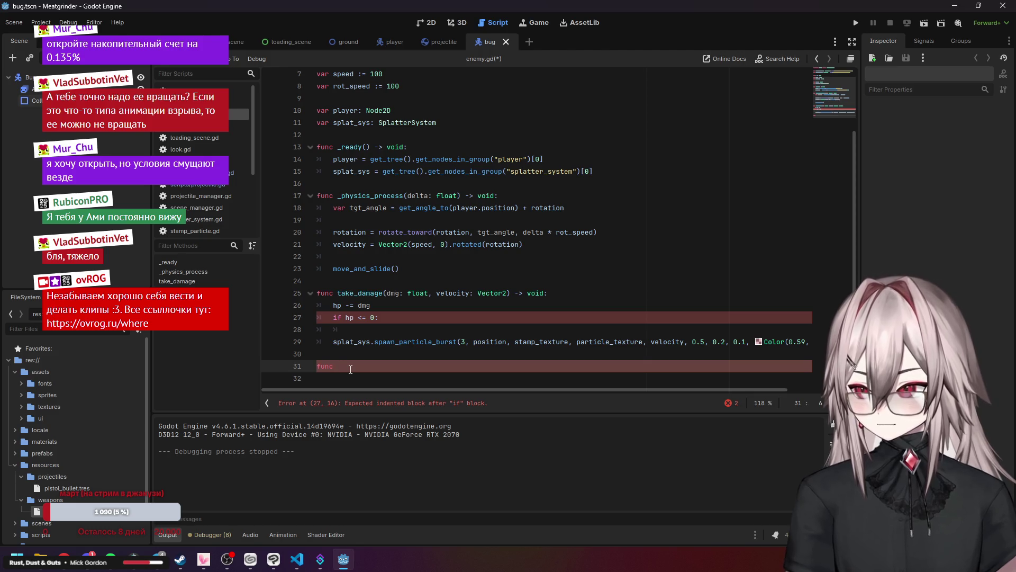
text(on)
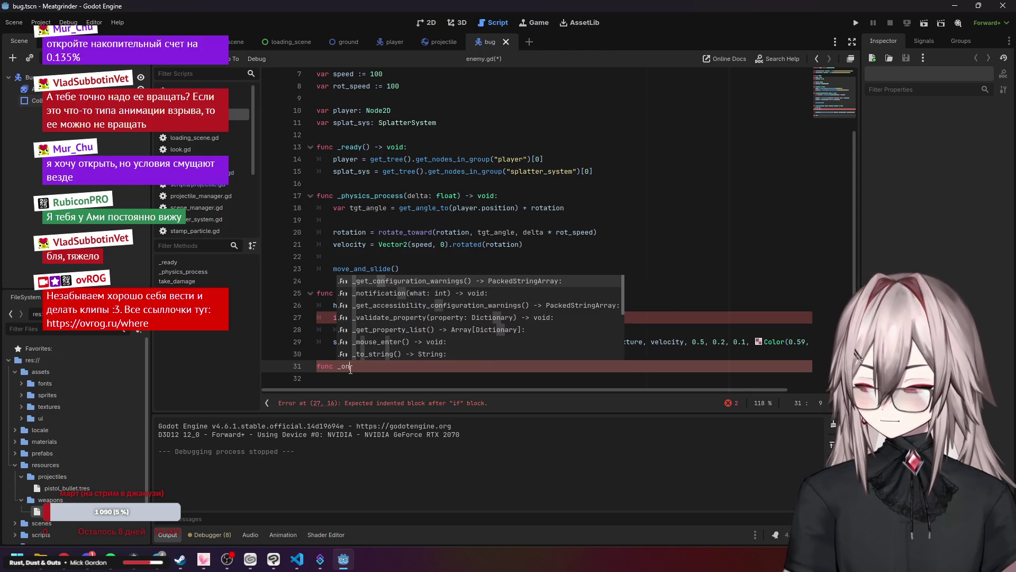
text(Be)
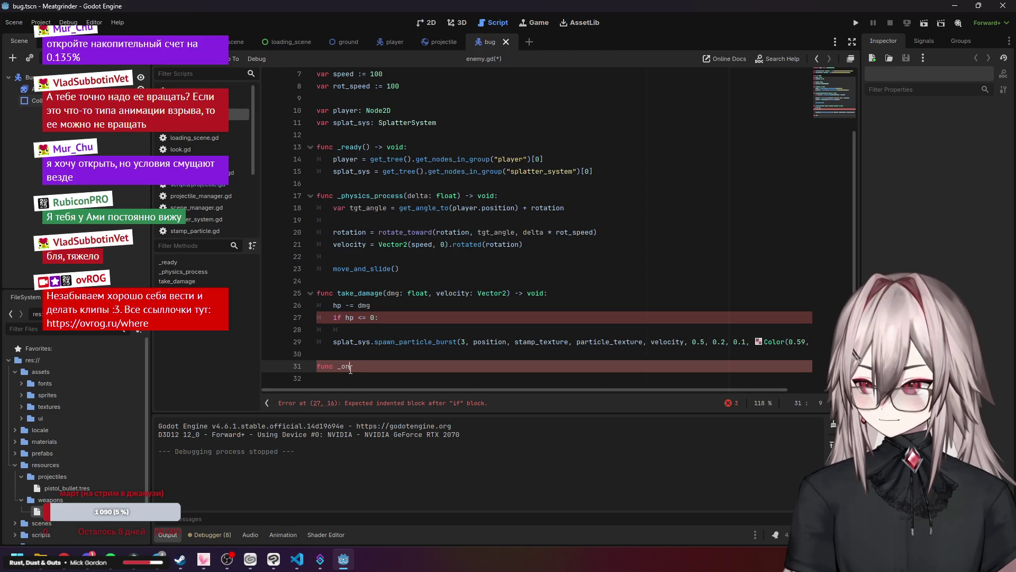
text(thj)
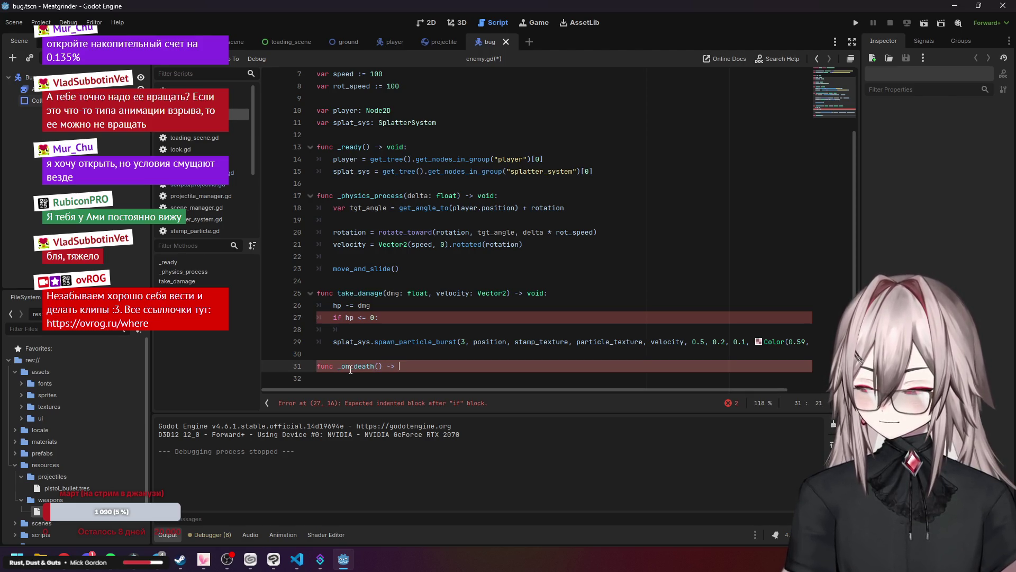
text(void:)
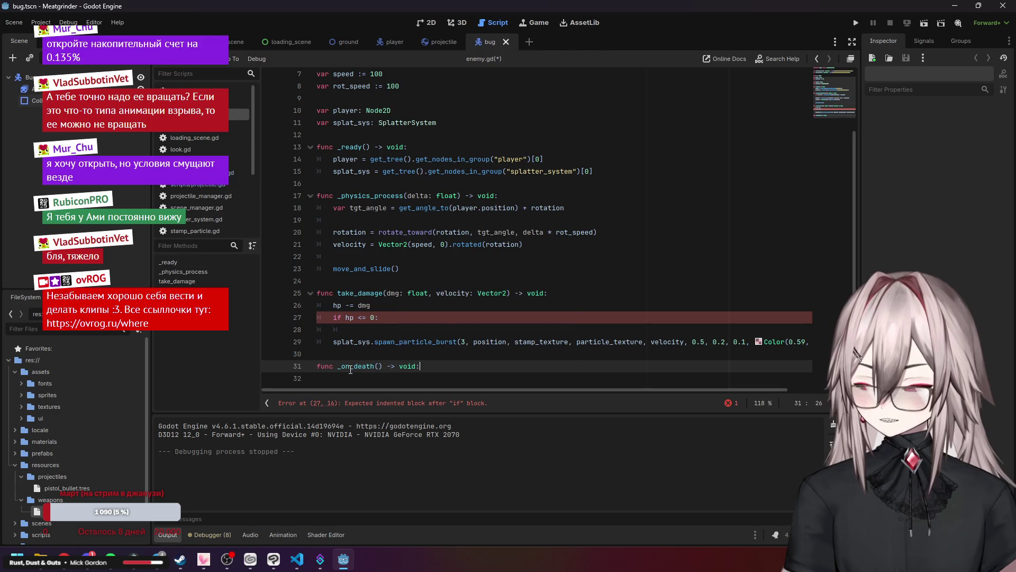
key(Return)
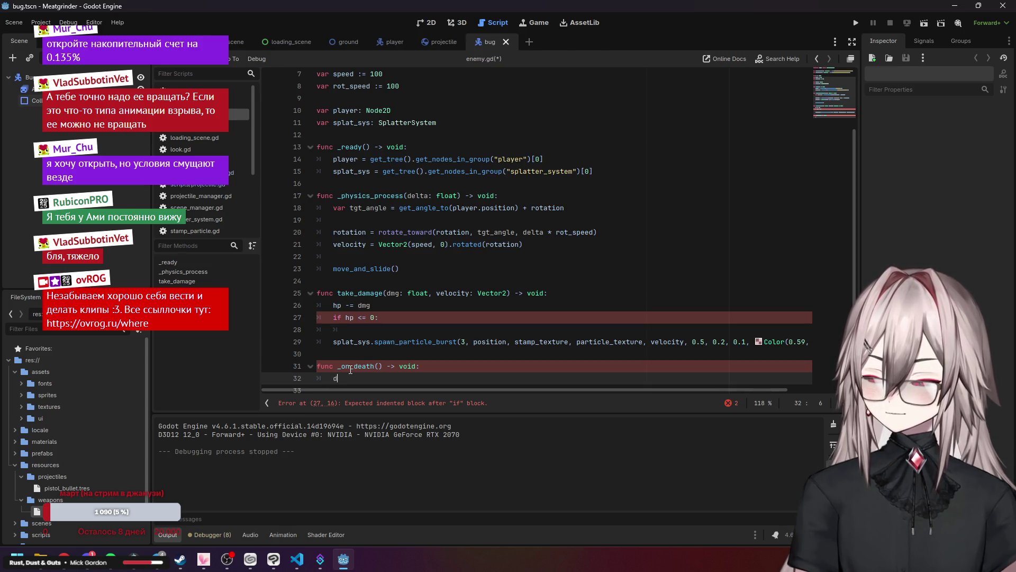
key(BackSpace)
text(call)
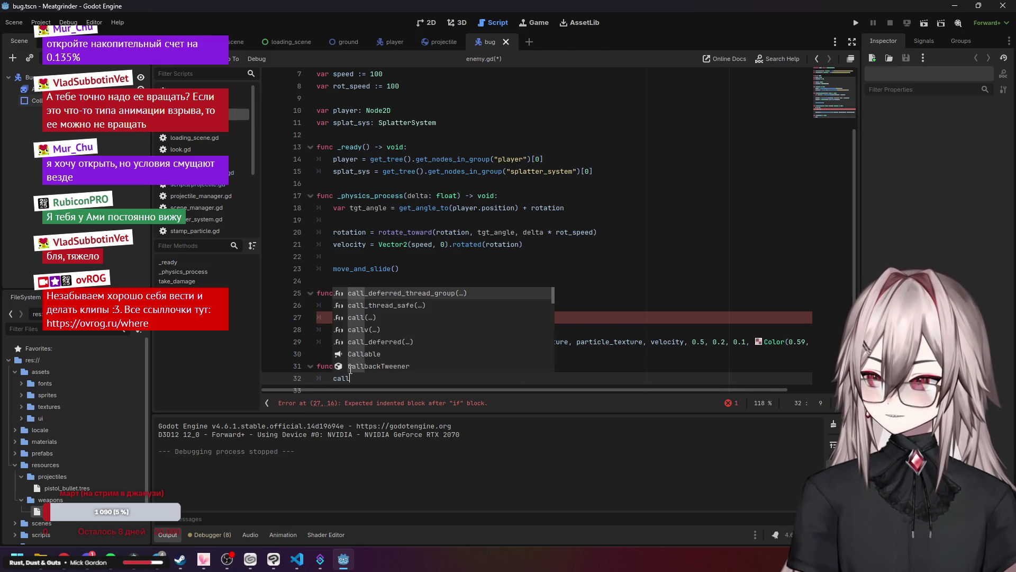
text(d)
key(Down)
key(Down)
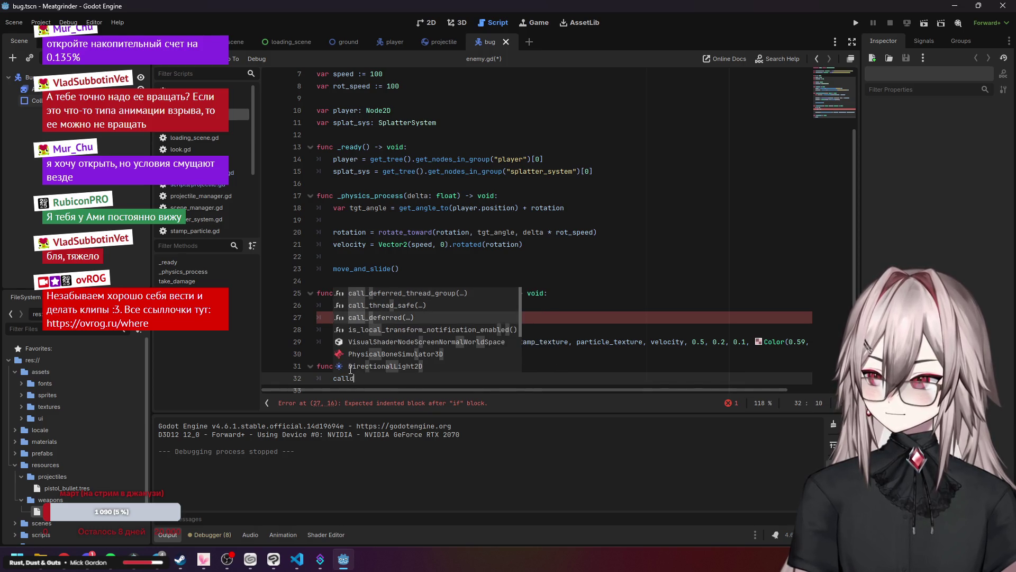
key(Return)
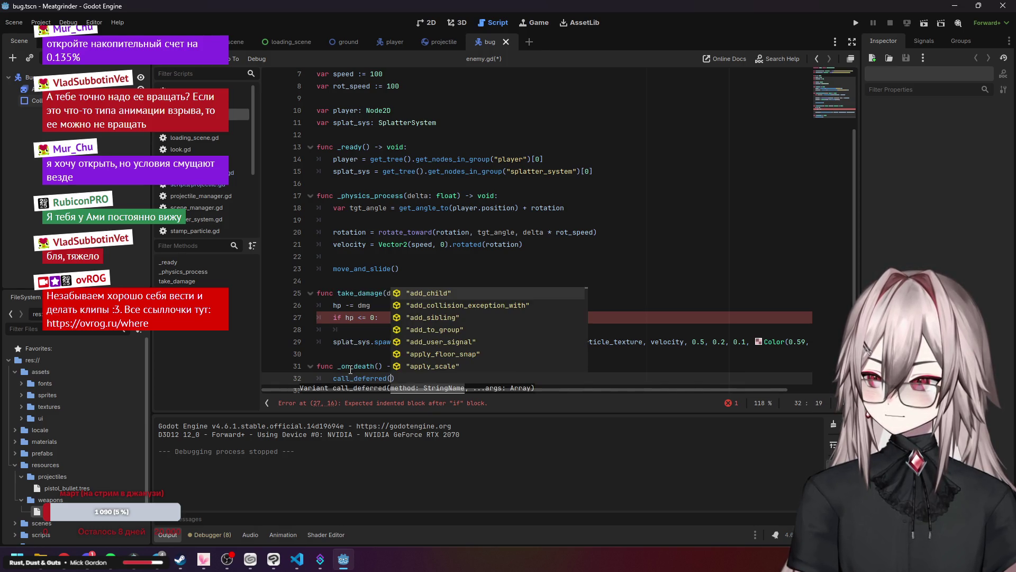
- Clear the unfinished call_deferred argument, dismiss suggestions, and switch to the Chrome browser
text(de)
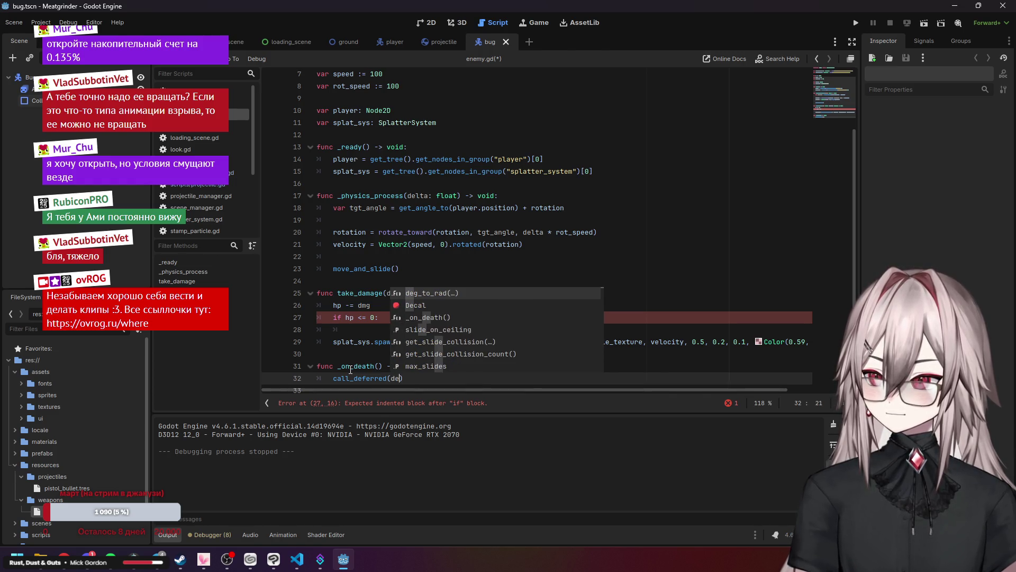
key(BackSpace)
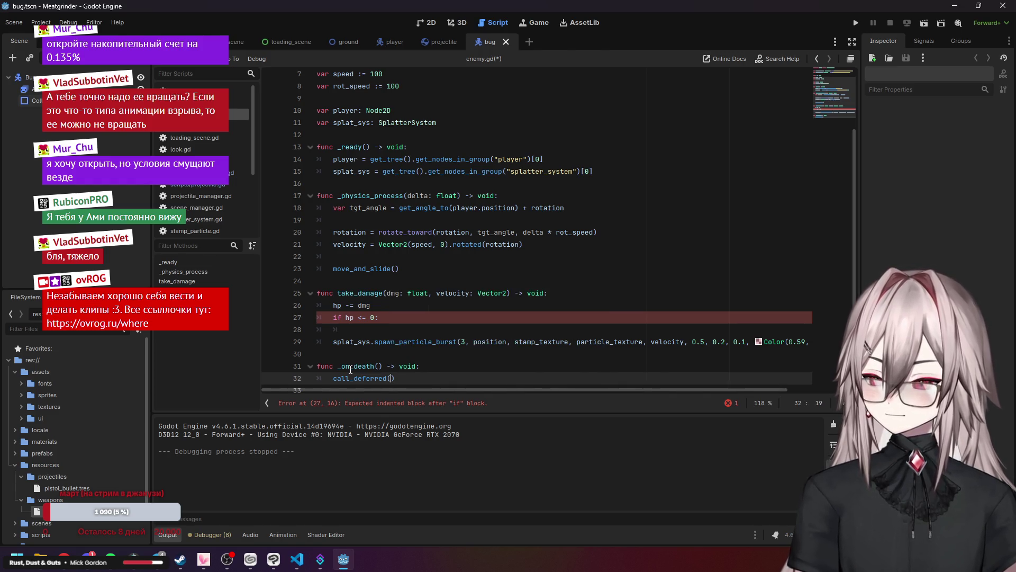
text("de)
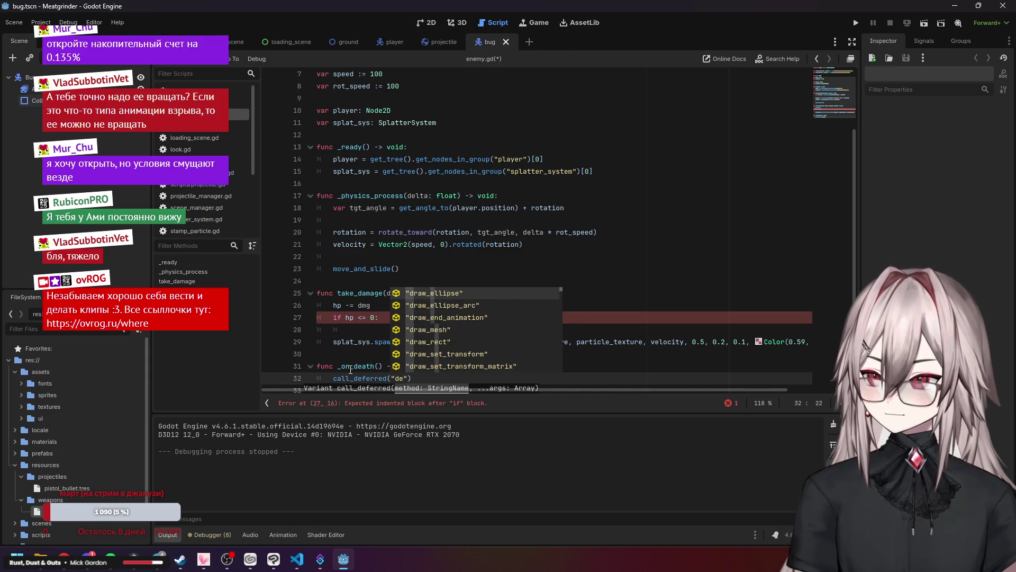
key(BackSpace)
key(BackSpace)
key(BackSpace)
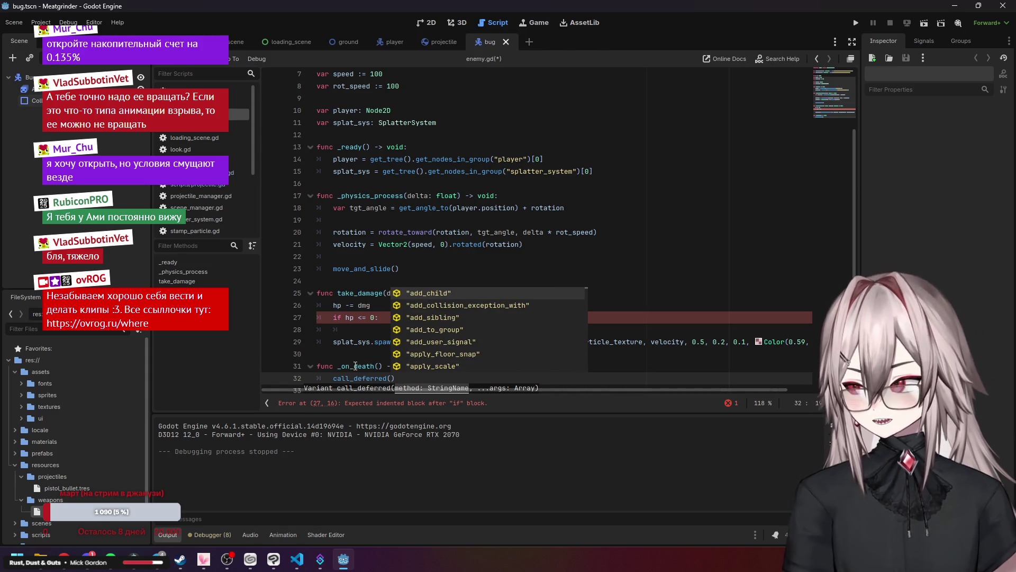
key(Escape)
key(alt+Tab)
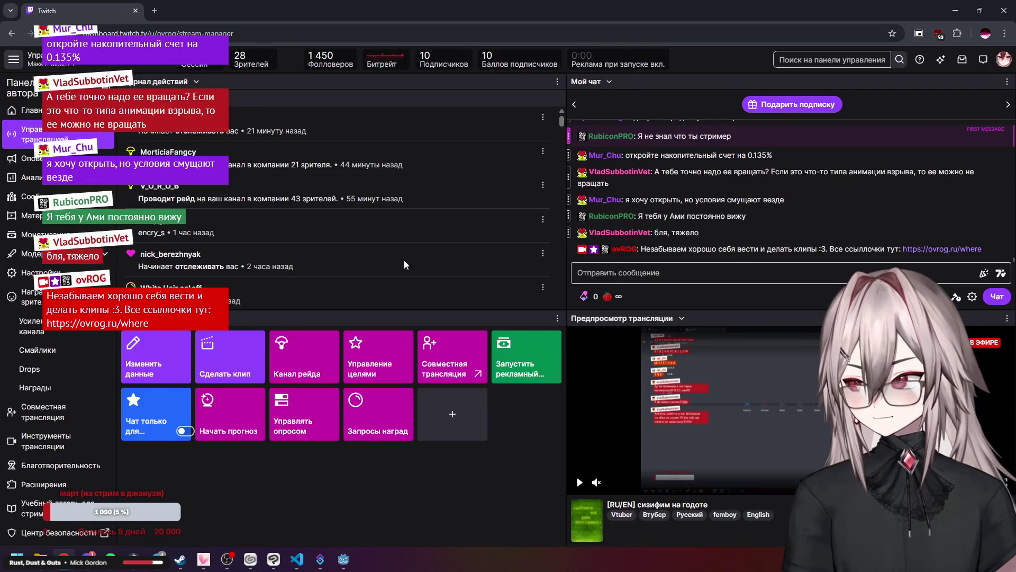
- Search 'godot destroy self node' in a new Chrome tab and read the Reddit thread on it
click(157, 11)
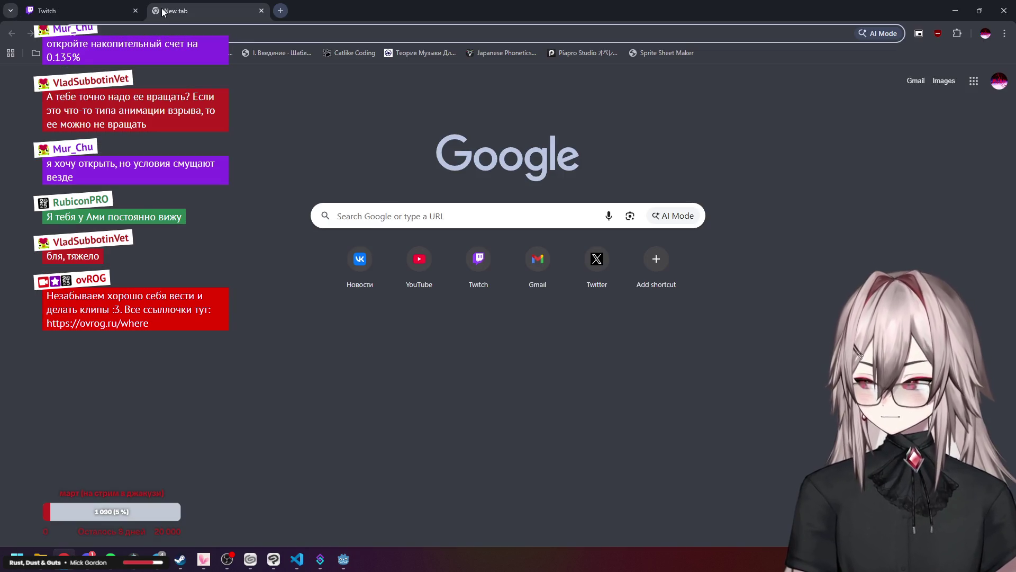
text(godot sel)
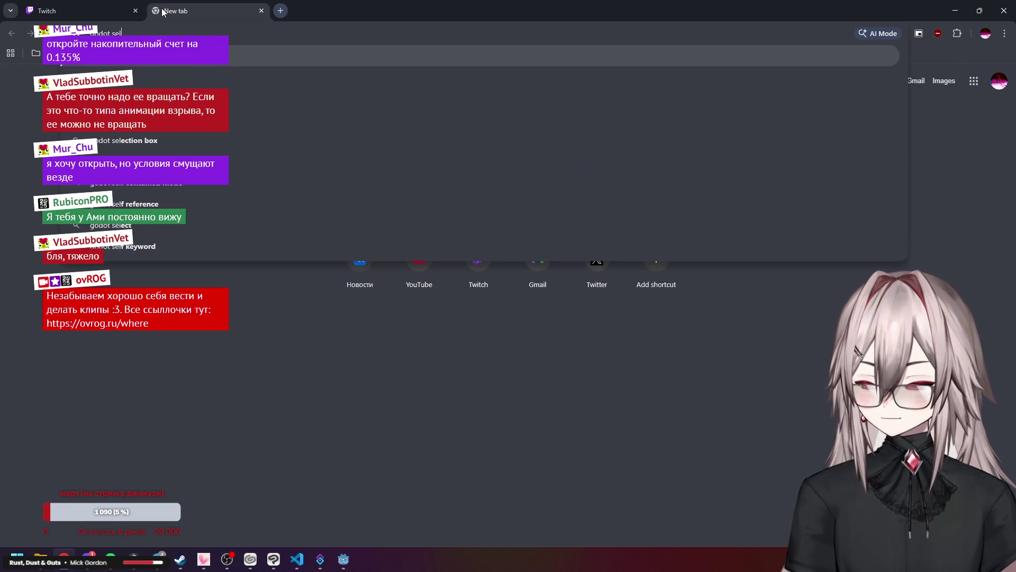
text(f destroy)
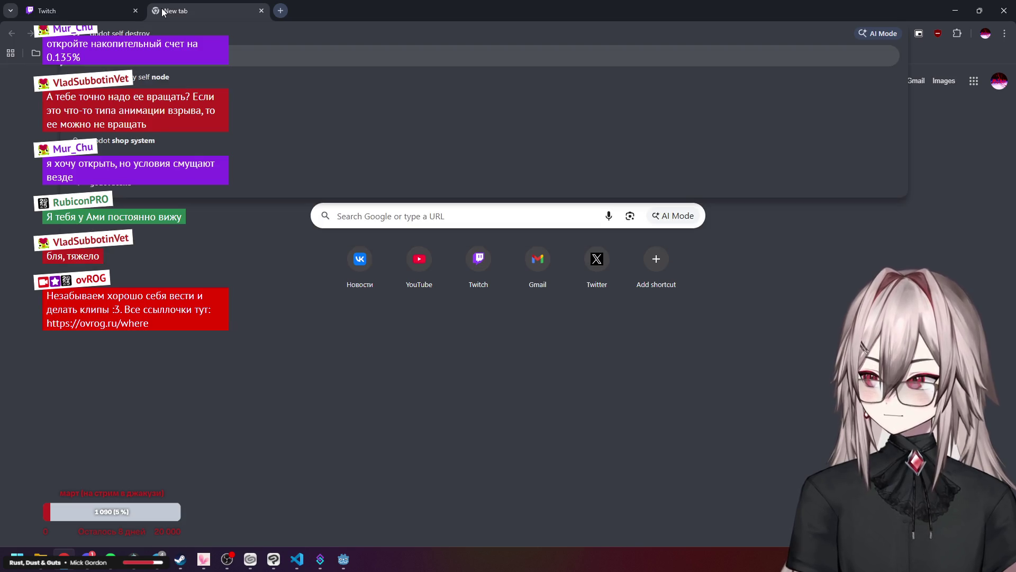
key(Down)
key(Return)
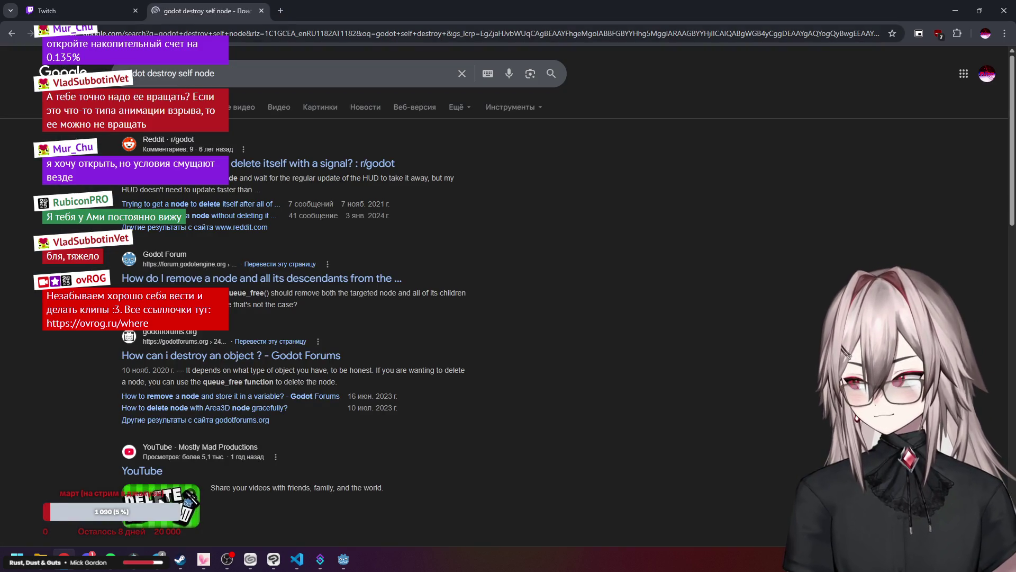
click(317, 163)
scroll(494, 291, down, 6)
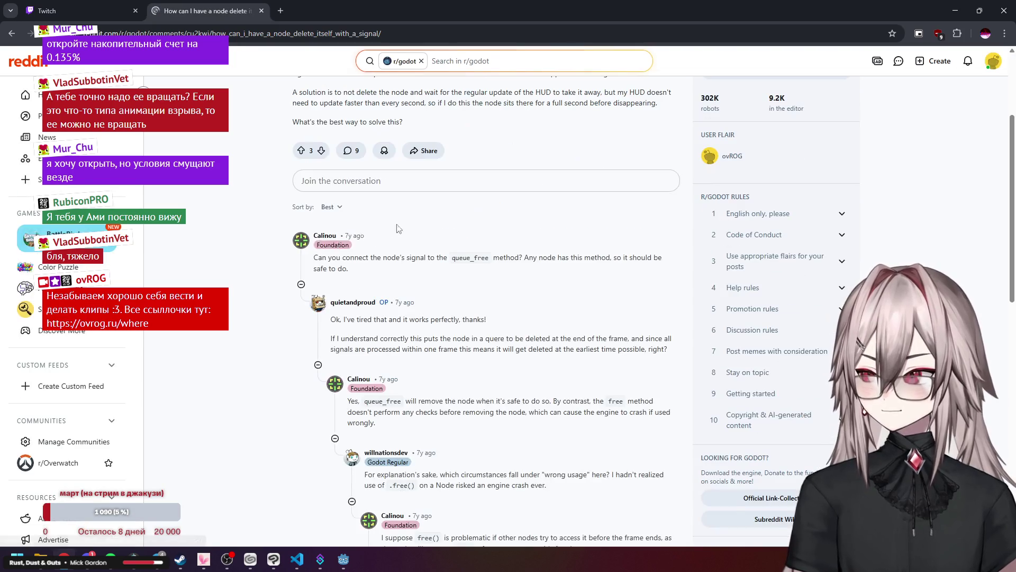
scroll(494, 291, down, 2)
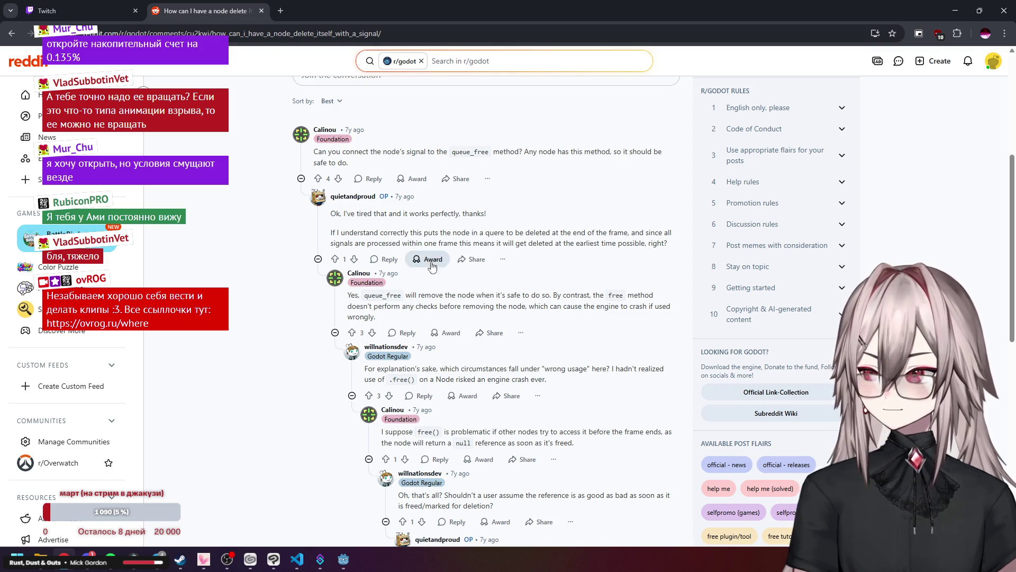
key(alt+Left)
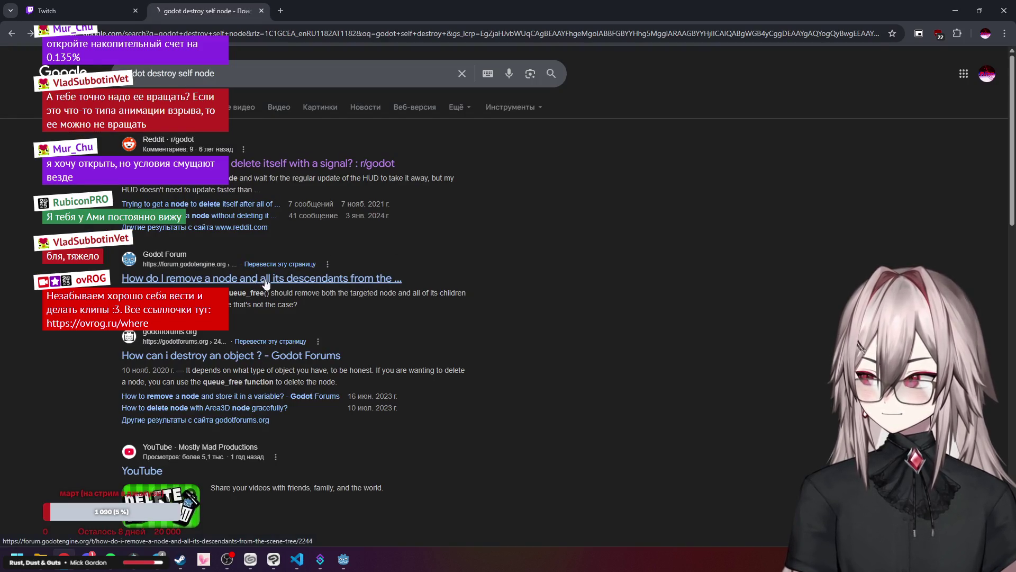
- Read the Godot Forum answer about removing nodes with queue_free, then return to Godot
click(252, 283)
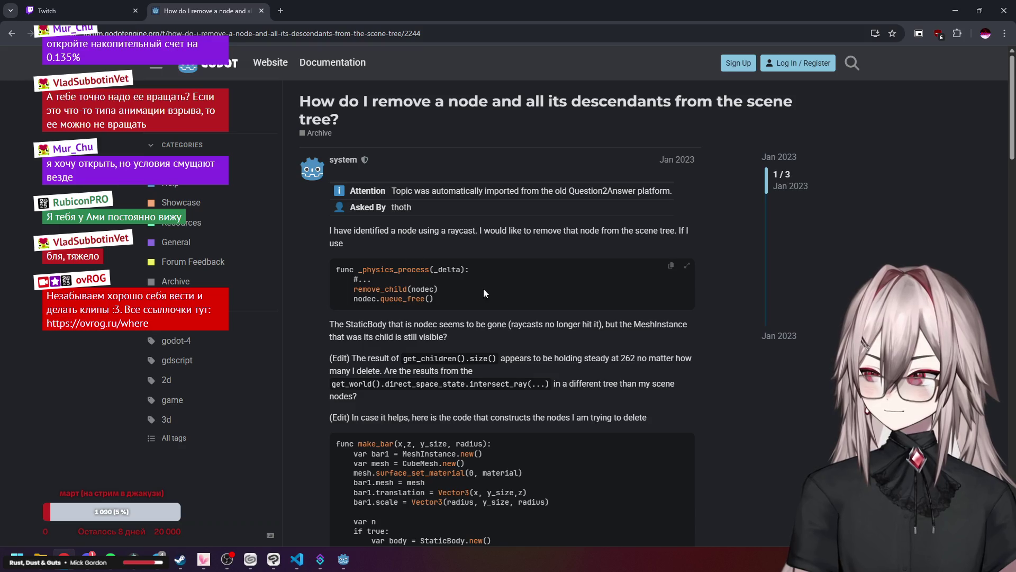
scroll(484, 293, down, 3)
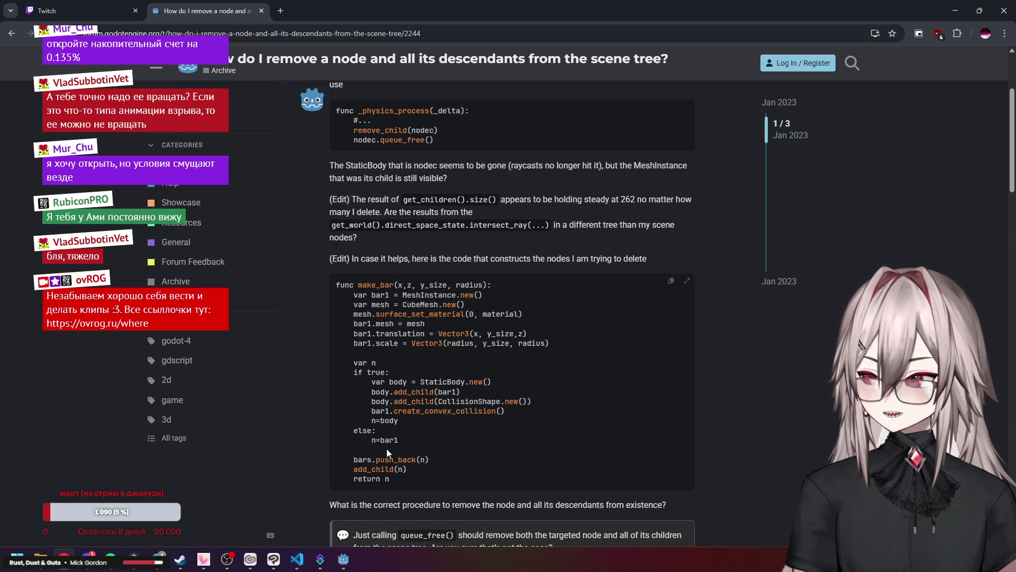
scroll(479, 326, down, 1)
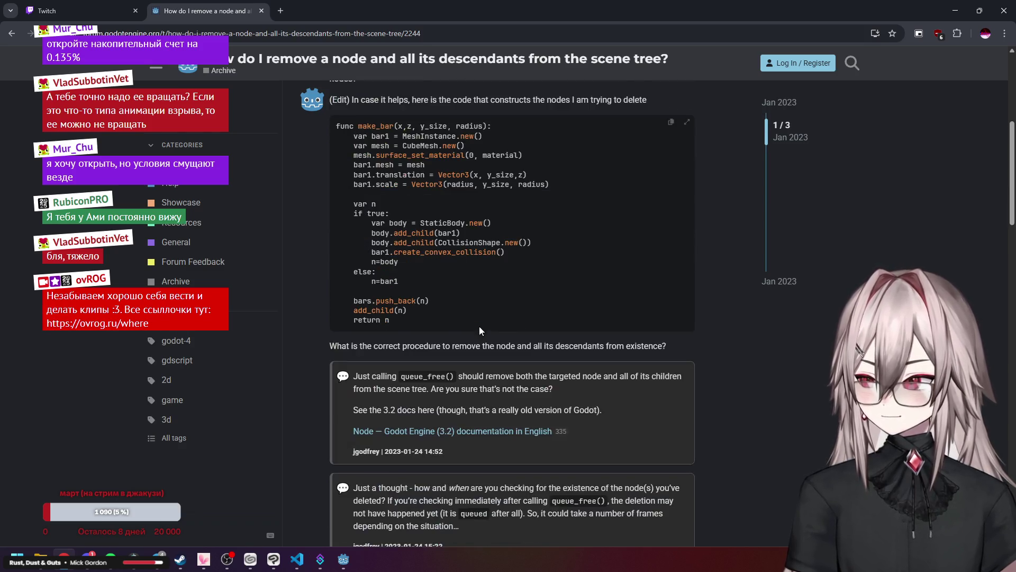
scroll(469, 299, up, 2)
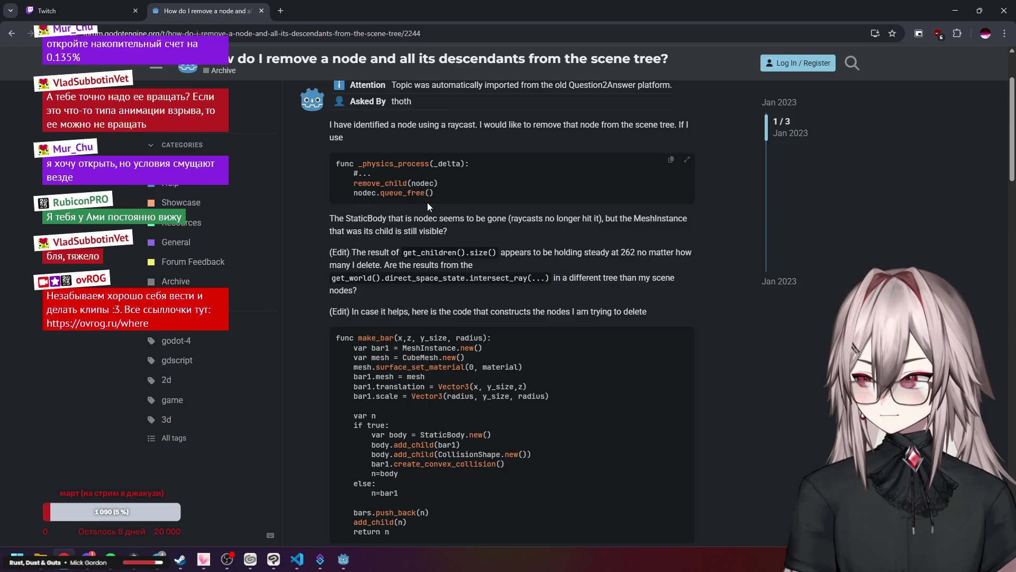
key(alt+Left)
key(alt+Tab)
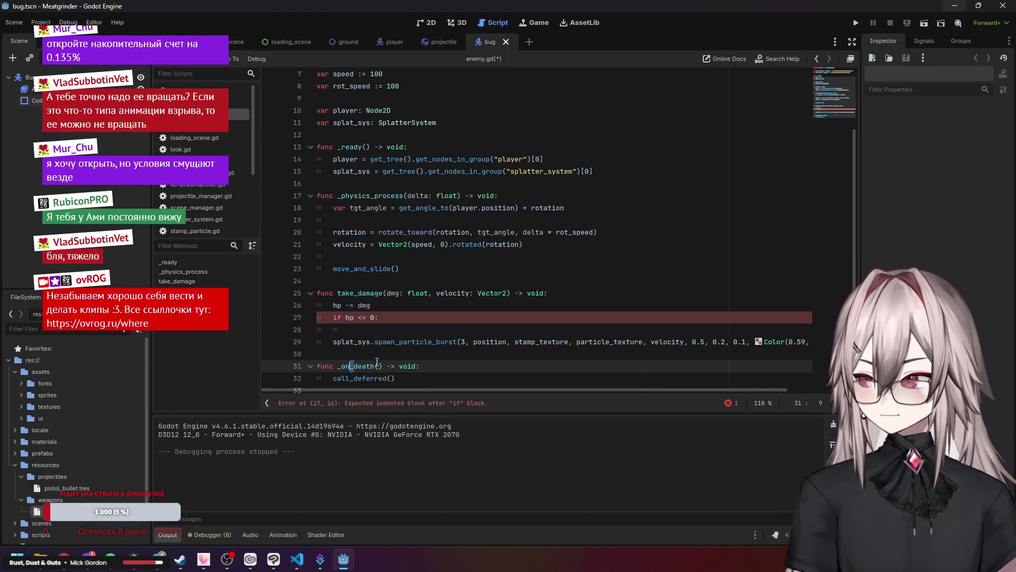
- Replace call_deferred() with queue_free() in _on_death and save enemy.gd
scroll(403, 357, down, 1)
drag(398, 370, 331, 367)
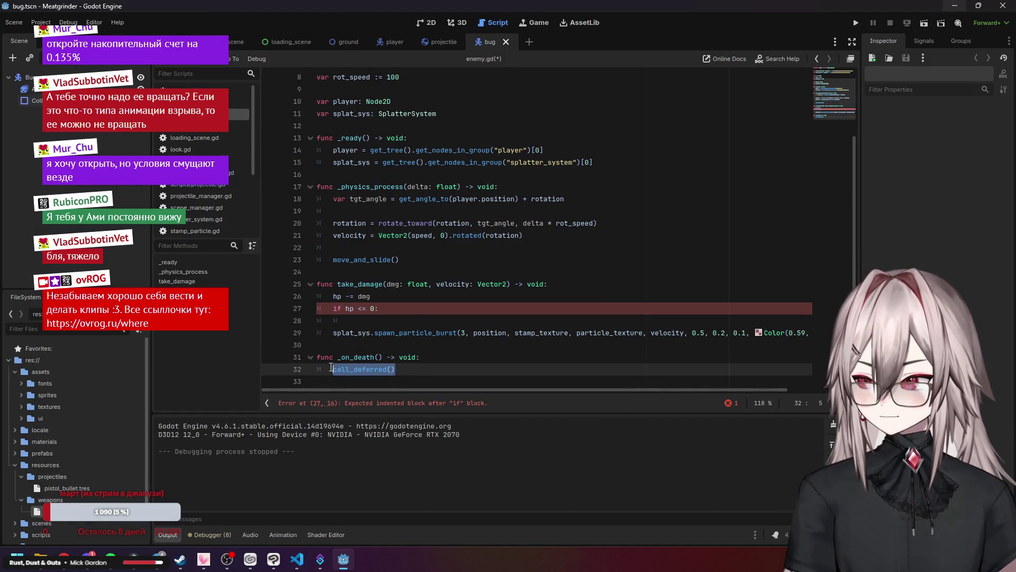
text(q)
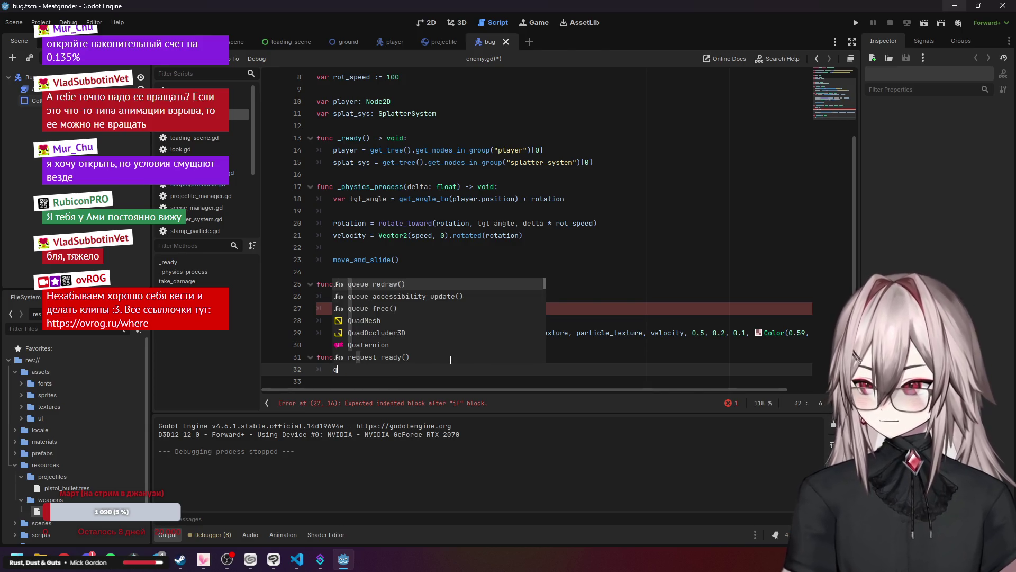
key(Down)
key(Down)
key(Return)
click(387, 332)
mouse_move(344, 369)
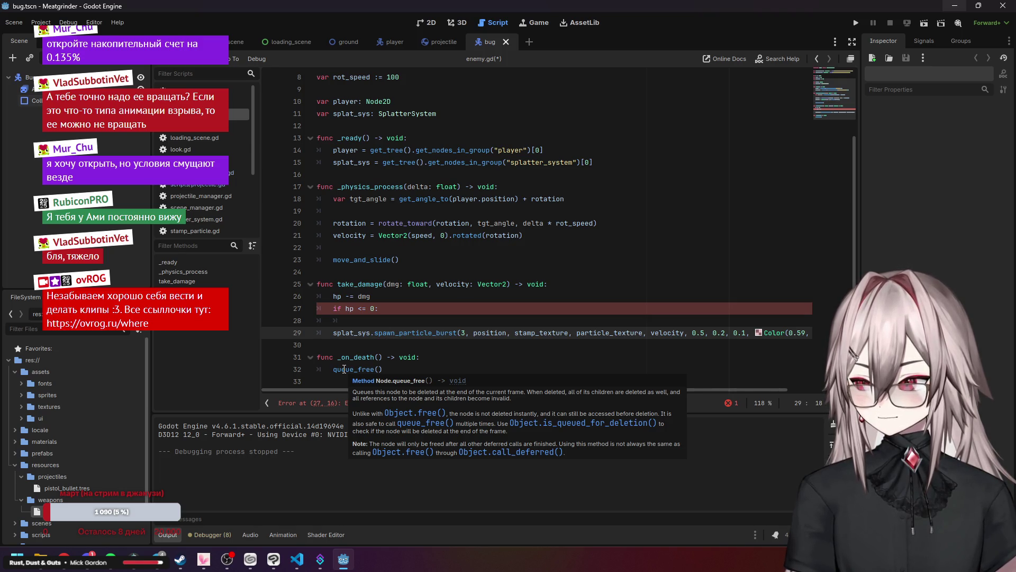
click(416, 381)
key(ctrl+s)
- Call _on_death() inside the if hp <= 0 block of take_damage and save the script
click(389, 317)
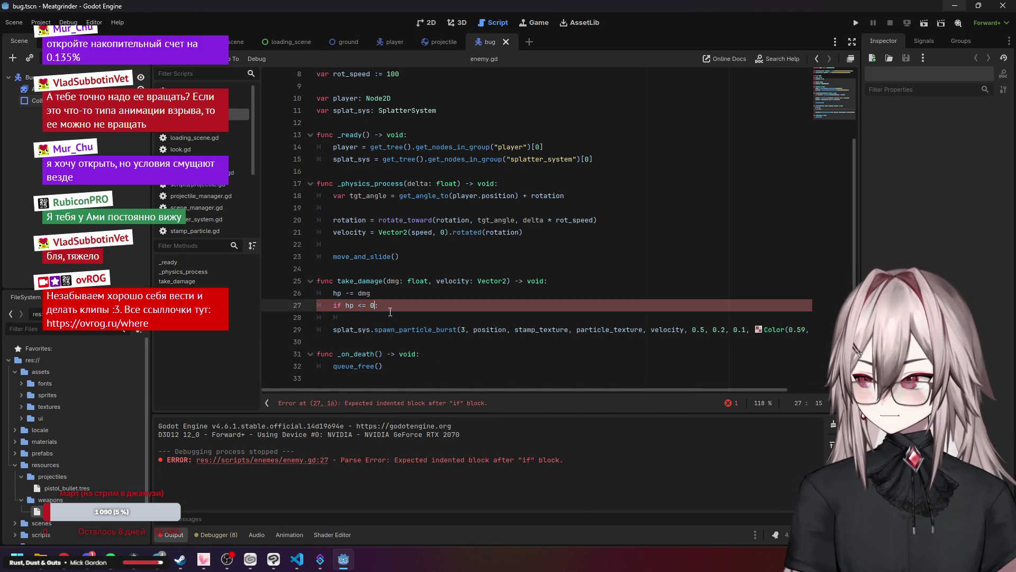
text(_on_death())
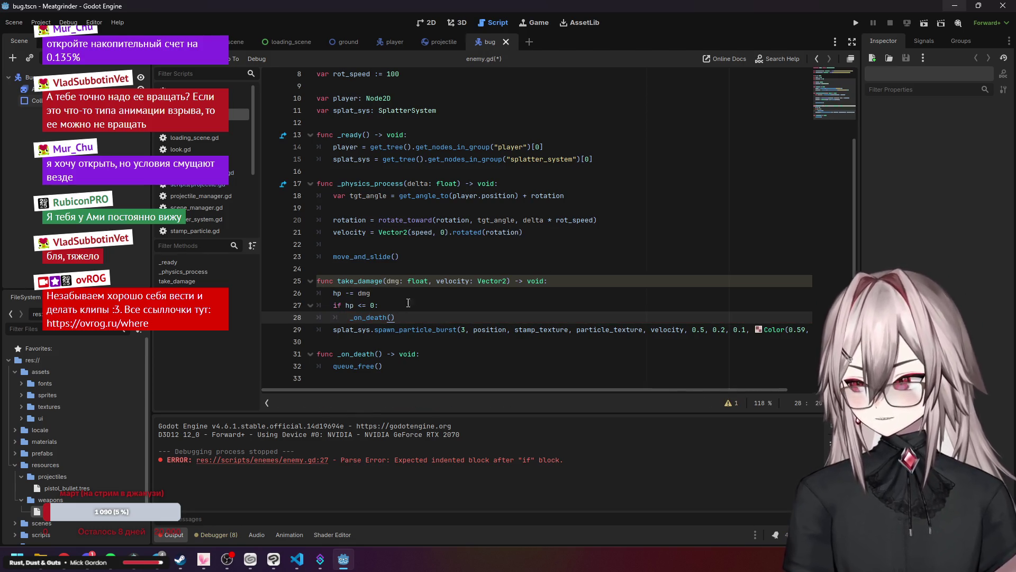
key(ctrl+s)
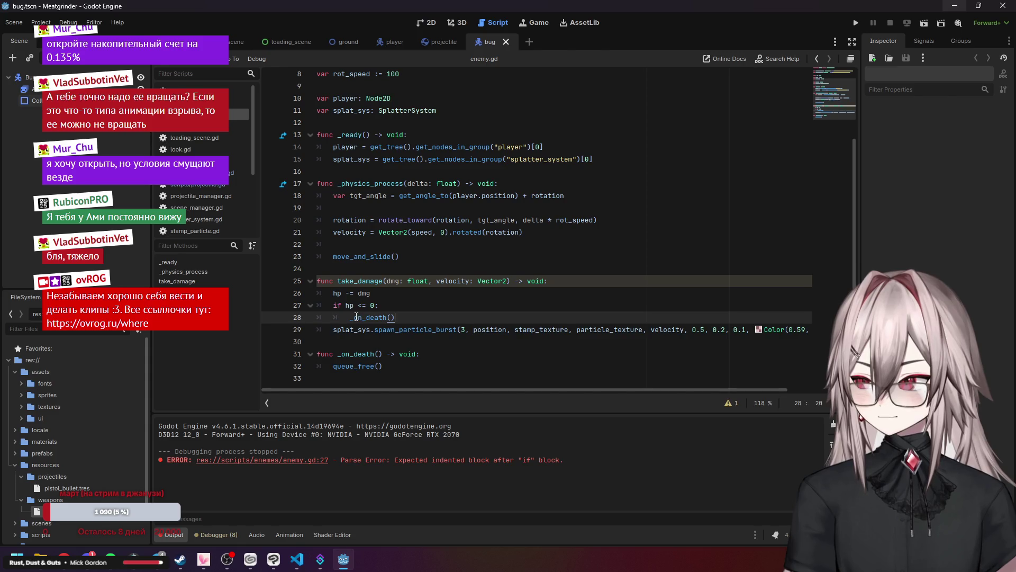
click(453, 370)
click(509, 343)
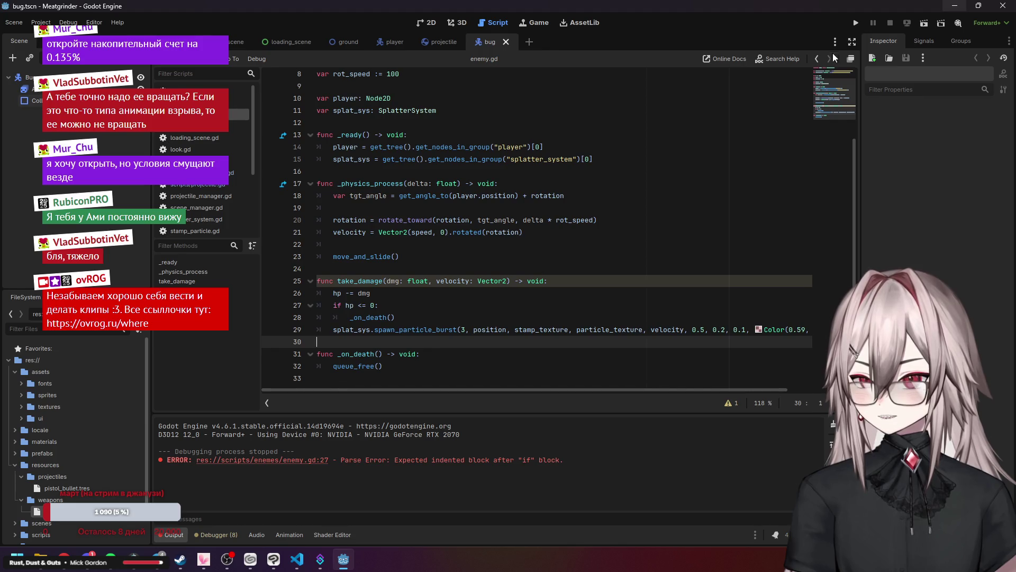
click(855, 26)
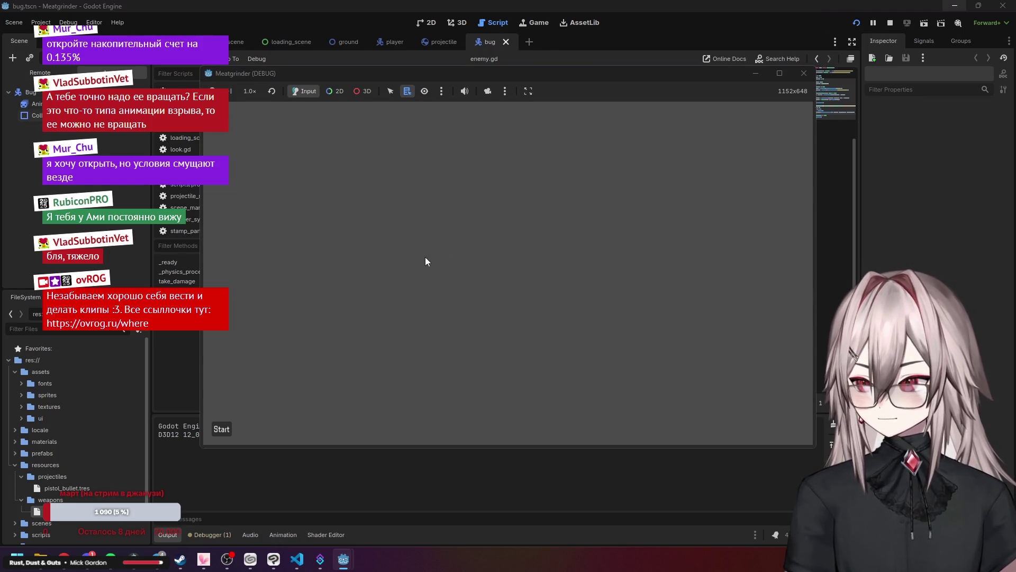
- Start the game, shoot the bug to confirm it disappears, walk around, then stop with F8
click(221, 429)
click(308, 269)
key(a)
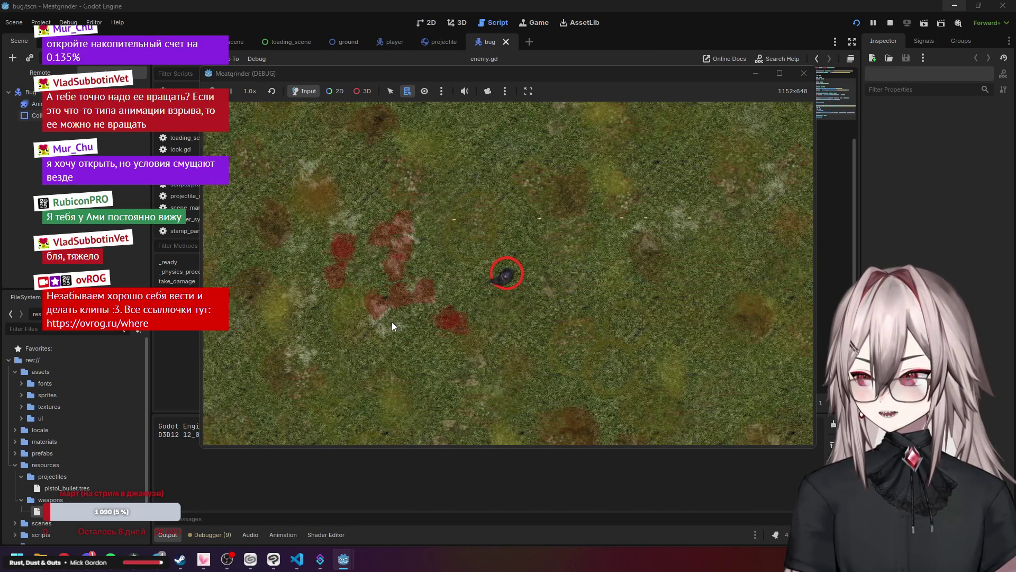
key(w+a)
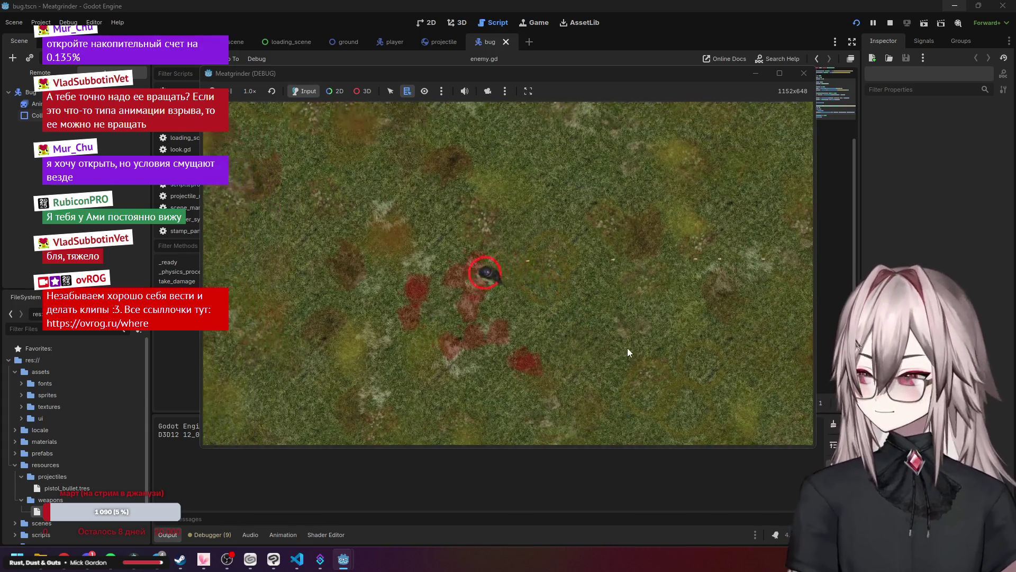
key(F8)
click(517, 236)
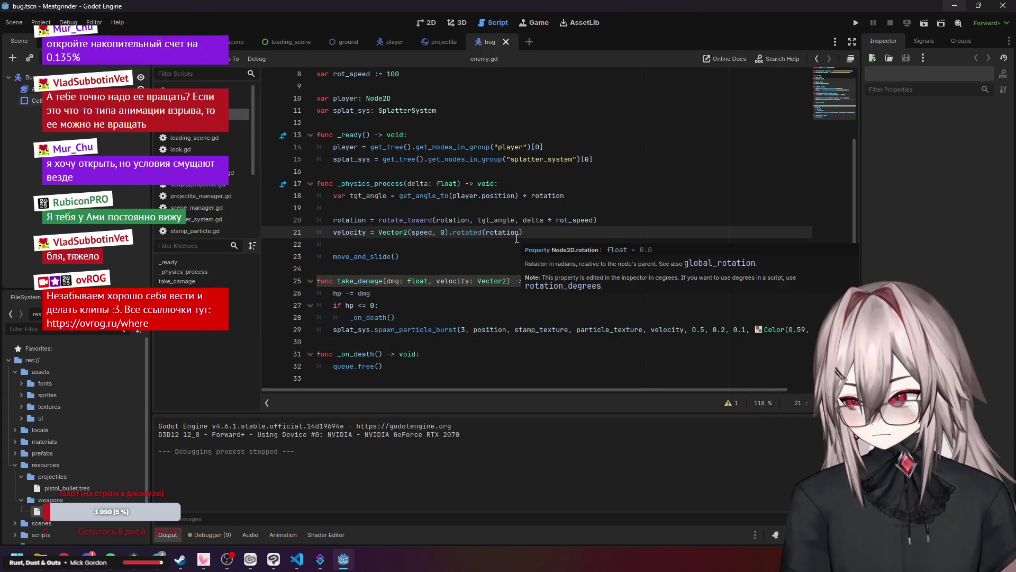
- Move the spawn_particle_burst line up under hp -= dmg, above the hp check
click(425, 320)
key(Return)
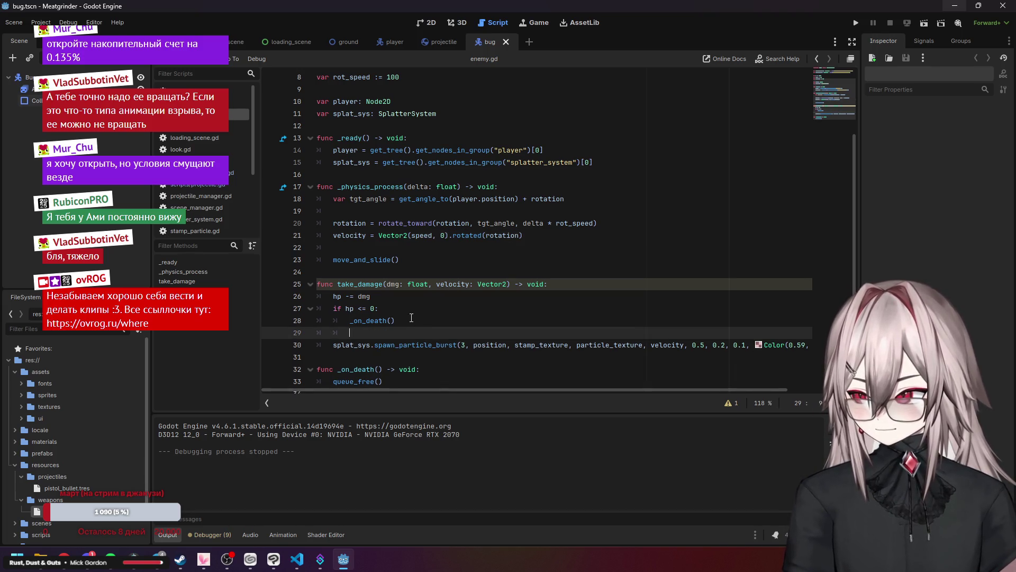
click(405, 296)
key(Return)
scroll(405, 298, down, 1)
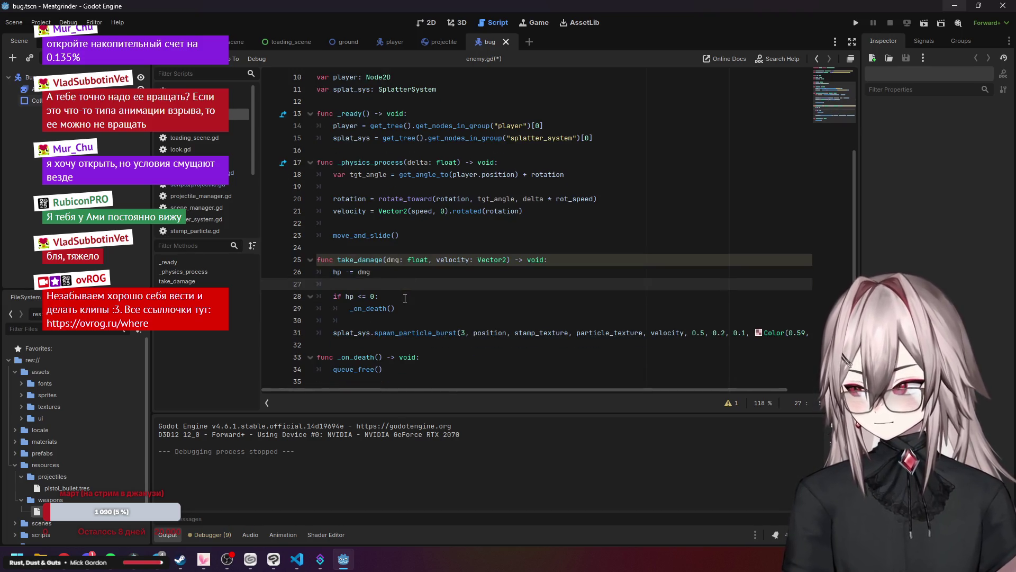
drag(335, 336, 818, 335)
scroll(627, 389, left, 3)
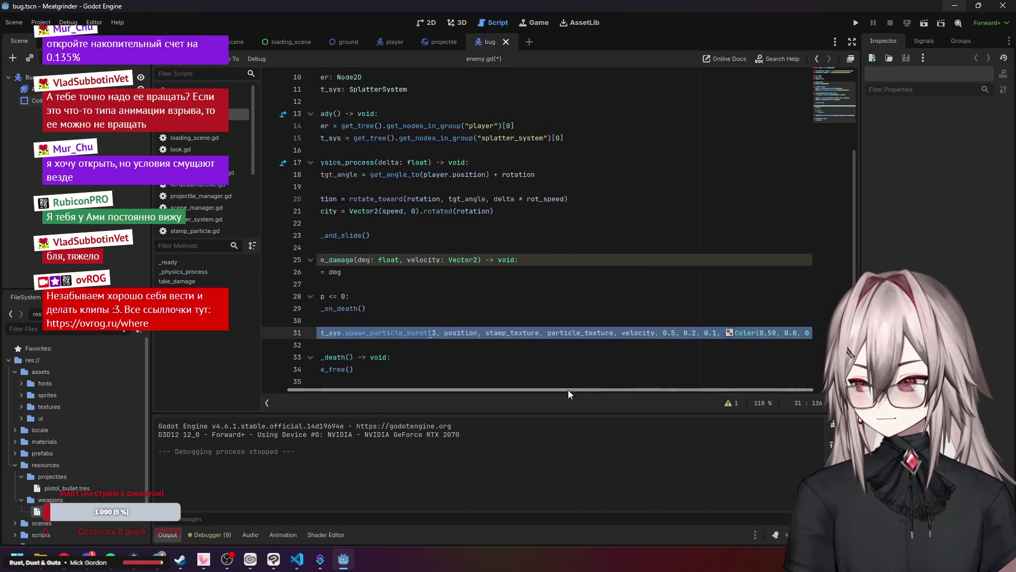
key(BackSpace)
click(393, 265)
key(Return)
key(Return)
key(ctrl+v)
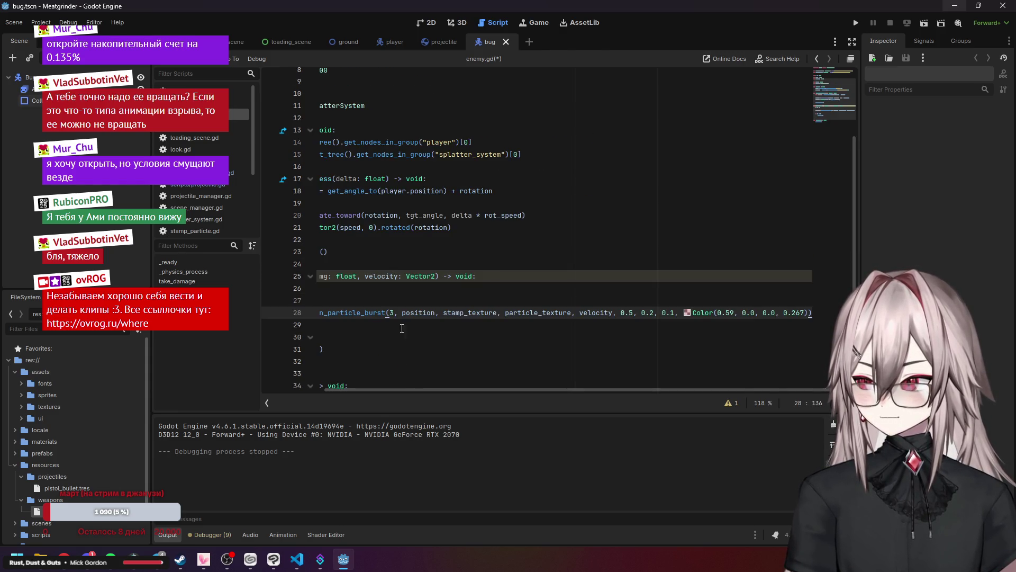
- Remove the leftover blank lines inside take_damage
scroll(417, 390, left, 3)
click(351, 305)
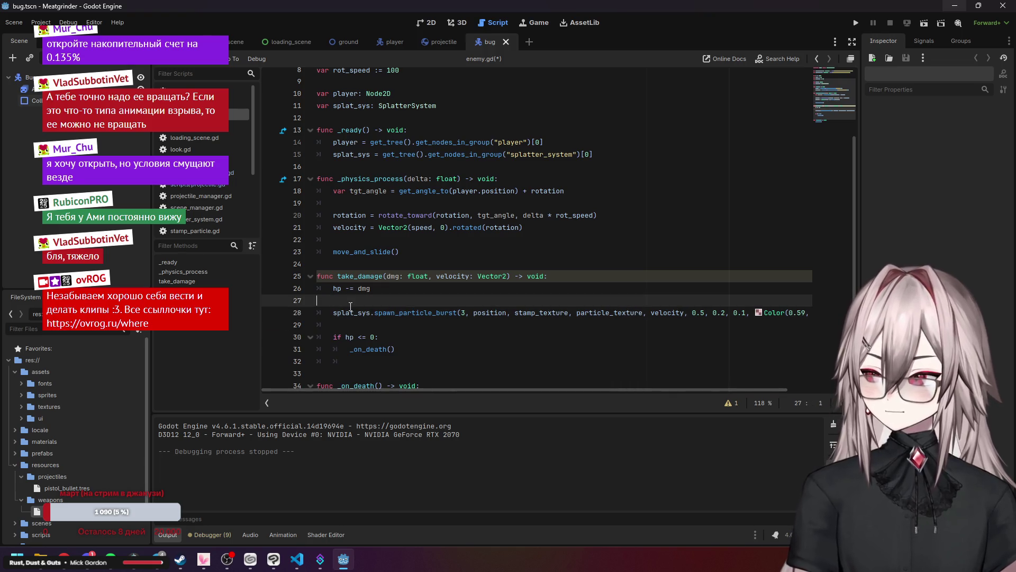
key(BackSpace)
key(Down)
key(Down)
key(BackSpace)
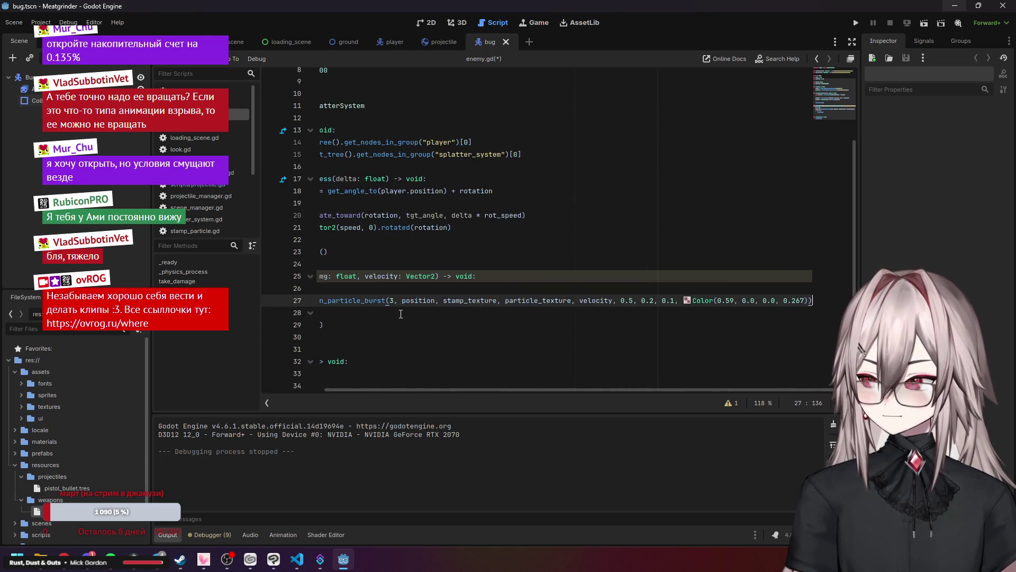
scroll(439, 389, left, 3)
click(413, 325)
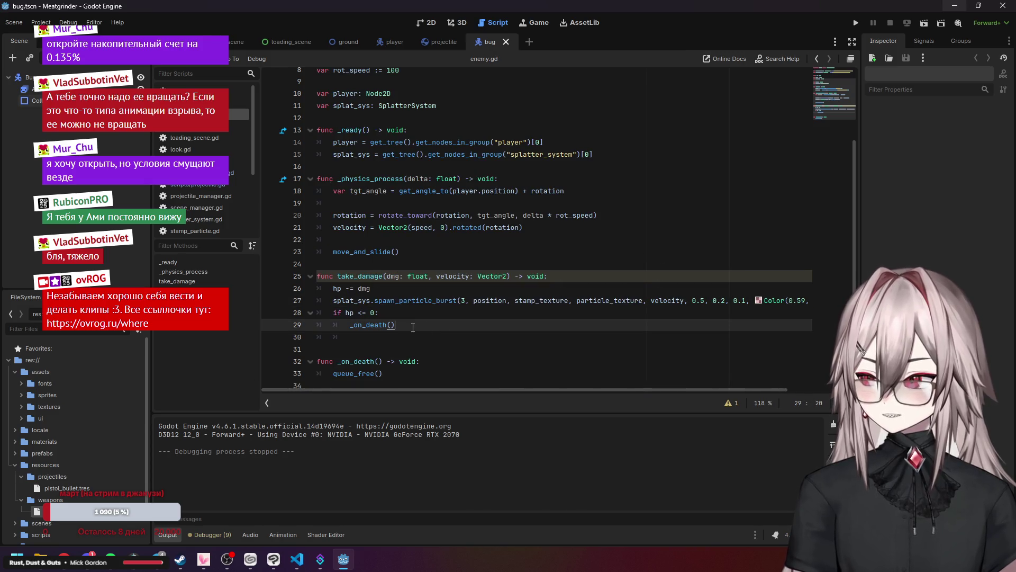
key(Down)
key(BackSpace)
key(BackSpace)
key(BackSpace)
click(424, 318)
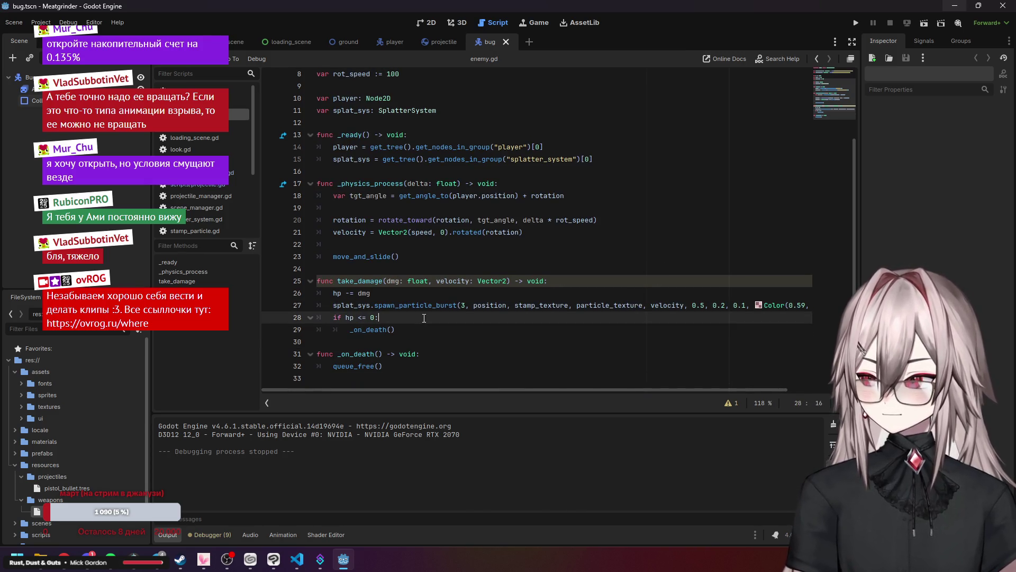
scroll(445, 322, up, 1)
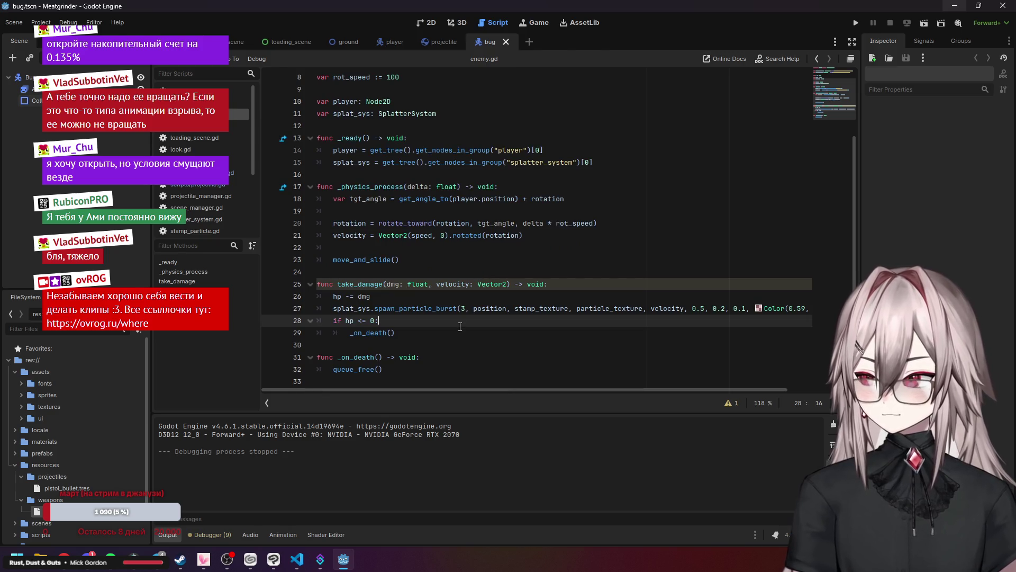
click(459, 329)
- Rename take_damage's velocity parameter to _velocity in the signature and the particle burst call
mouse_move(415, 284)
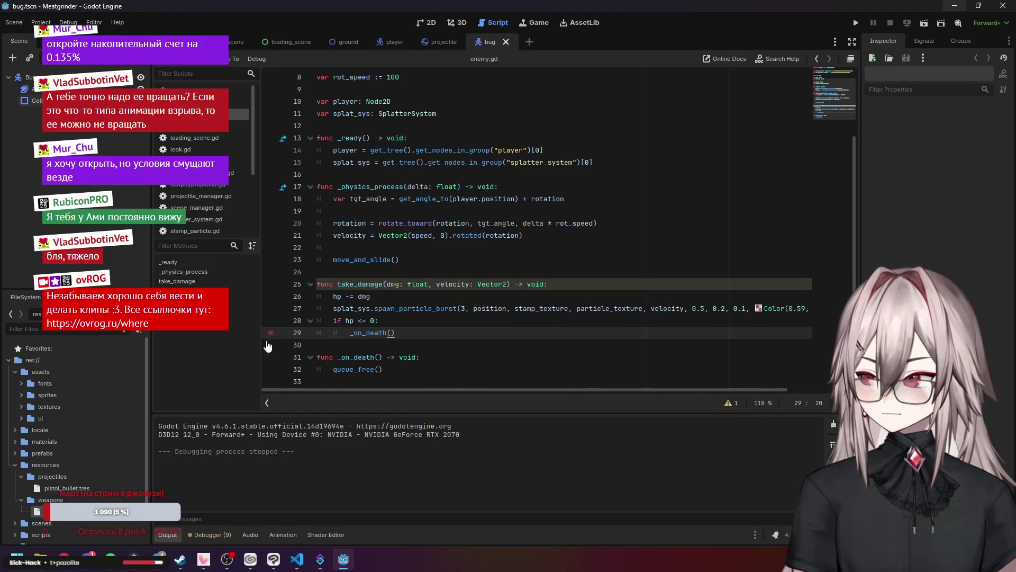
click(730, 402)
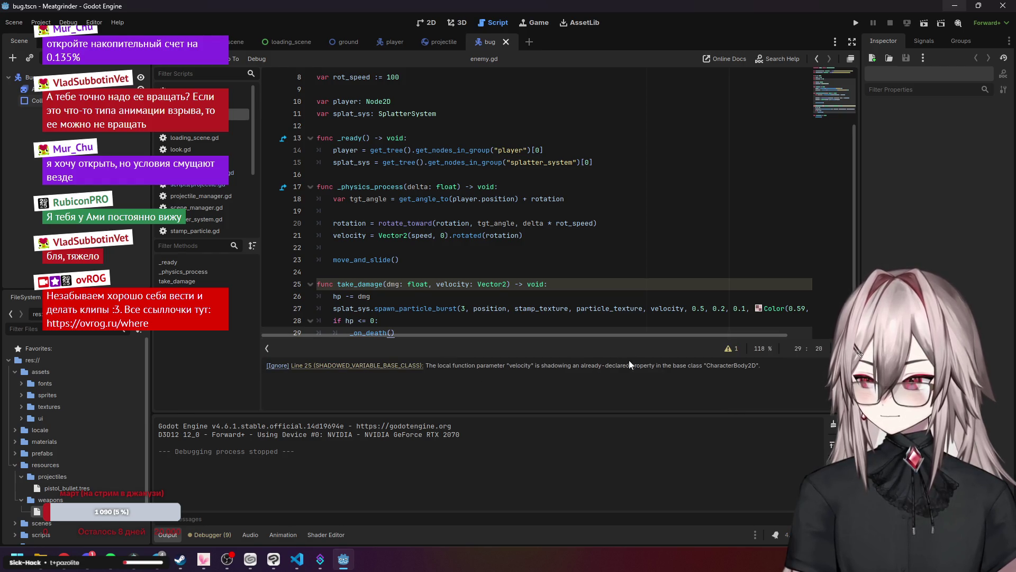
click(729, 348)
click(445, 321)
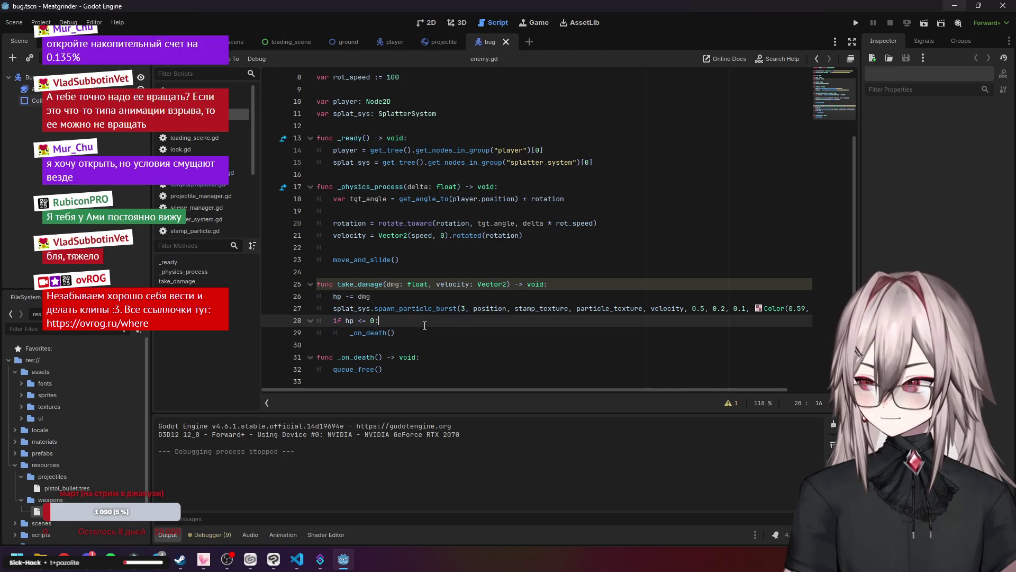
click(437, 284)
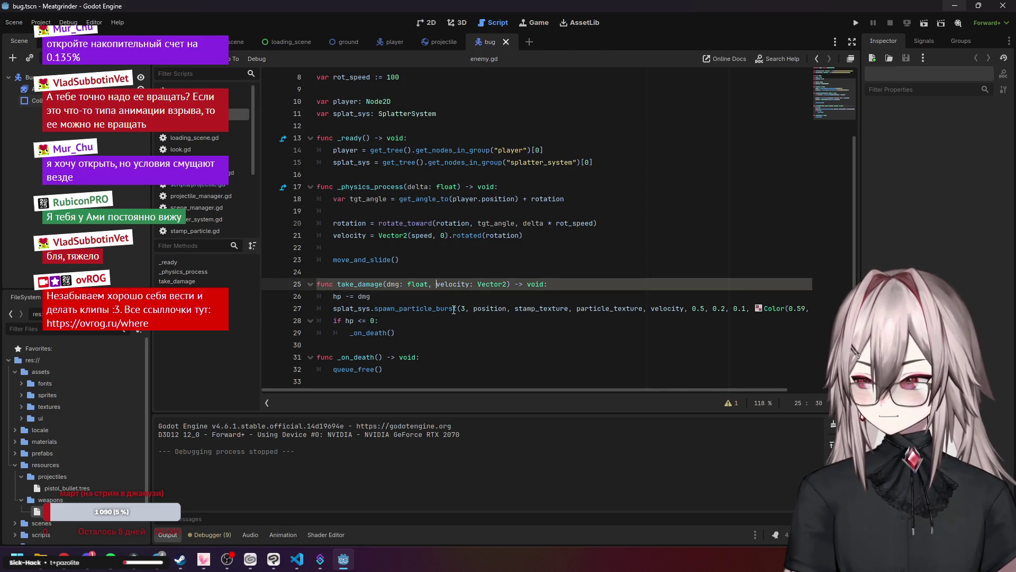
text(_)
click(651, 309)
text(_)
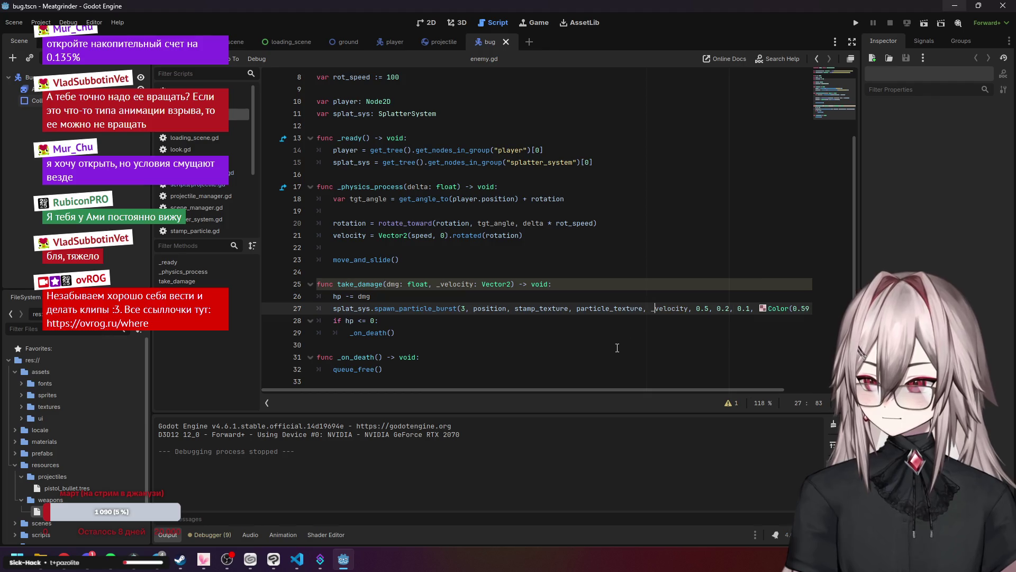
click(459, 298)
click(484, 333)
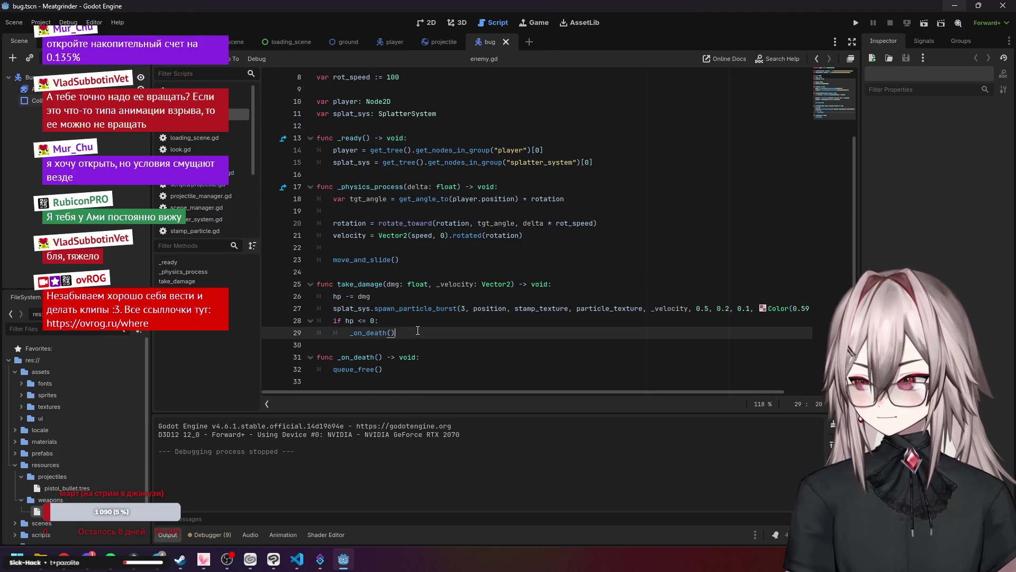
scroll(431, 235, up, 3)
scroll(432, 235, down, 3)
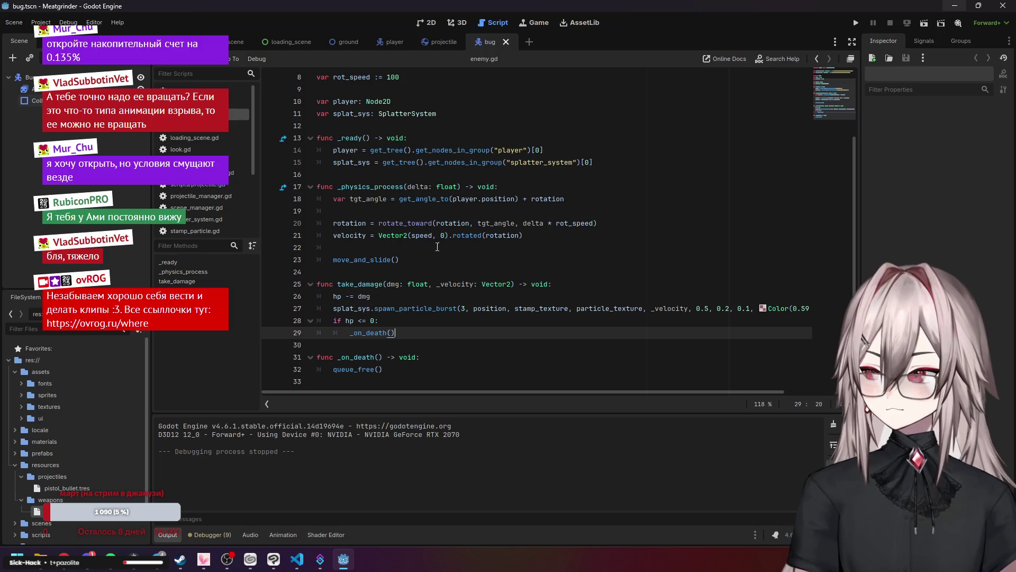
click(430, 296)
click(404, 317)
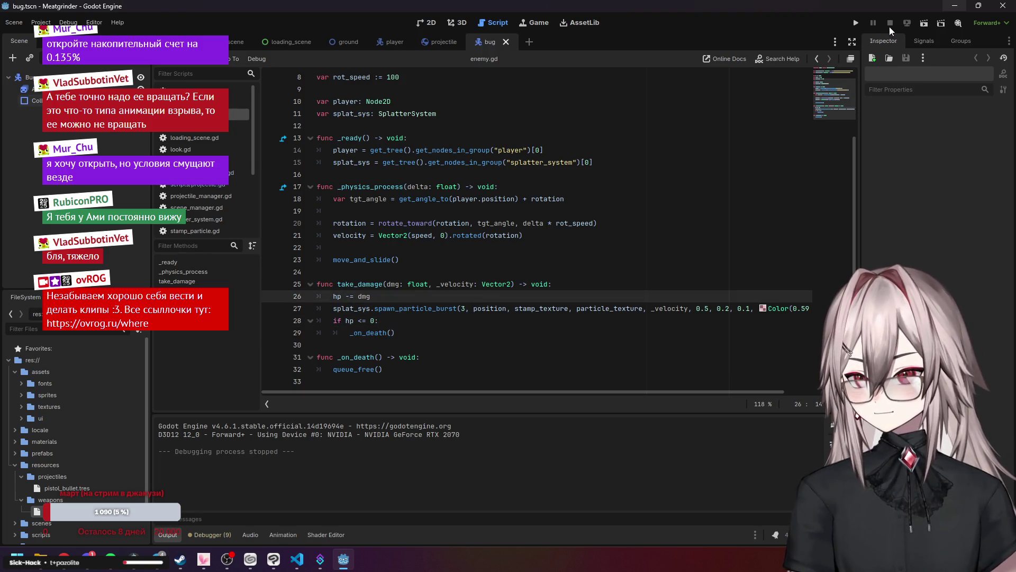
click(856, 24)
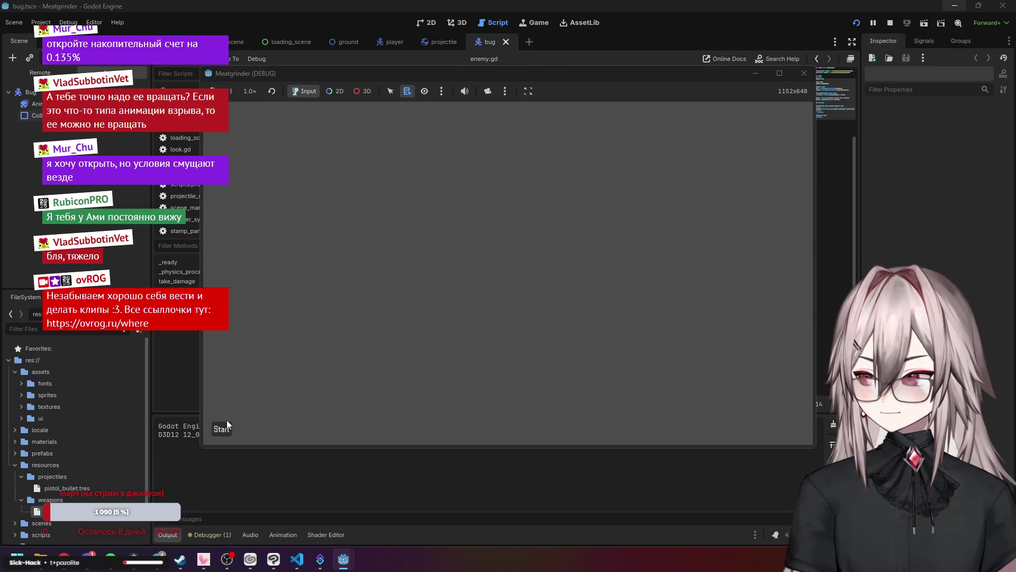
- Start the Meatgrinder game, watch the bug chase the player briefly, then close the debug window
click(228, 423)
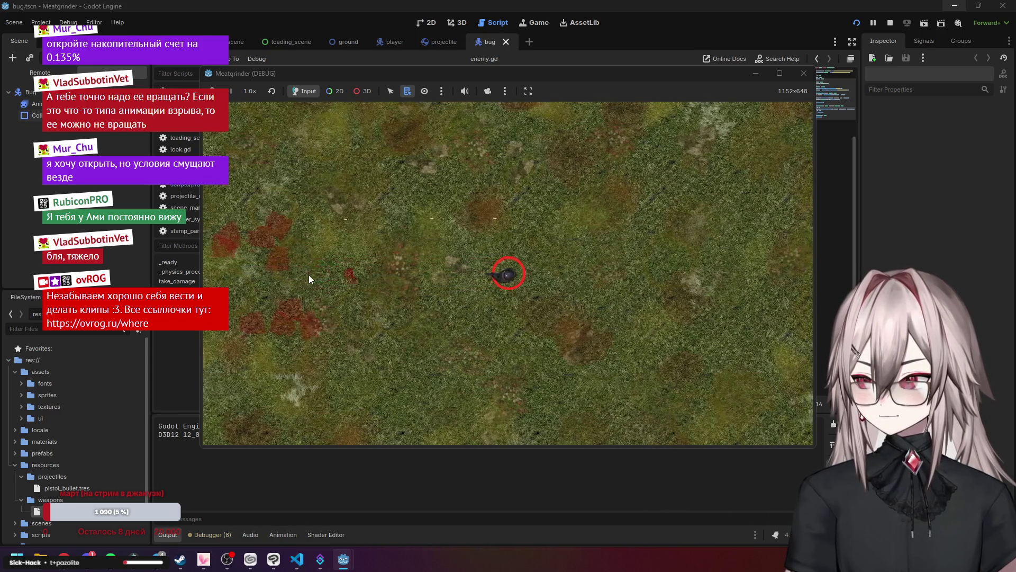
click(802, 74)
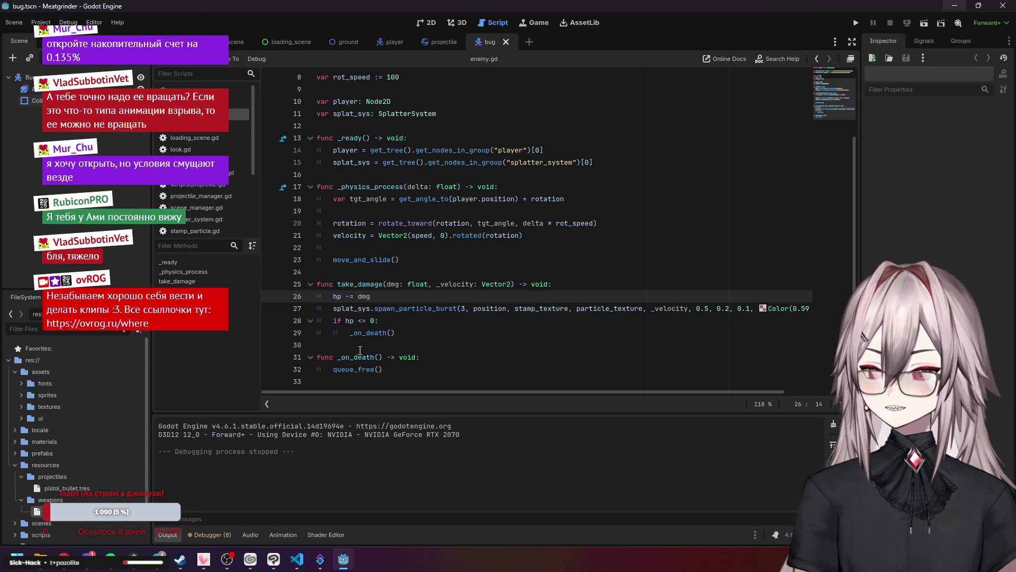
key(alt+Tab)
key(alt+Tab)
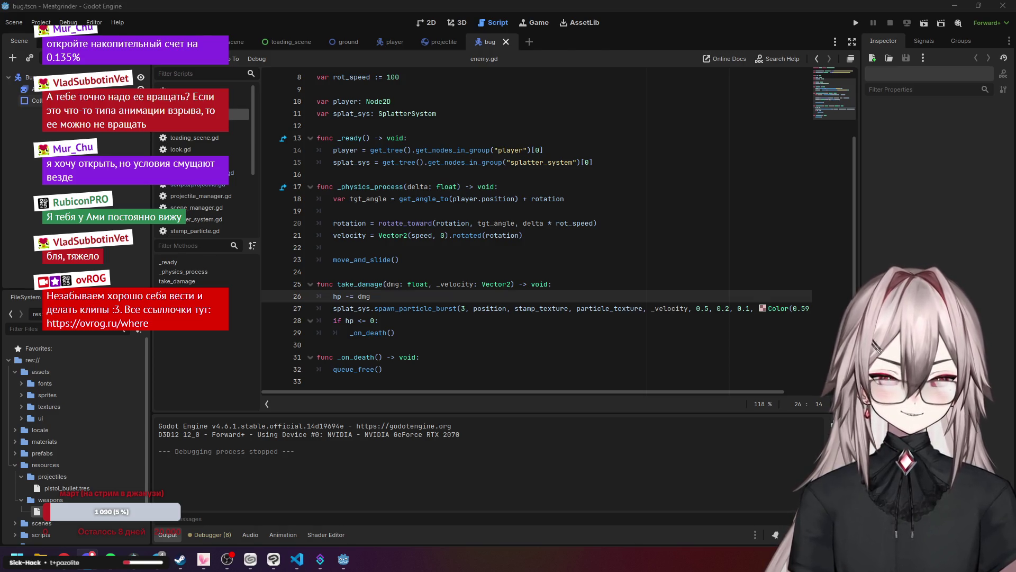
key(alt+Tab)
click(420, 272)
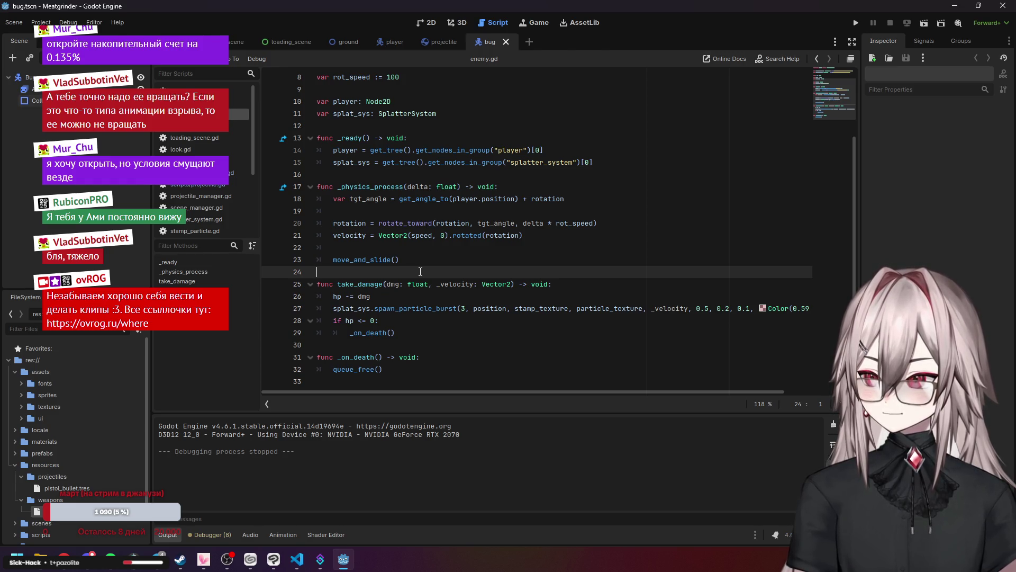
mouse_move(661, 392)
mouse_down()
mouse_move(707, 403)
mouse_move(807, 378)
mouse_move(632, 382)
mouse_up()
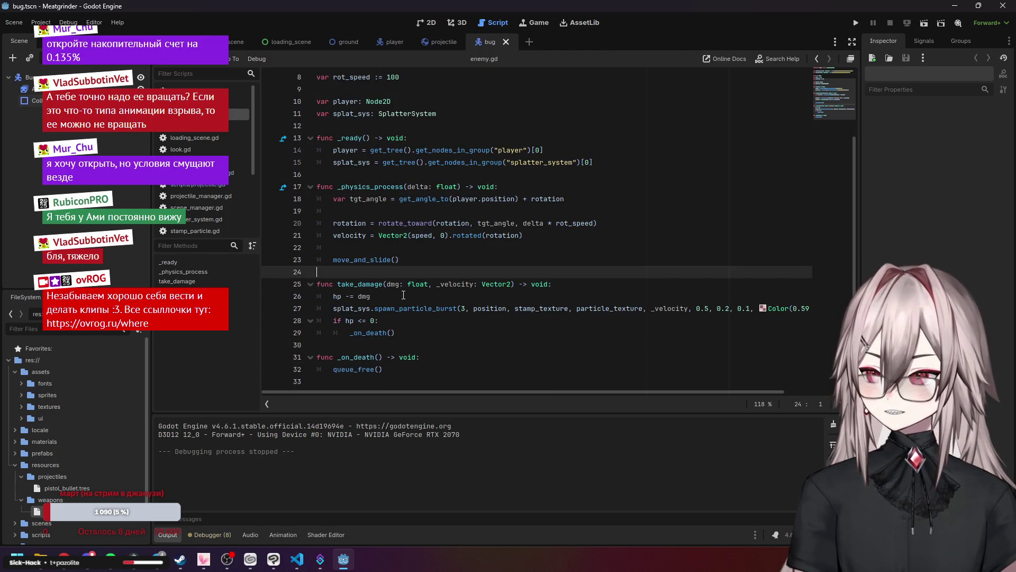
click(394, 317)
scroll(477, 227, up, 2)
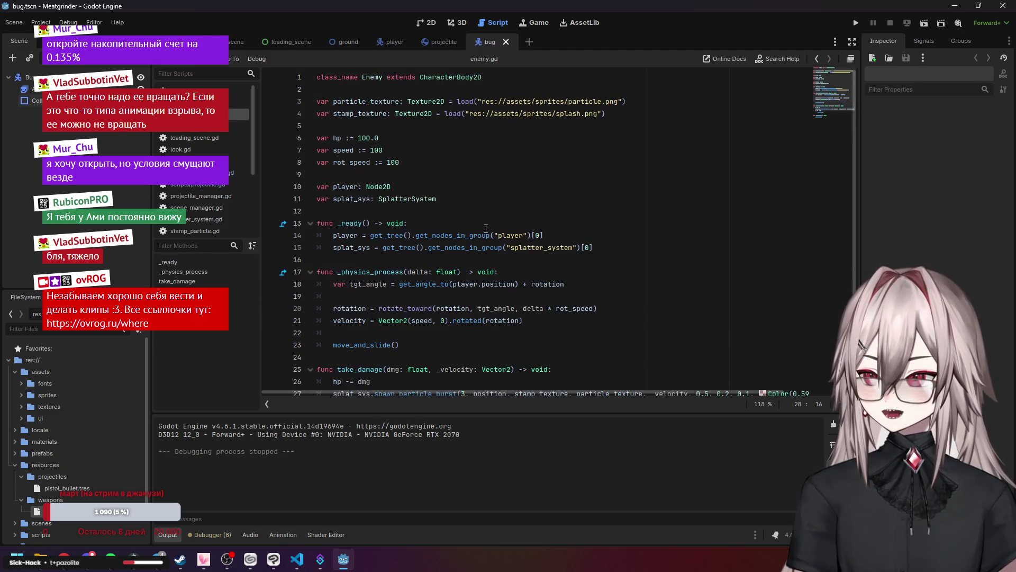
scroll(486, 224, down, 2)
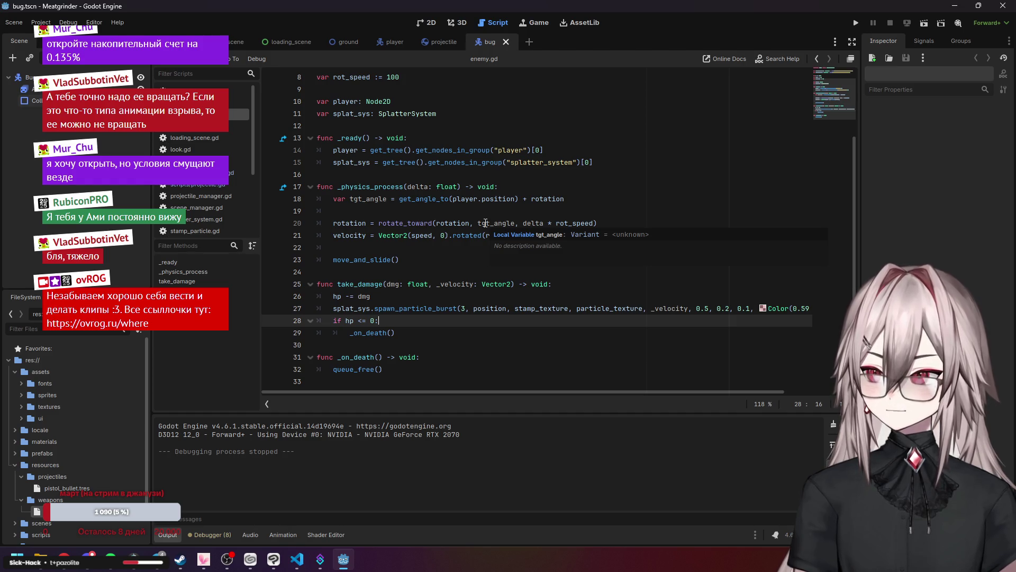
scroll(379, 176, up, 3)
click(428, 130)
click(428, 149)
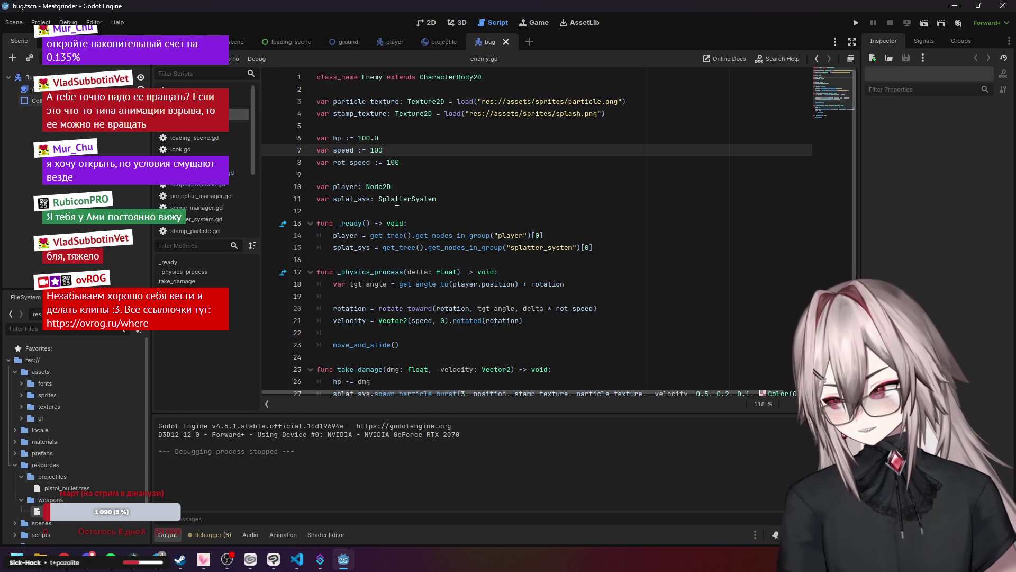
click(529, 186)
click(556, 199)
scroll(571, 228, down, 2)
click(572, 228)
drag(566, 248, 565, 259)
click(547, 273)
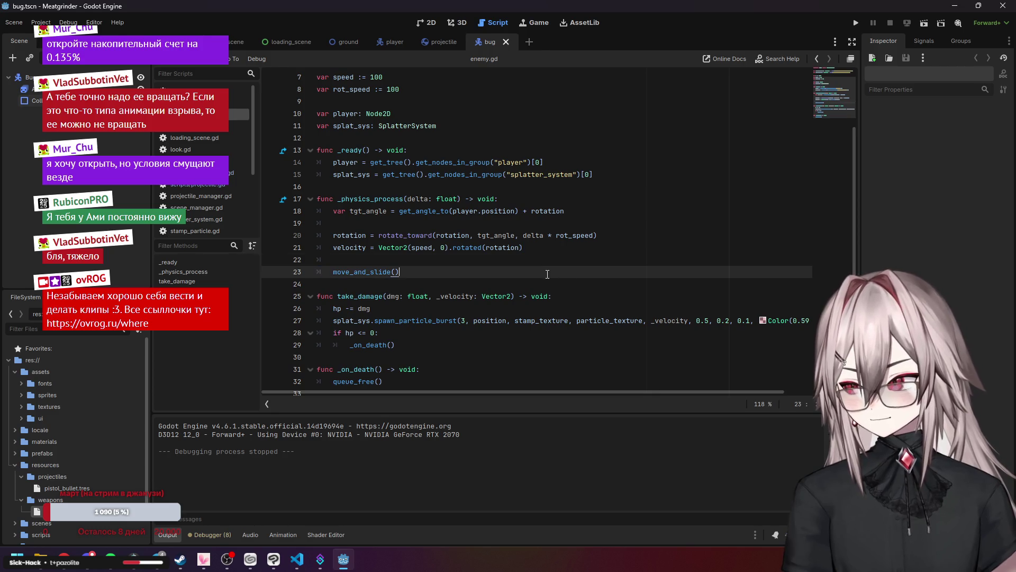
click(588, 295)
scroll(656, 283, down, 1)
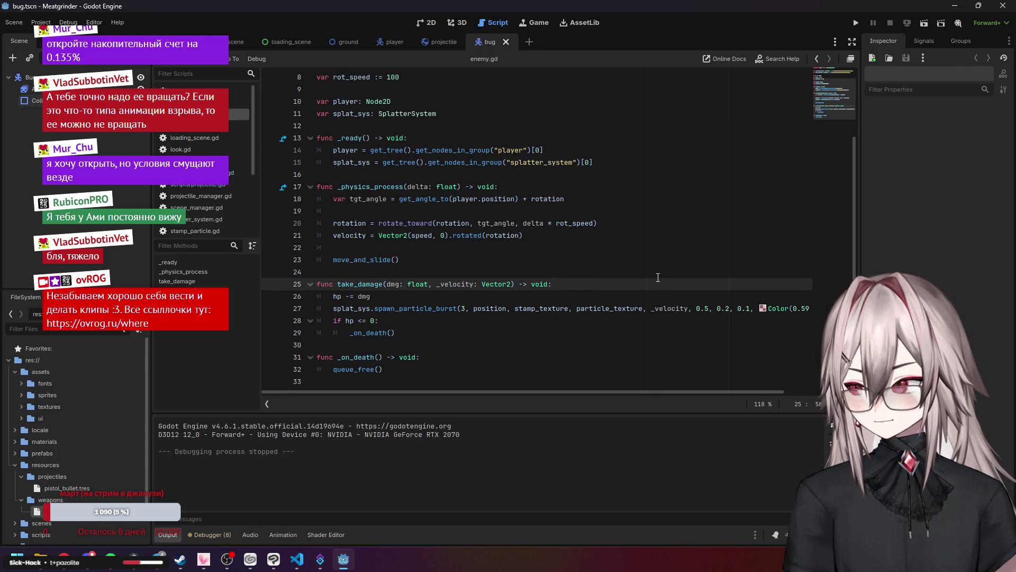
mouse_move(570, 390)
mouse_down()
mouse_move(745, 400)
mouse_move(468, 379)
mouse_up()
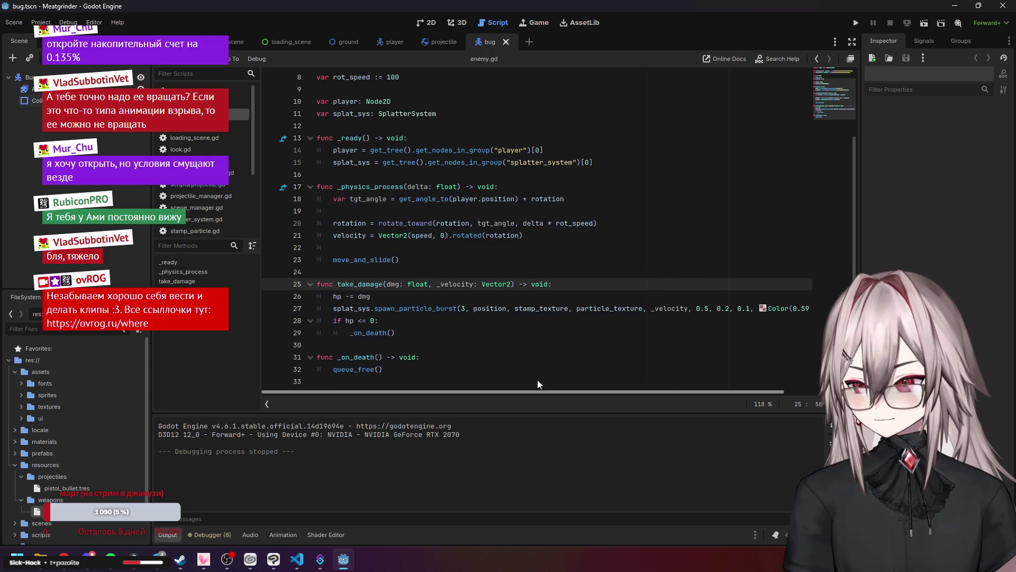
click(468, 375)
scroll(444, 253, up, 3)
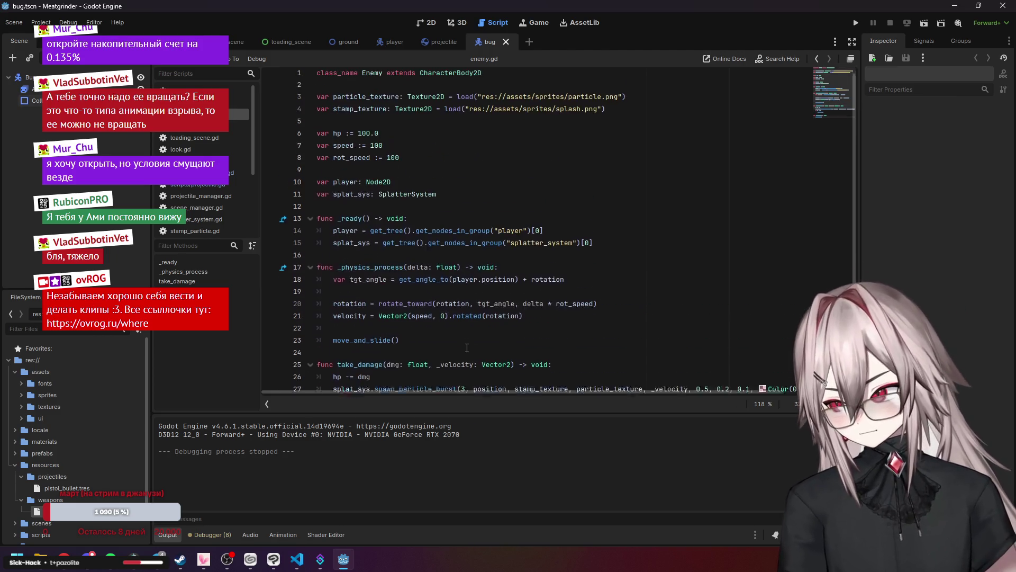
click(437, 138)
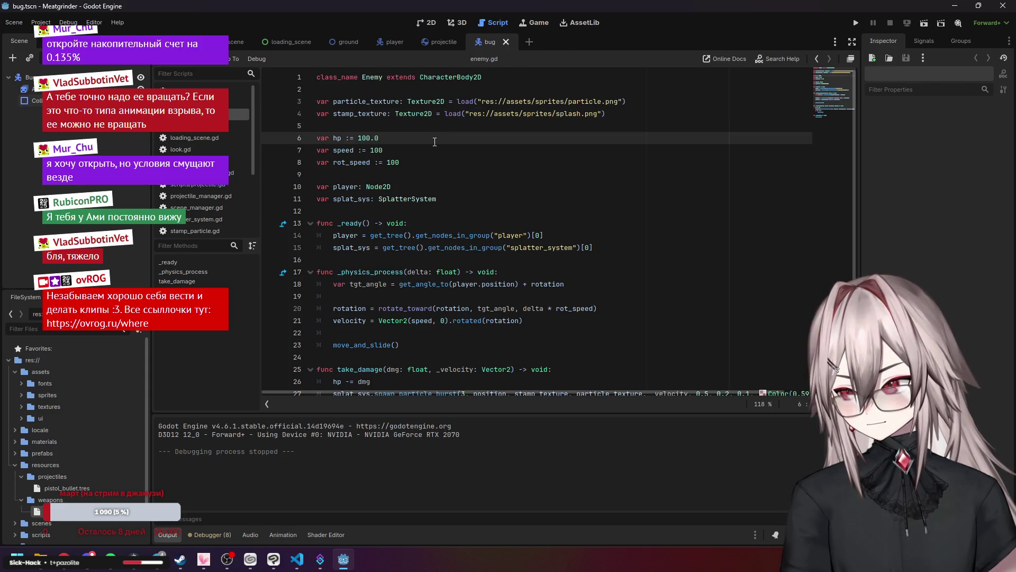
scroll(504, 169, down, 2)
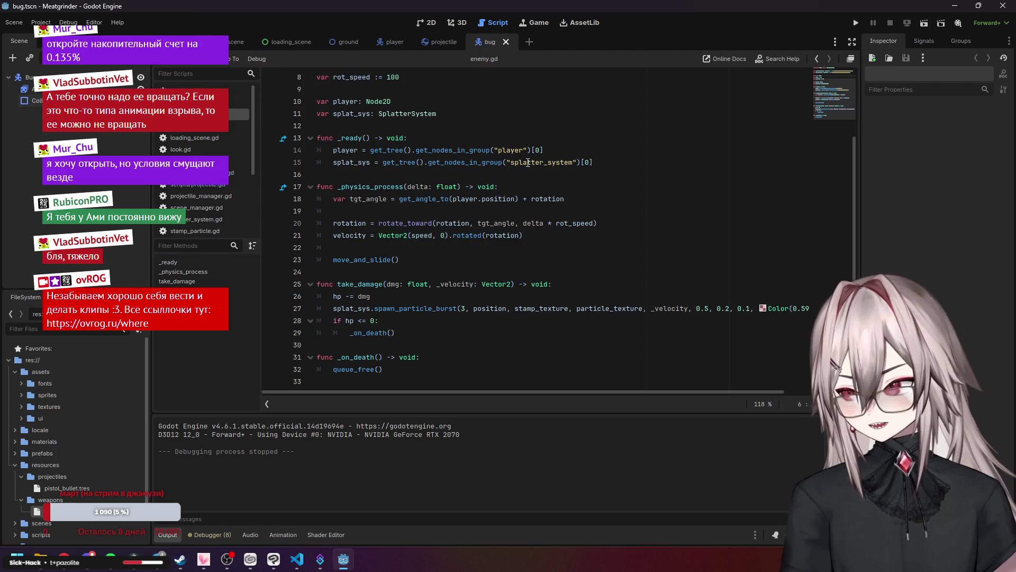
scroll(573, 115, up, 2)
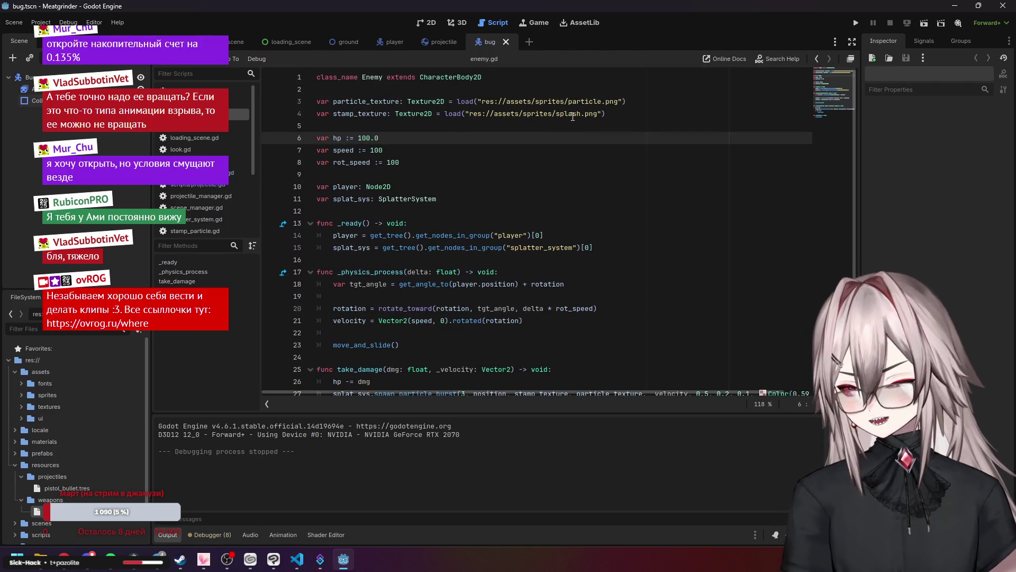
click(524, 162)
scroll(517, 159, down, 2)
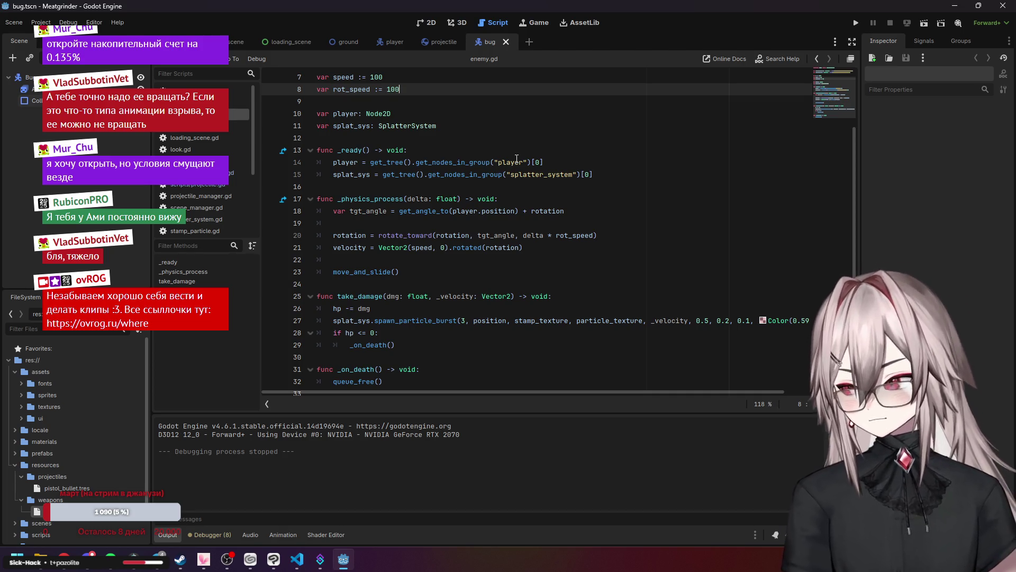
scroll(516, 159, down, 1)
click(403, 369)
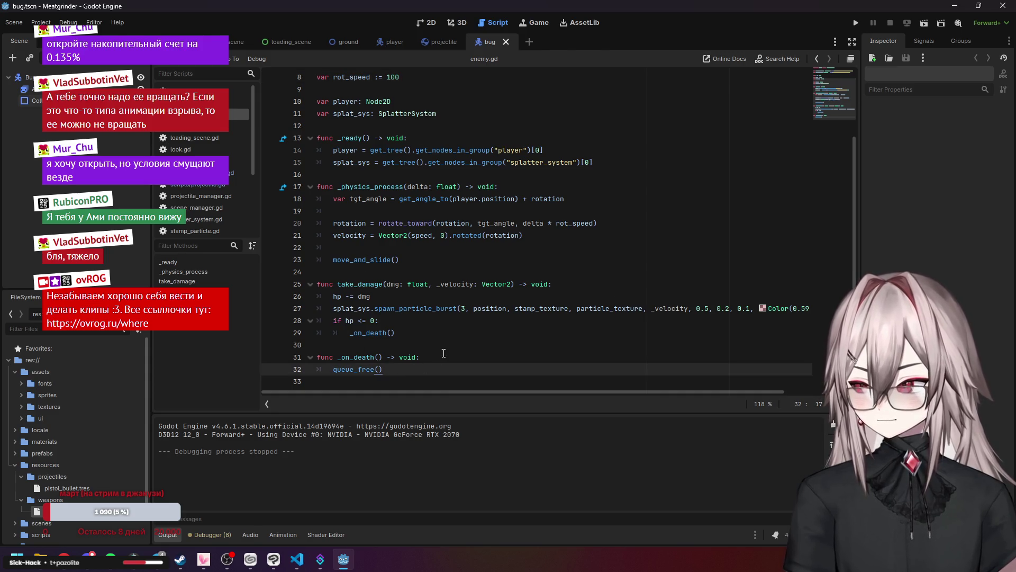
- Add func on_gib() -> void: with a pass body below _on_death() in enemy.gd
key(Return)
key(Return)
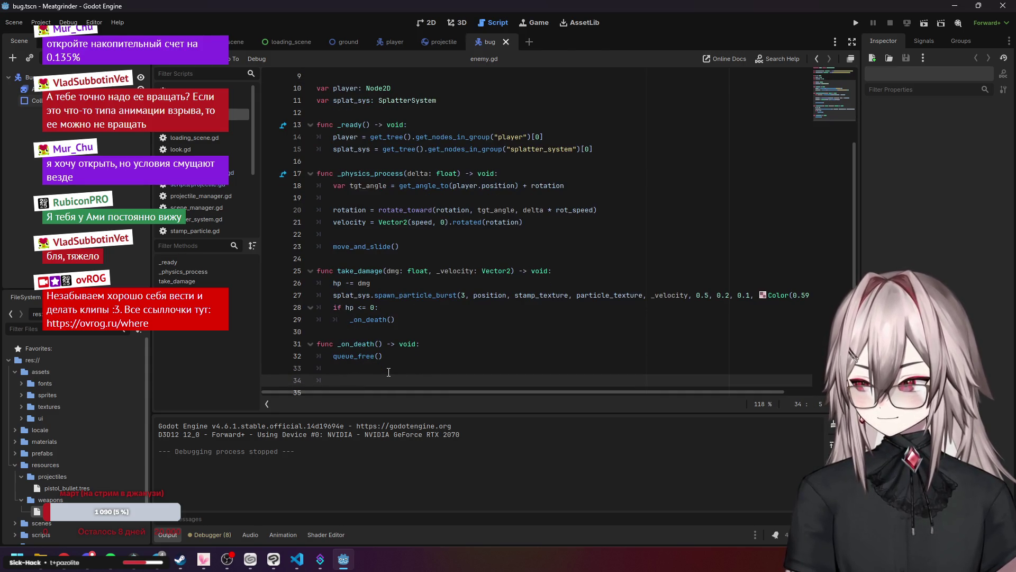
text(unc)
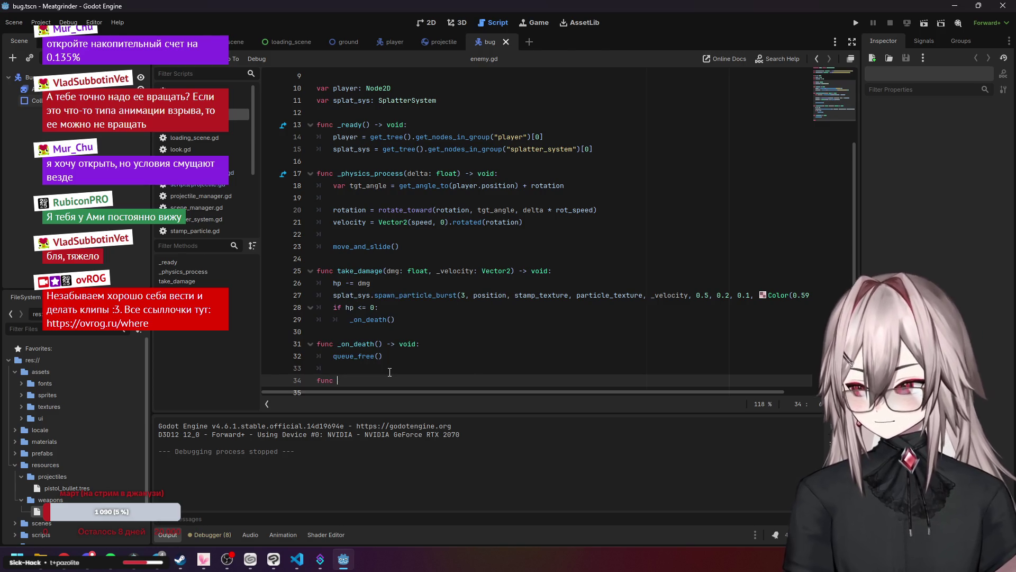
key(BackSpace)
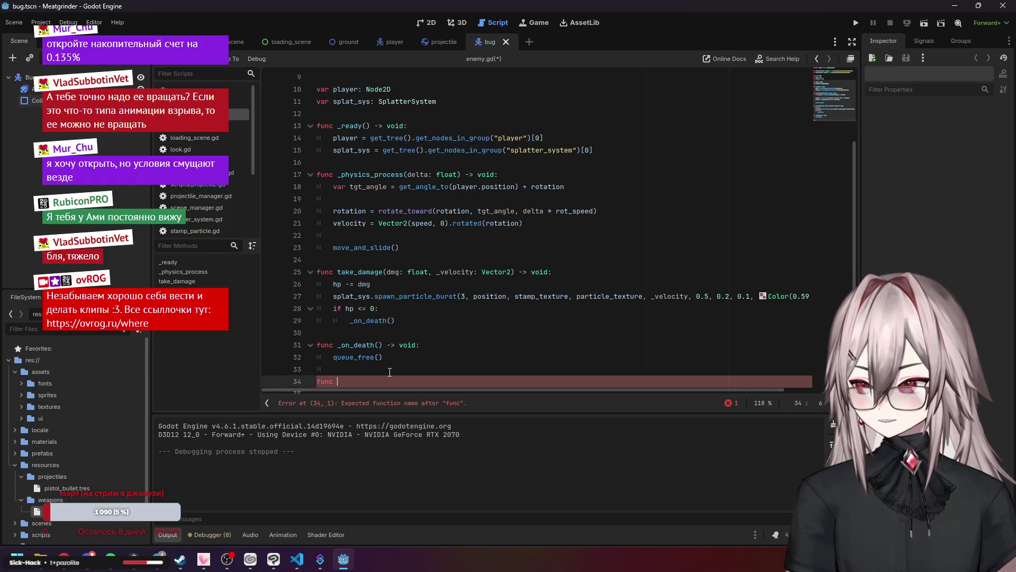
text(on)
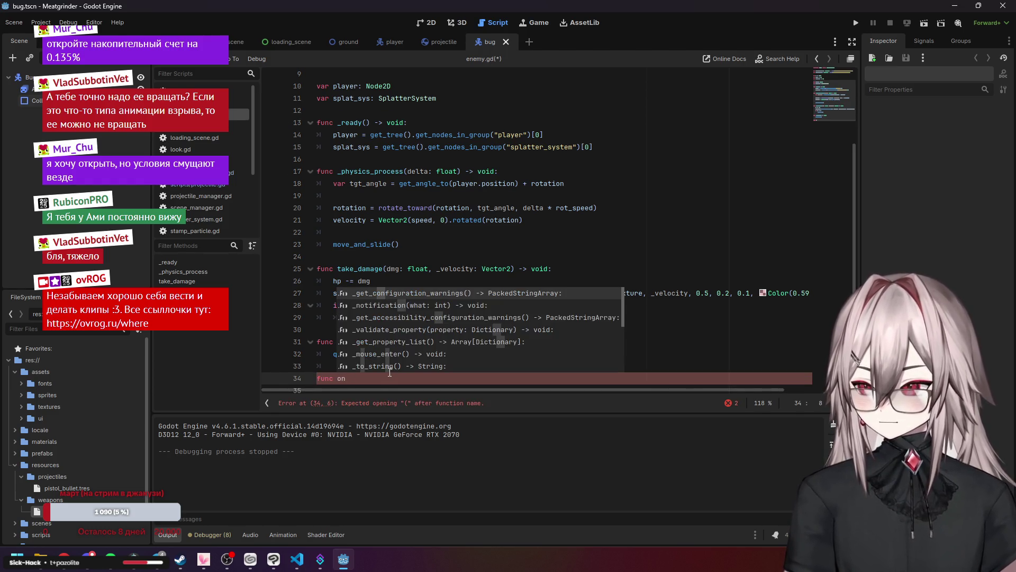
text(_gib()
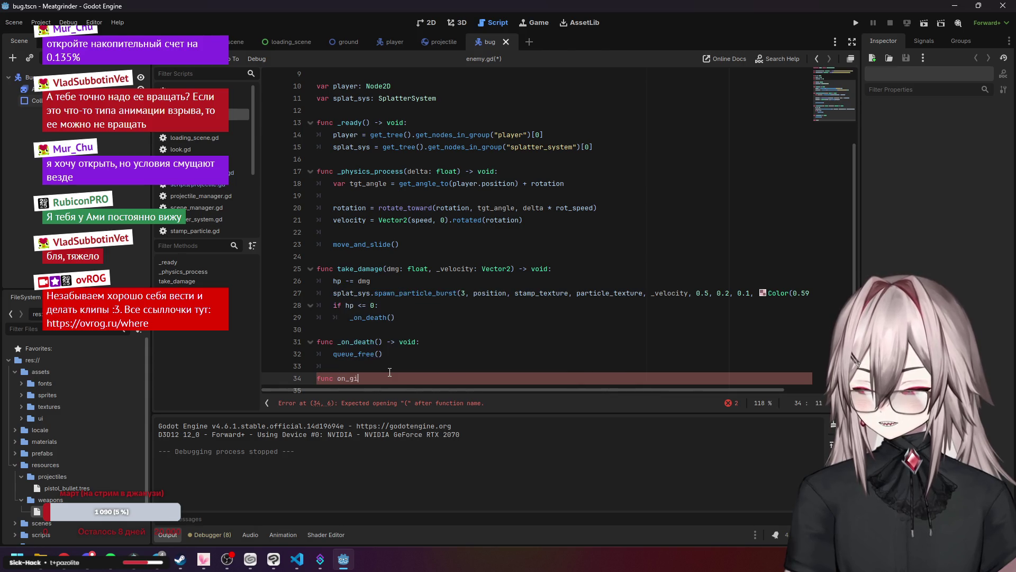
text() -> void:)
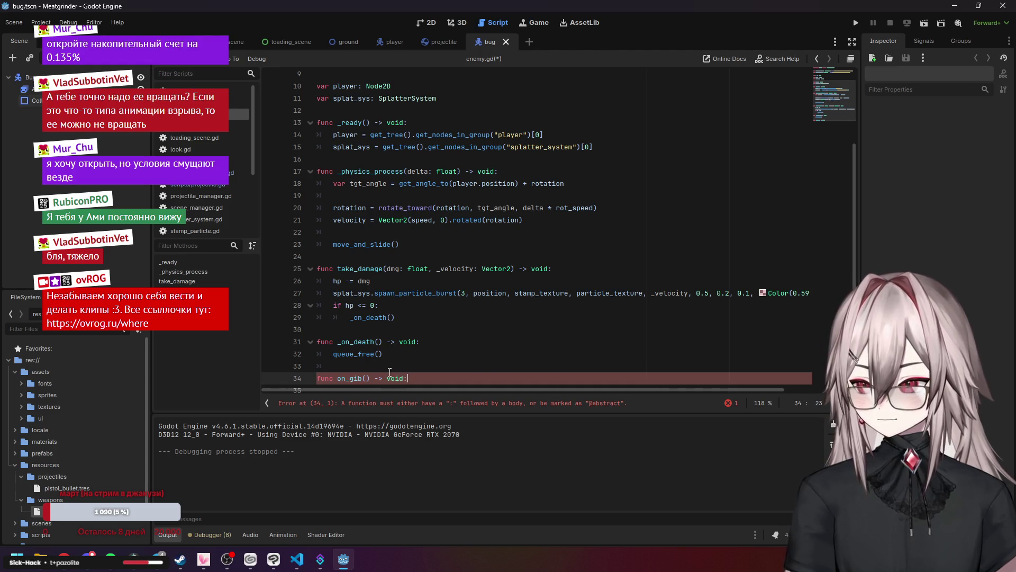
key(Return)
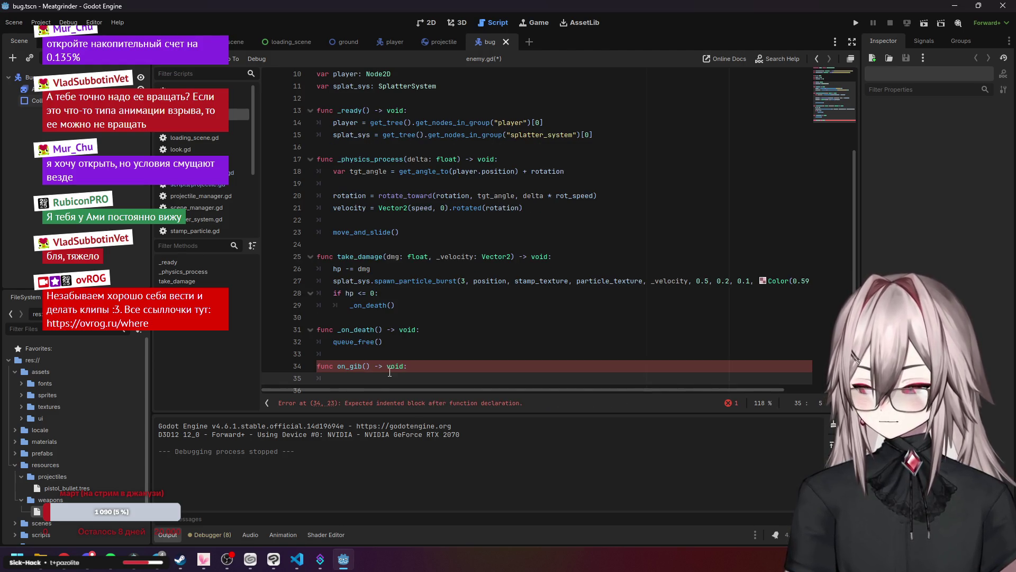
key(Up)
key(Up)
key(Up)
key(End)
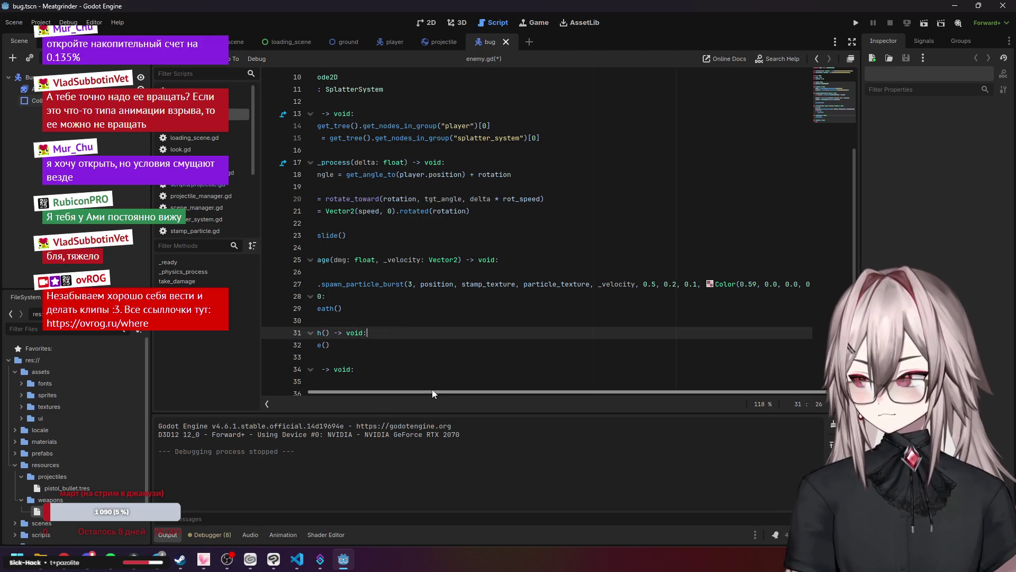
scroll(389, 349, down, 1)
click(365, 375)
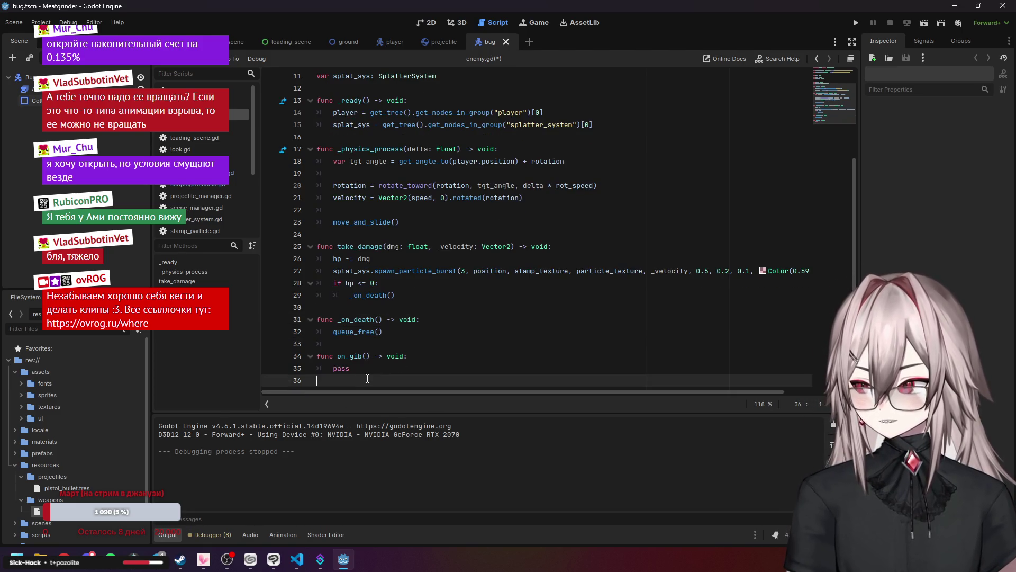
click(406, 332)
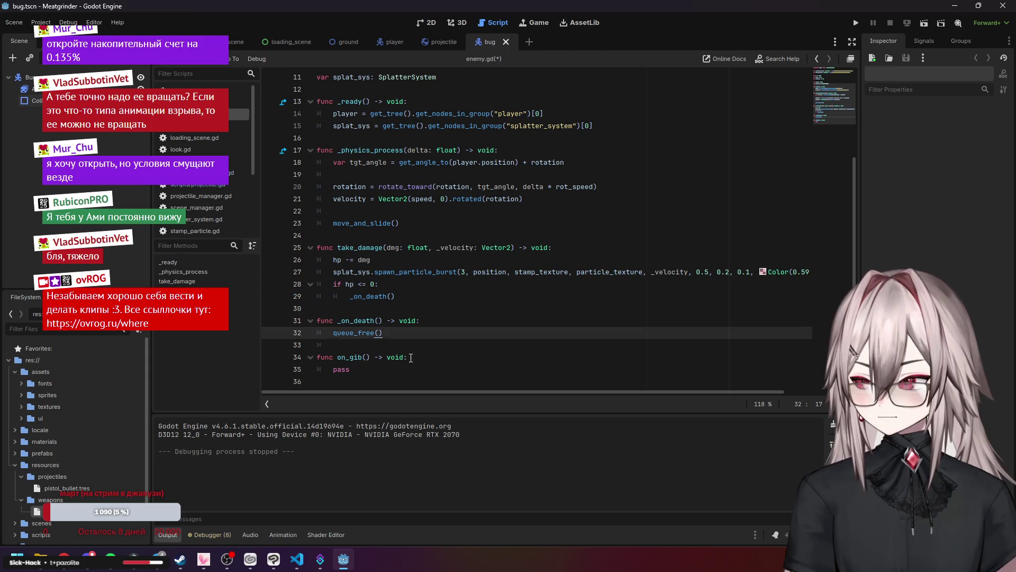
key(Up)
key(Left)
key(Left)
key(Left)
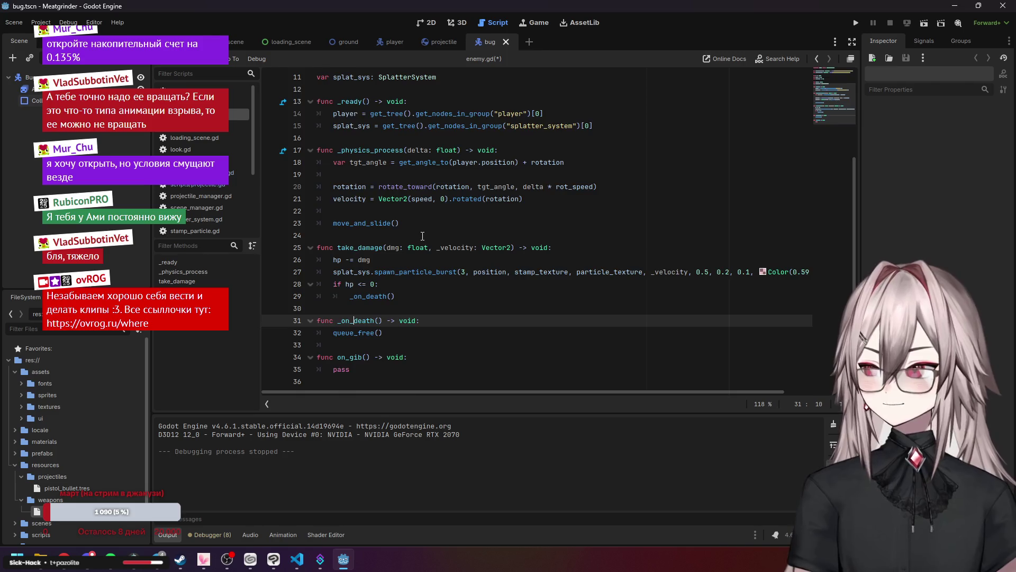
scroll(422, 236, up, 4)
click(433, 180)
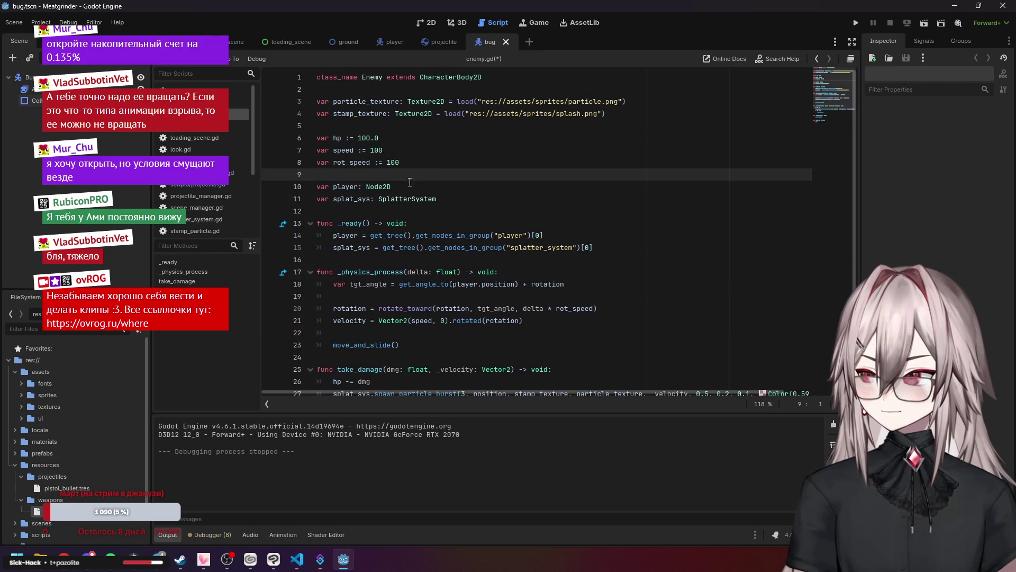
key(Down)
key(End)
click(433, 157)
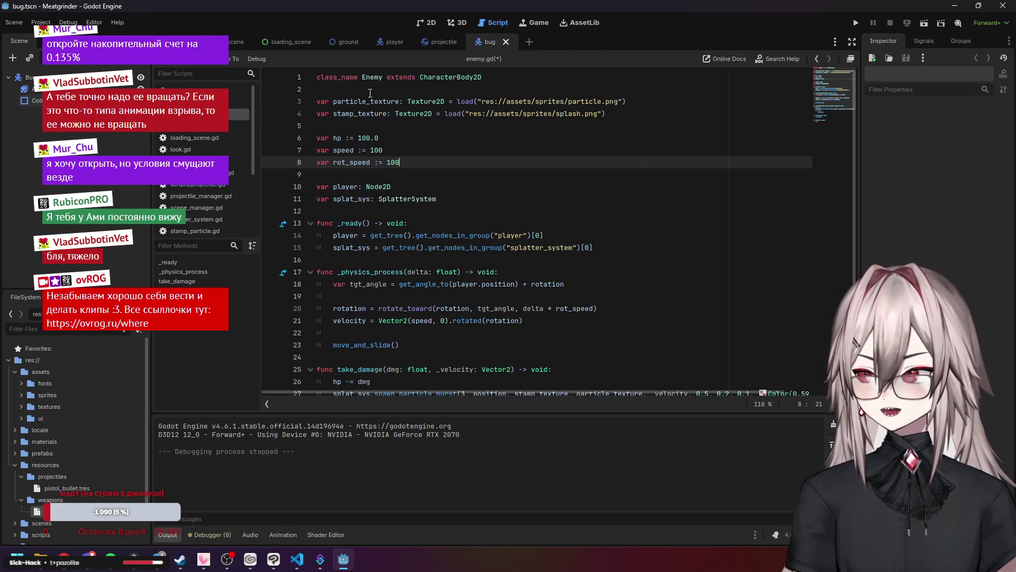
click(215, 185)
click(201, 172)
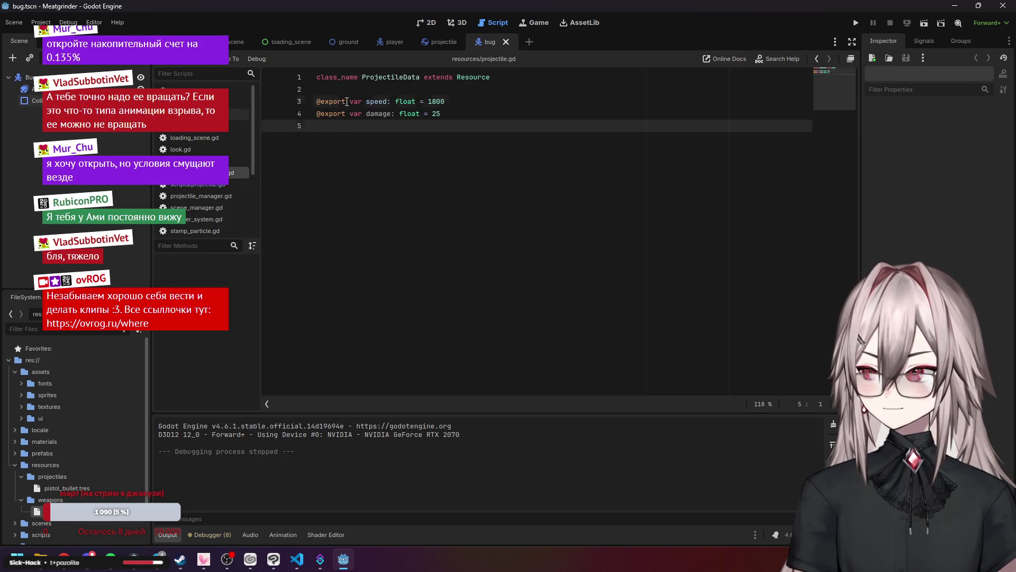
double_click(347, 101)
key(ctrl+c)
click(431, 133)
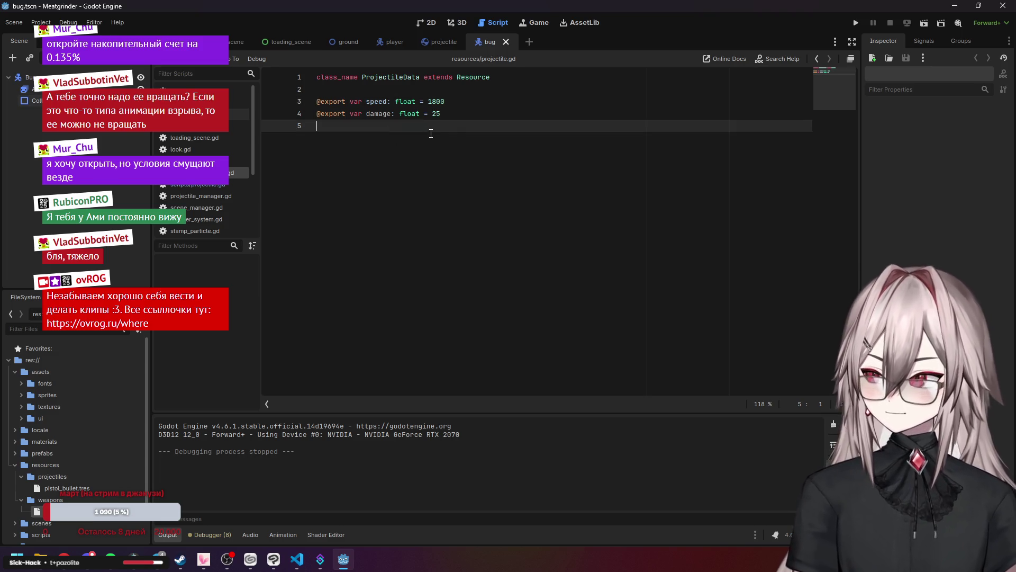
click(201, 114)
click(316, 138)
key(ctrl+v)
click(317, 150)
key(ctrl+v)
click(320, 162)
key(ctrl+v)
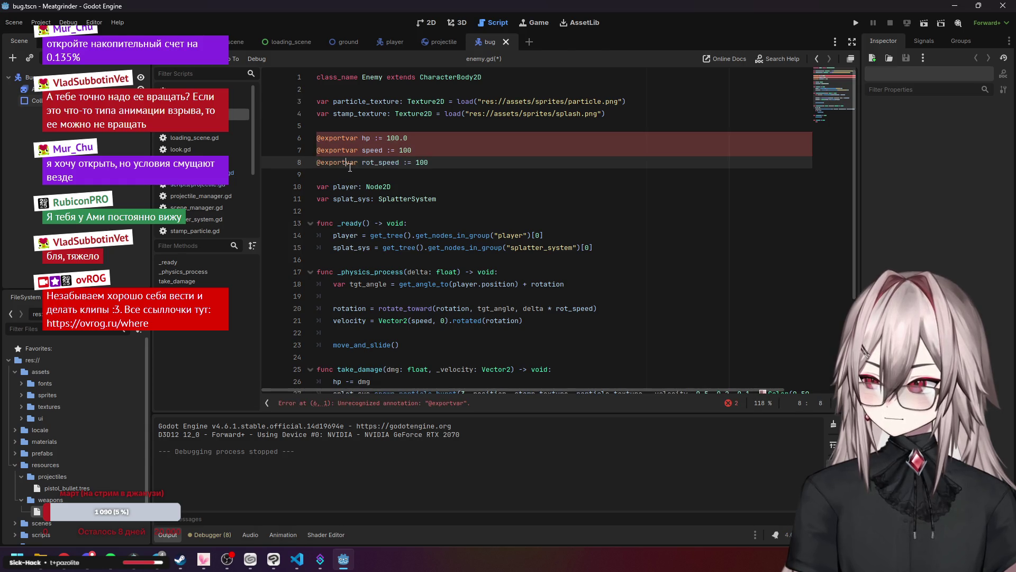
key(Up)
key(Left)
key(Up)
key(Left)
click(450, 165)
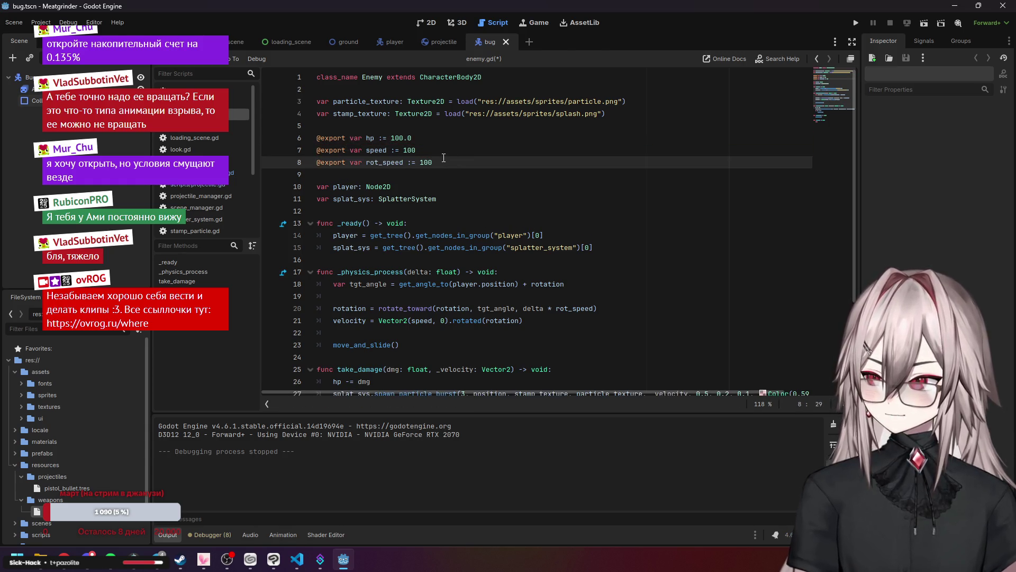
click(319, 103)
key(ctrl+v)
click(319, 113)
key(ctrl+v)
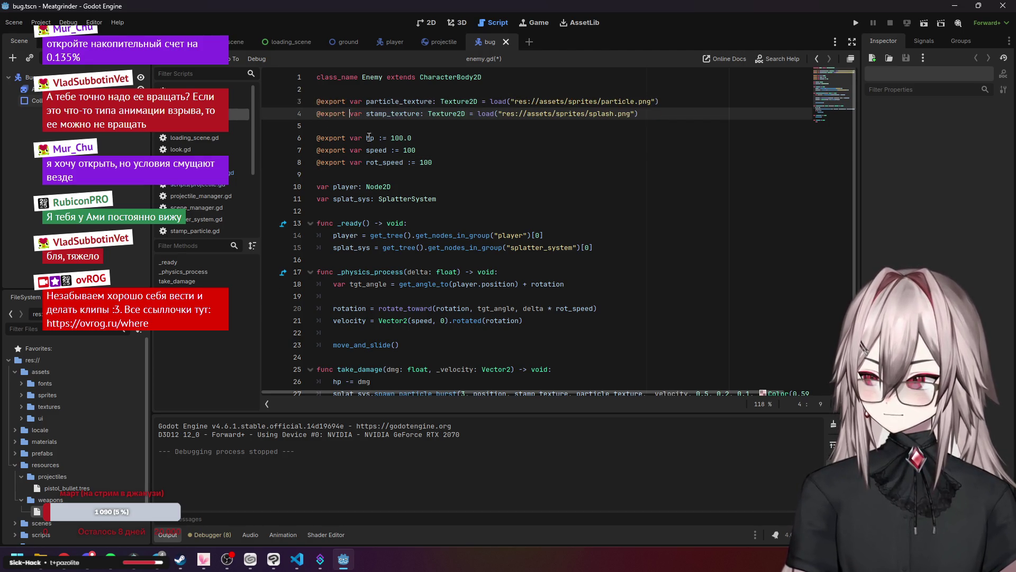
click(418, 139)
click(427, 163)
click(438, 186)
click(456, 164)
key(ctrl+s)
scroll(466, 166, down, 3)
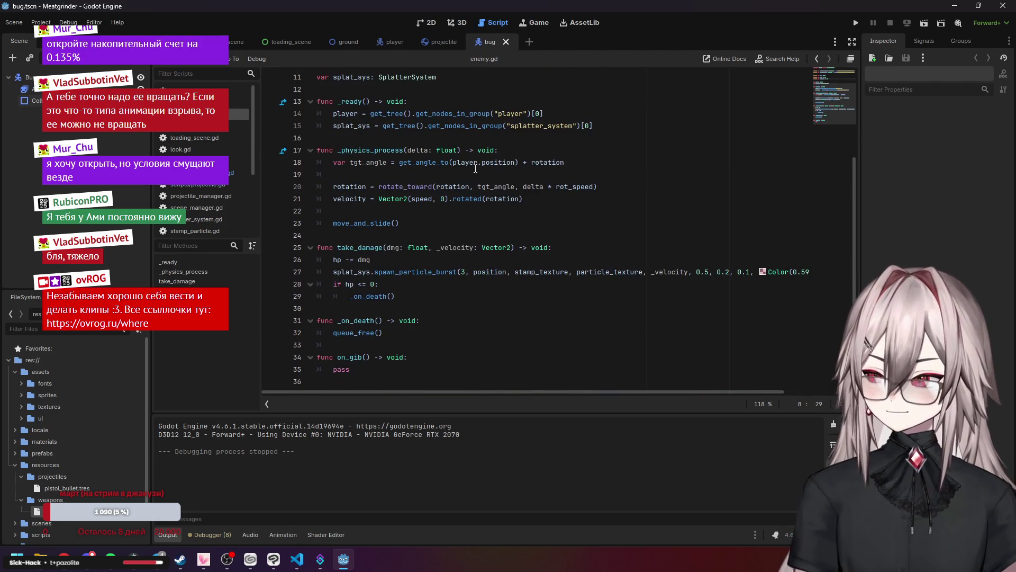
scroll(475, 168, up, 3)
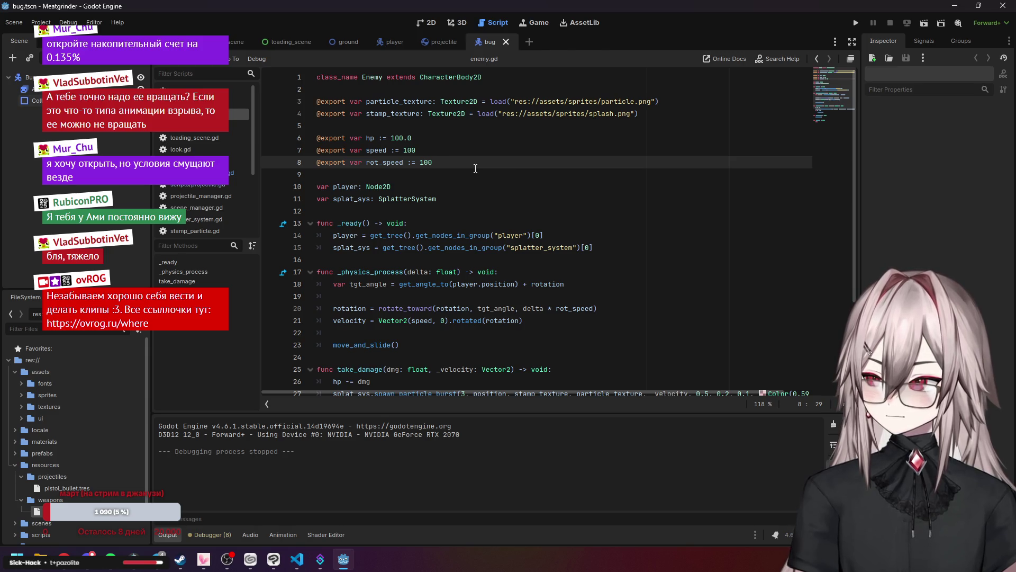
scroll(476, 168, down, 3)
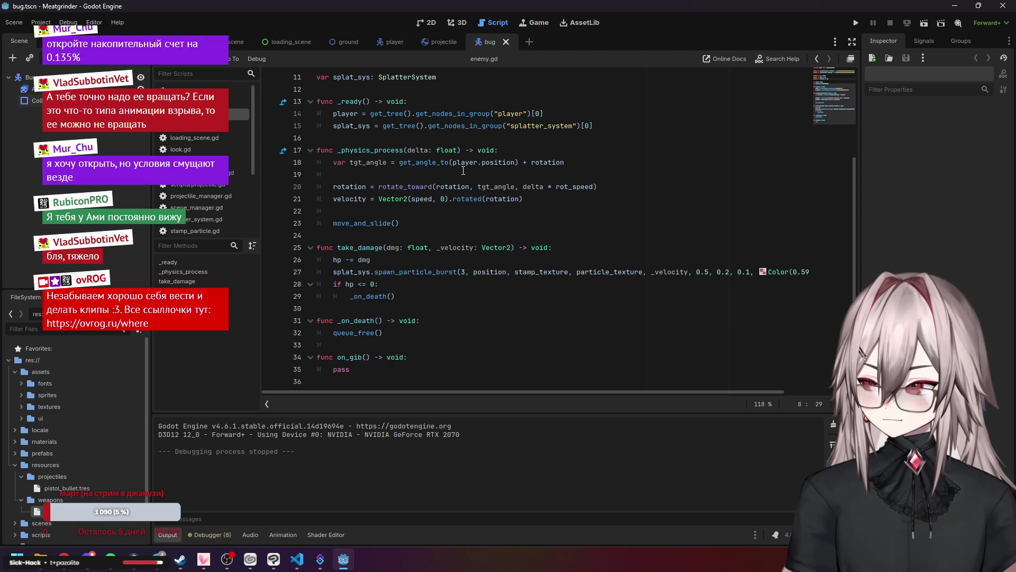
scroll(463, 170, up, 3)
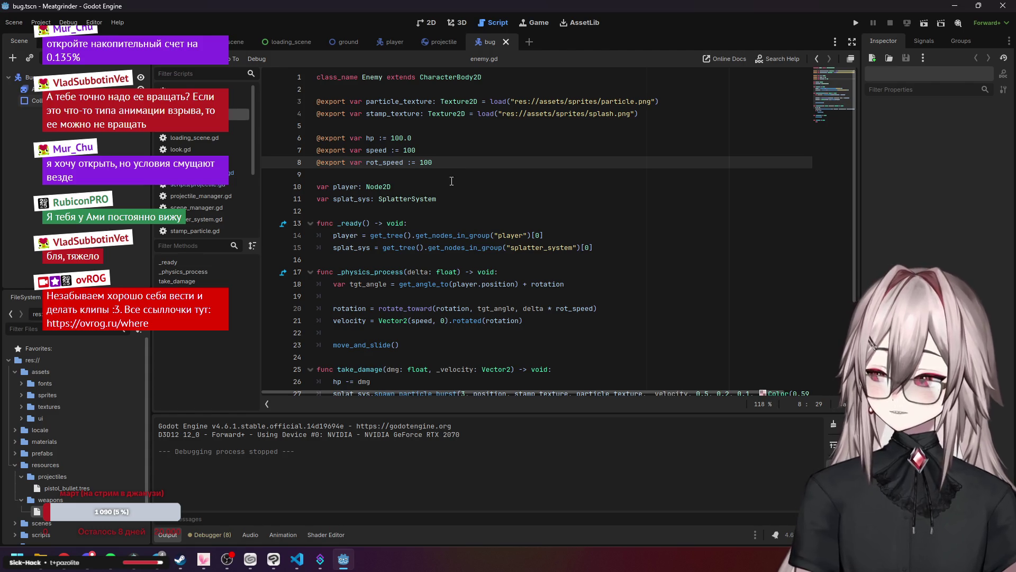
click(468, 177)
click(364, 149)
click(342, 164)
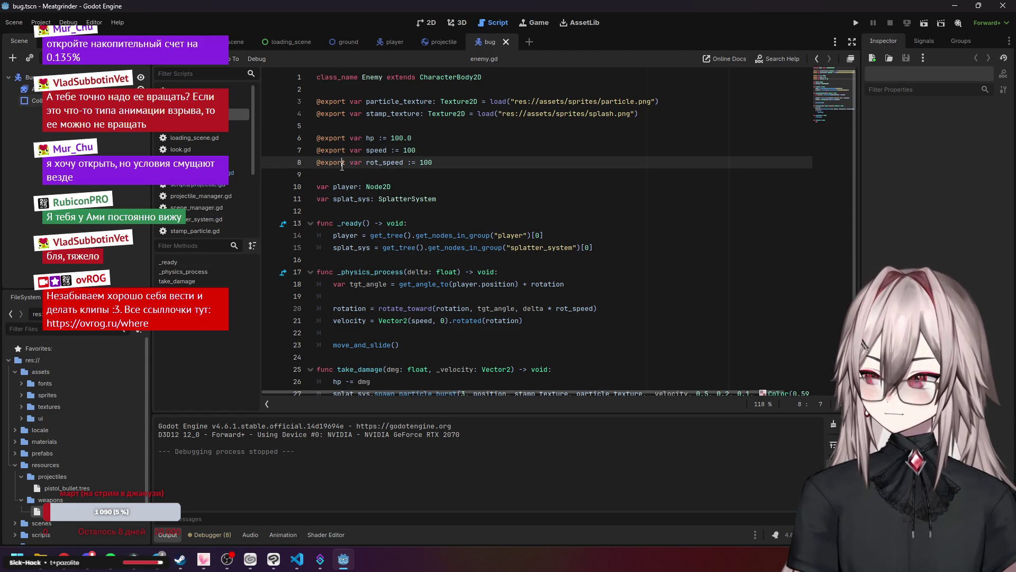
click(422, 138)
click(462, 166)
key(Return)
key(Return)
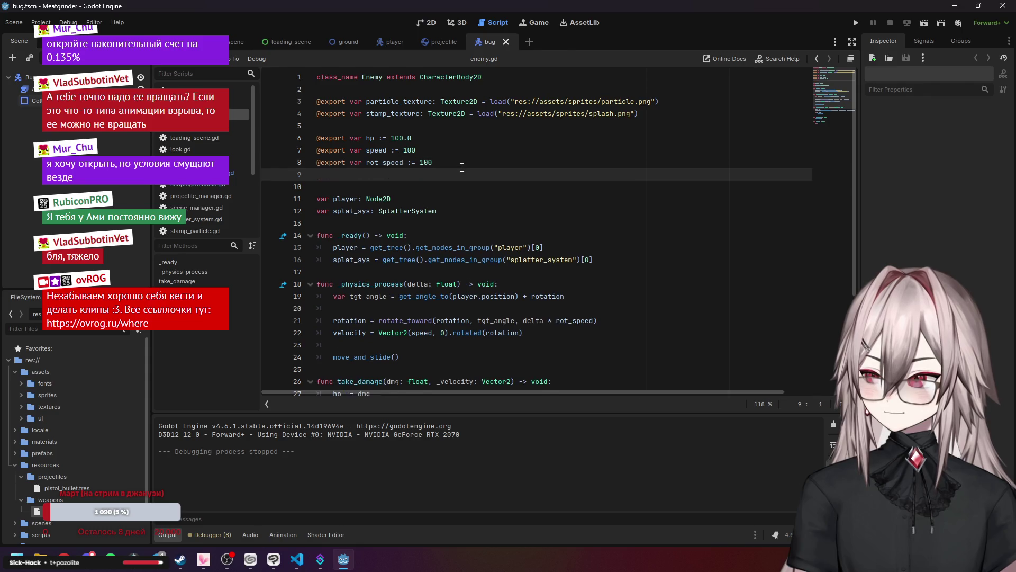
key(BackSpace)
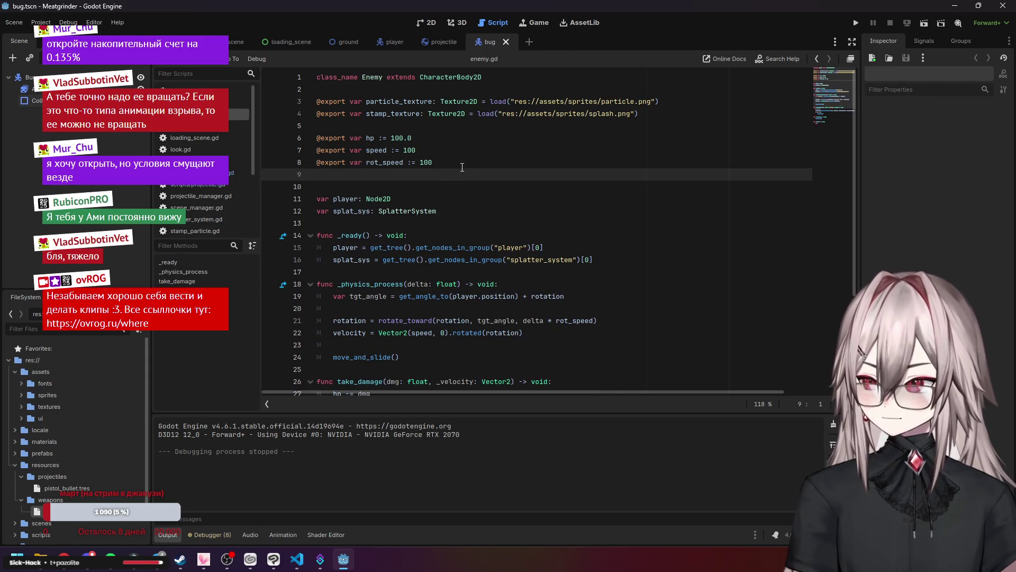
text(port )
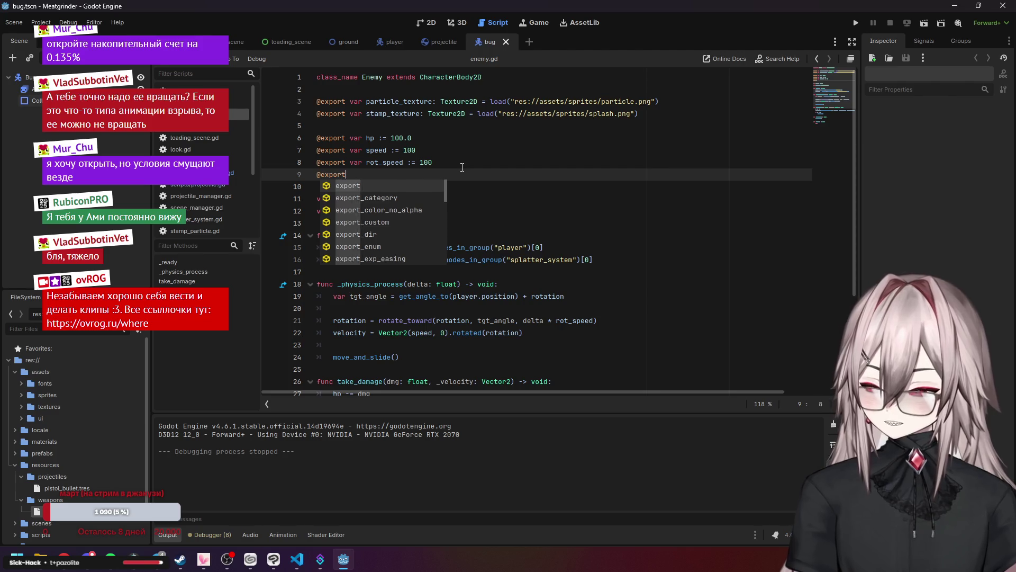
text(var gib_threshold)
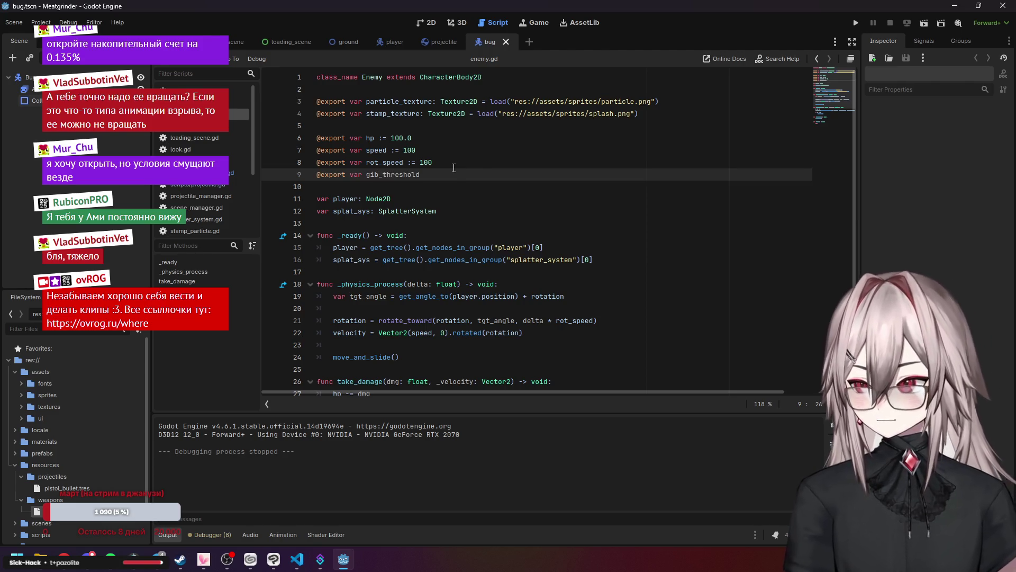
- Copy the word threshold and search it on Google in a new Chrome tab
key(ctrl+shift+Left)
key(ctrl+c)
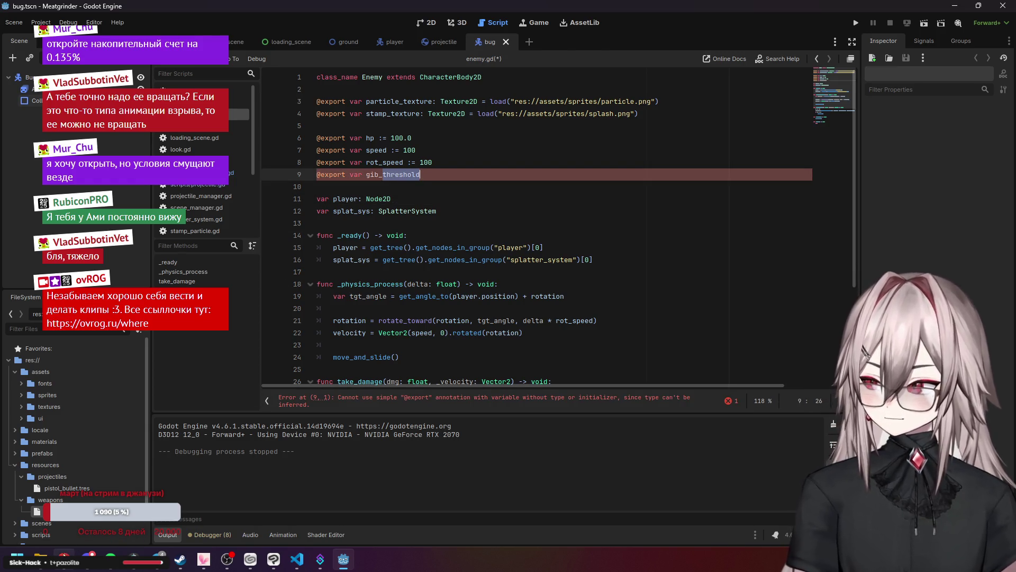
key(alt+Tab)
click(284, 9)
key(ctrl+v)
key(Return)
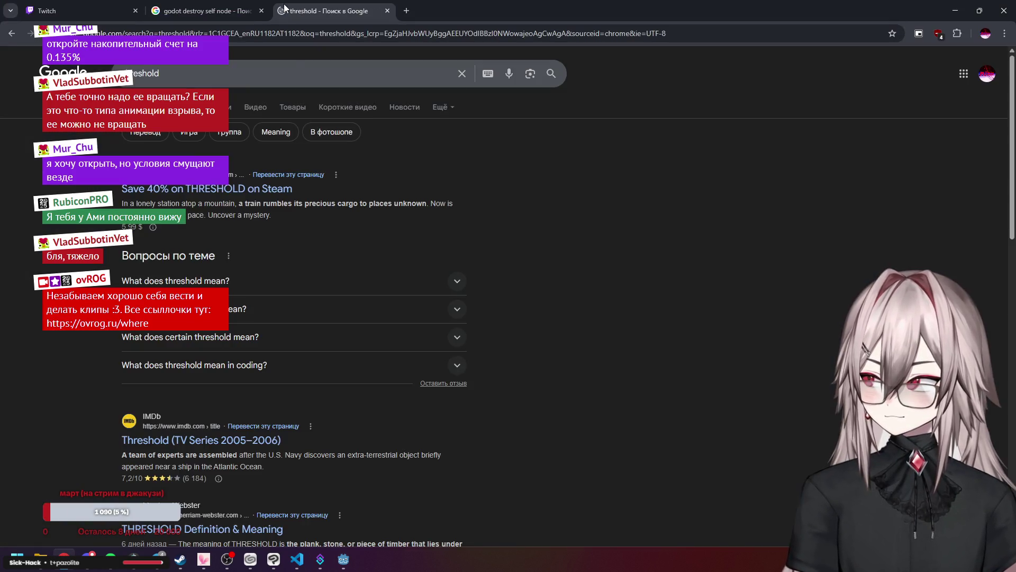
- Translate the word 'threshold' into Russian (порог) with Google Translate
scroll(315, 243, down, 3)
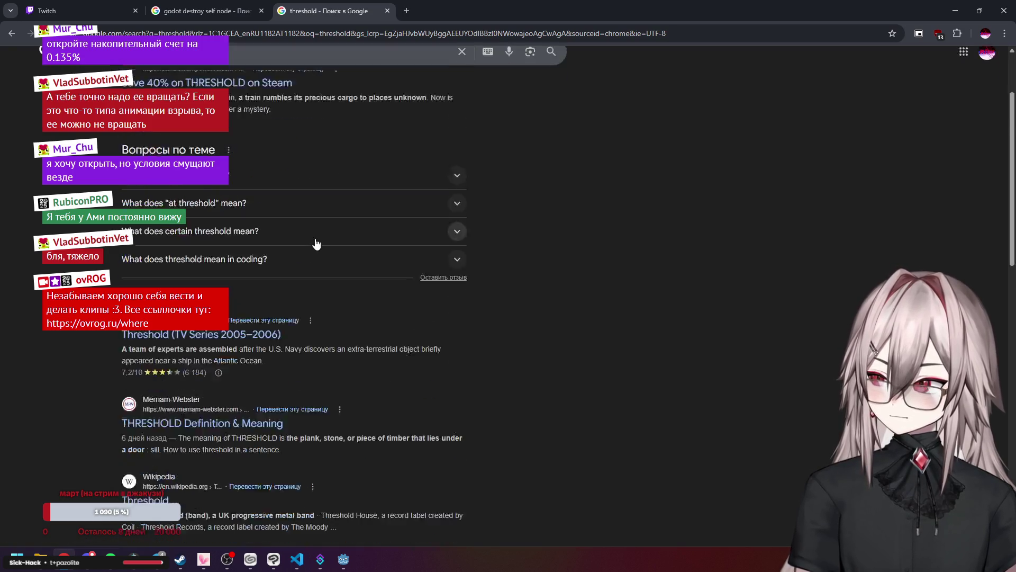
scroll(315, 243, up, 3)
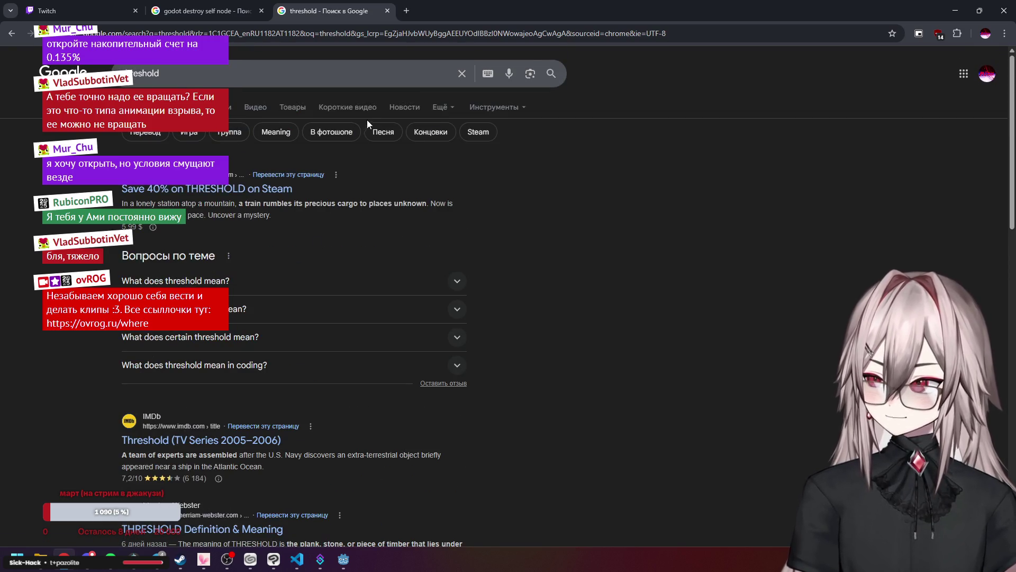
click(962, 75)
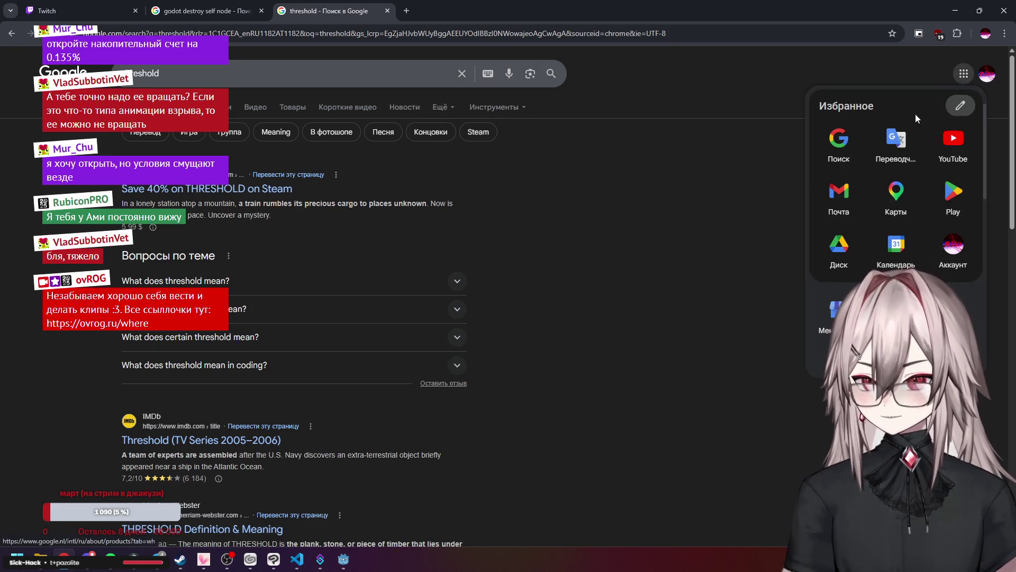
click(894, 138)
key(ctrl+v)
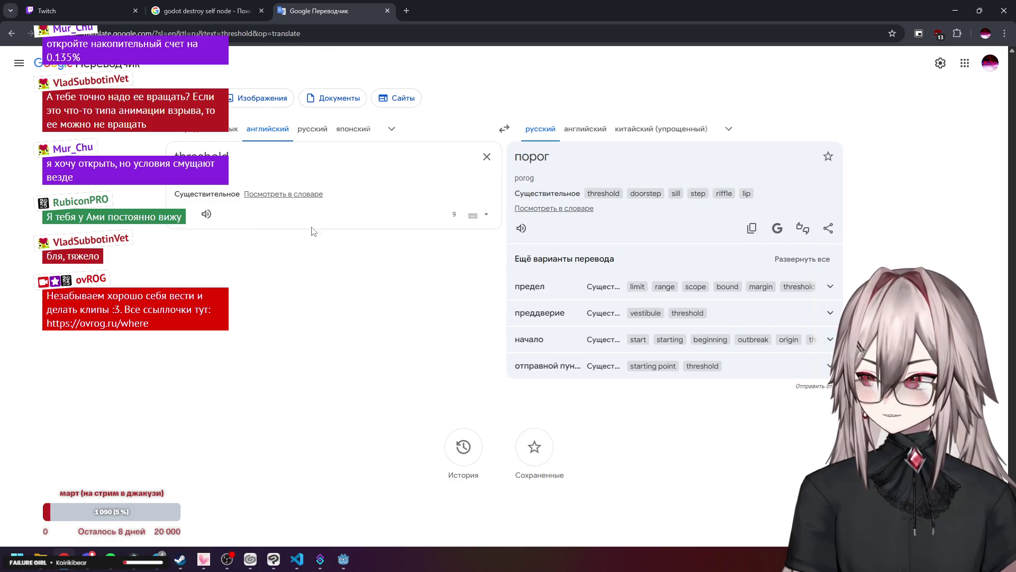
- Close the extra browser tabs and return to enemy.gd in Godot via VS Code
key(ctrl+w)
key(ctrl+w)
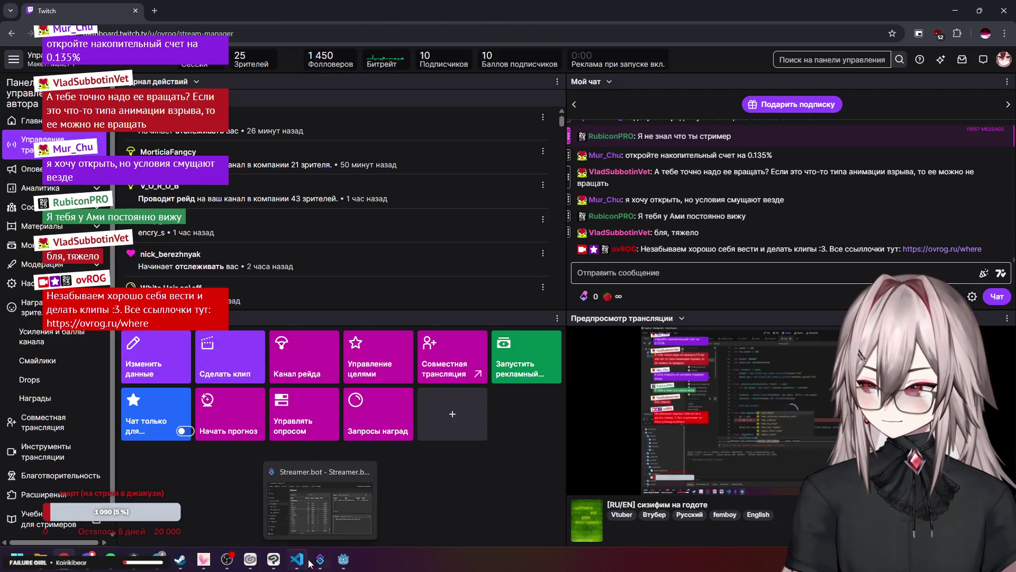
click(297, 559)
click(265, 178)
click(343, 560)
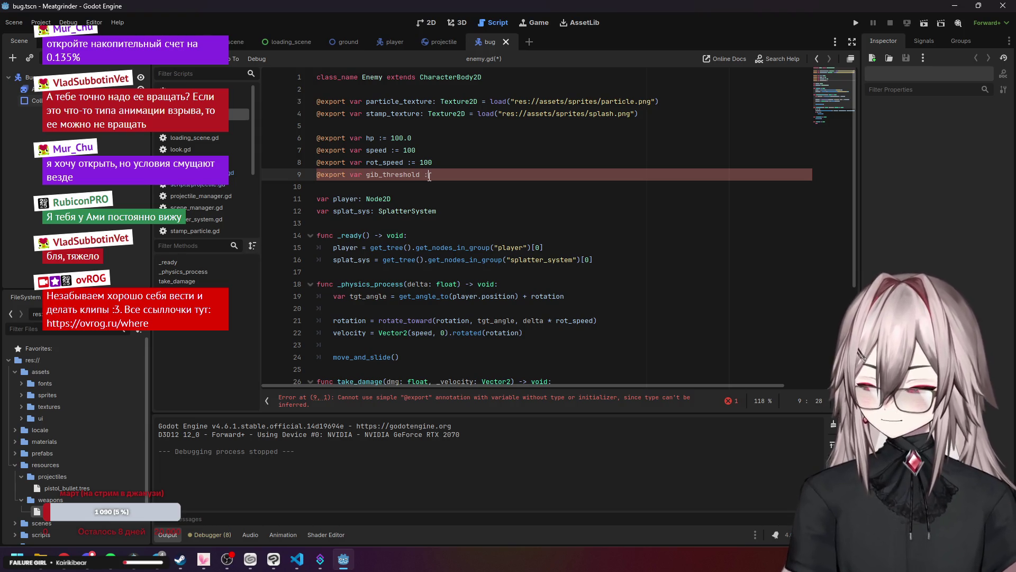
- Initialize gib_threshold on line 9 as := 50.0 so the script error clears
text(:=)
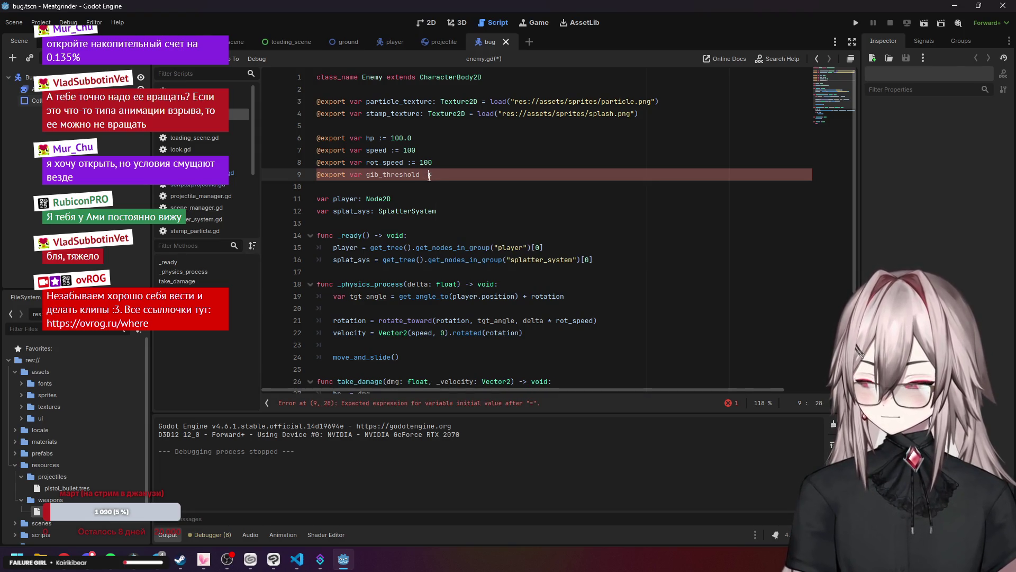
key(Left)
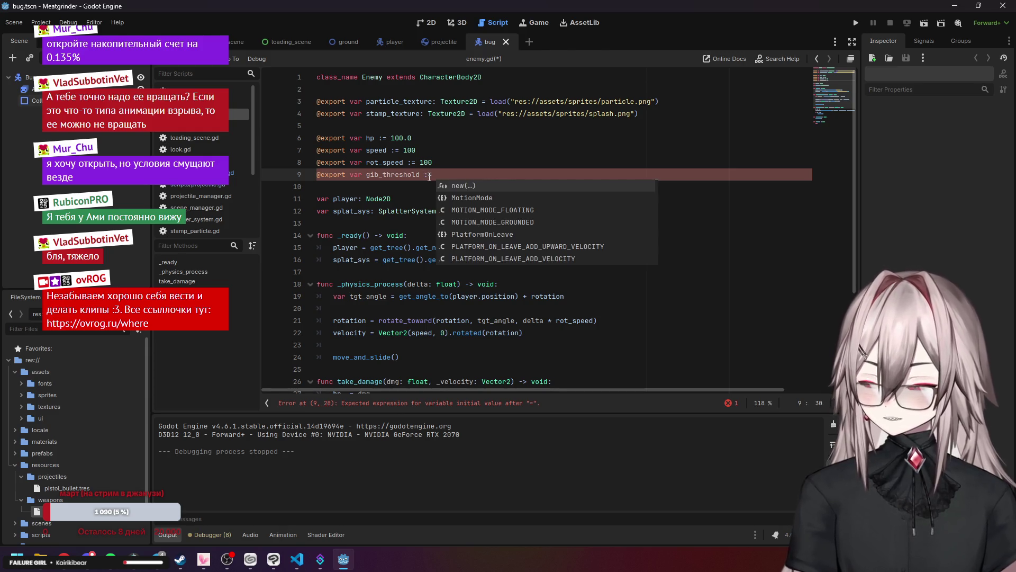
text(50)
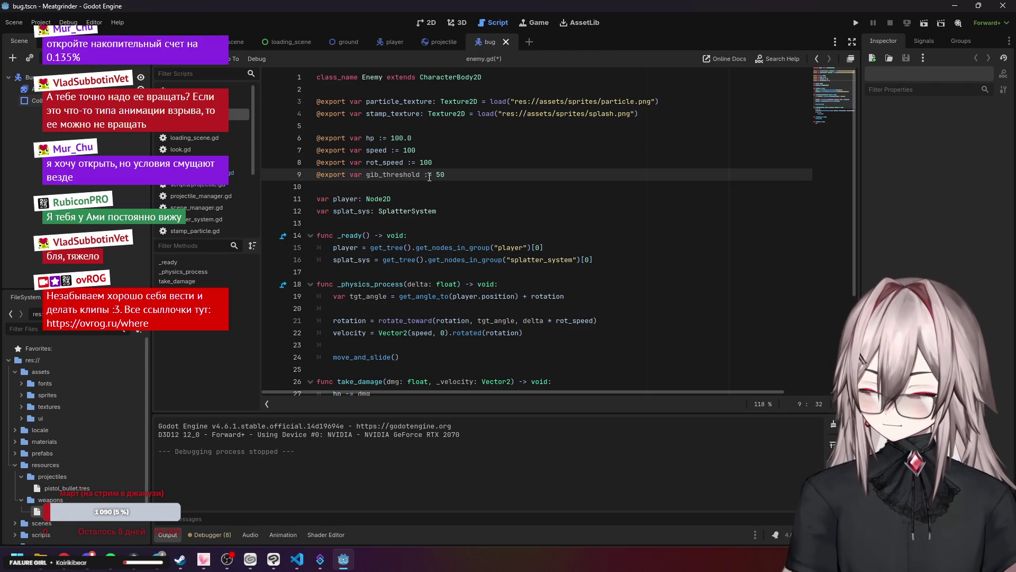
key(Up)
key(Up)
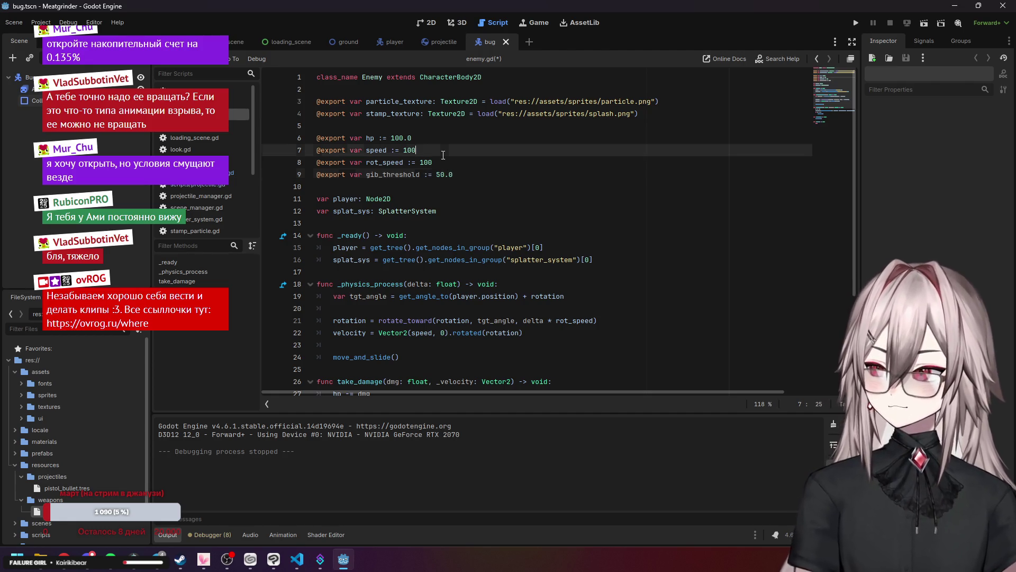
key(Down)
key(Down)
key(Down)
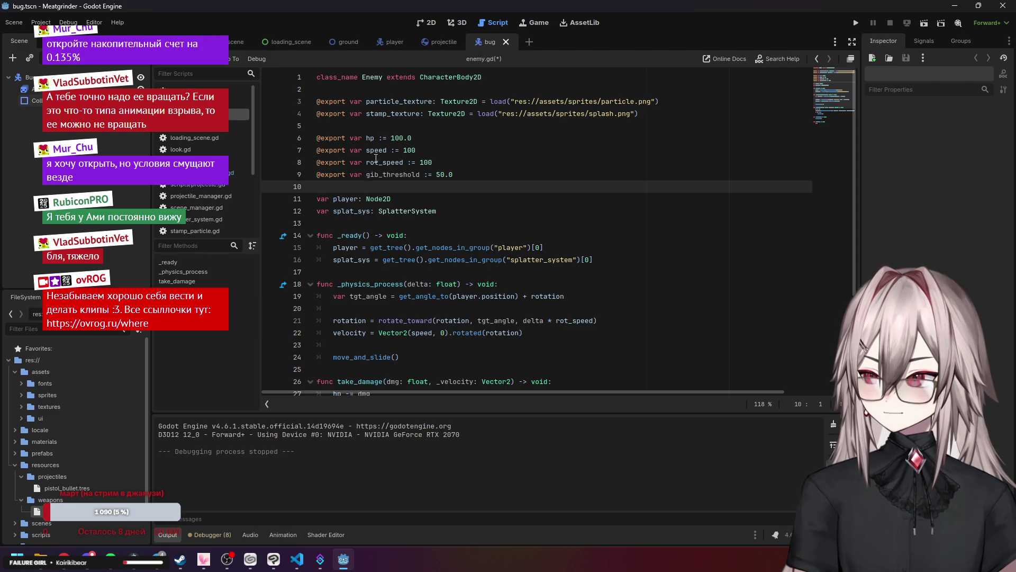
double_click(370, 174)
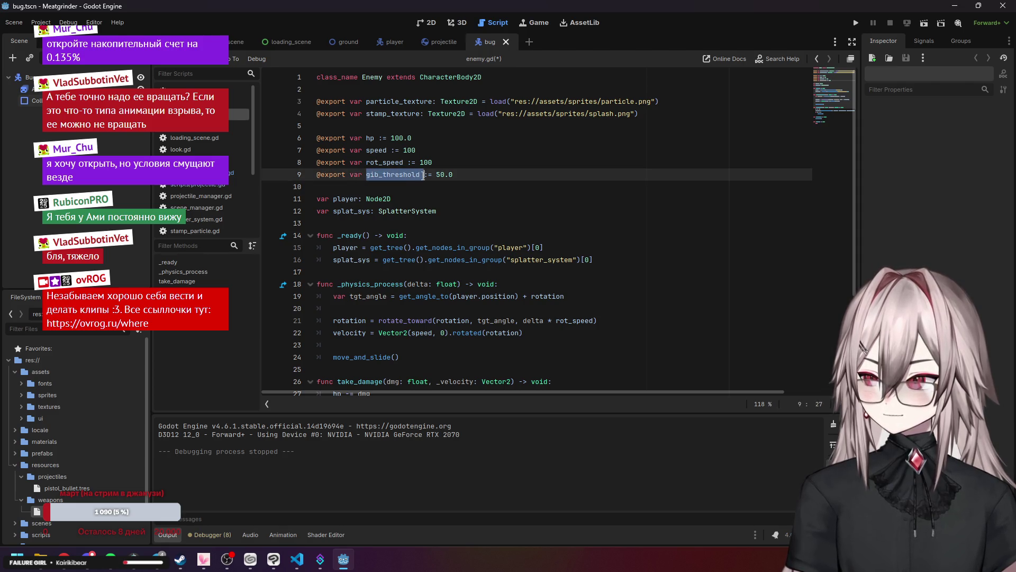
click(438, 211)
scroll(437, 225, down, 1)
- Inside the hp <= 0 death check, add 'if abs(hp) > gib_threshold: on_gib()'
scroll(438, 225, down, 4)
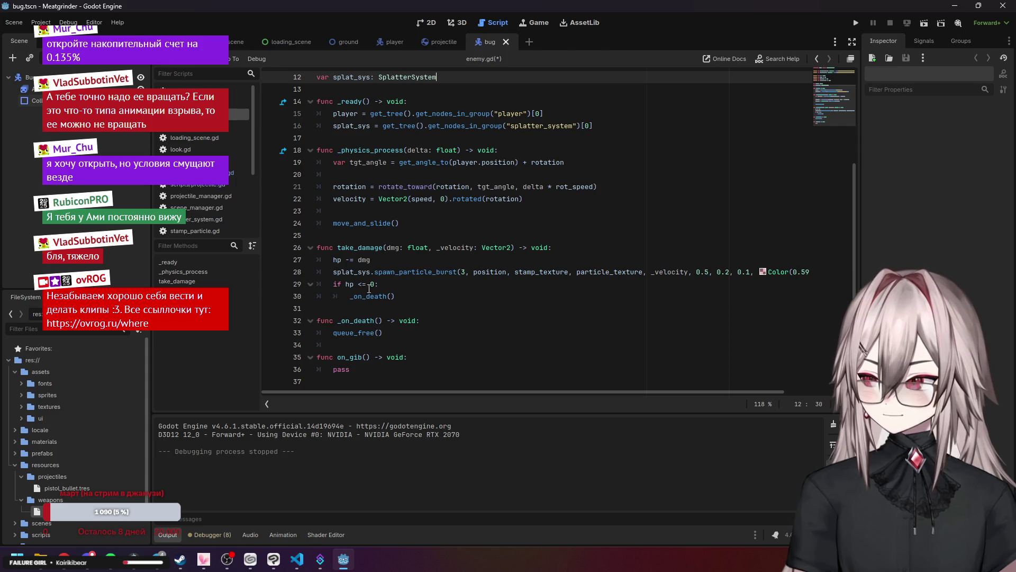
click(351, 286)
click(368, 295)
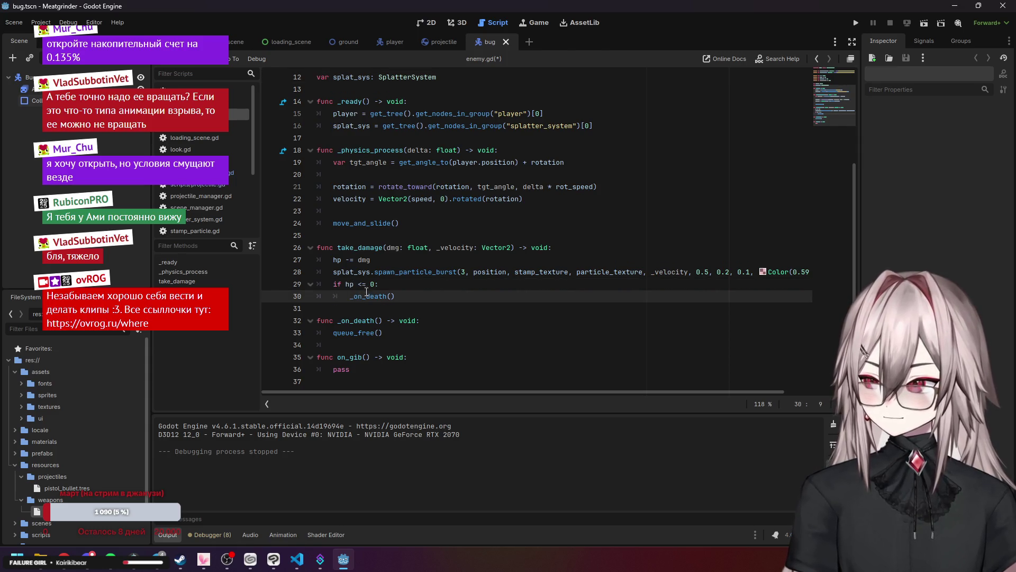
click(360, 286)
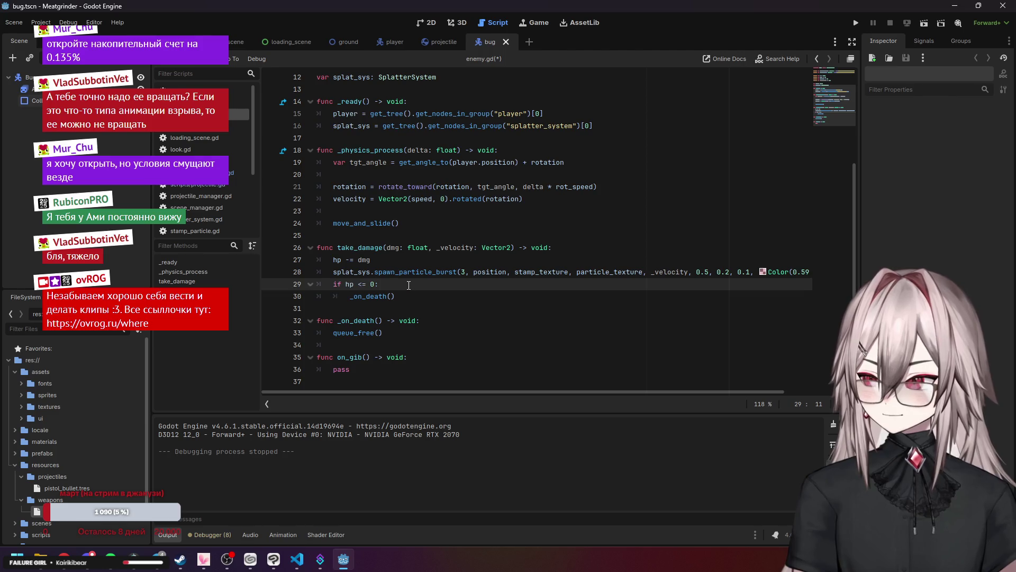
key(Return)
text(if )
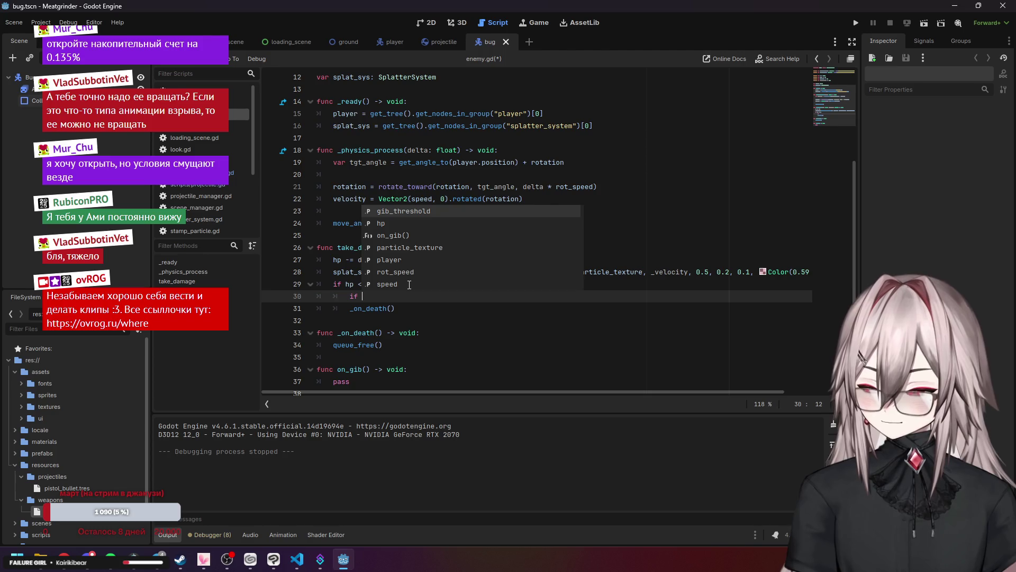
text(hp)
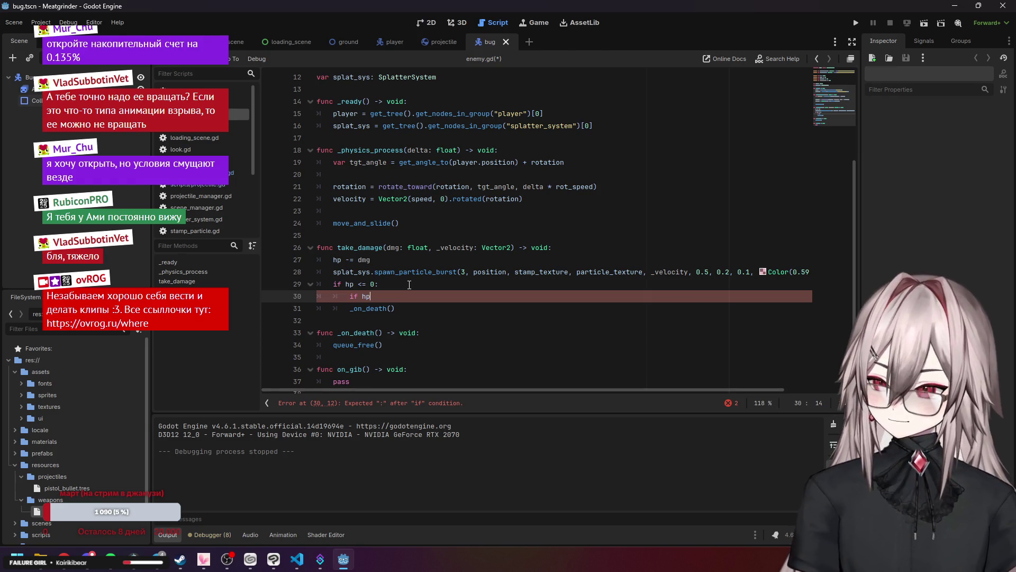
text(.)
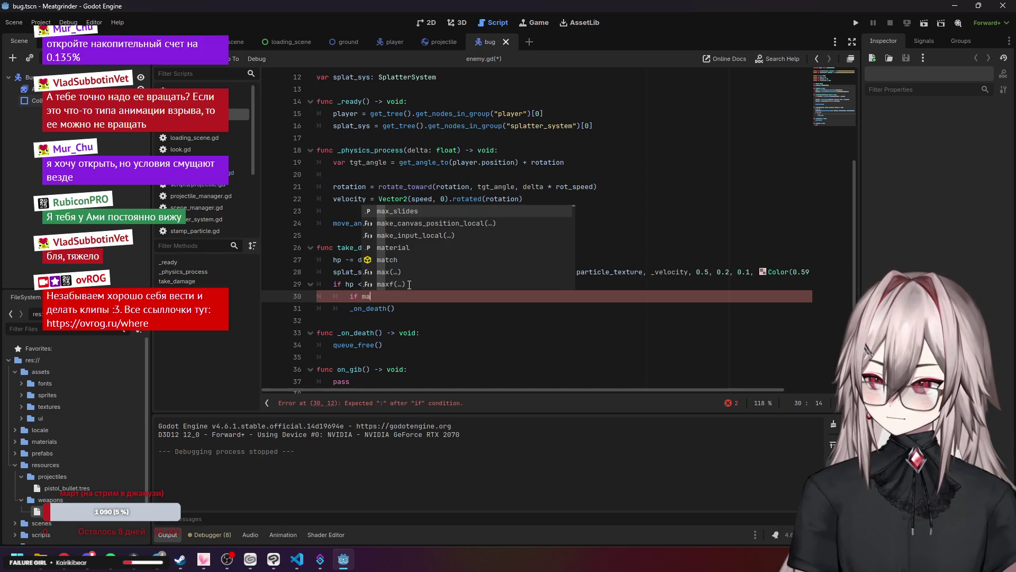
key(BackSpace)
key(BackSpace)
text(abs)
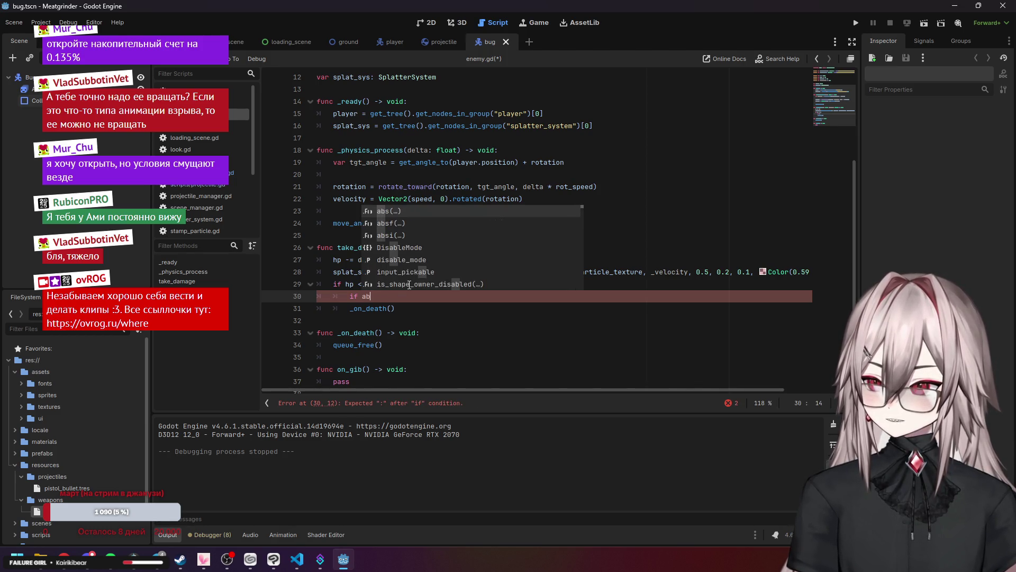
key(Return)
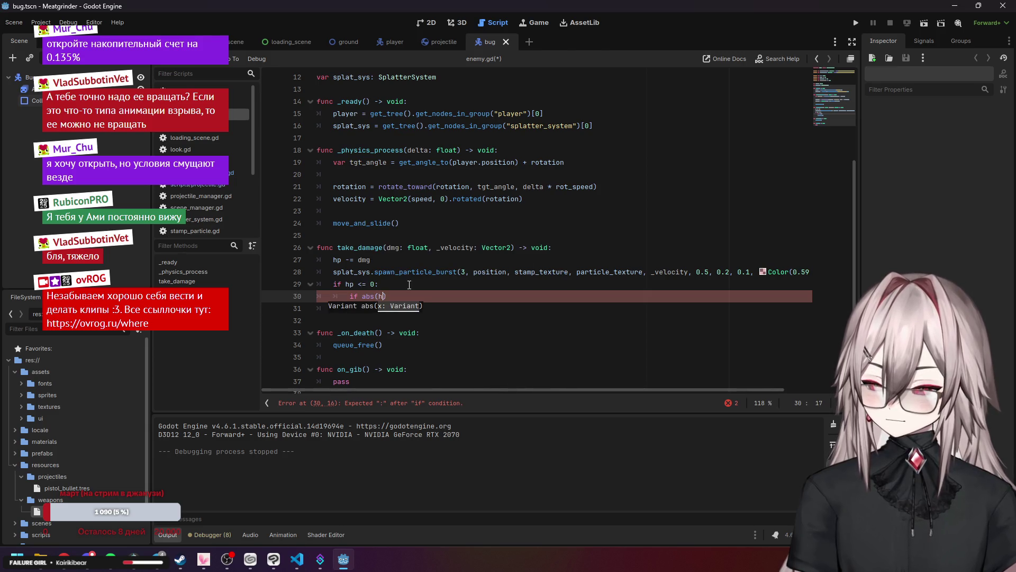
text(p) > )
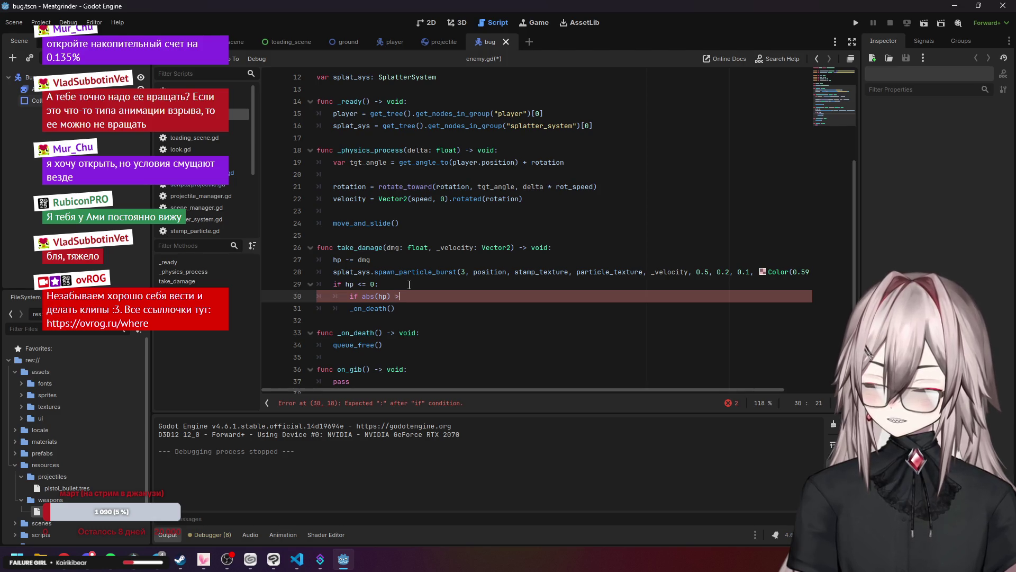
text(gib)
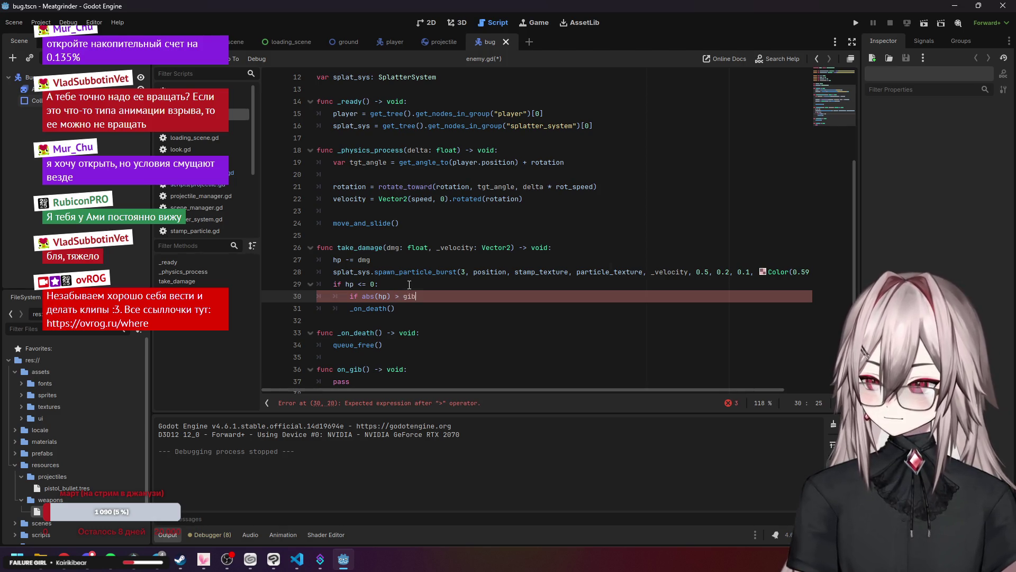
key(Return)
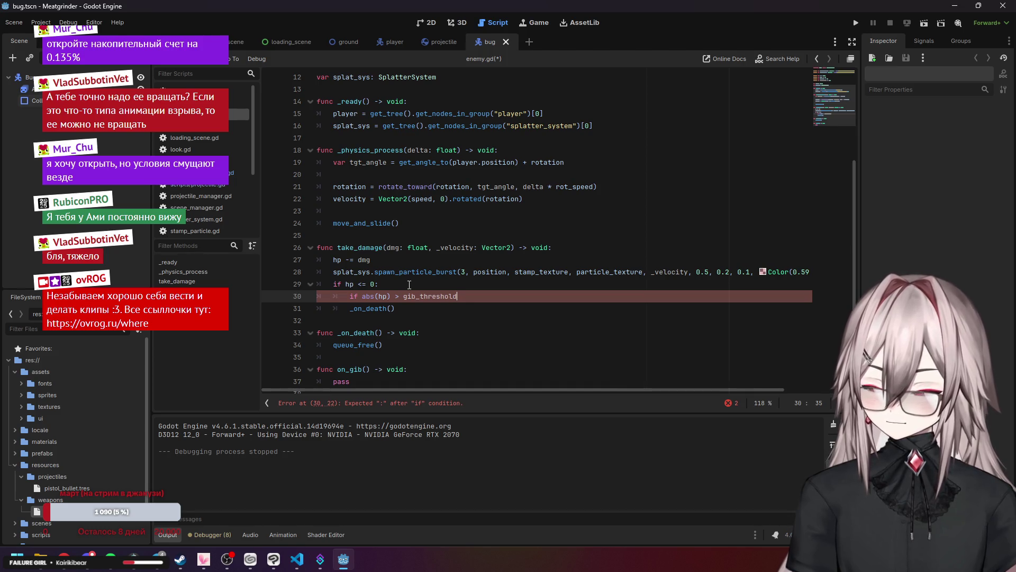
key(Return)
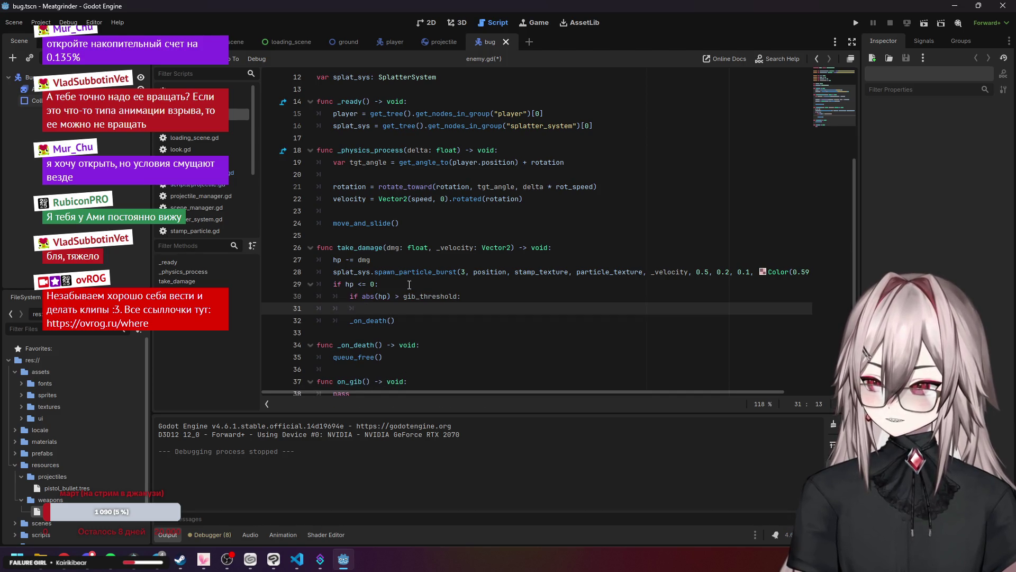
key(Return)
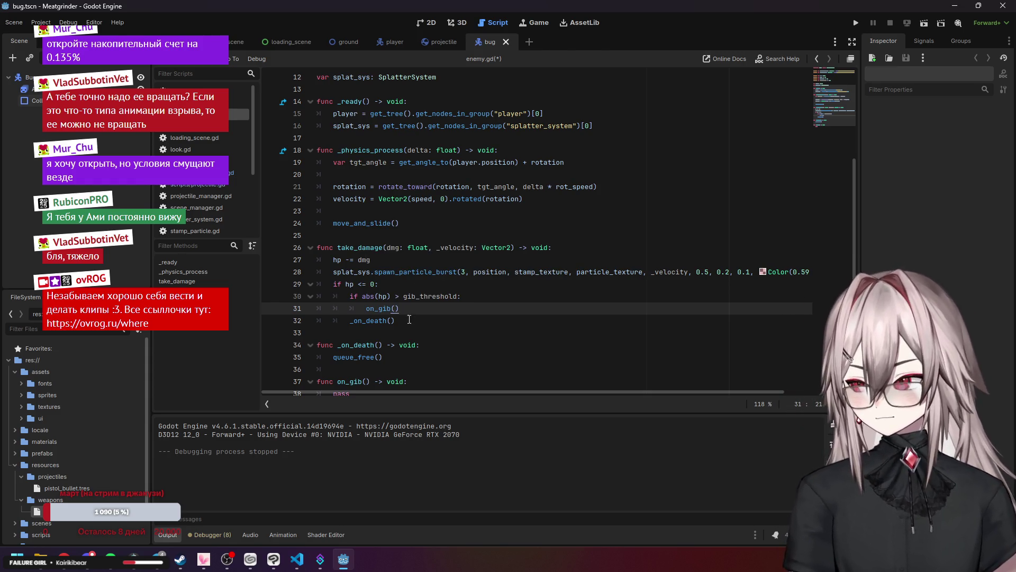
- Add print("adasdssada") inside on_gib, save enemy.gd and run the current scene
key(Down)
scroll(426, 344, down, 1)
click(436, 317)
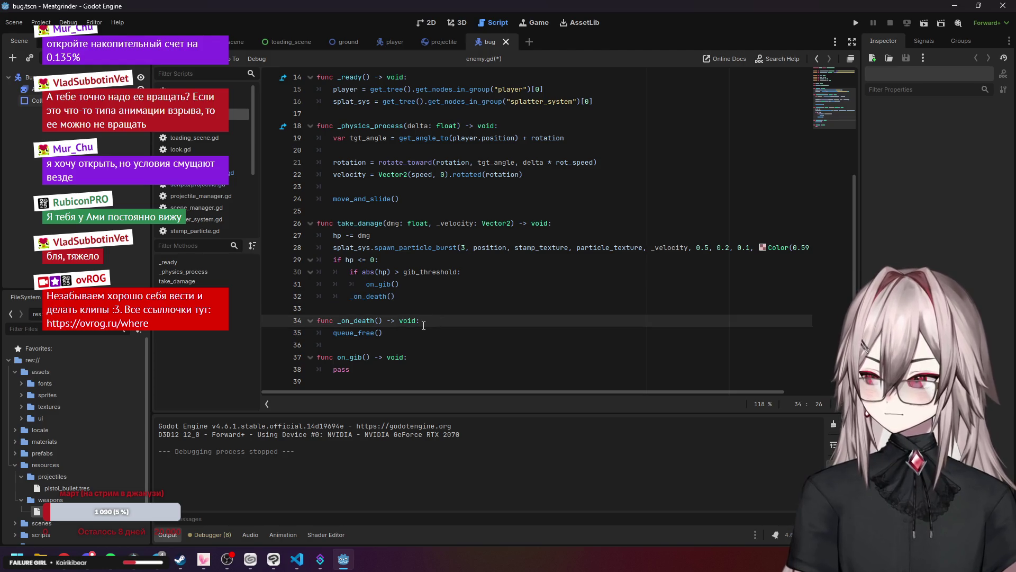
click(428, 310)
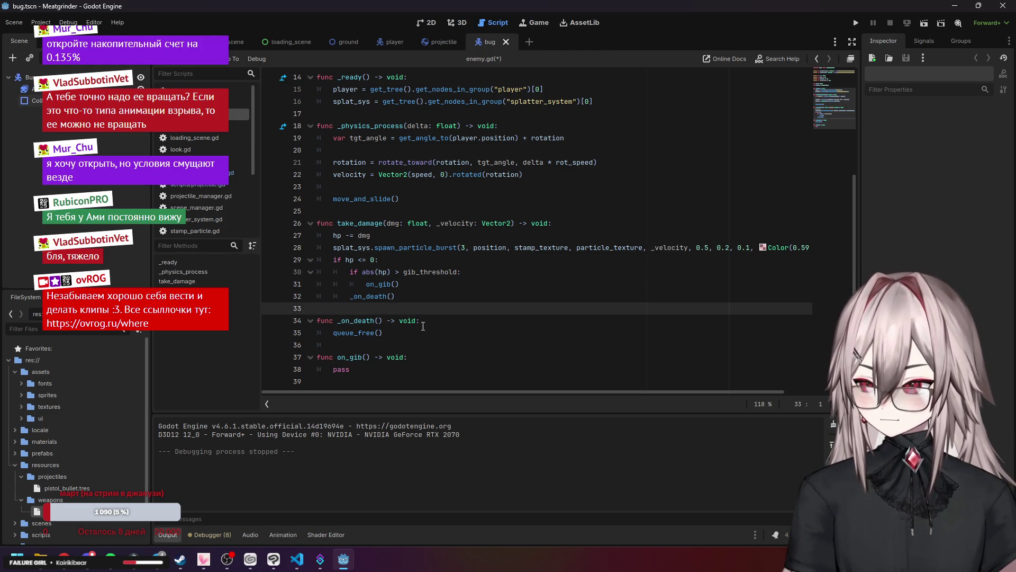
click(423, 326)
click(415, 361)
key(Return)
text(print)
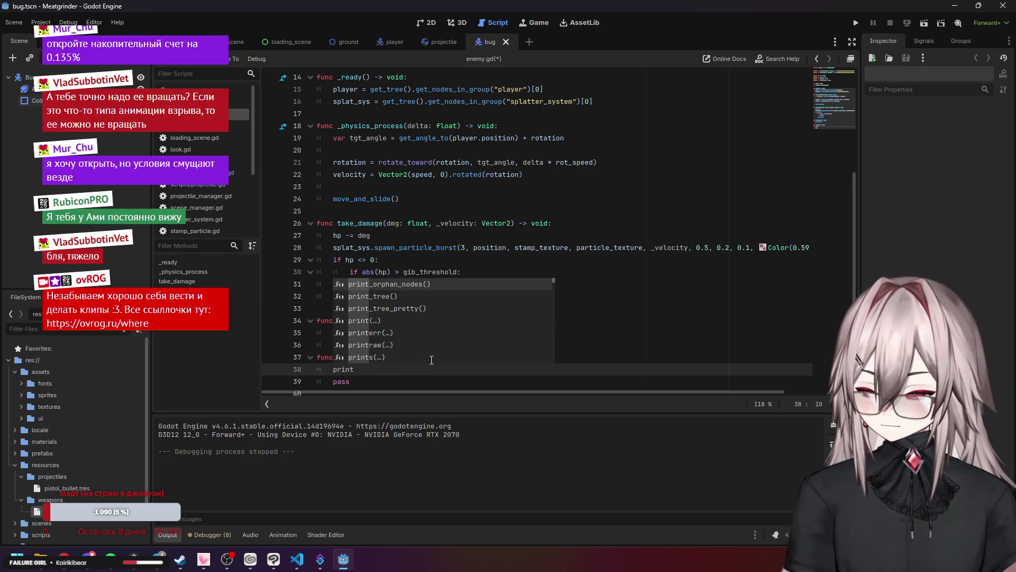
key(Return)
text("adasdssada")
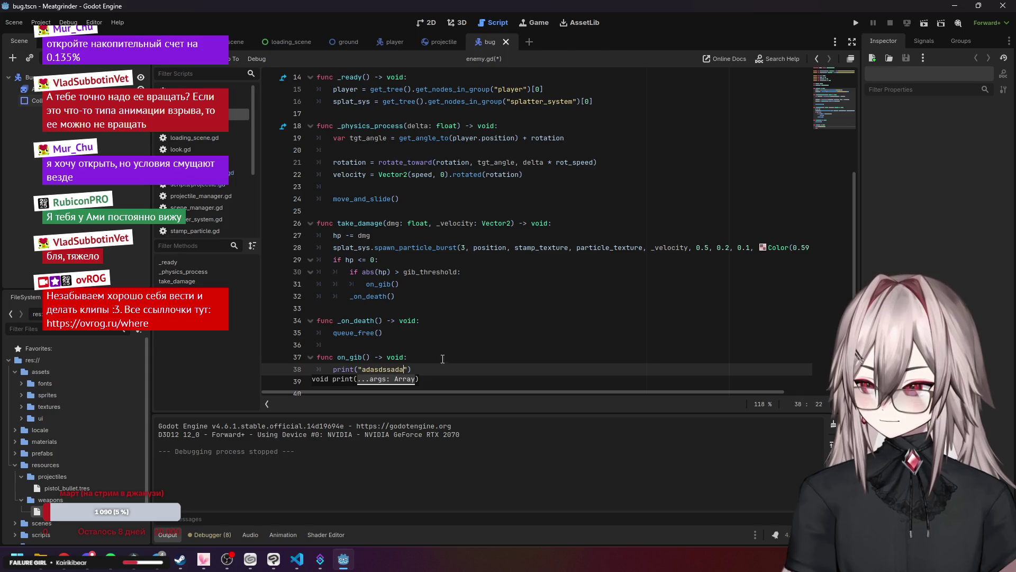
key(Up)
key(Up)
key(Up)
key(ctrl+s)
click(925, 23)
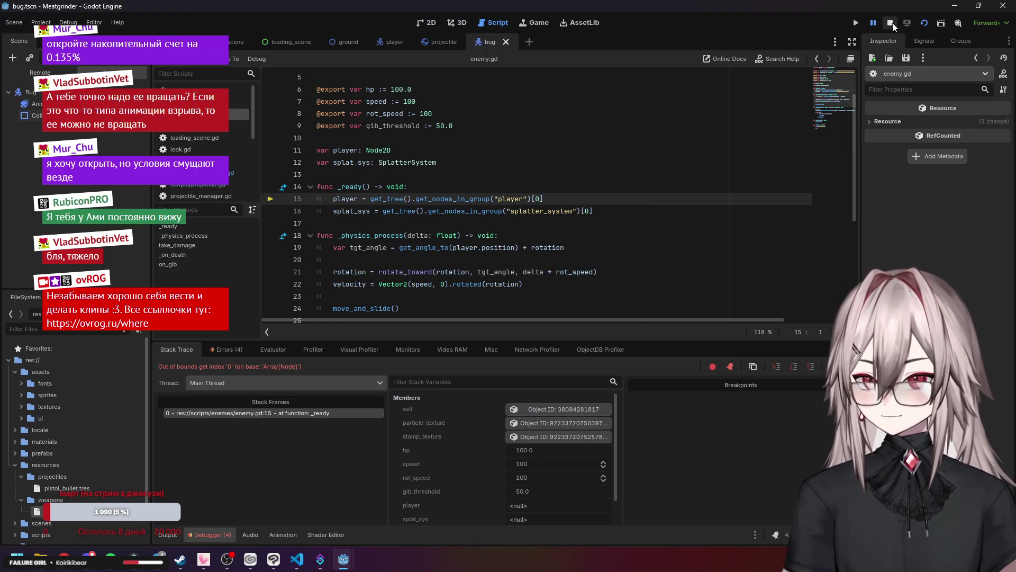
- Stop the crashed run and jump from the Errors list to the out-of-bounds error on line 15
key(F8)
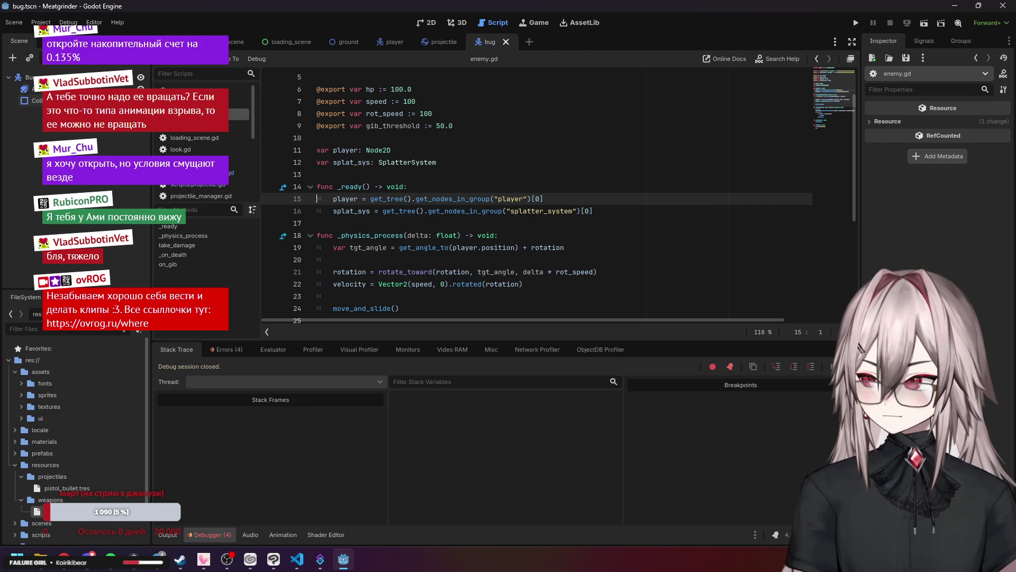
scroll(460, 201, down, 5)
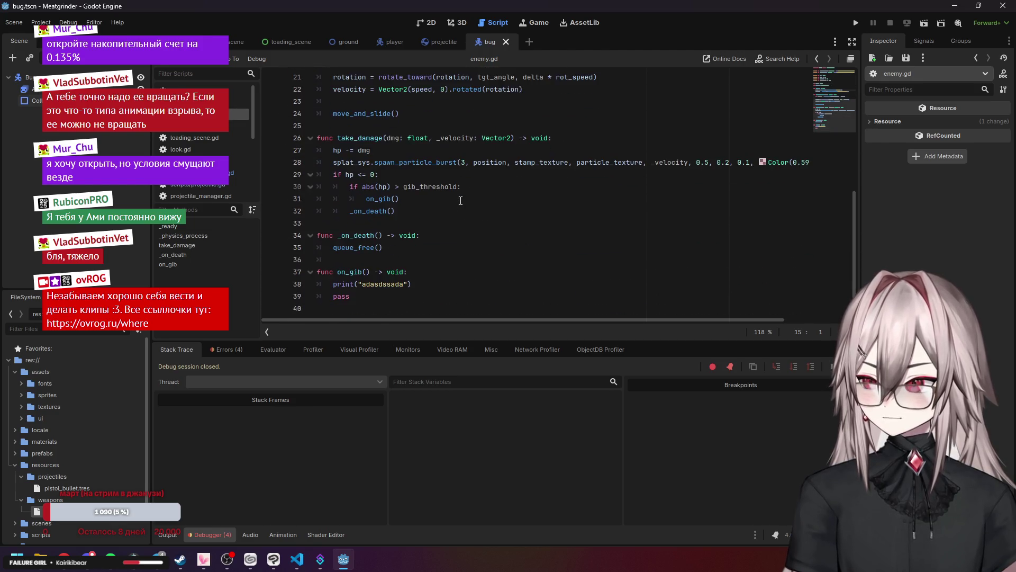
click(383, 273)
click(226, 349)
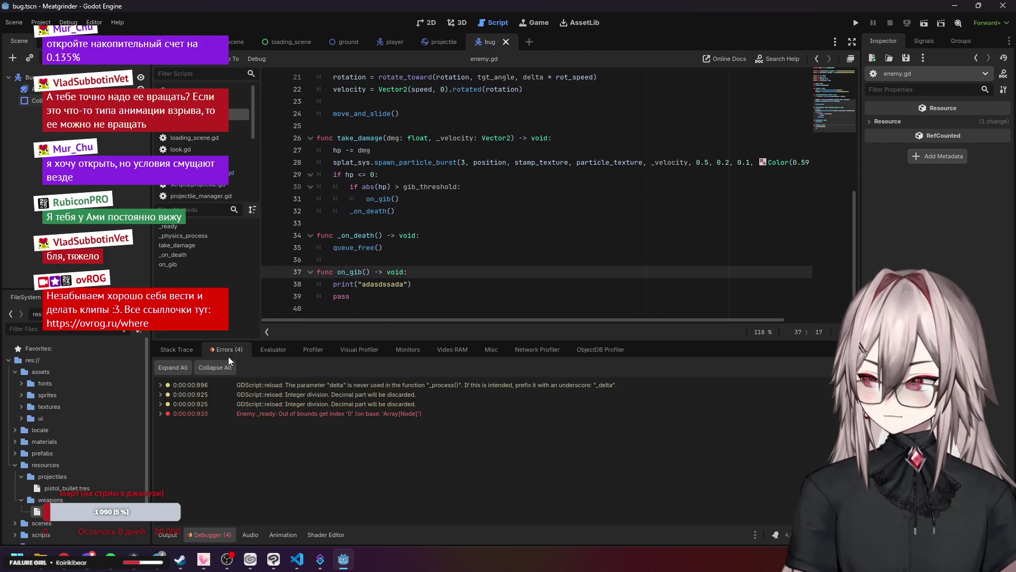
click(300, 414)
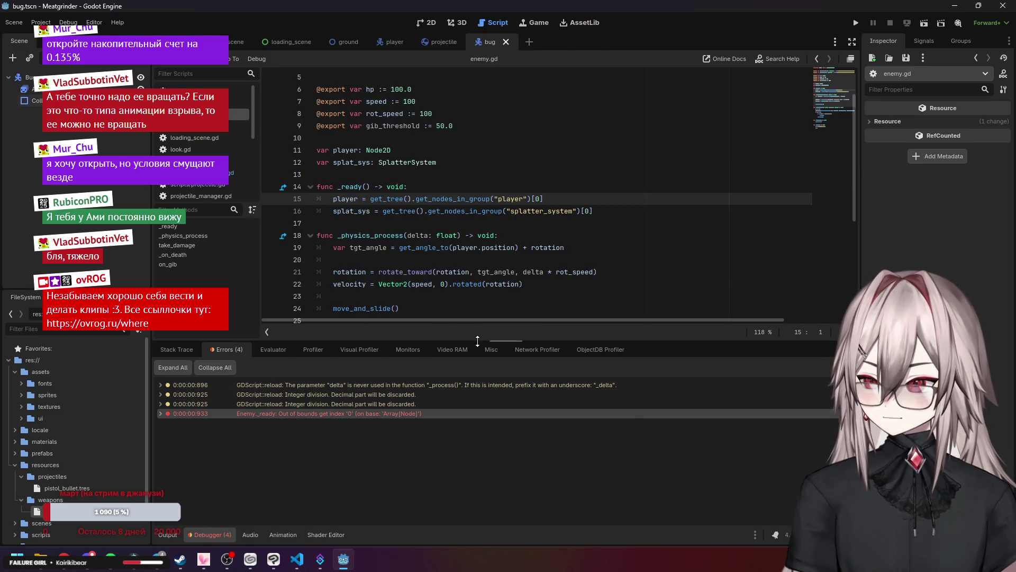
drag(477, 341, 477, 390)
- Review the gib code and select the Bug node to see its empty Particle and Stamp Textures
click(441, 174)
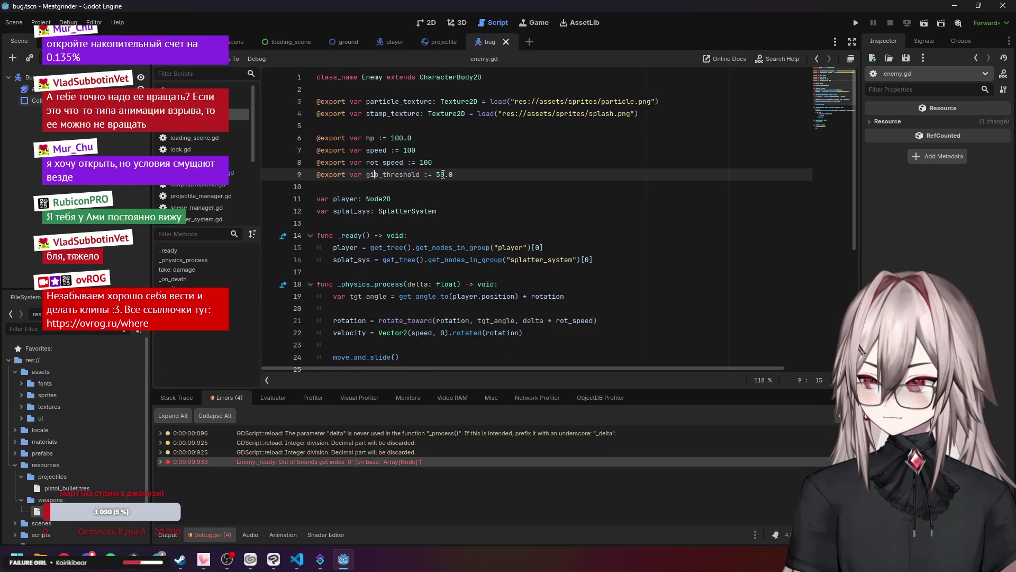
scroll(468, 175, down, 5)
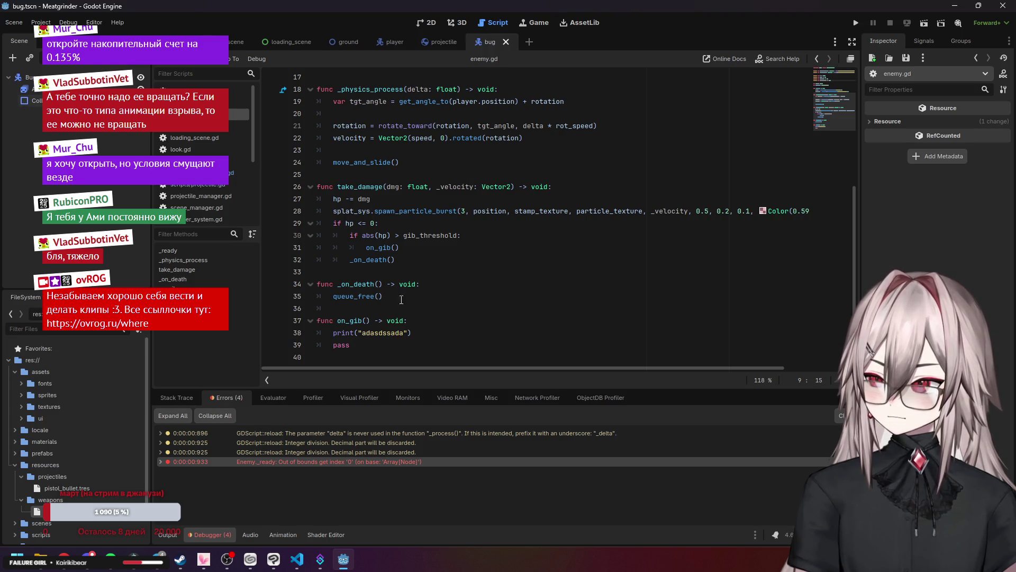
click(350, 334)
click(421, 332)
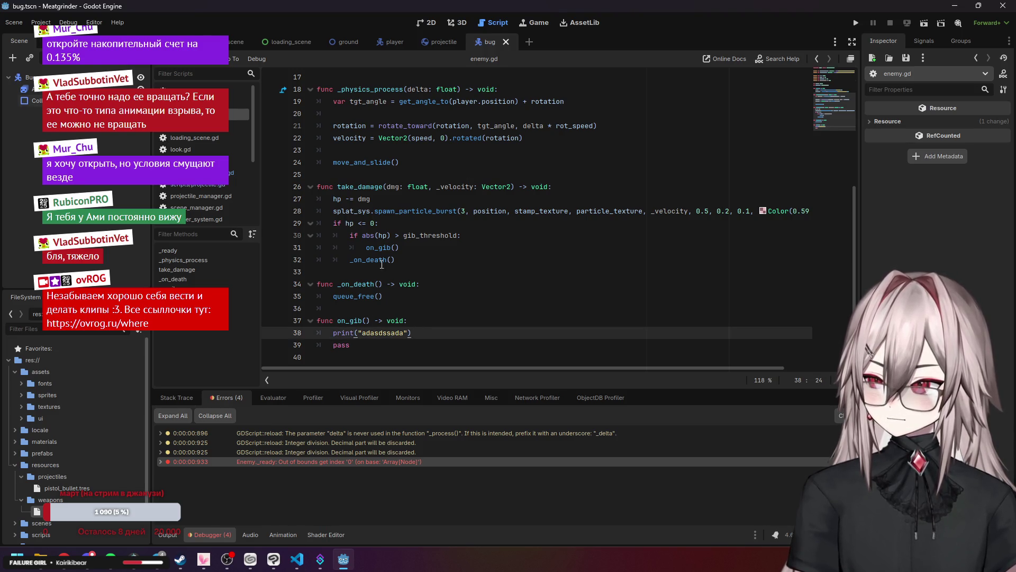
click(379, 248)
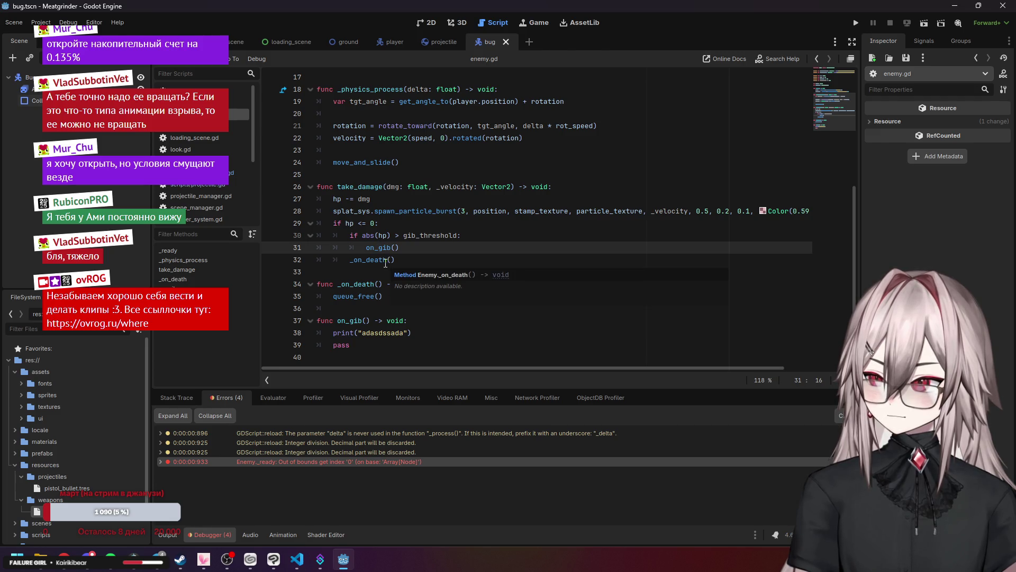
scroll(358, 258, up, 5)
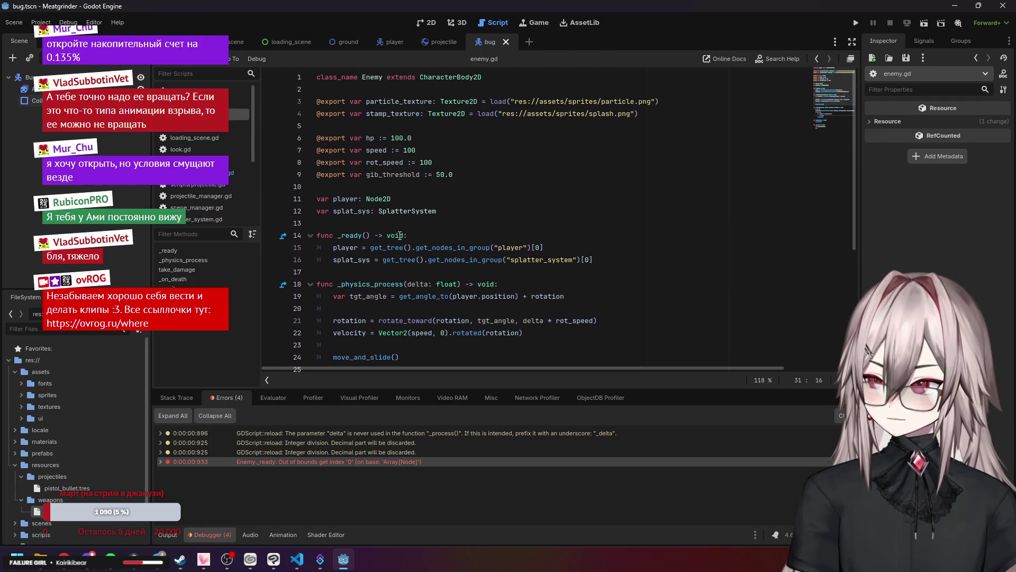
click(395, 175)
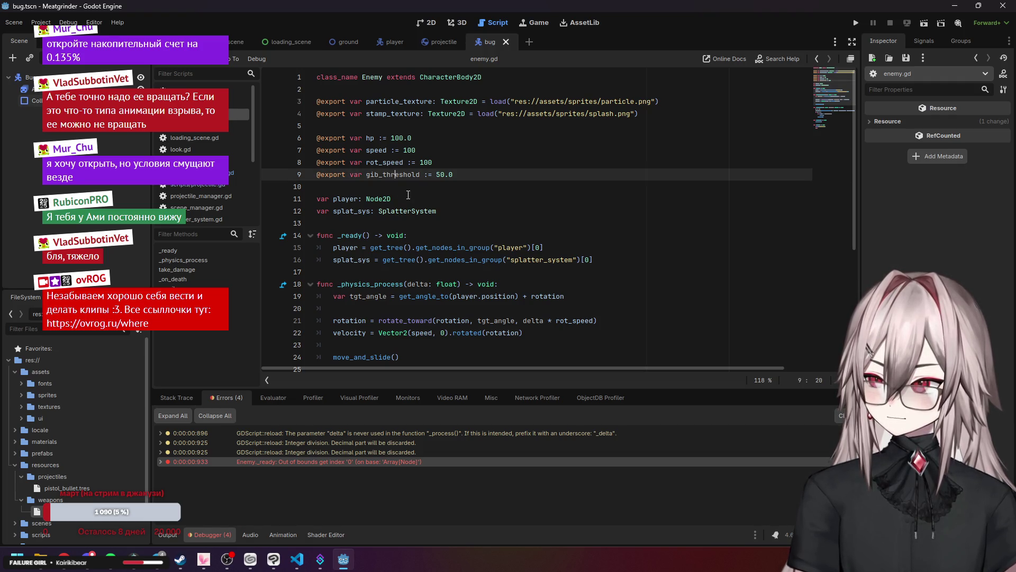
click(341, 101)
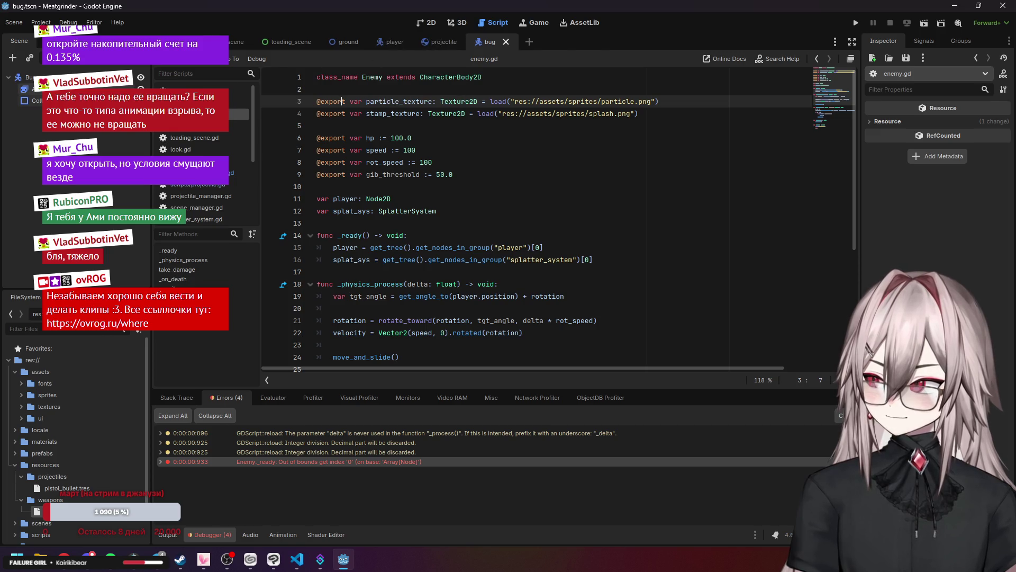
click(29, 77)
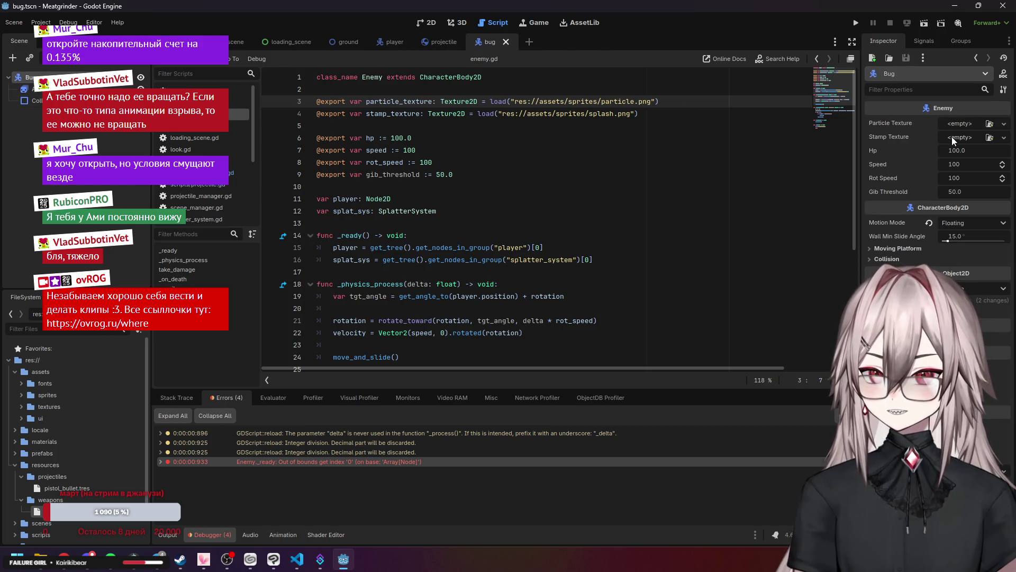
- Delete the load() defaults from the particle_texture and stamp_texture exports and save the script
click(479, 113)
click(684, 120)
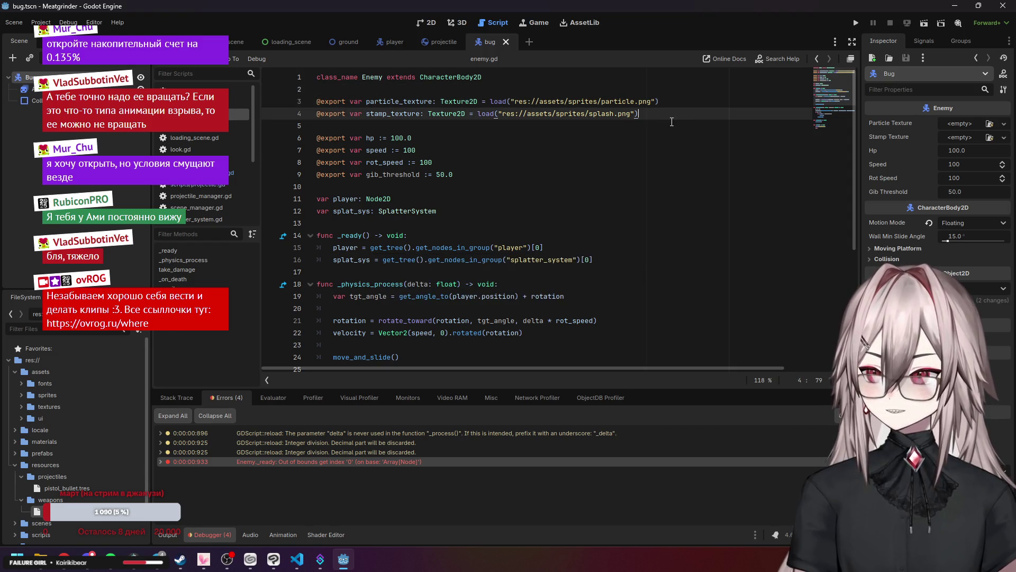
key(Down)
drag(656, 118, 471, 116)
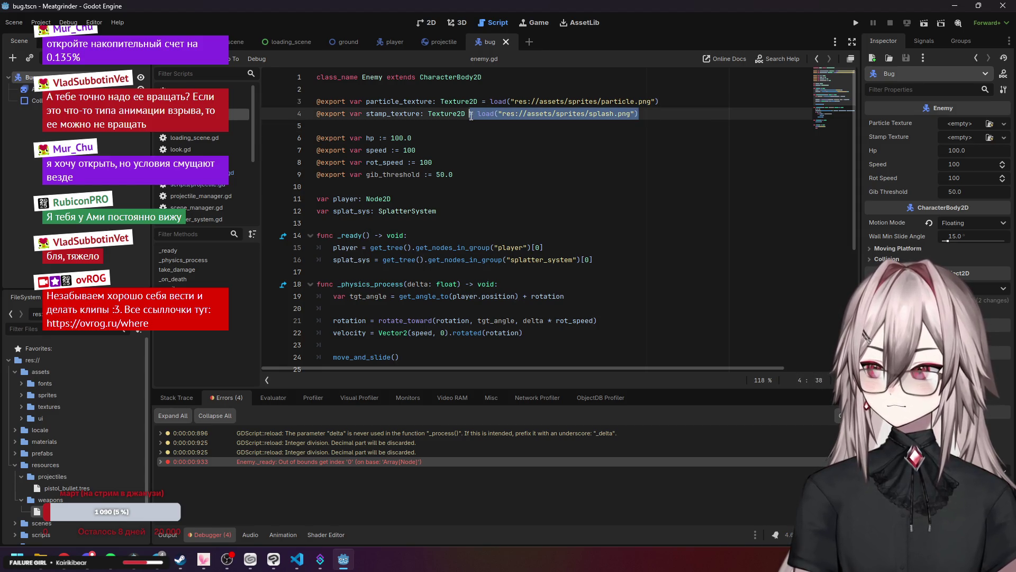
key(Delete)
drag(659, 101, 475, 101)
key(Delete)
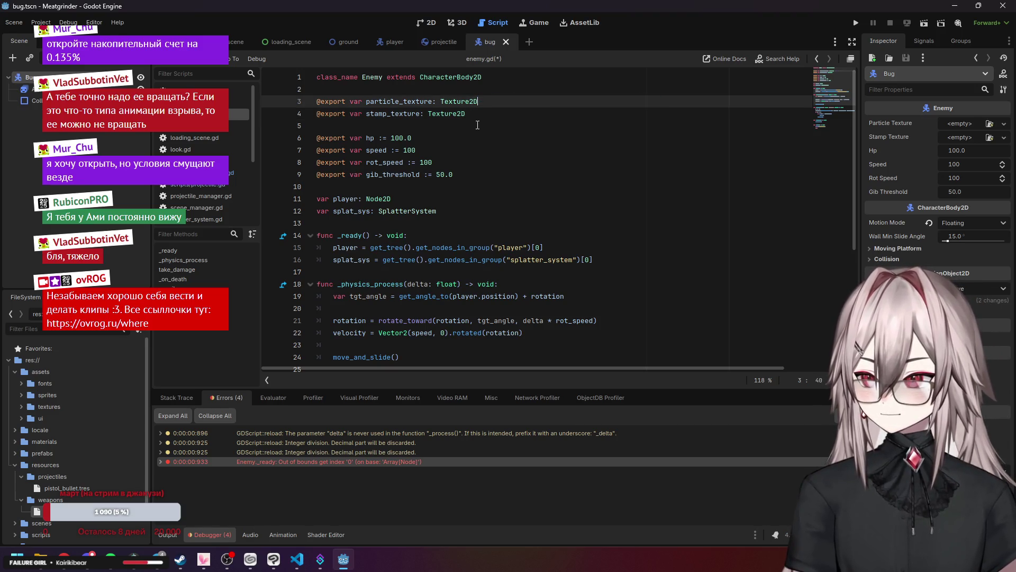
click(481, 117)
key(ctrl+s)
- Assign particle.png as Particle Texture and splash.png as Stamp Texture on the Bug, then save
click(989, 124)
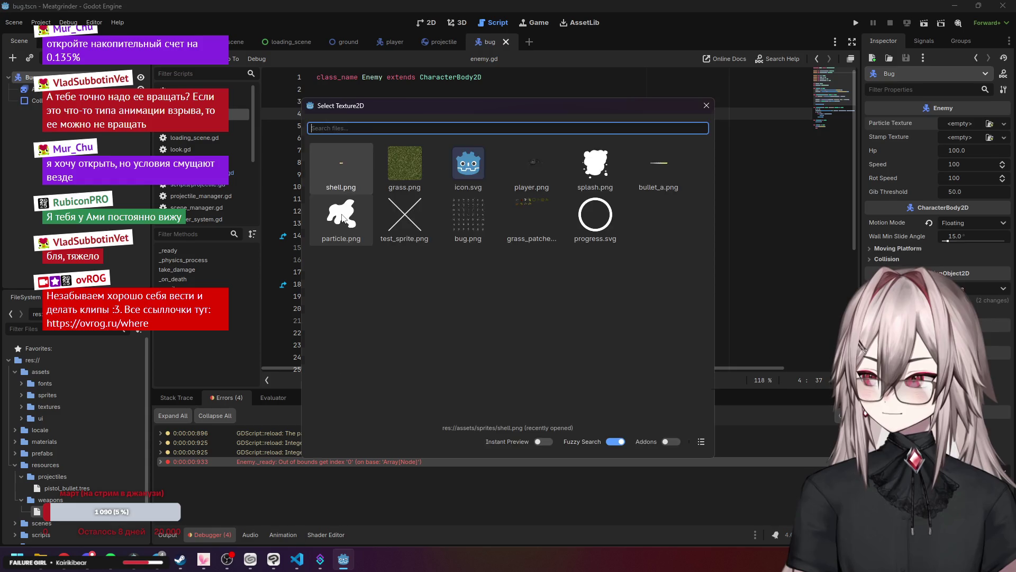
click(342, 217)
click(990, 159)
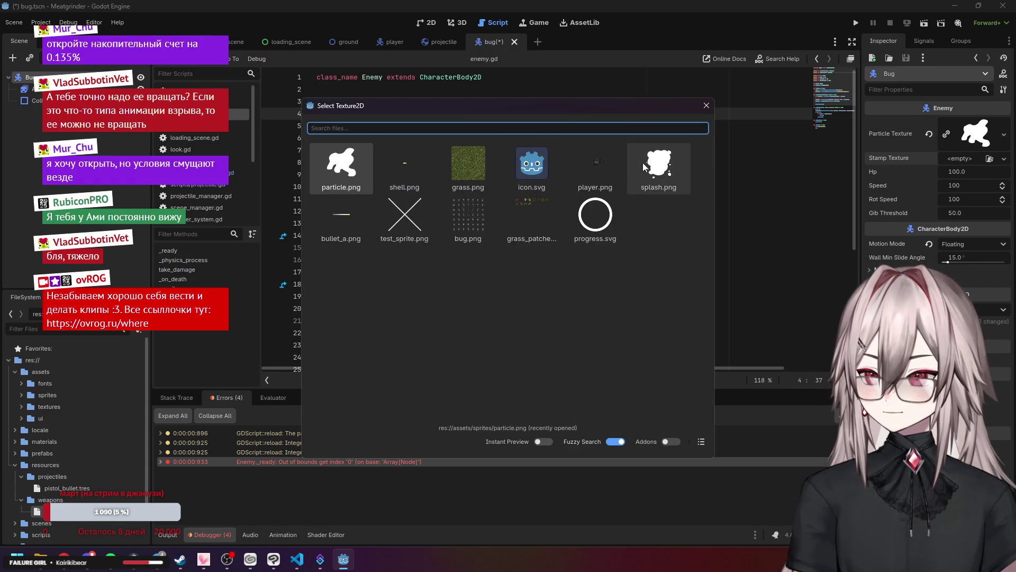
double_click(659, 170)
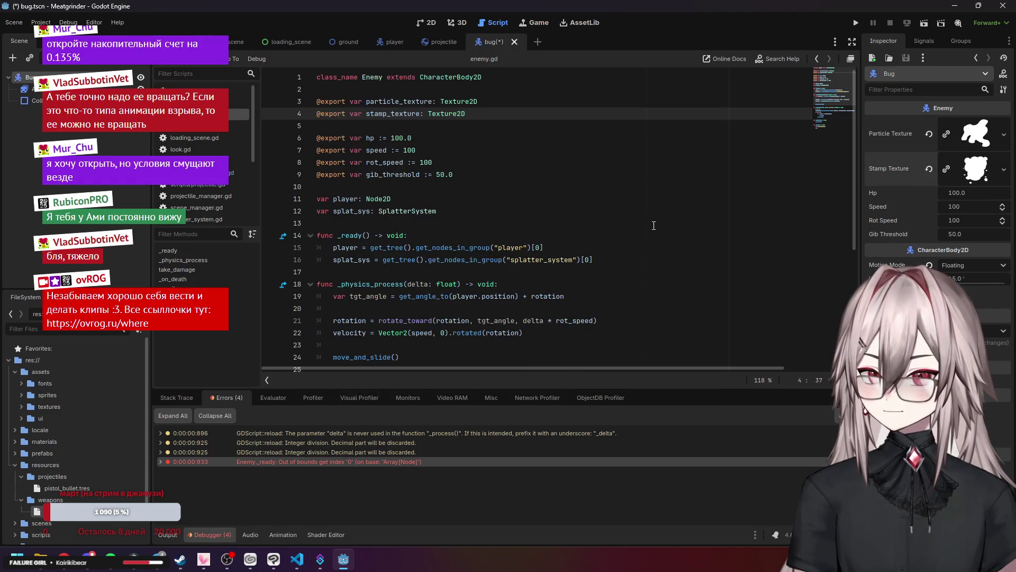
click(551, 197)
click(475, 128)
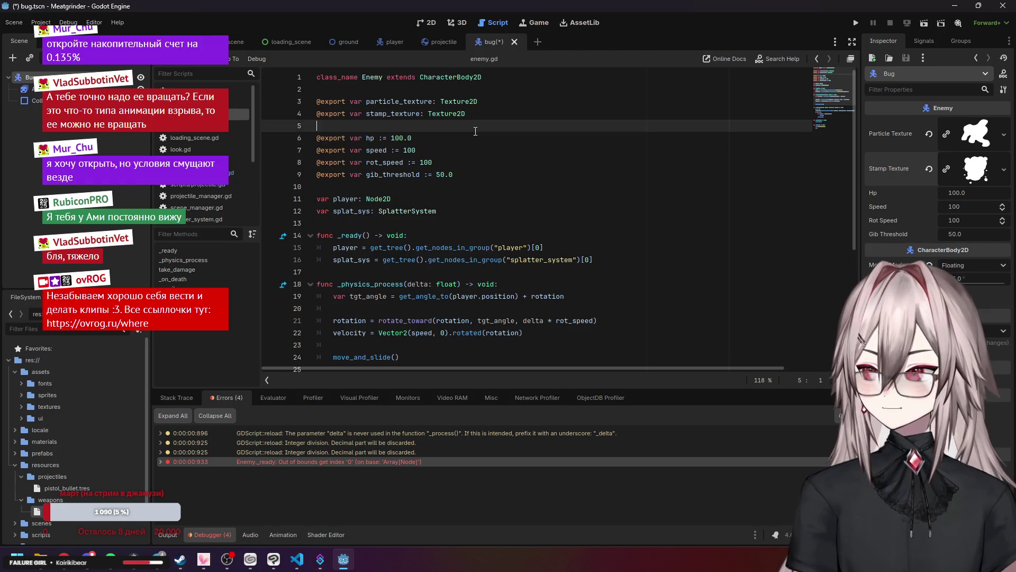
key(ctrl+s)
click(487, 135)
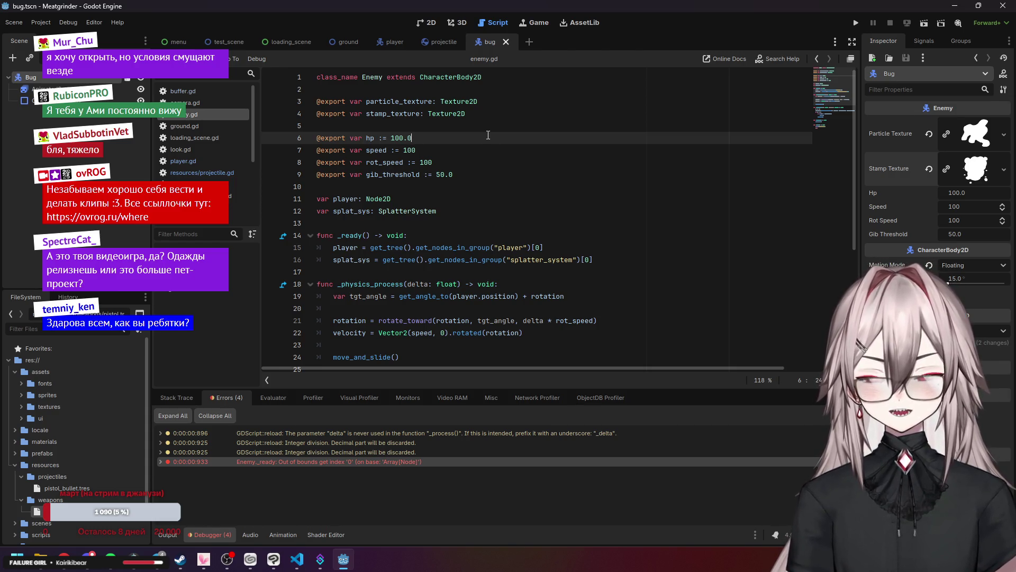
- Run the bug scene, which stops on the out-of-bounds group index error at enemy.gd line 15
click(584, 173)
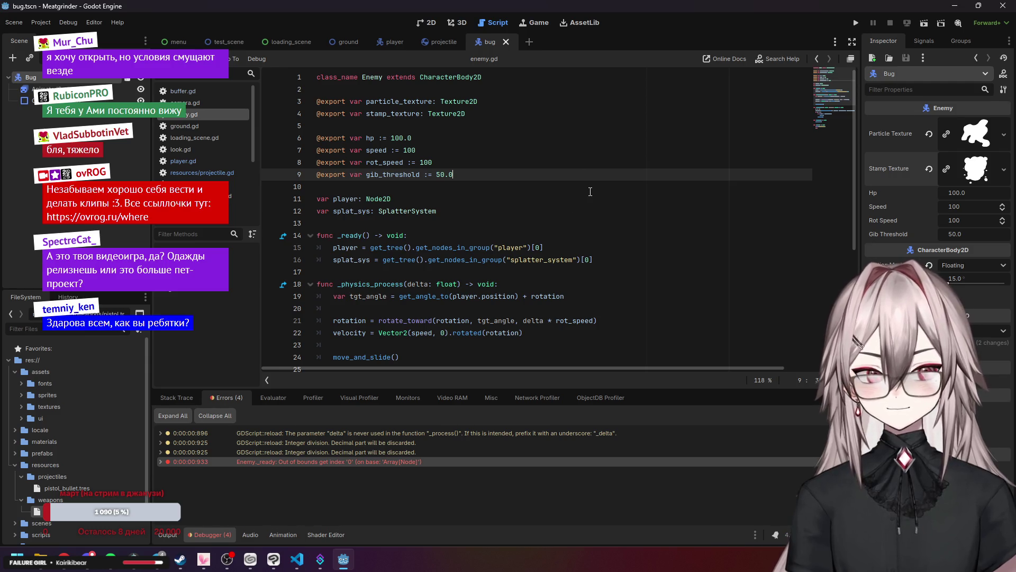
click(591, 191)
click(569, 175)
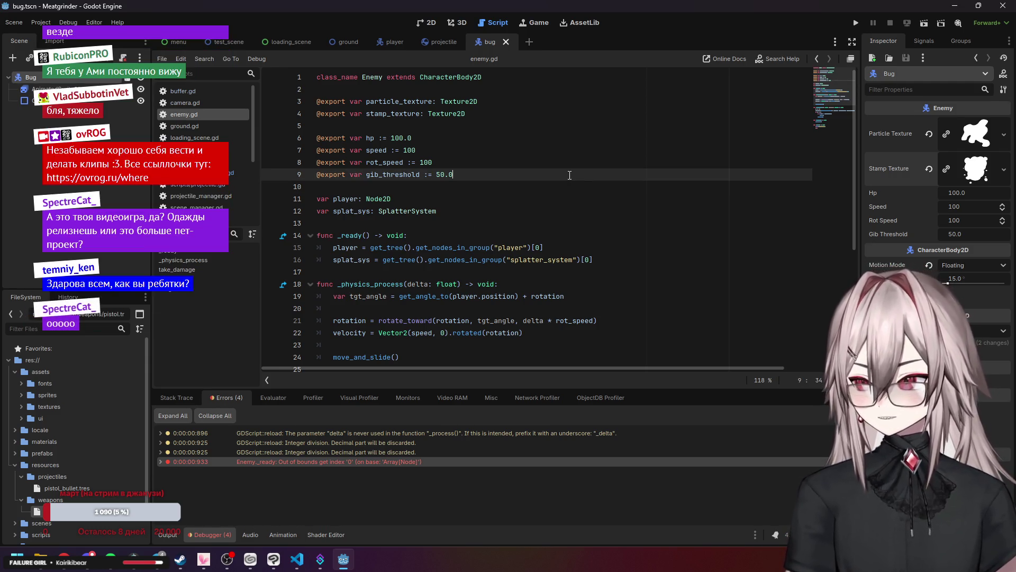
click(495, 196)
click(496, 188)
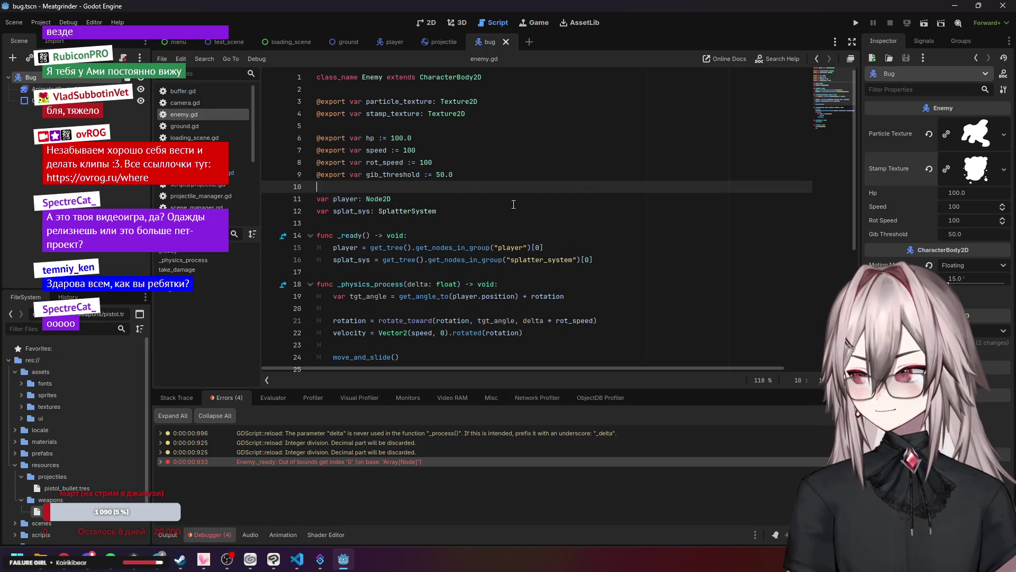
scroll(529, 191, down, 4)
scroll(542, 190, up, 4)
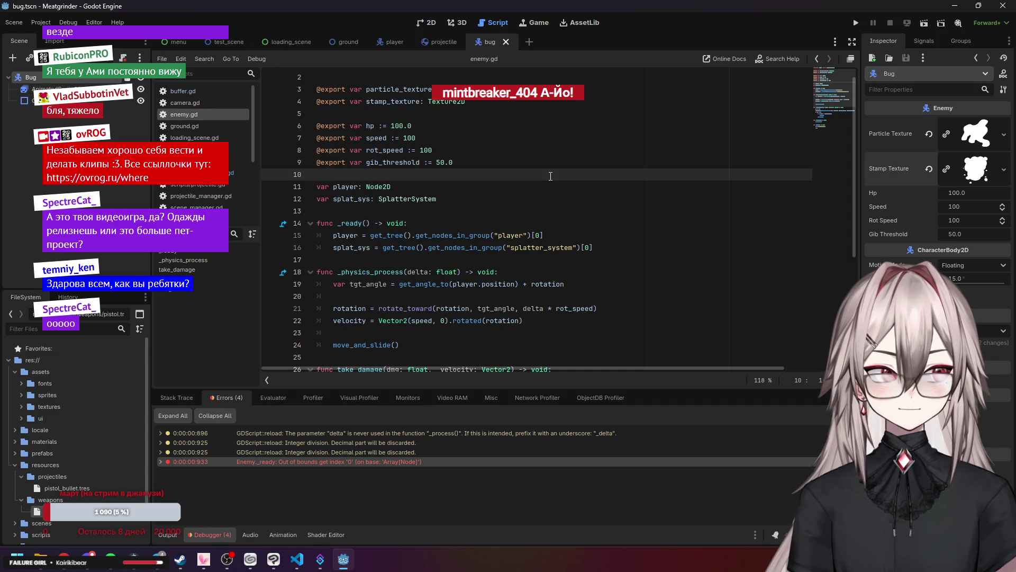
scroll(529, 180, up, 1)
click(466, 176)
key(Down)
key(Down)
key(Down)
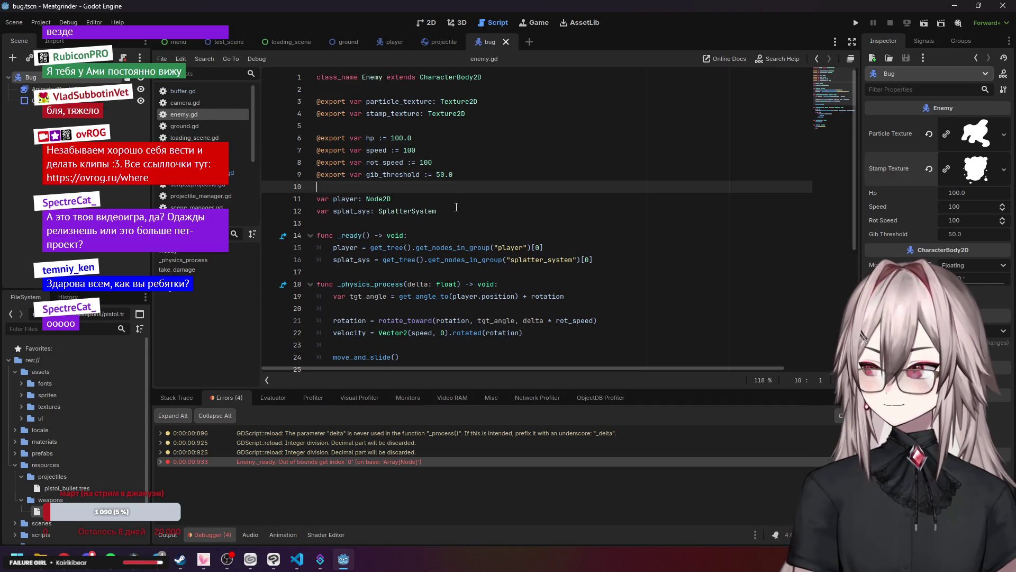
click(619, 247)
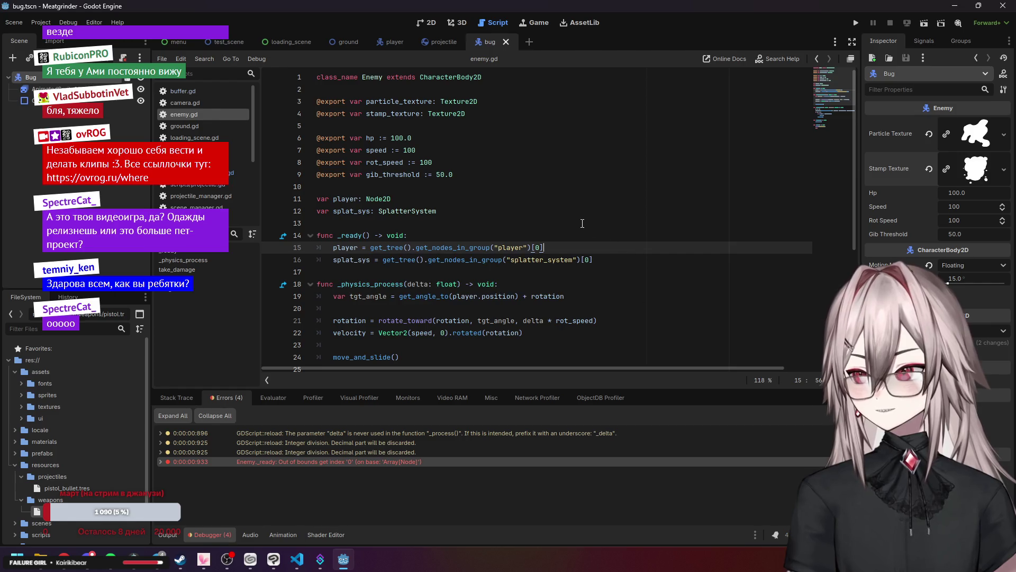
click(922, 22)
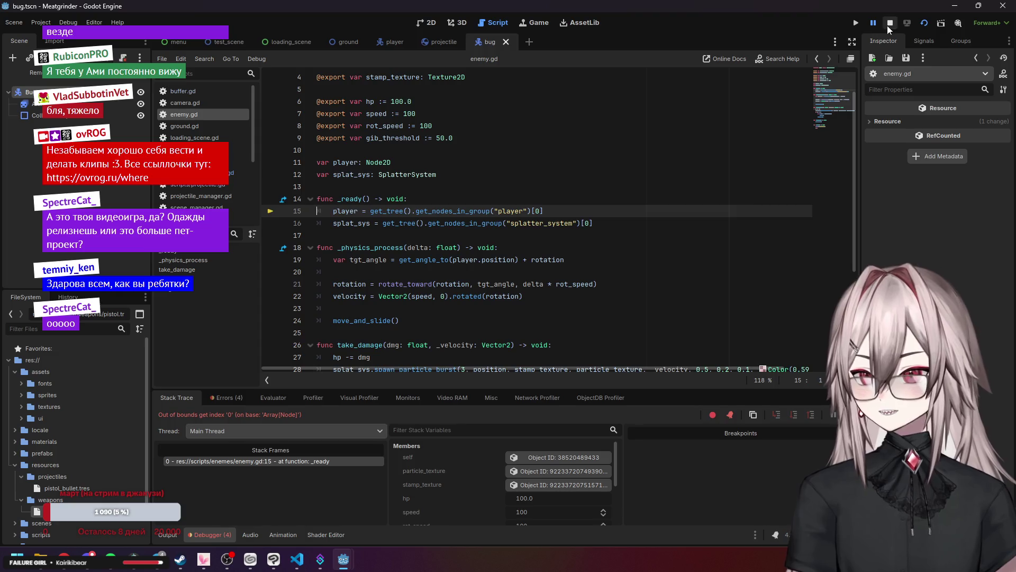
- Stop the failed run, playtest test_scene gibbing the bug into red splatter, then close the game
click(888, 24)
click(228, 41)
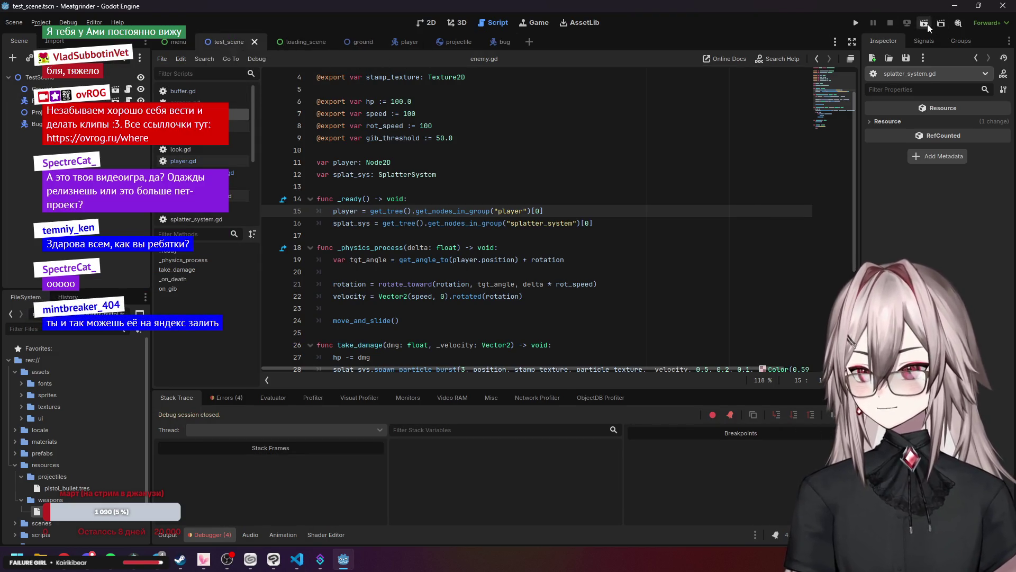
click(924, 23)
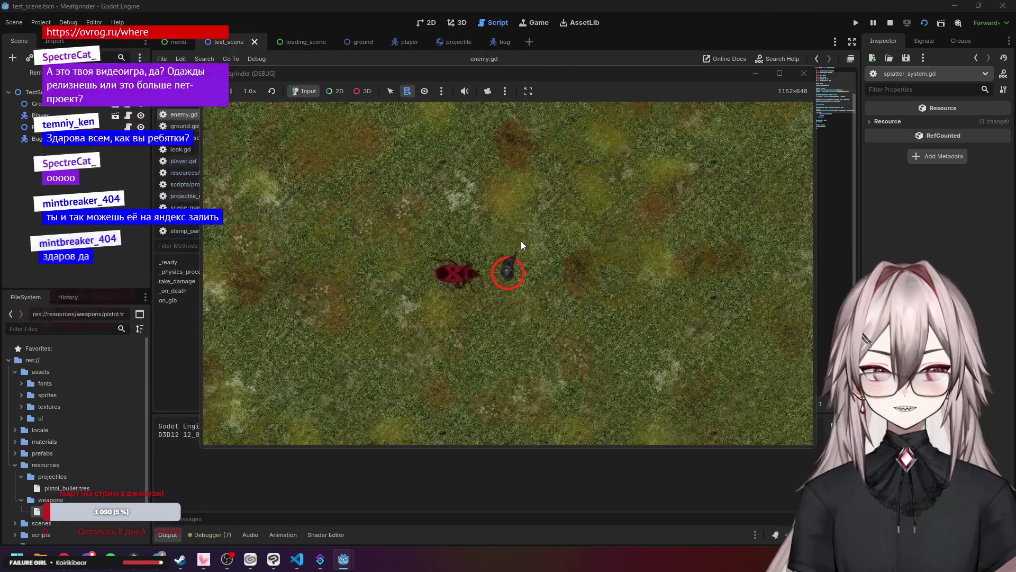
key(d)
key(d)
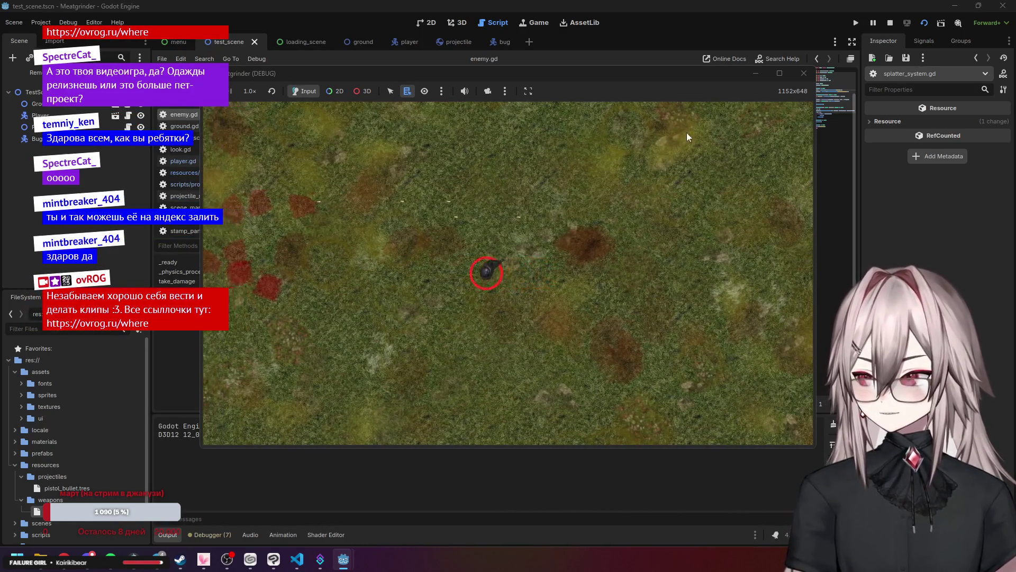
click(804, 73)
click(528, 185)
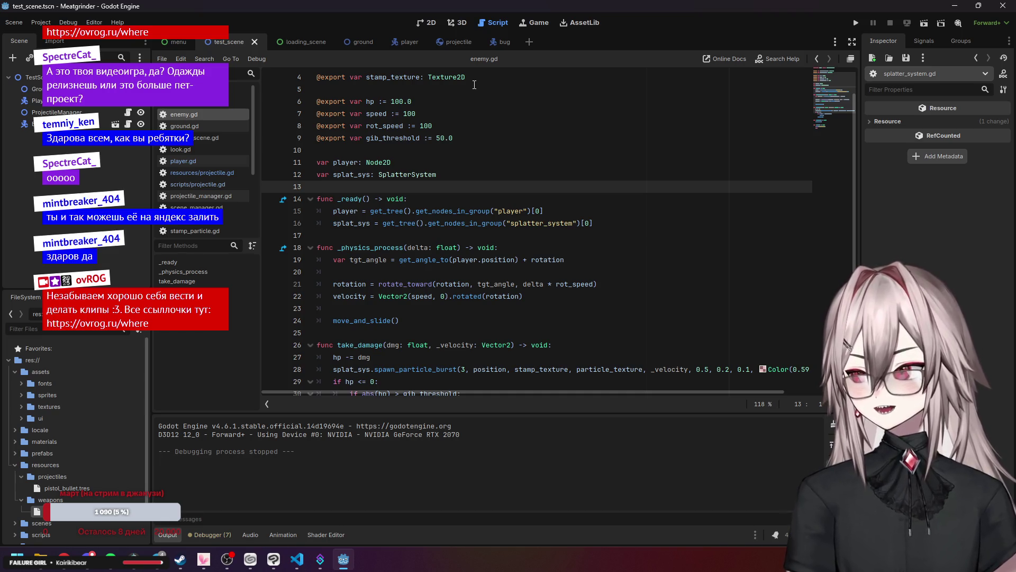
click(596, 210)
scroll(596, 206, down, 3)
scroll(596, 202, up, 4)
click(491, 203)
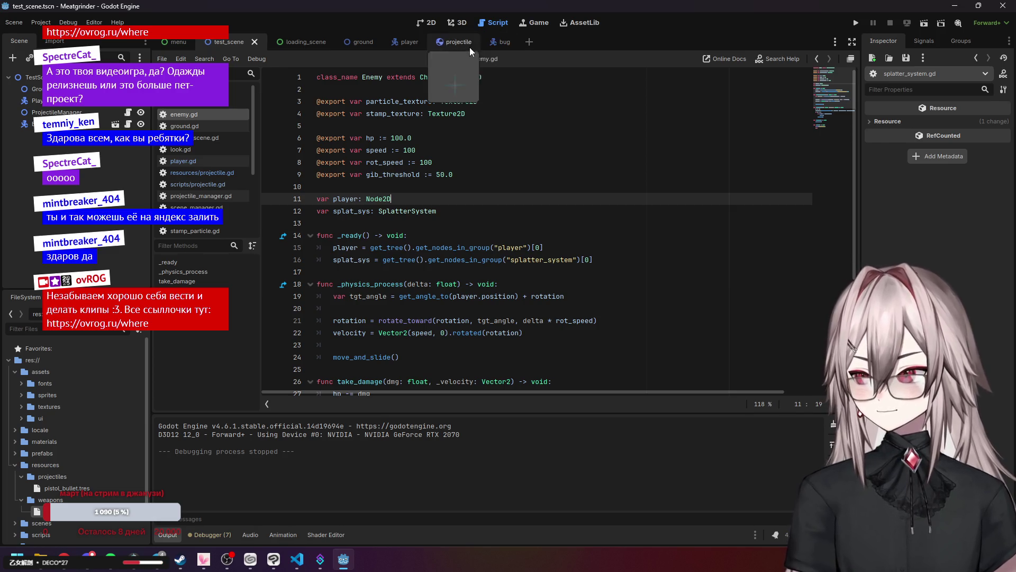
- Accept the load() default completions for particle_texture and stamp_texture in enemy.gd
click(486, 123)
key(Up)
key(Tab)
key(Tab)
key(Down)
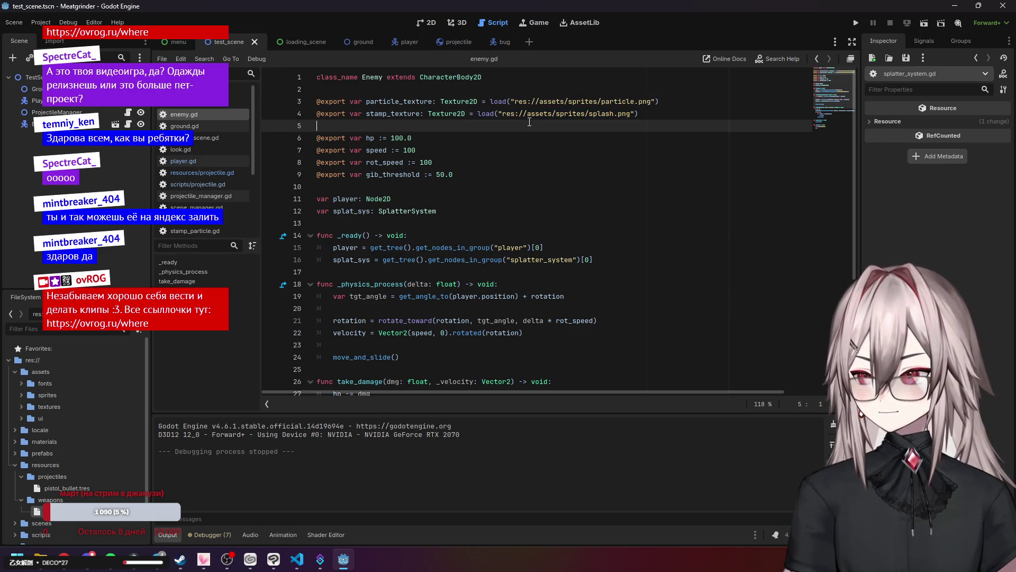
- Clear the Bug's Particle Texture and Stamp Texture overrides in the bug scene
click(500, 40)
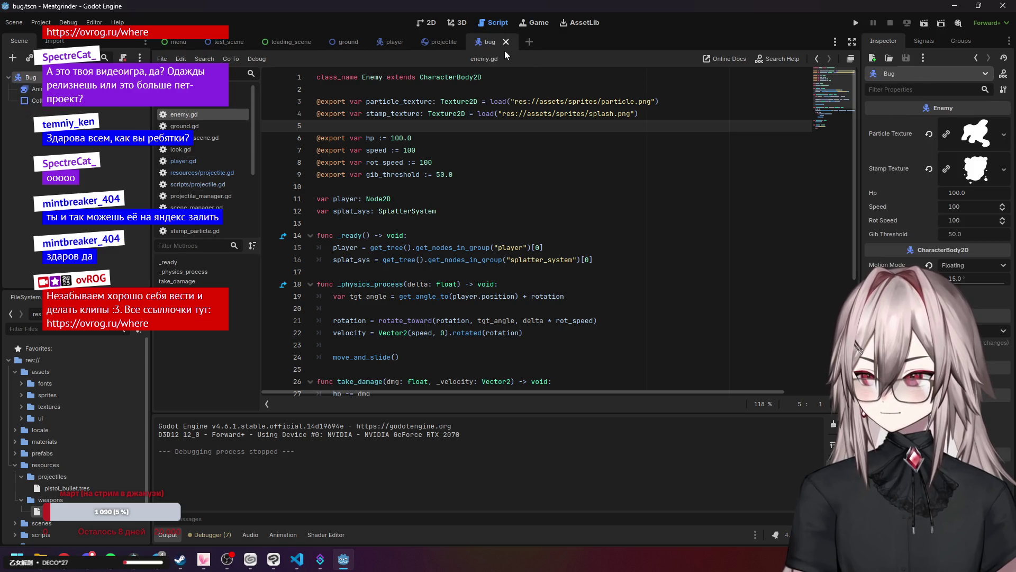
click(1004, 136)
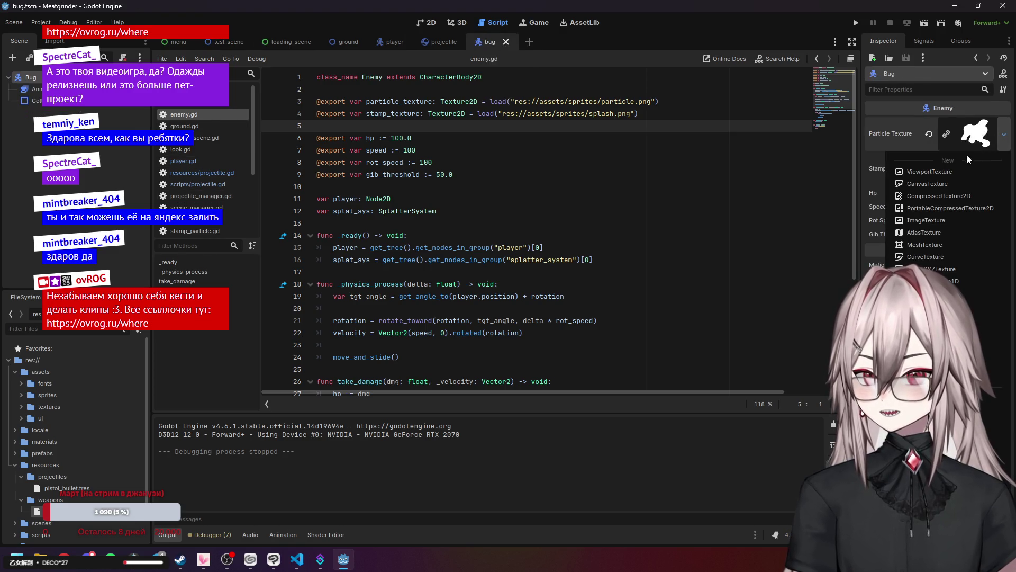
click(932, 133)
click(556, 175)
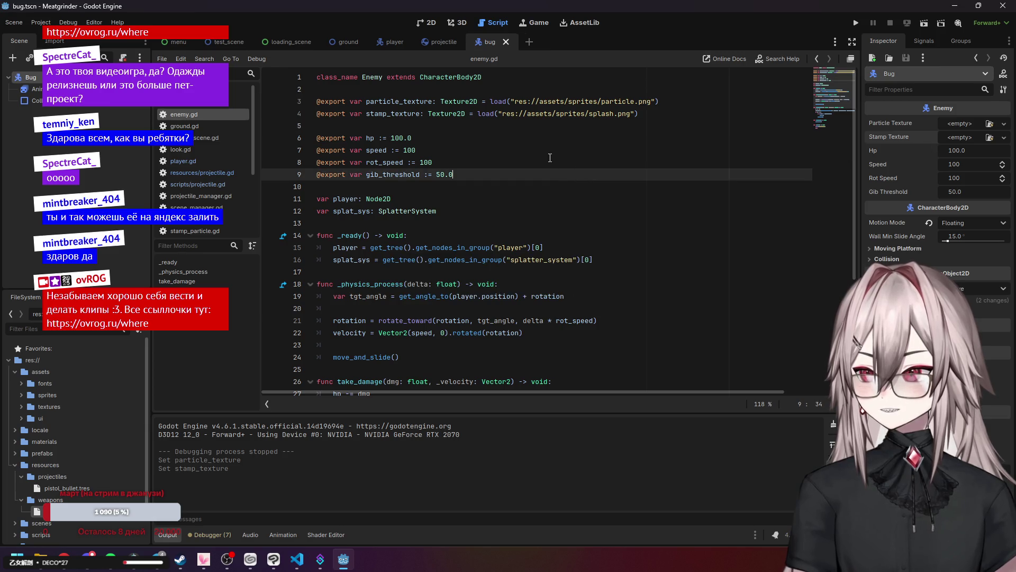
- Playtest test_scene by shooting the bug, then open projectile.gd
click(226, 42)
click(926, 23)
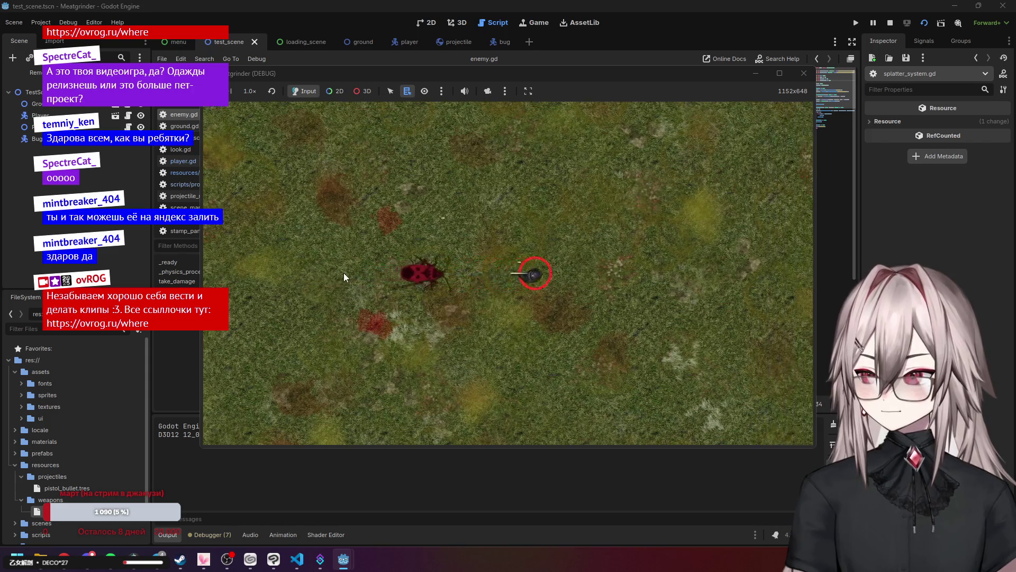
key(d)
click(333, 272)
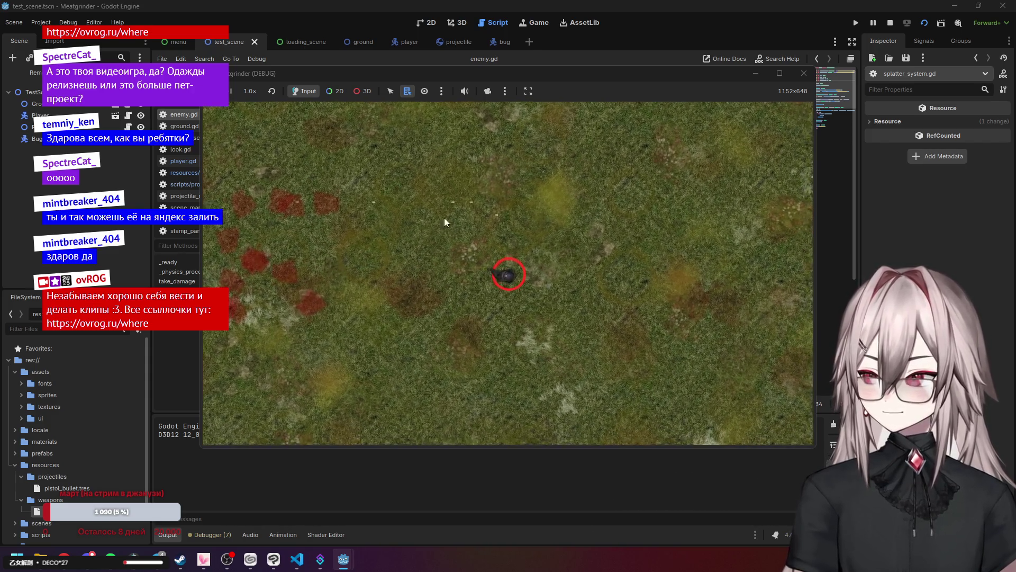
click(804, 73)
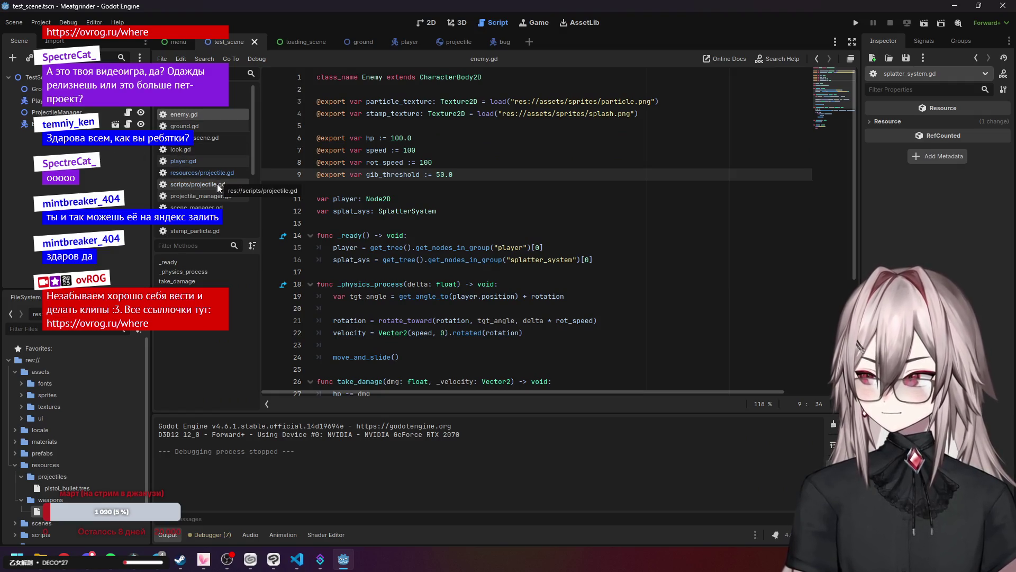
click(226, 175)
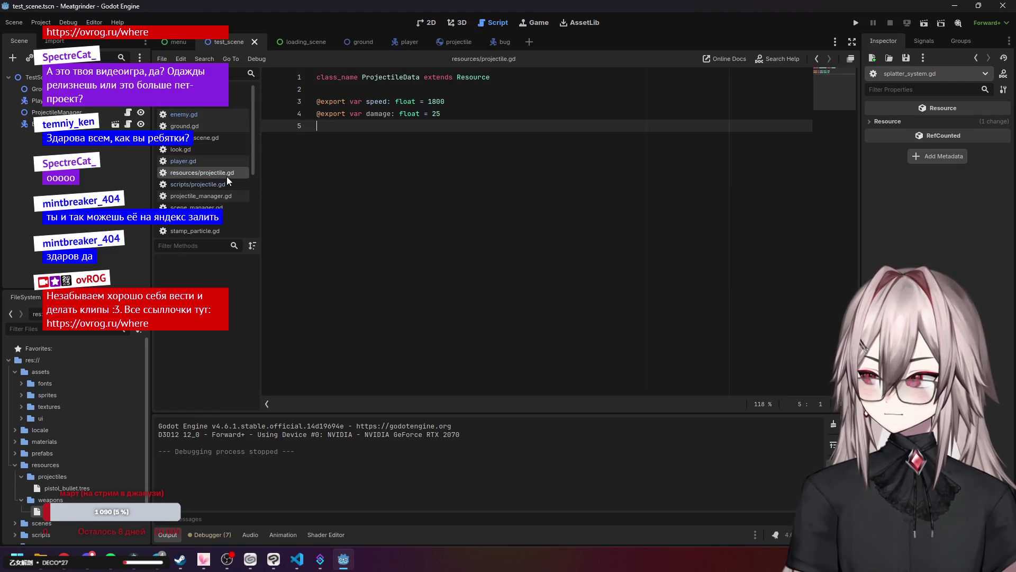
- Change the projectile damage from 25 to 20.0 and playtest the gibbing
double_click(434, 114)
text(20.0)
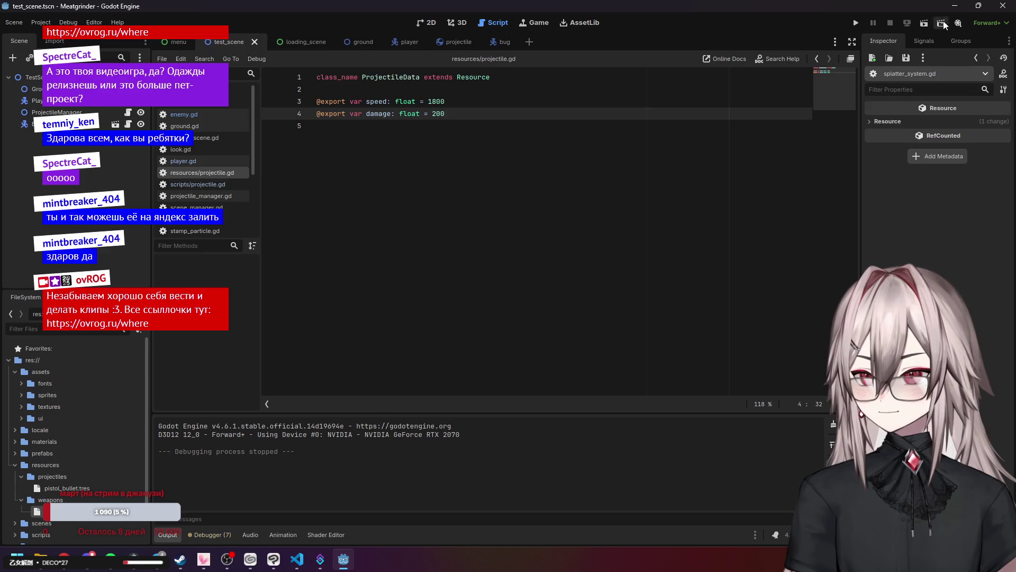
click(924, 22)
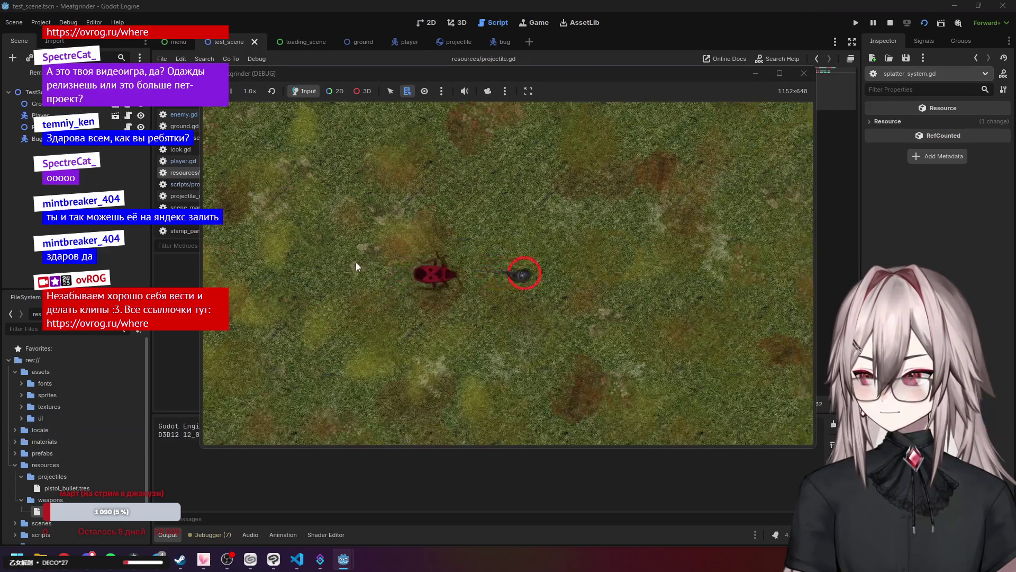
click(804, 73)
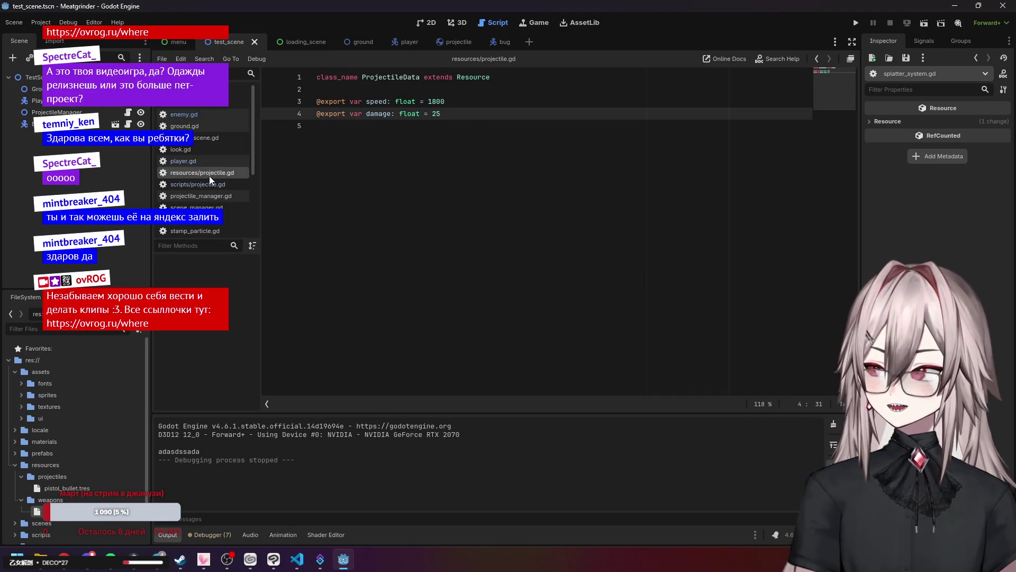
- Delete the debug print line from on_gib in enemy.gd, then switch to the browser
scroll(216, 157, down, 3)
scroll(211, 157, up, 3)
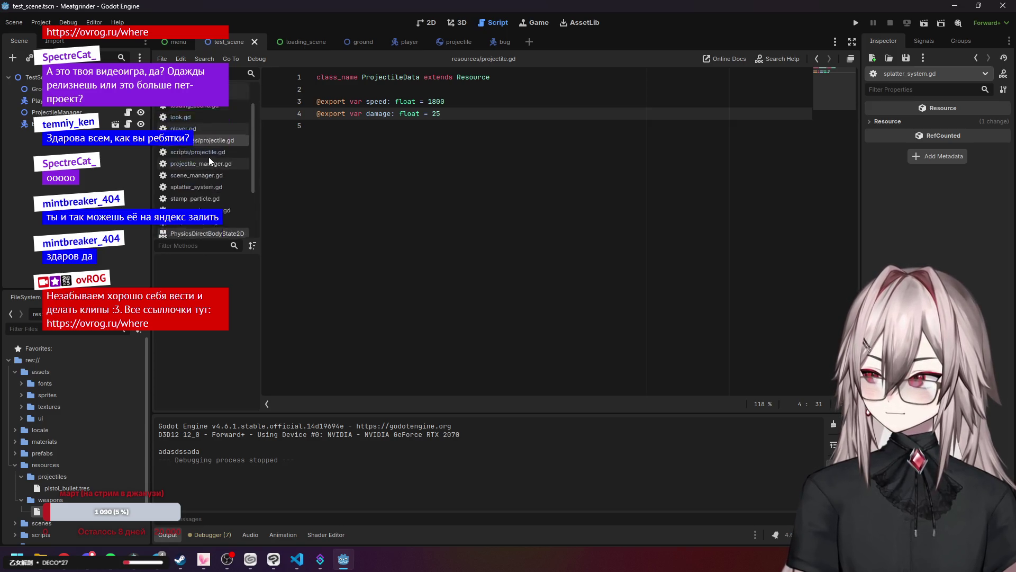
click(198, 114)
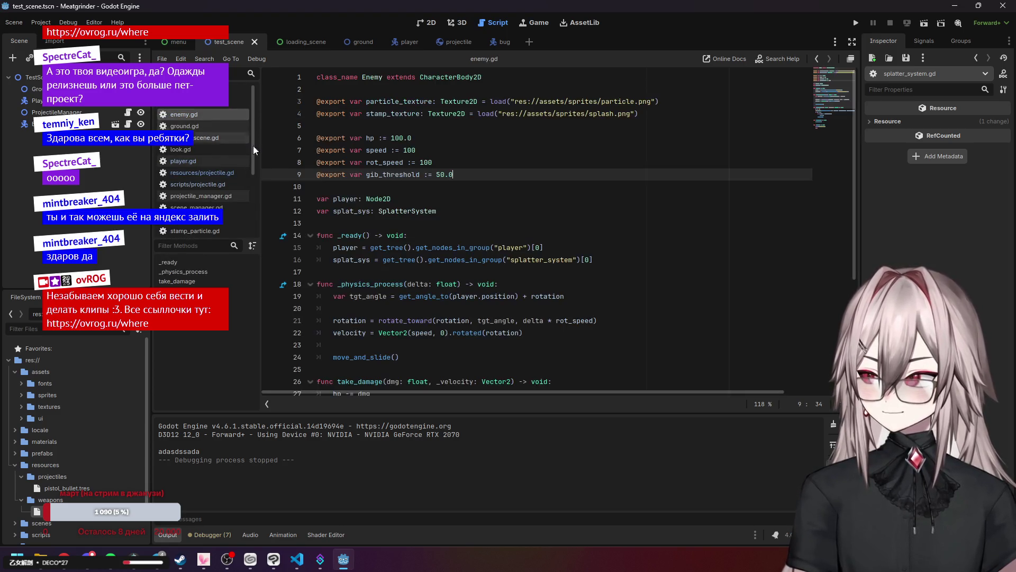
scroll(428, 280, down, 5)
triple_click(424, 357)
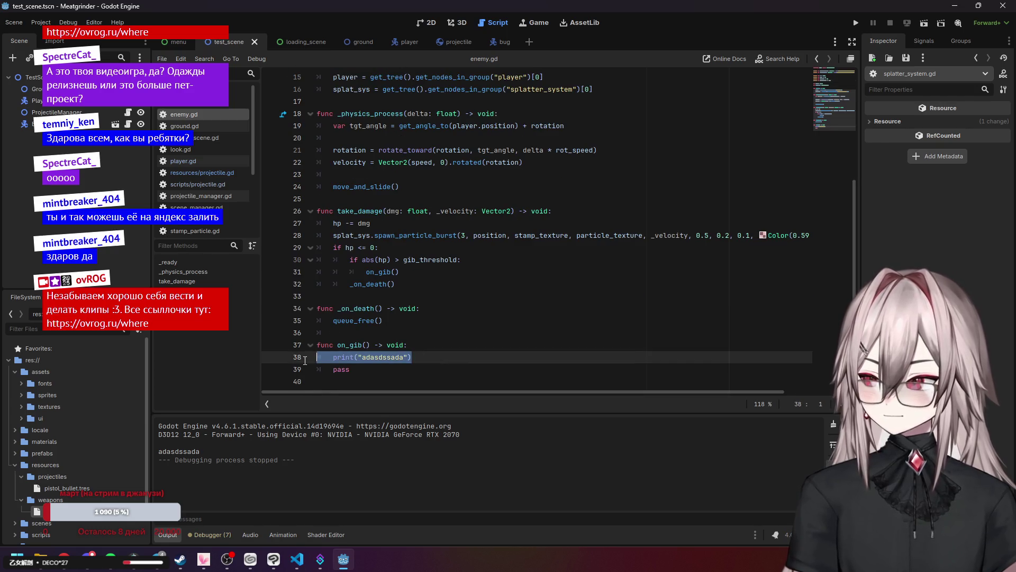
key(BackSpace)
key(BackSpace)
key(alt+Tab)
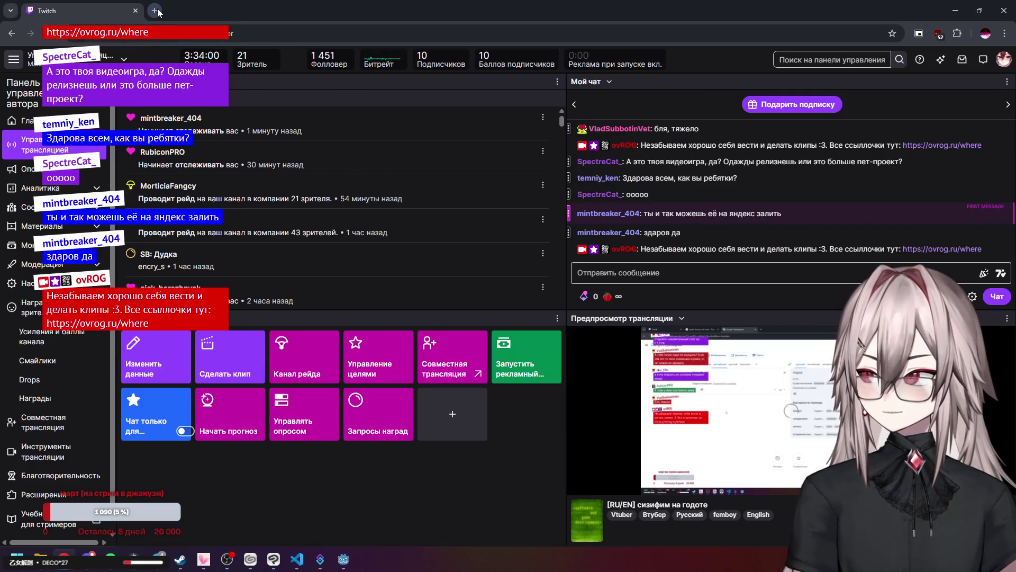
- Search 'gdscript virtual functions' and read the Godot forum thread's answer on virtual methods
click(156, 10)
text(gd)
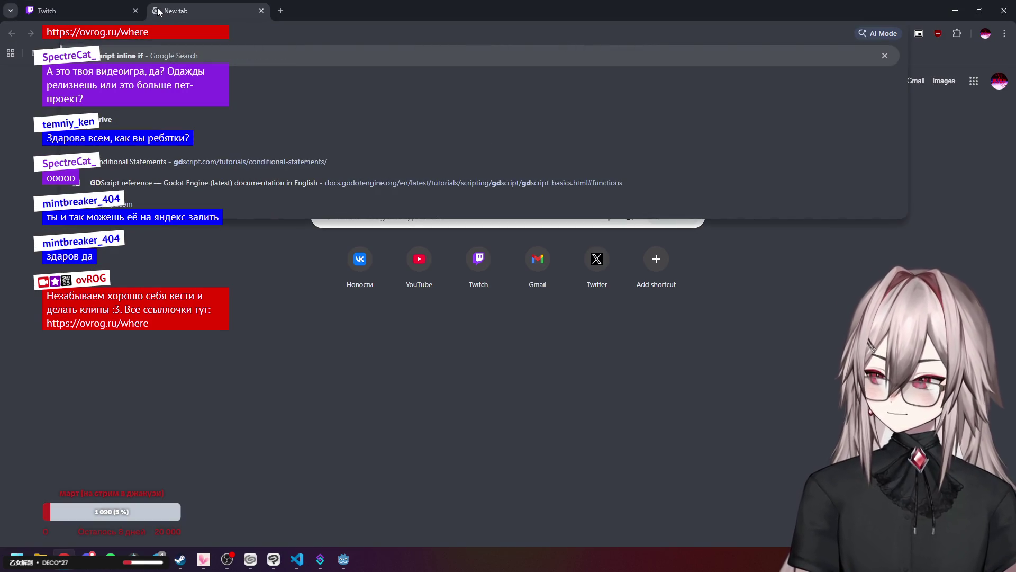
text(script inl)
key(BackSpace)
key(BackSpace)
key(BackSpace)
text(vi)
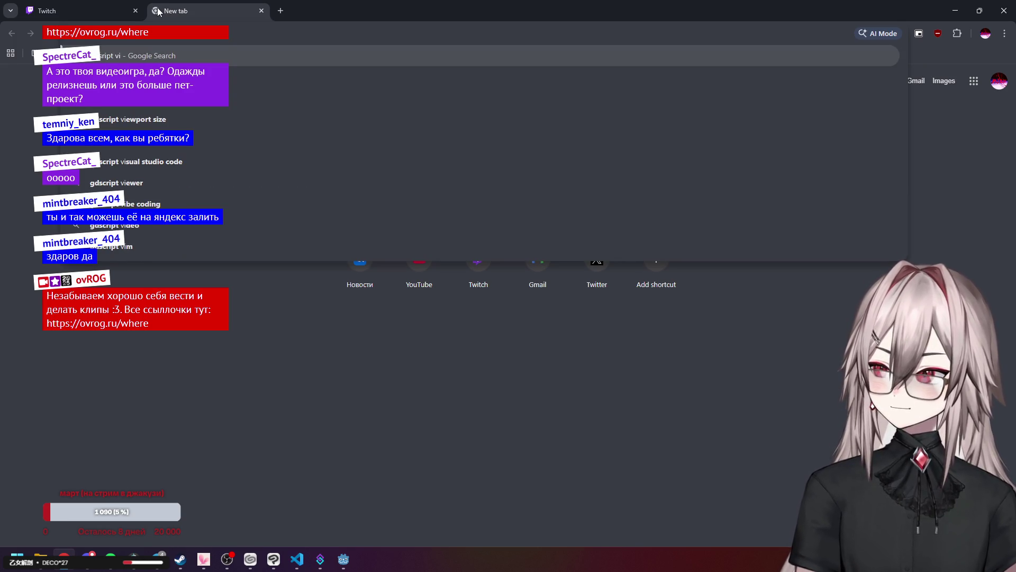
key(Down)
key(Return)
click(272, 169)
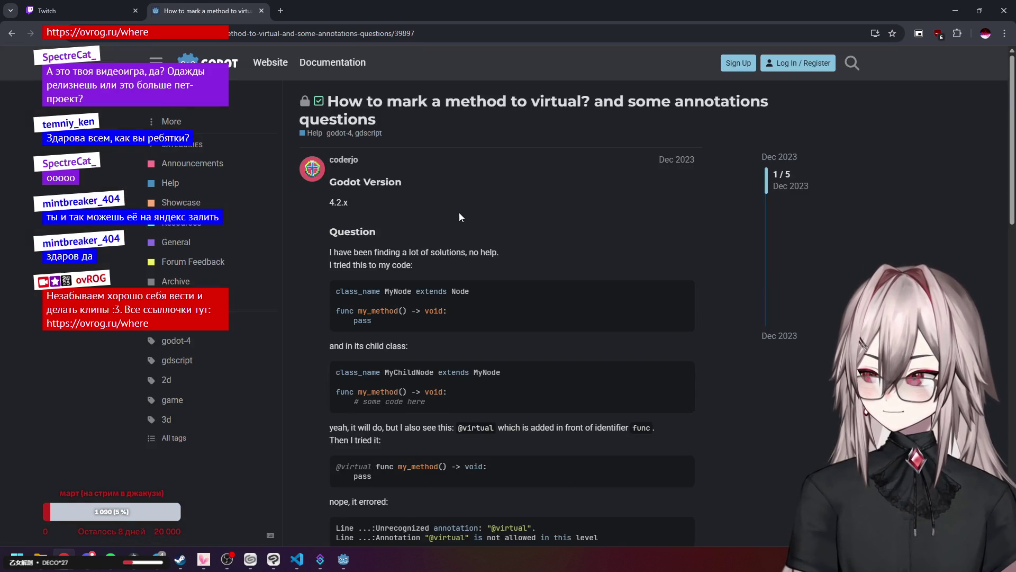
scroll(442, 217, down, 3)
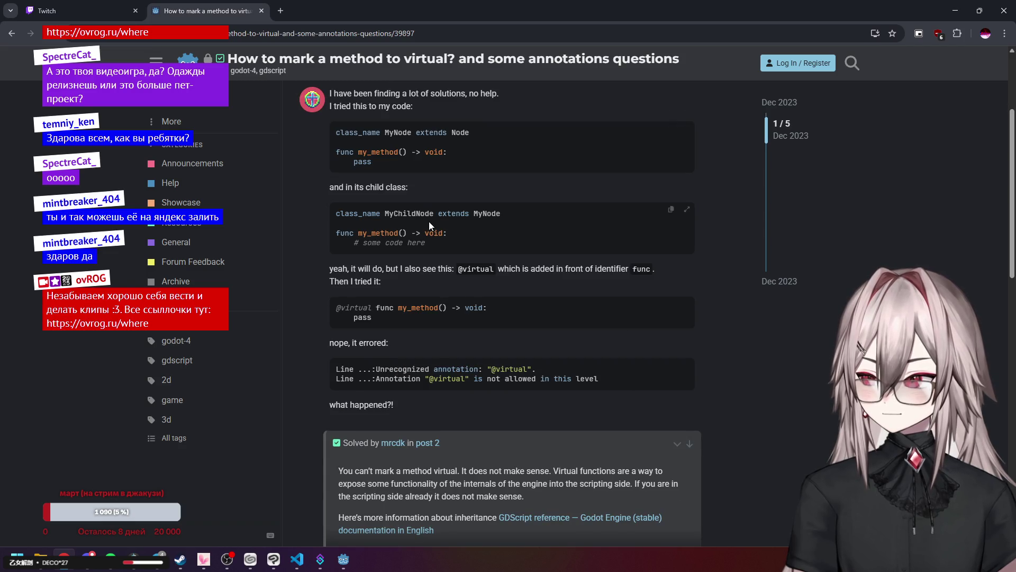
scroll(418, 286, down, 3)
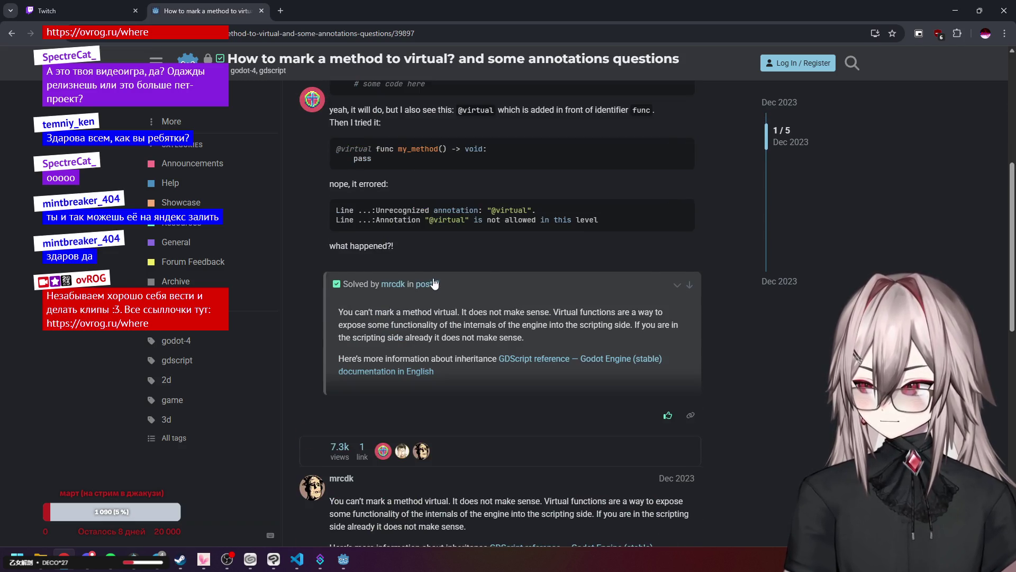
scroll(434, 285, down, 3)
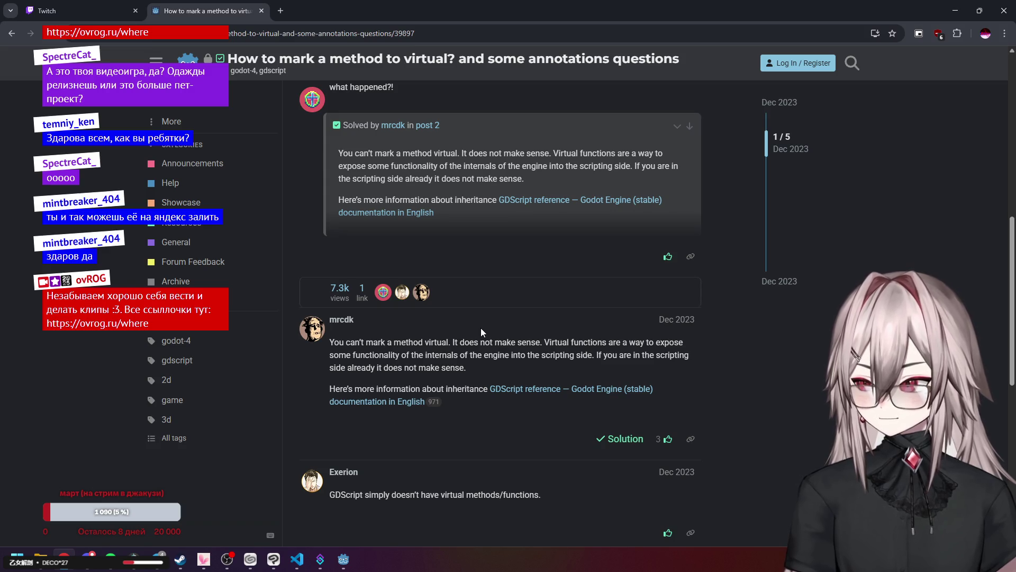